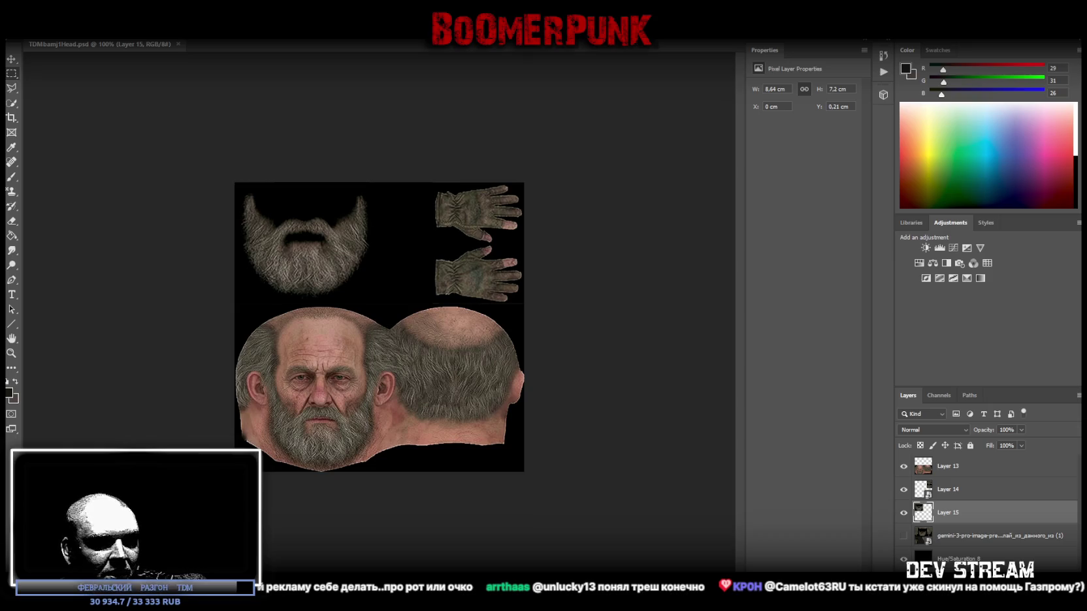
- Merge the separate clothing layers of TDMbamj1Cloth.psd into Layer 10
{"action": "key", "text": "i"}
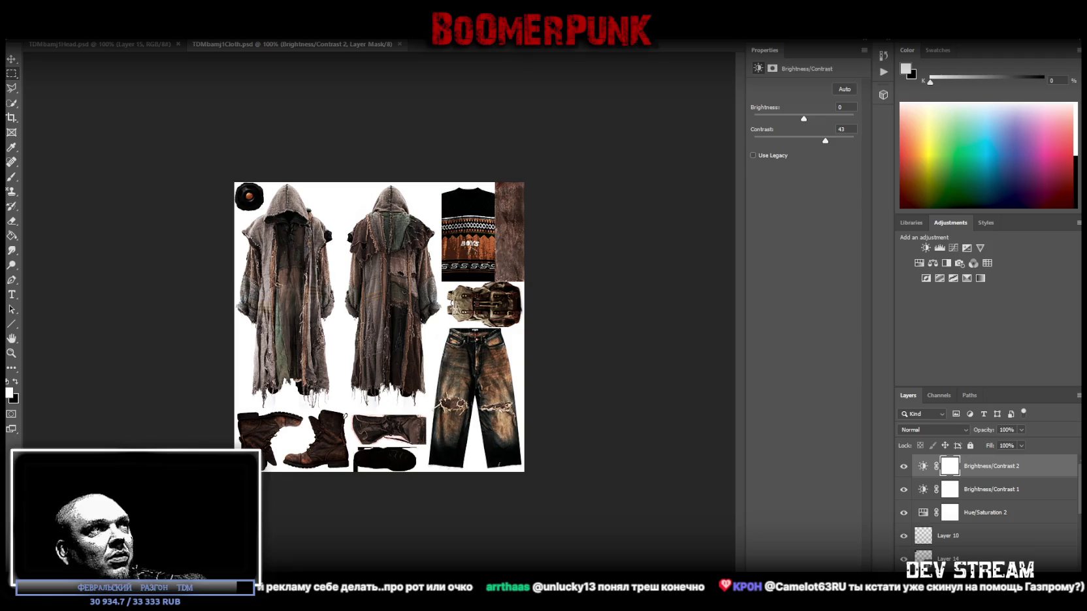
{"action": "left_click", "coordinate": [973, 535]}
{"action": "scroll", "coordinate": [977, 535], "scroll_direction": "down", "scroll_amount": 3}
{"action": "left_click", "coordinate": [967, 566], "text": "shift"}
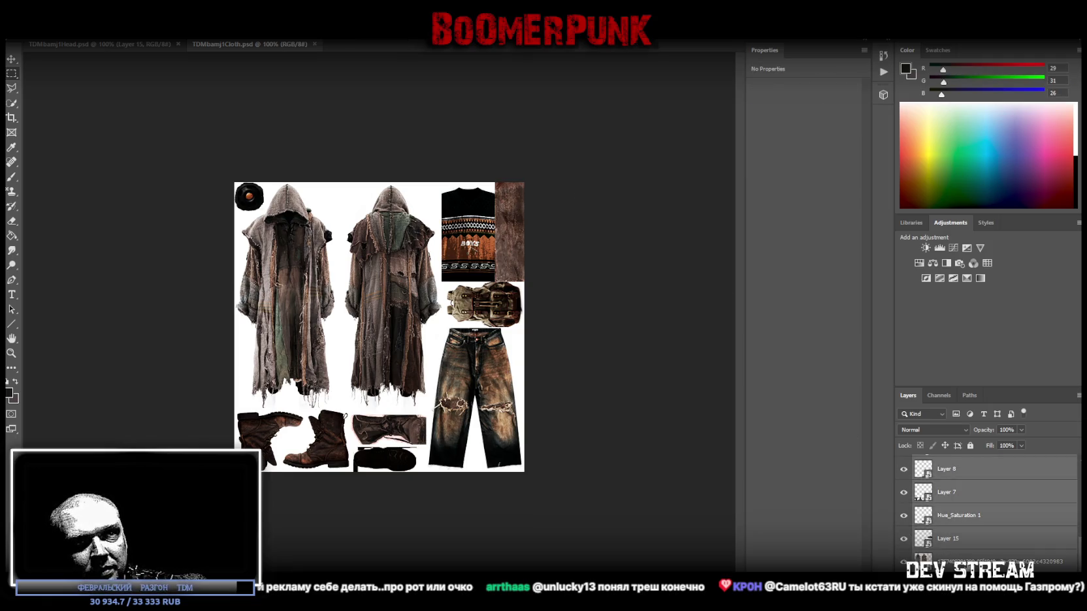
{"action": "right_click", "coordinate": [967, 566]}
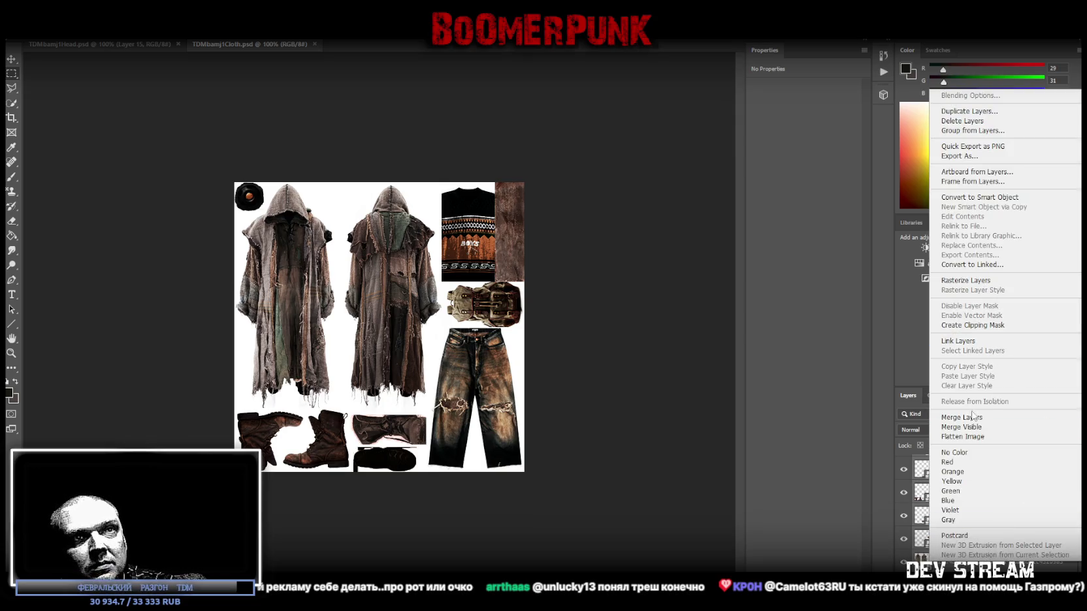
{"action": "left_click", "coordinate": [972, 417]}
- Delete the Brightness/Contrast 2 adjustment layers together with Layer 10
{"action": "left_click", "coordinate": [988, 473]}
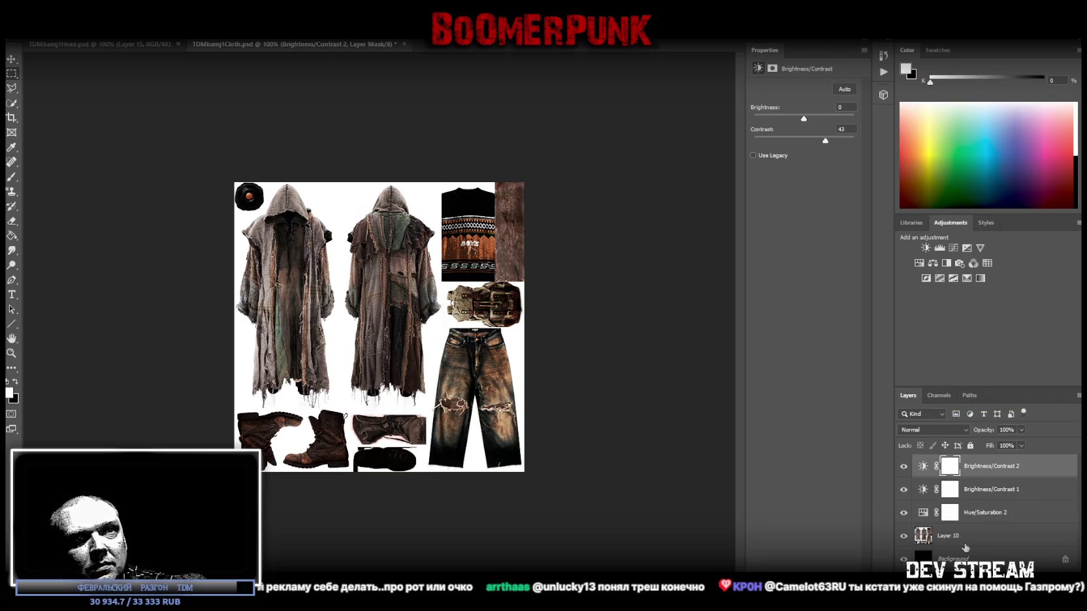
{"action": "left_click", "coordinate": [965, 533], "text": "shift"}
{"action": "key", "text": "Delete"}
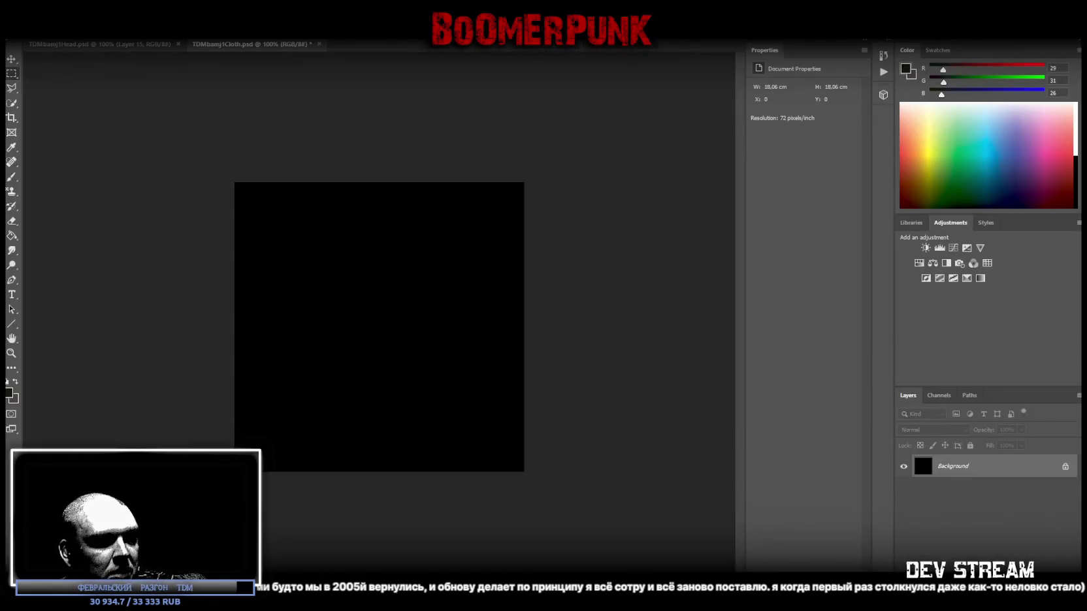
- Place the new jacket, trousers, boots and bag texture across the canvas and commit it
{"action": "left_click_drag", "start_coordinate": [395, 326], "coordinate": [399, 333]}
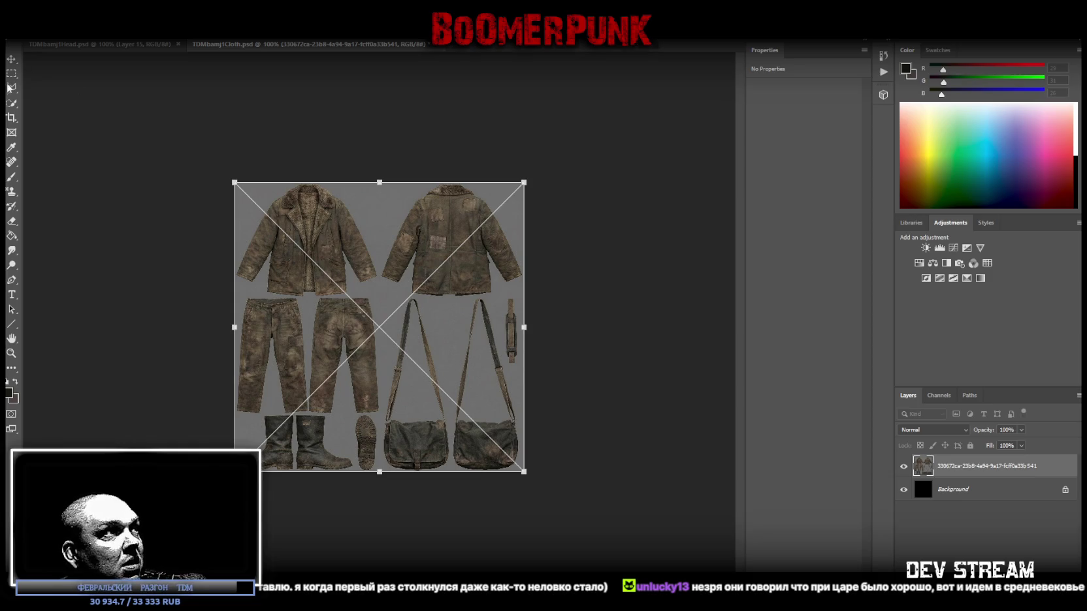
{"action": "key", "text": "Return"}
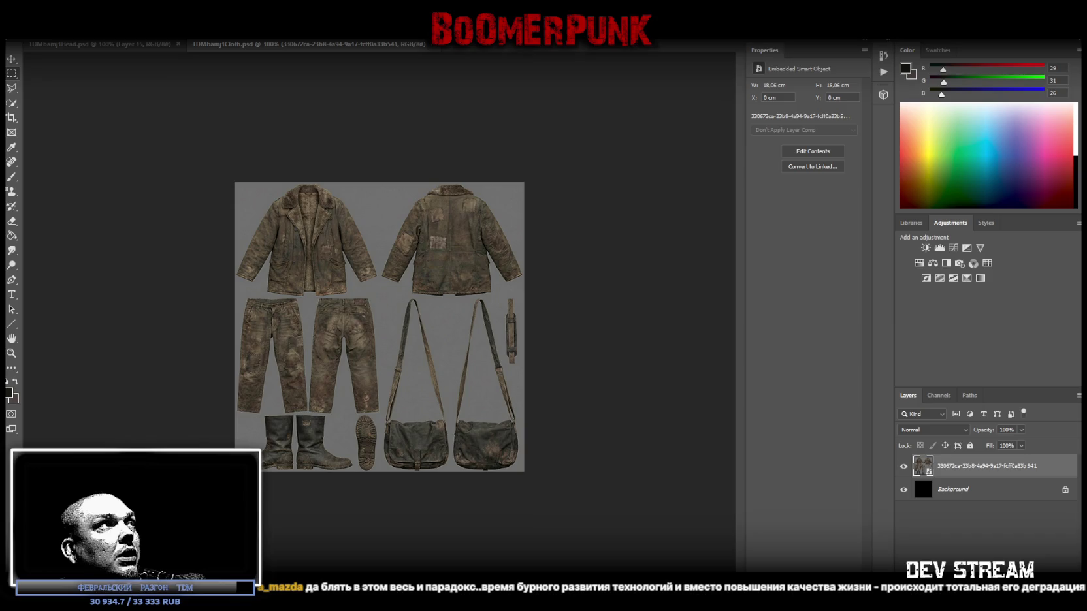
- Save the texture as PNG to TDMbamj1Cloth.png, replacing the existing file
{"action": "left_click", "coordinate": [29, 32]}
{"action": "left_click", "coordinate": [77, 134]}
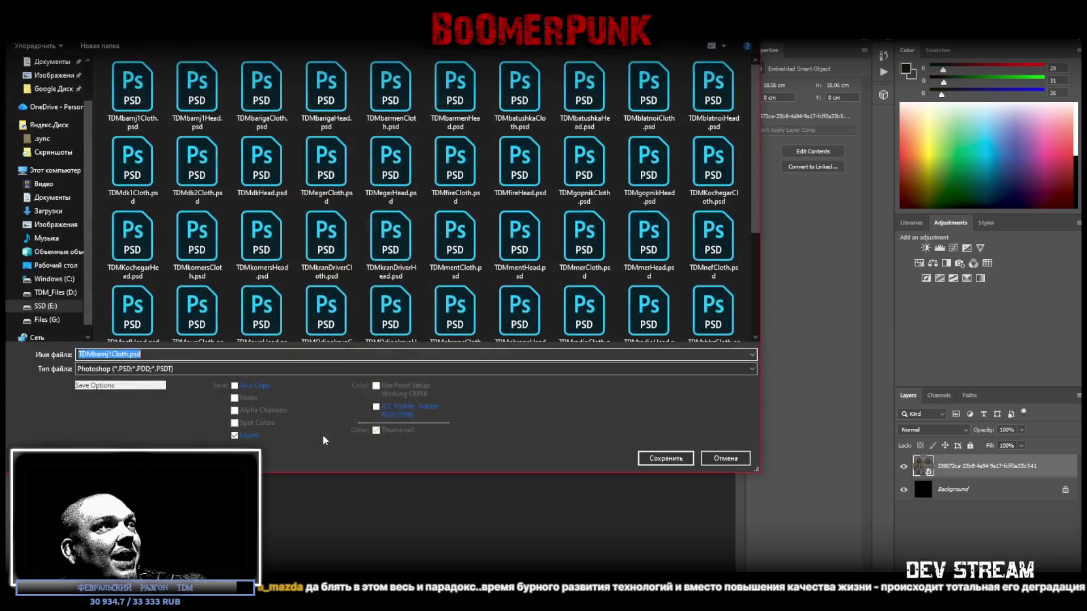
{"action": "left_click", "coordinate": [181, 369]}
{"action": "left_click", "coordinate": [653, 524]}
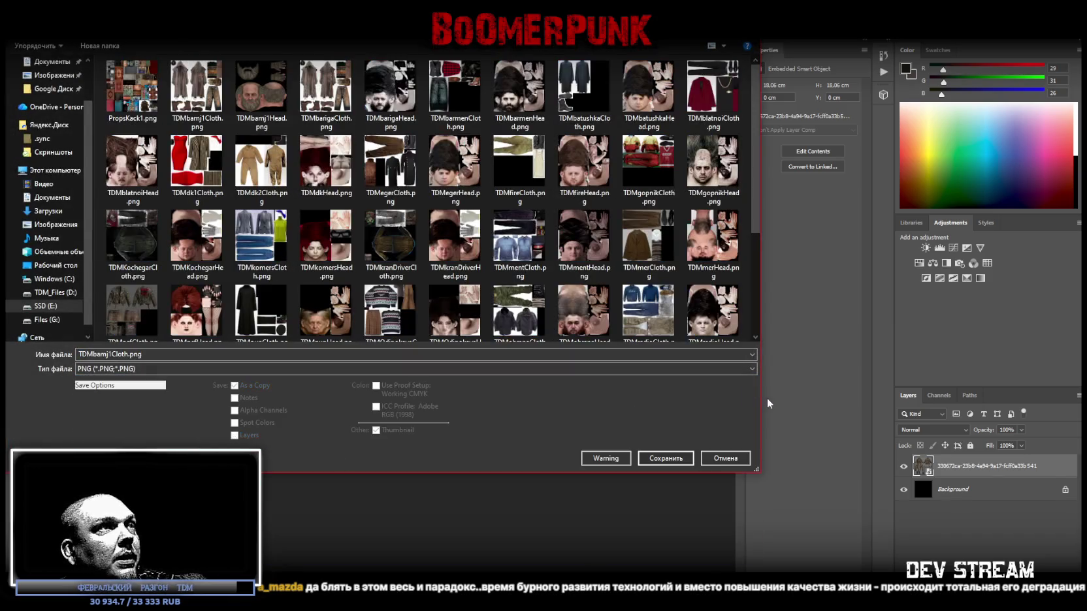
{"action": "left_click", "coordinate": [668, 458]}
{"action": "left_click", "coordinate": [573, 310]}
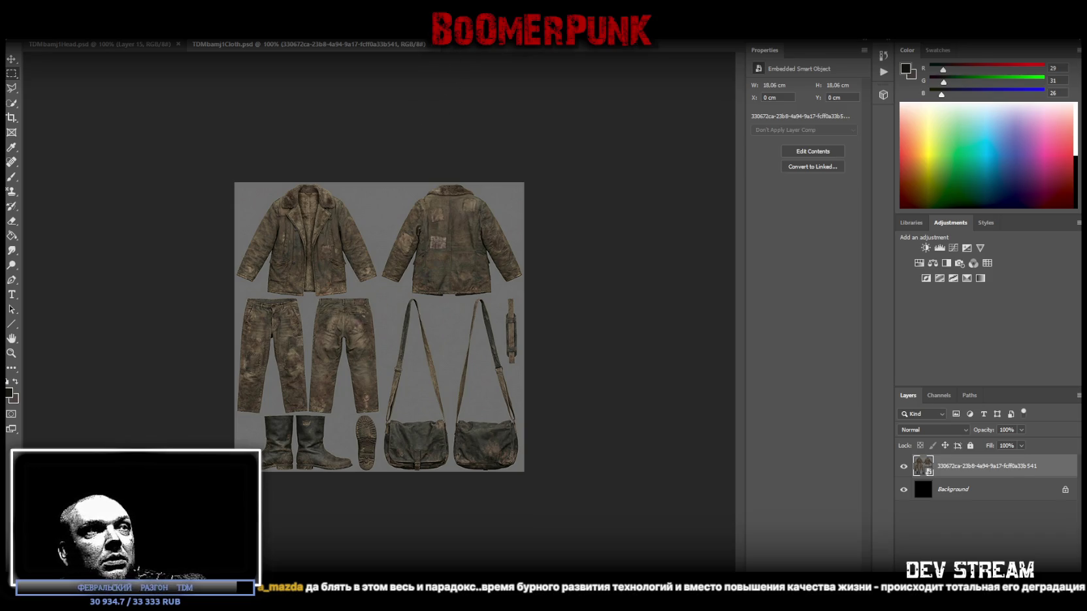
{"action": "key", "text": "alt+Tab"}
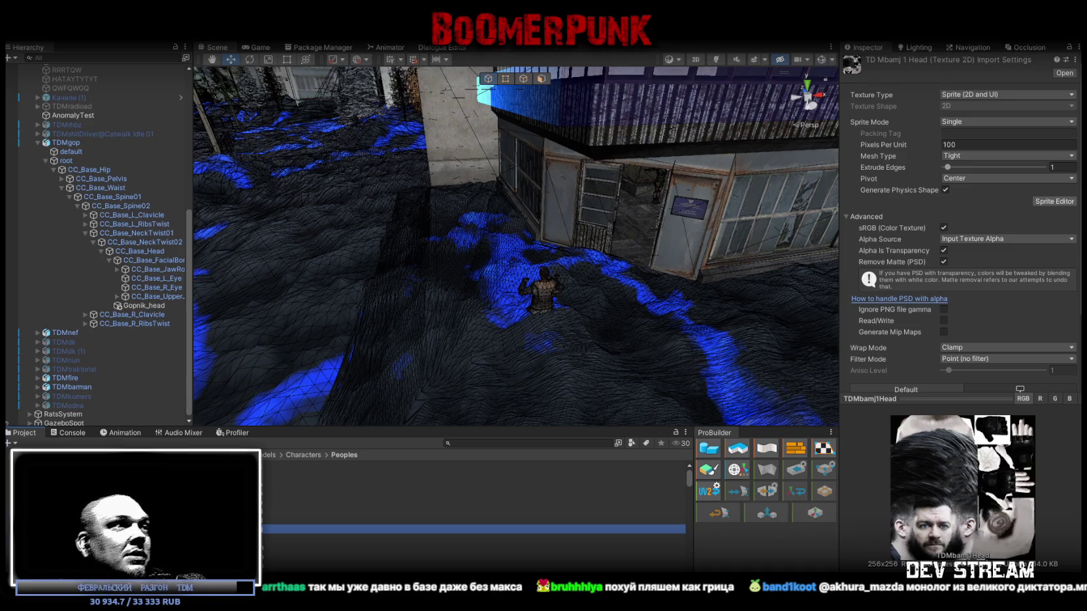
- Collapse the root bone hierarchy and the TDMgop object in the Unity Hierarchy
{"action": "left_click", "coordinate": [46, 160]}
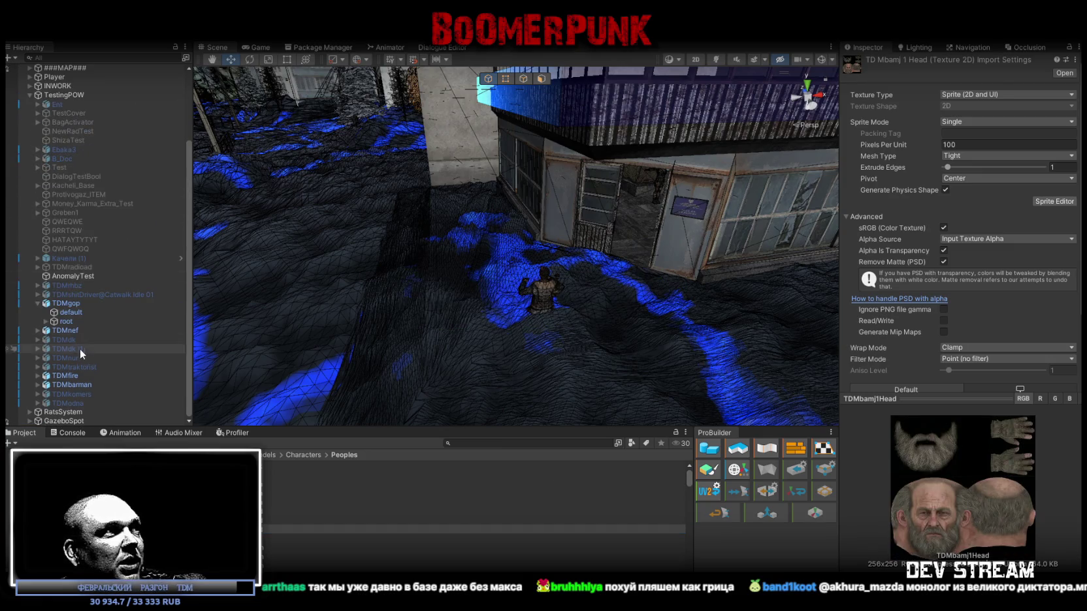
{"action": "left_click", "coordinate": [37, 304]}
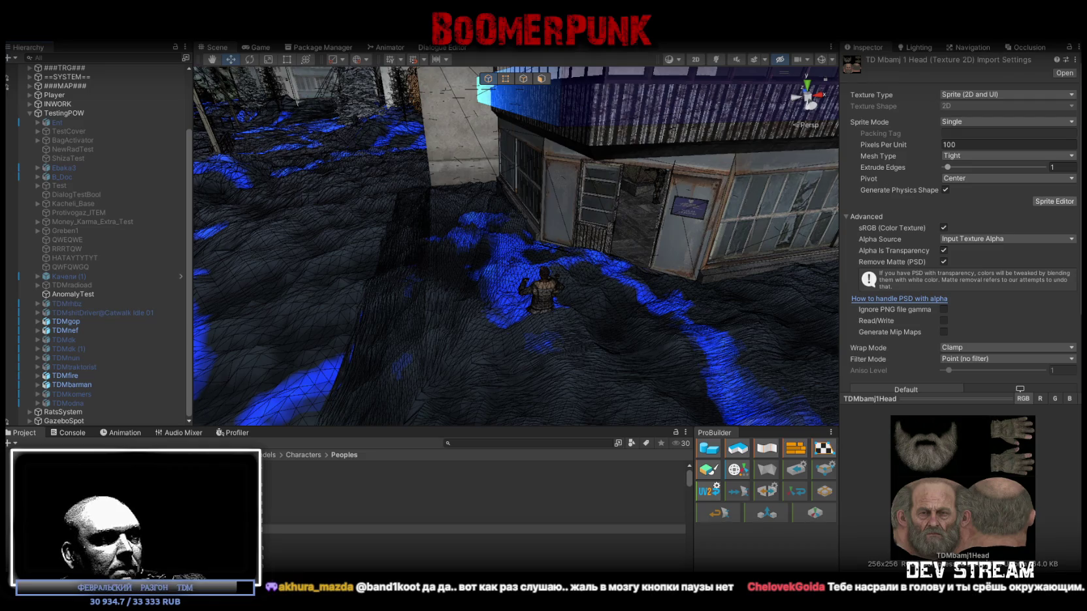
- Switch to Blockbench and orbit to a full front view of the Bamj1 character
{"action": "key", "text": "alt+Tab"}
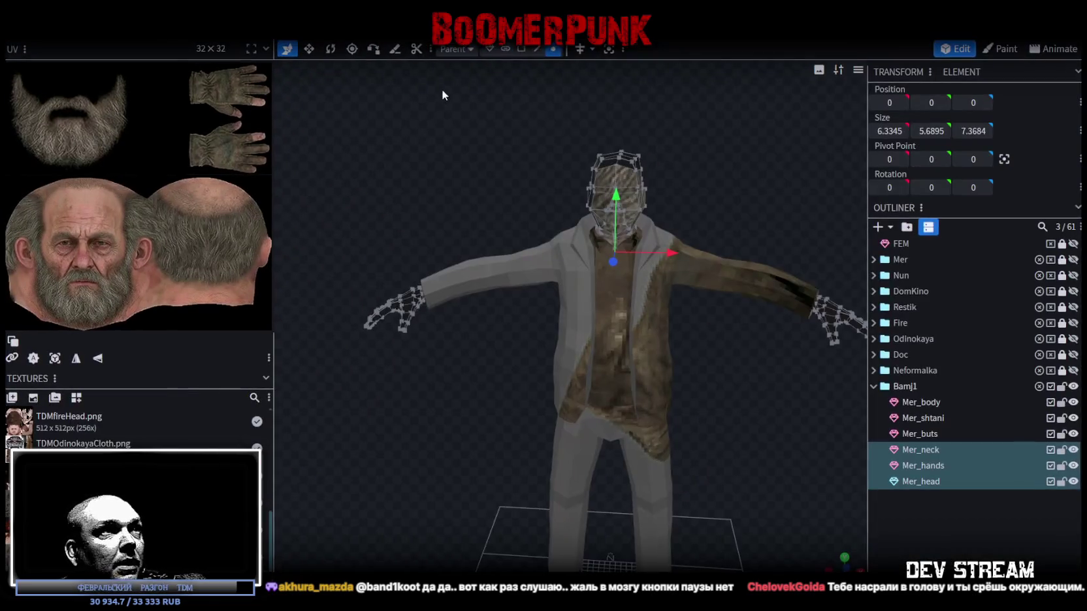
{"action": "scroll", "coordinate": [457, 124], "scroll_direction": "up", "scroll_amount": 3}
{"action": "scroll", "coordinate": [496, 140], "scroll_direction": "up", "scroll_amount": 3}
{"action": "scroll", "coordinate": [519, 137], "scroll_direction": "down", "scroll_amount": 5}
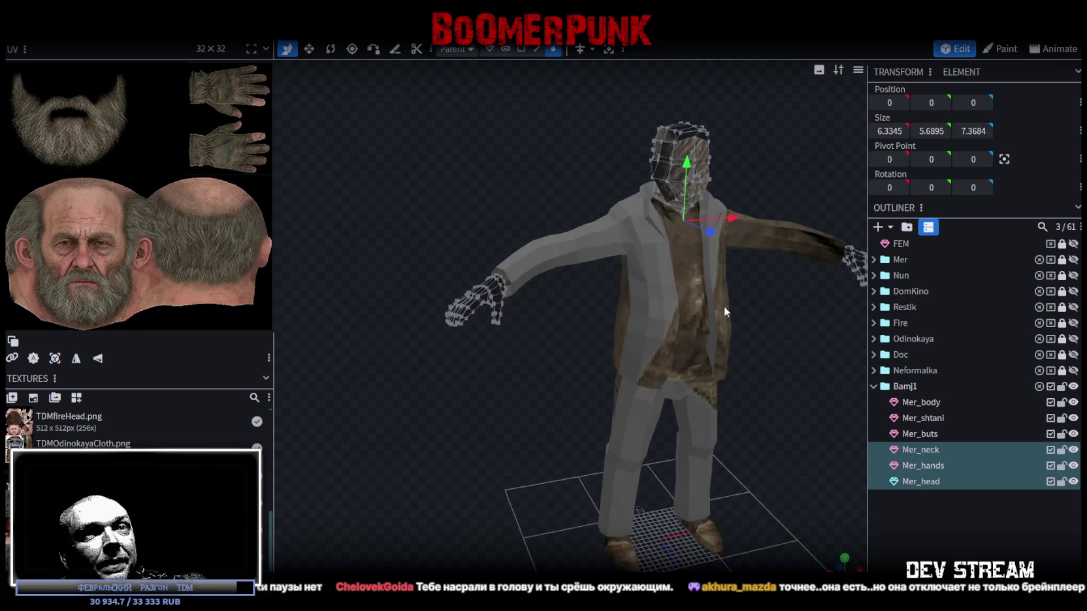
{"action": "left_click_drag", "start_coordinate": [651, 268], "coordinate": [836, 373]}
{"action": "key", "text": "Escape"}
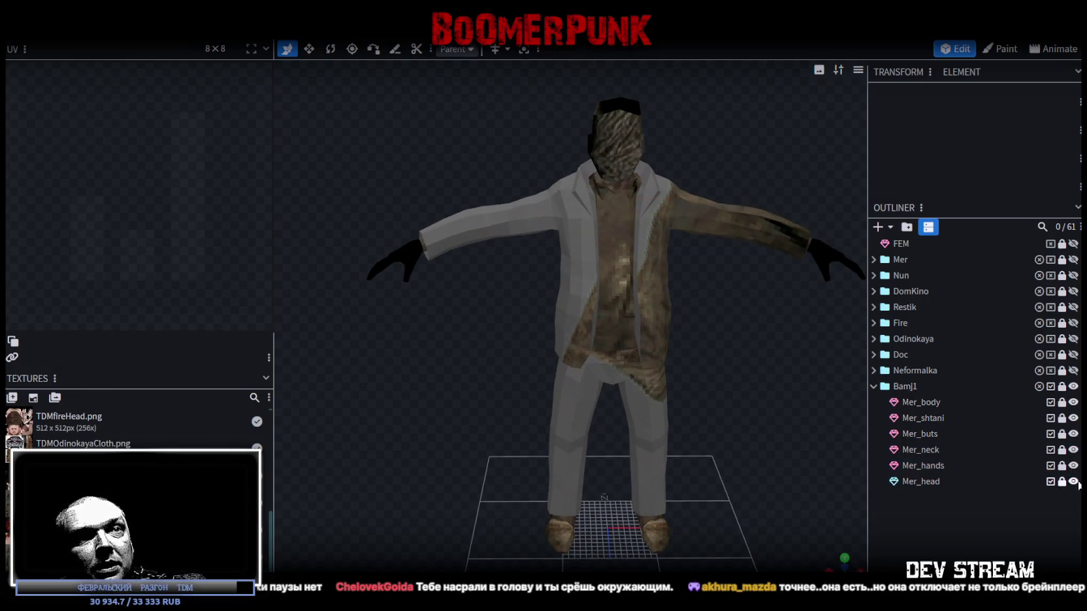
- Hide Mer_neck, boots, trousers, body and hands, leaving Mer_head visible
{"action": "left_click", "coordinate": [1073, 450]}
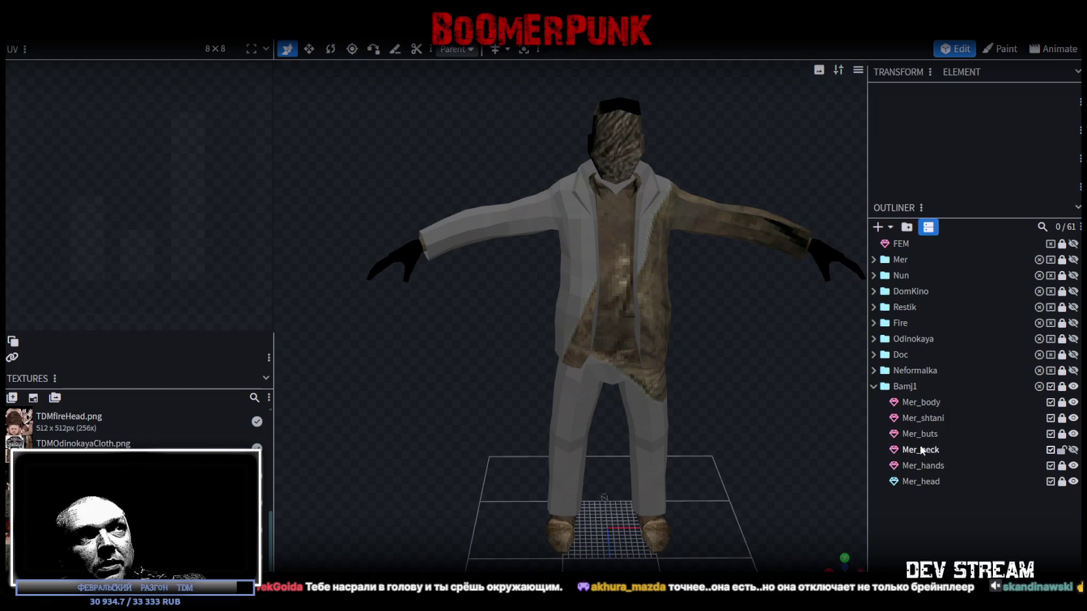
{"action": "left_click", "coordinate": [927, 450]}
{"action": "scroll", "coordinate": [643, 187], "scroll_direction": "up", "scroll_amount": 2}
{"action": "scroll", "coordinate": [600, 203], "scroll_direction": "down", "scroll_amount": 3}
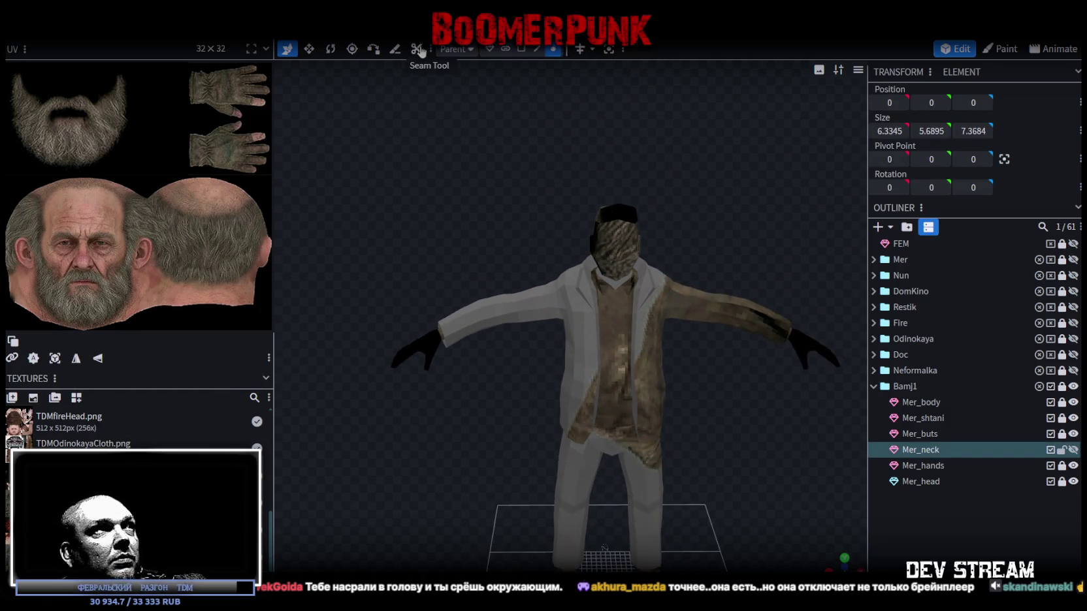
{"action": "left_click", "coordinate": [521, 49]}
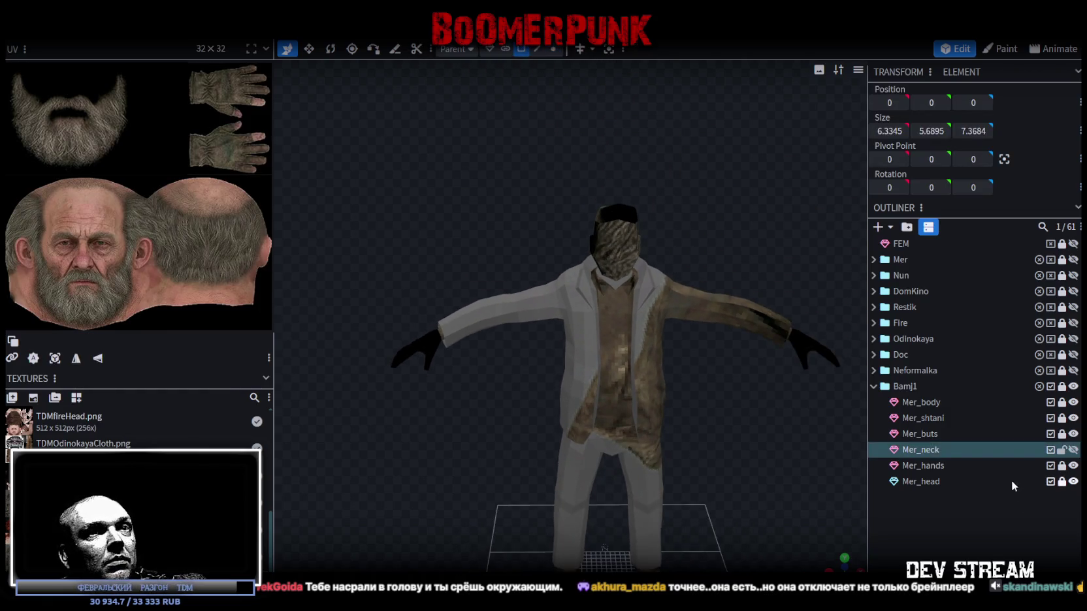
{"action": "left_click", "coordinate": [1071, 454], "text": "ctrl"}
{"action": "left_click_drag", "start_coordinate": [1074, 449], "coordinate": [1074, 402]}
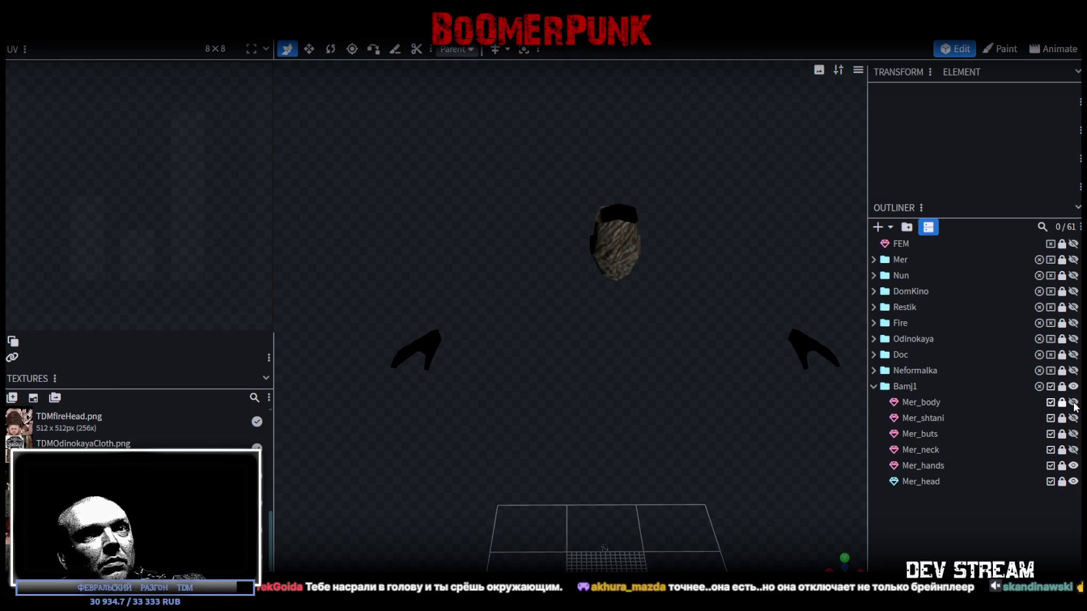
{"action": "left_click", "coordinate": [1074, 466]}
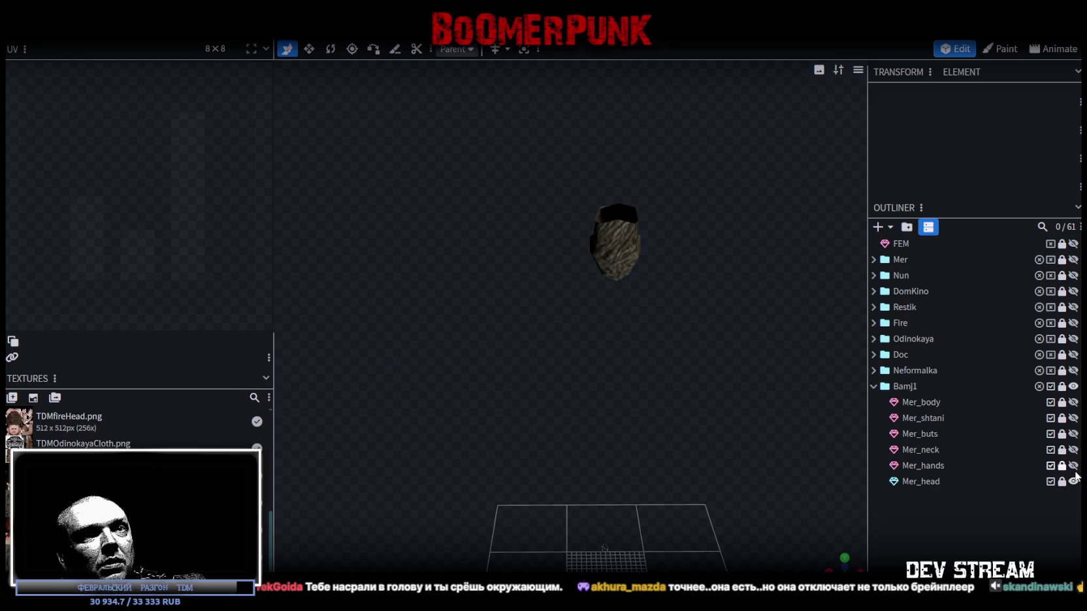
{"action": "left_click", "coordinate": [1073, 481]}
{"action": "left_click", "coordinate": [1074, 481]}
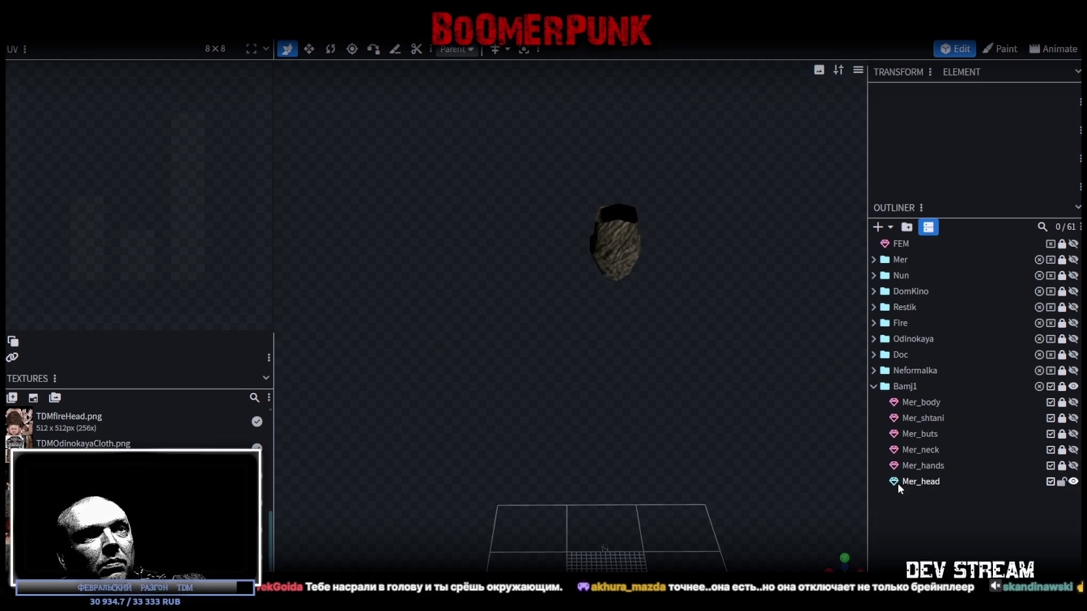
- Select the whole Mer_head mesh and enlarge its UV layout over the face texture
{"action": "left_click", "coordinate": [902, 486]}
{"action": "key", "text": "ctrl+a"}
{"action": "scroll", "coordinate": [88, 162], "scroll_direction": "up", "scroll_amount": 3}
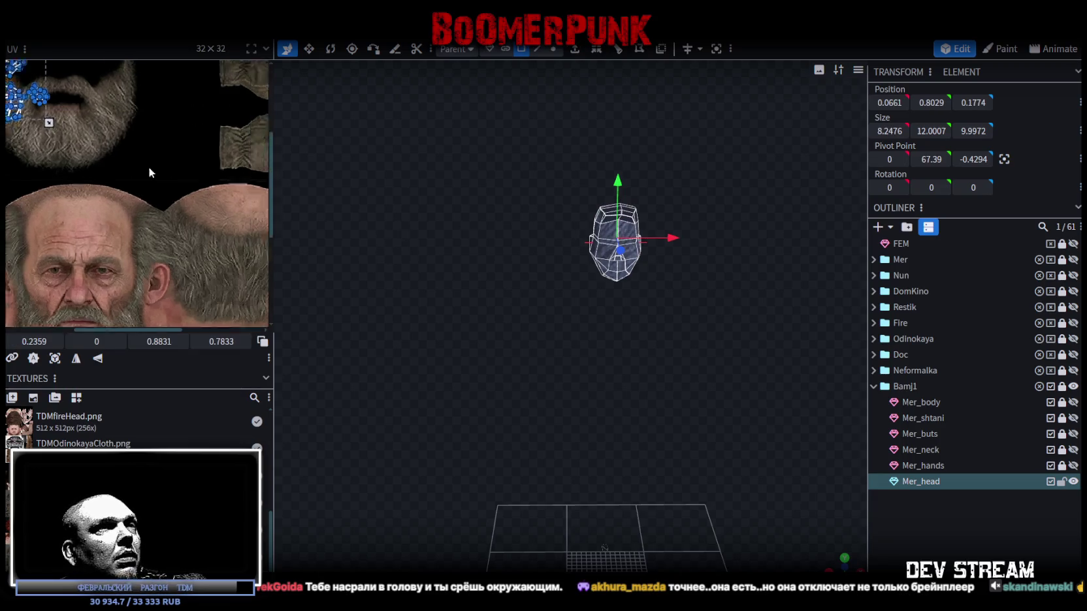
{"action": "scroll", "coordinate": [214, 203], "scroll_direction": "down", "scroll_amount": 3}
{"action": "mouse_move", "coordinate": [570, 300]}
{"action": "left_mouse_down"}
{"action": "mouse_move", "coordinate": [704, 353]}
{"action": "mouse_move", "coordinate": [720, 388]}
{"action": "mouse_move", "coordinate": [546, 363]}
{"action": "left_mouse_up"}
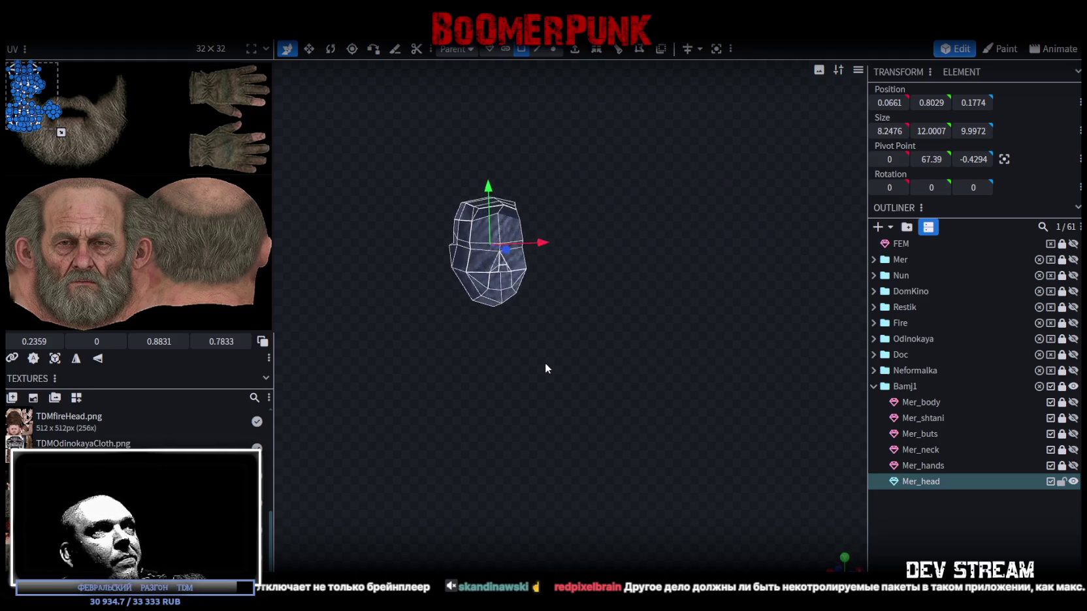
{"action": "scroll", "coordinate": [140, 180], "scroll_direction": "down", "scroll_amount": 3}
{"action": "scroll", "coordinate": [157, 192], "scroll_direction": "up", "scroll_amount": 2}
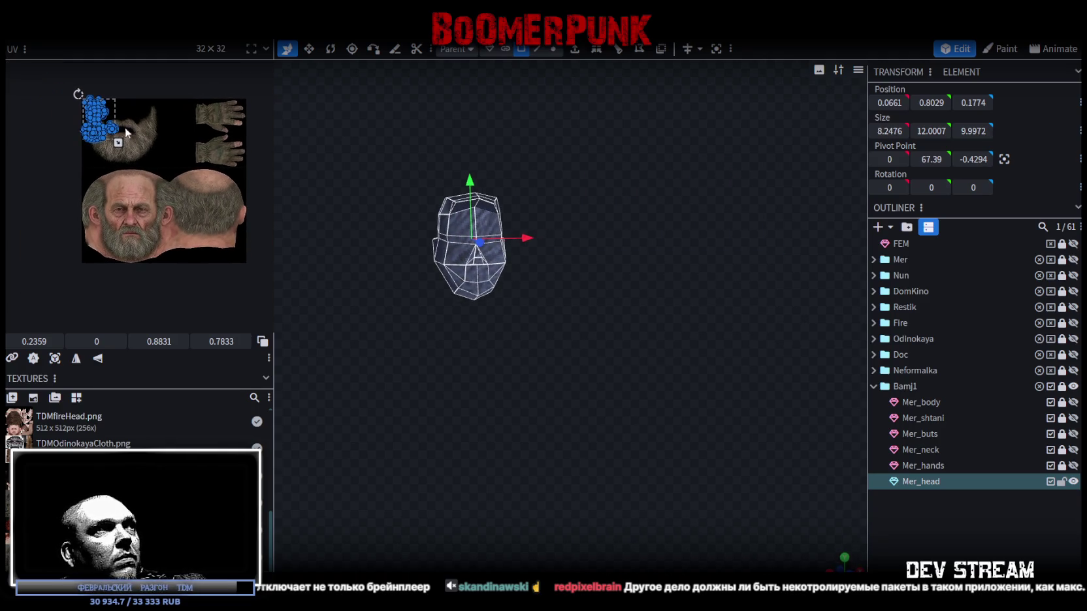
{"action": "scroll", "coordinate": [124, 145], "scroll_direction": "up", "scroll_amount": 2}
{"action": "mouse_move", "coordinate": [105, 132]}
{"action": "left_mouse_down"}
{"action": "mouse_move", "coordinate": [204, 188]}
{"action": "mouse_move", "coordinate": [177, 167]}
{"action": "left_mouse_up"}
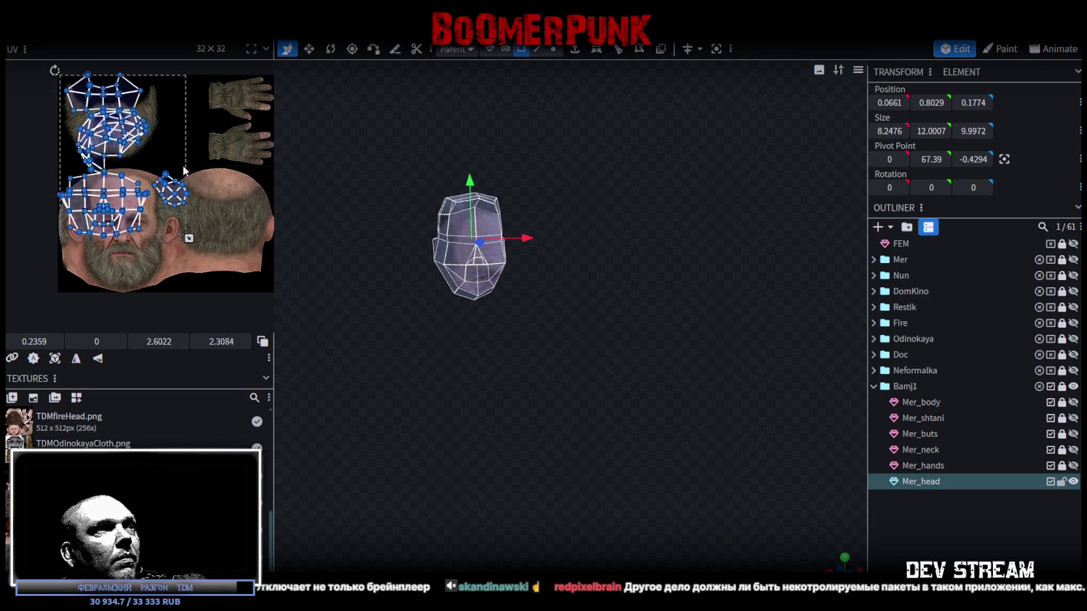
{"action": "scroll", "coordinate": [519, 313], "scroll_direction": "up", "scroll_amount": 3}
{"action": "scroll", "coordinate": [519, 313], "scroll_direction": "up", "scroll_amount": 4}
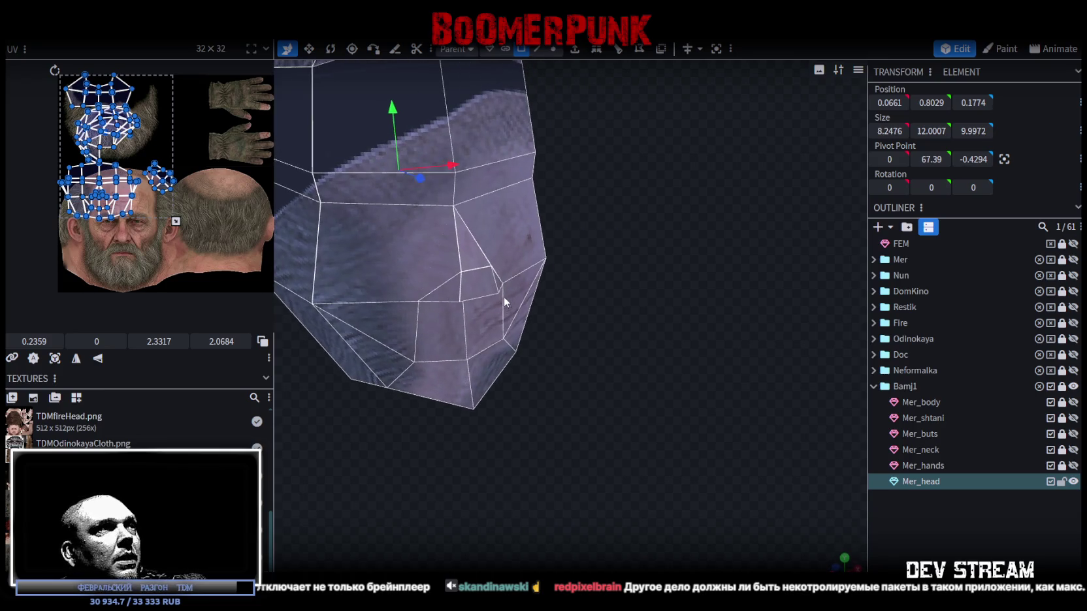
{"action": "left_click_drag", "start_coordinate": [626, 315], "coordinate": [636, 318]}
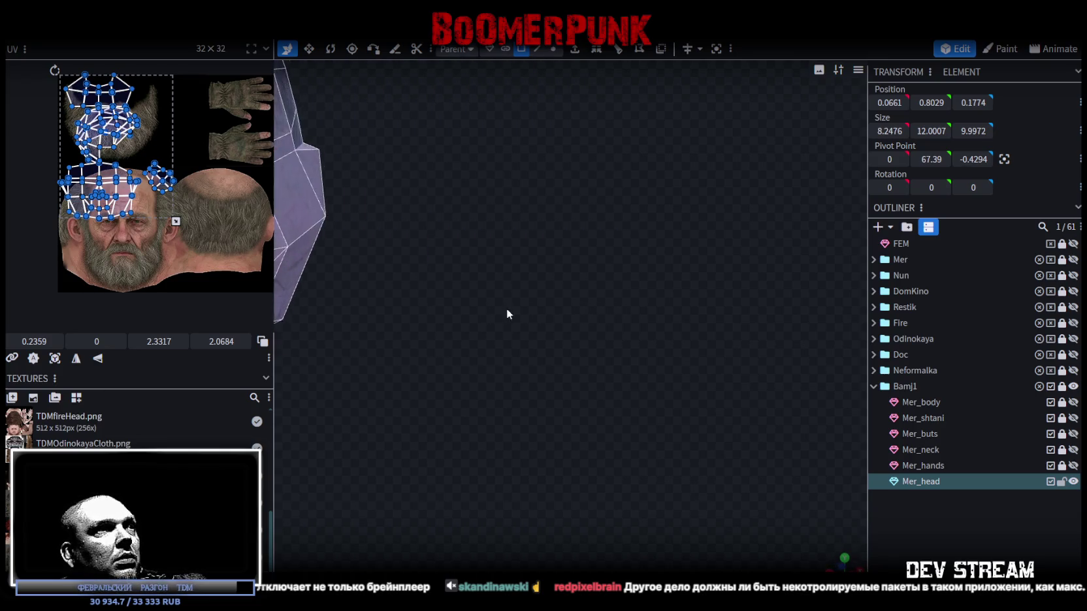
{"action": "scroll", "coordinate": [614, 262], "scroll_direction": "up", "scroll_amount": 2}
{"action": "scroll", "coordinate": [643, 304], "scroll_direction": "up", "scroll_amount": 2}
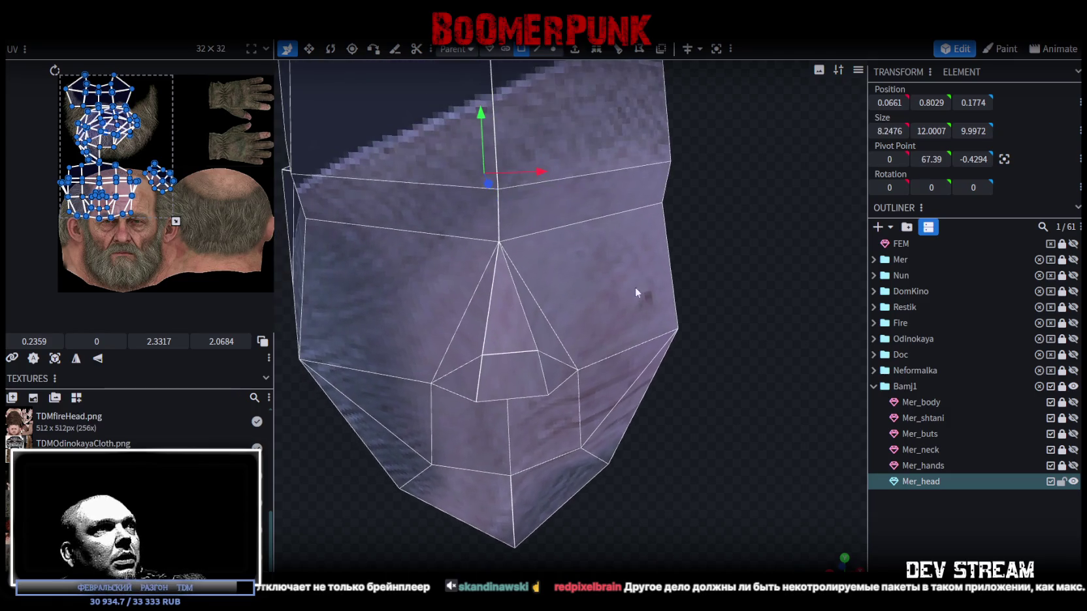
- Delete the small triangular face left of the nose
{"action": "left_click", "coordinate": [521, 50]}
{"action": "left_click", "coordinate": [554, 217]}
{"action": "left_click", "coordinate": [567, 260], "text": "shift"}
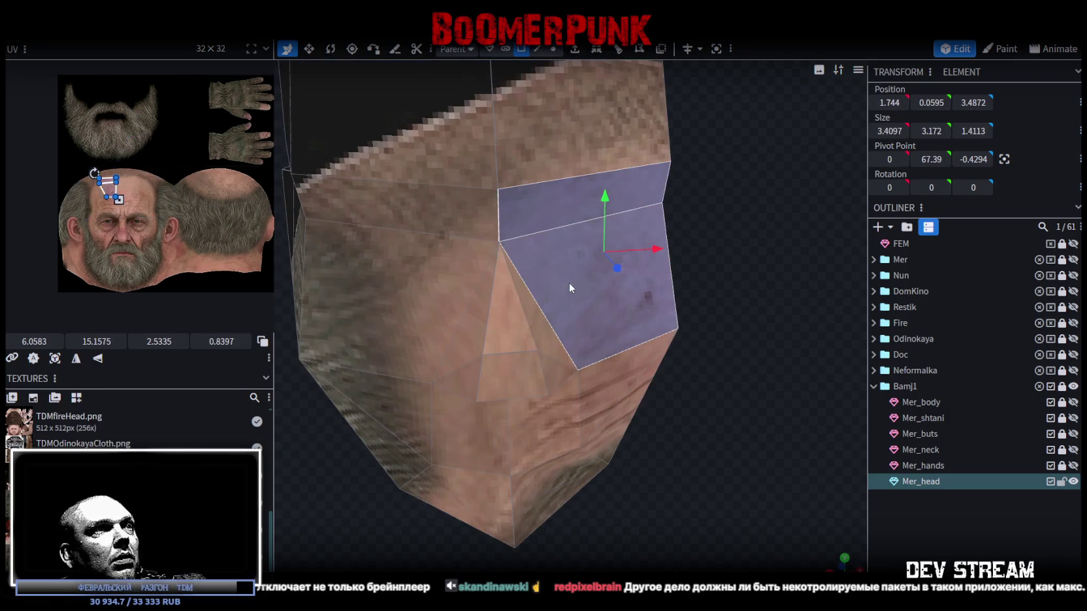
{"action": "left_click", "coordinate": [535, 313], "text": "shift"}
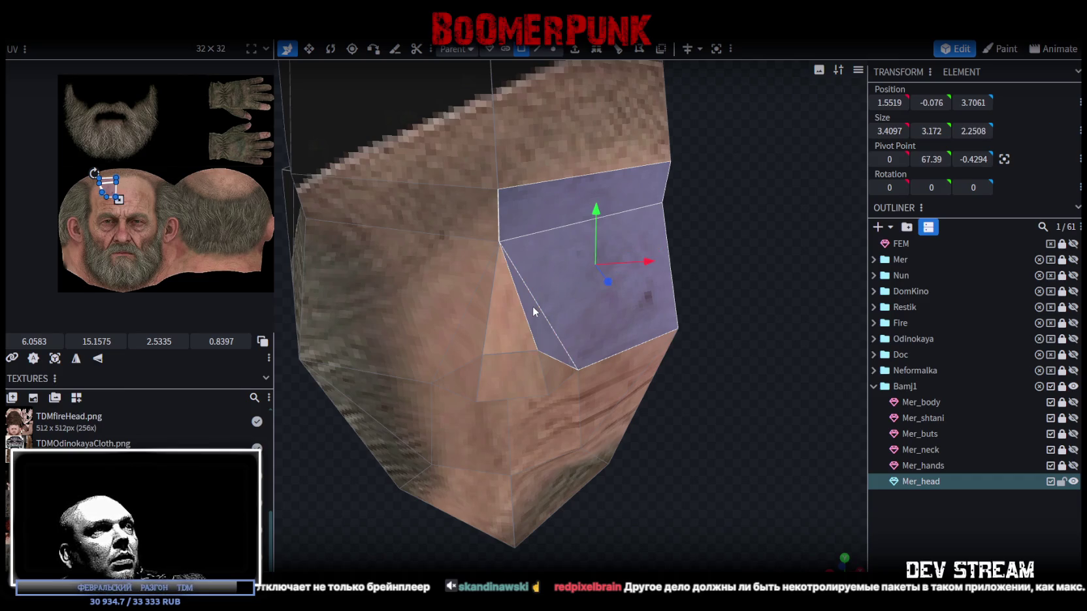
{"action": "left_click", "coordinate": [522, 312]}
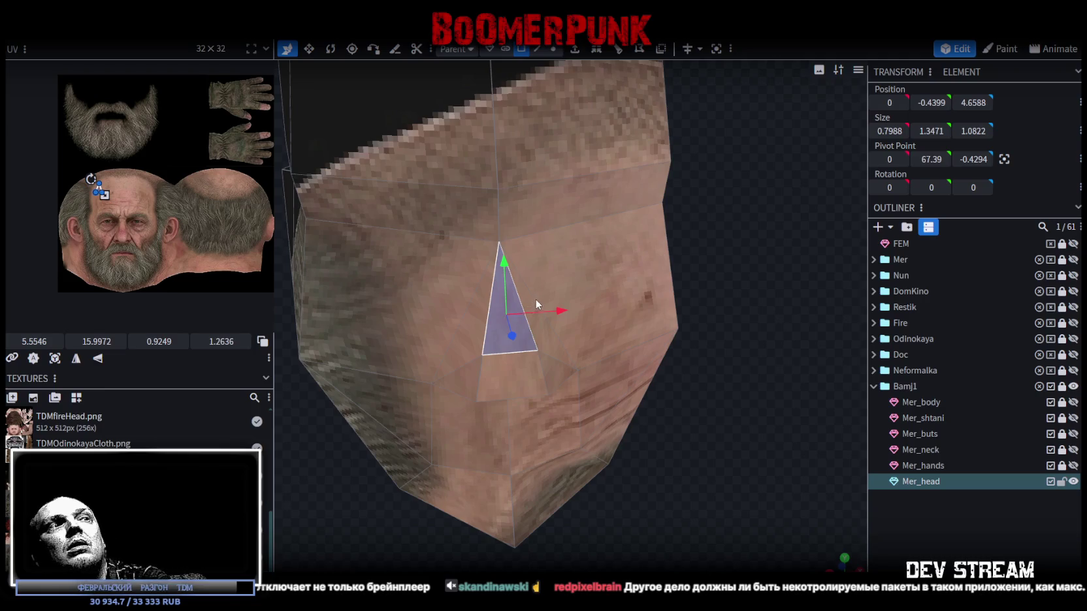
{"action": "key", "text": "Delete"}
- Select the upper and lower cheek faces and bring up their actions
{"action": "left_click", "coordinate": [555, 235]}
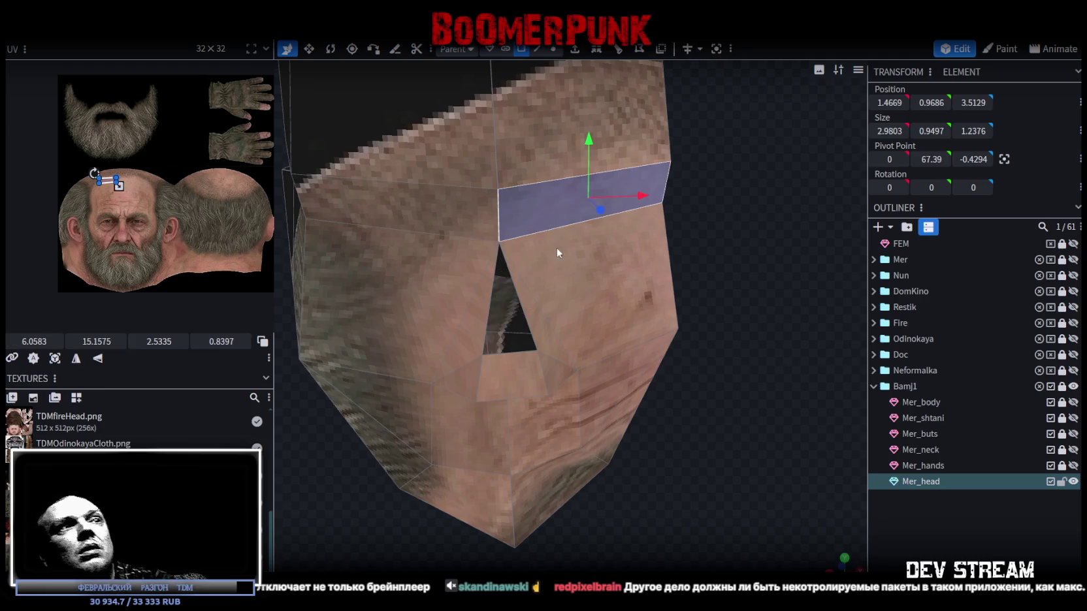
{"action": "left_click", "coordinate": [575, 299], "text": "shift"}
{"action": "right_click", "coordinate": [533, 327]}
- Split the cheek faces into a separate mesh and shift a cheek vertex 0.25 along X
{"action": "left_click", "coordinate": [569, 373]}
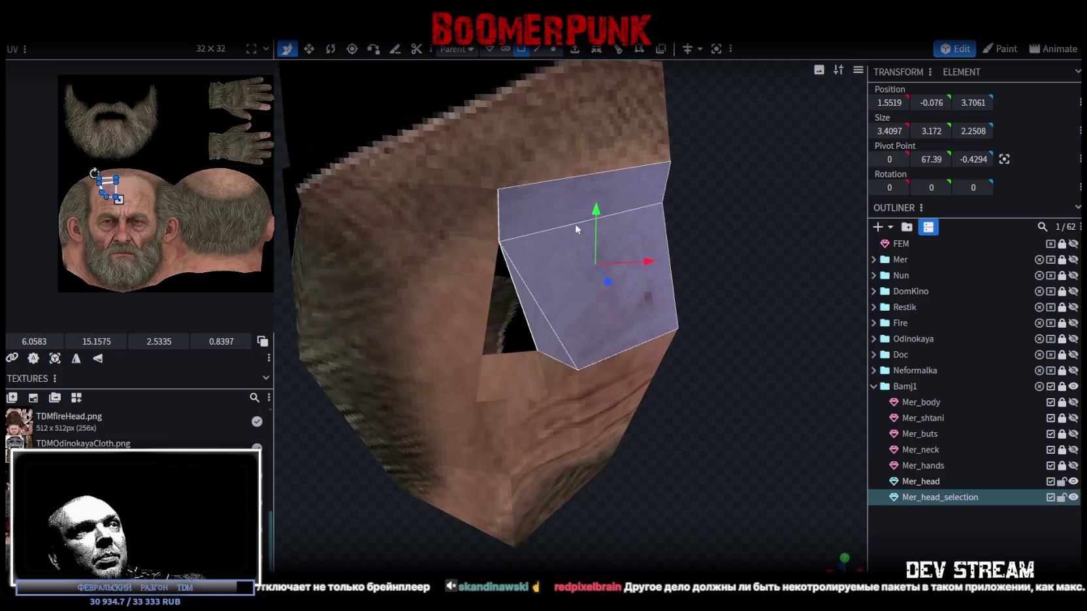
{"action": "left_click", "coordinate": [537, 49]}
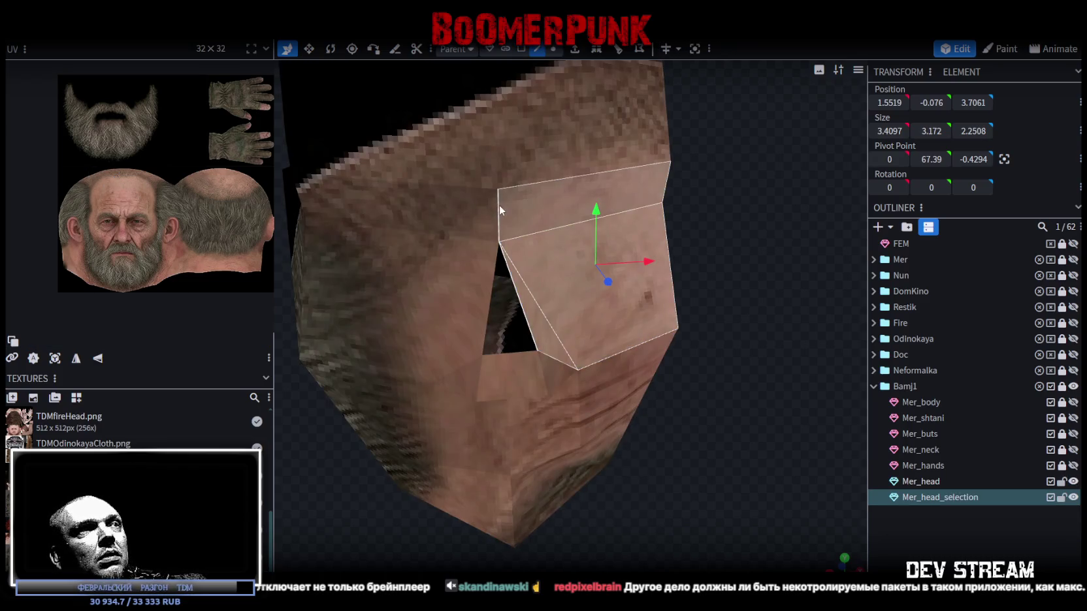
{"action": "left_click", "coordinate": [554, 50]}
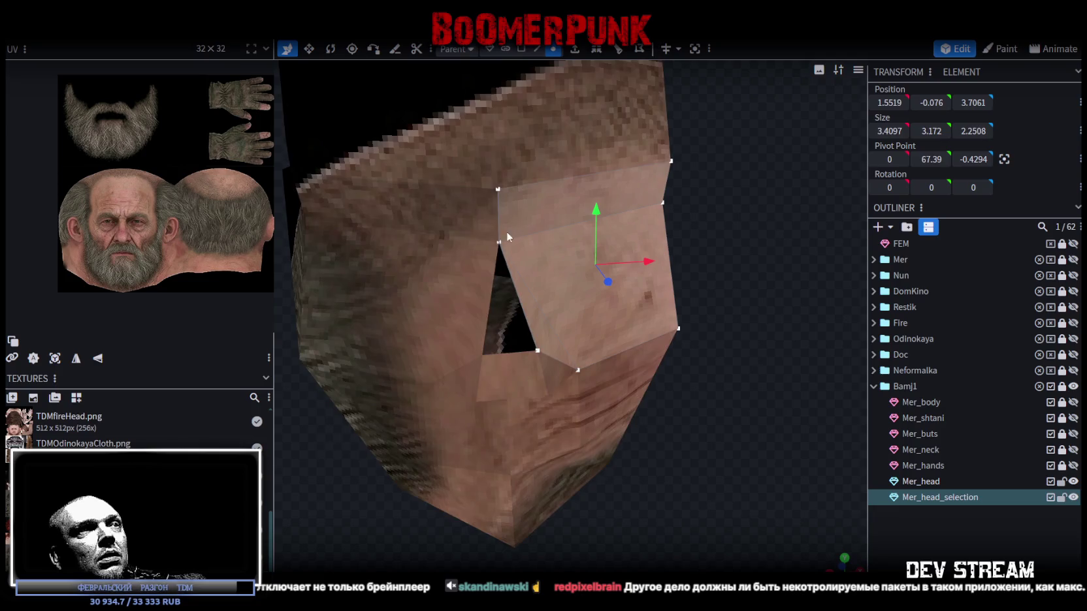
{"action": "left_click", "coordinate": [499, 243]}
{"action": "left_click_drag", "start_coordinate": [553, 239], "coordinate": [565, 239]}
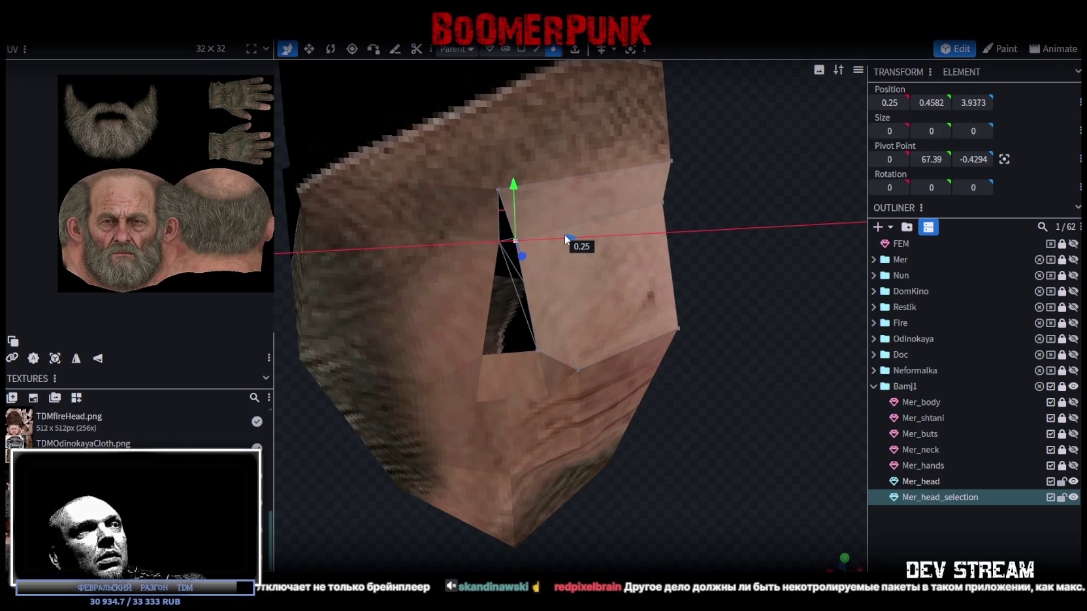
{"action": "key", "text": "ctrl+z"}
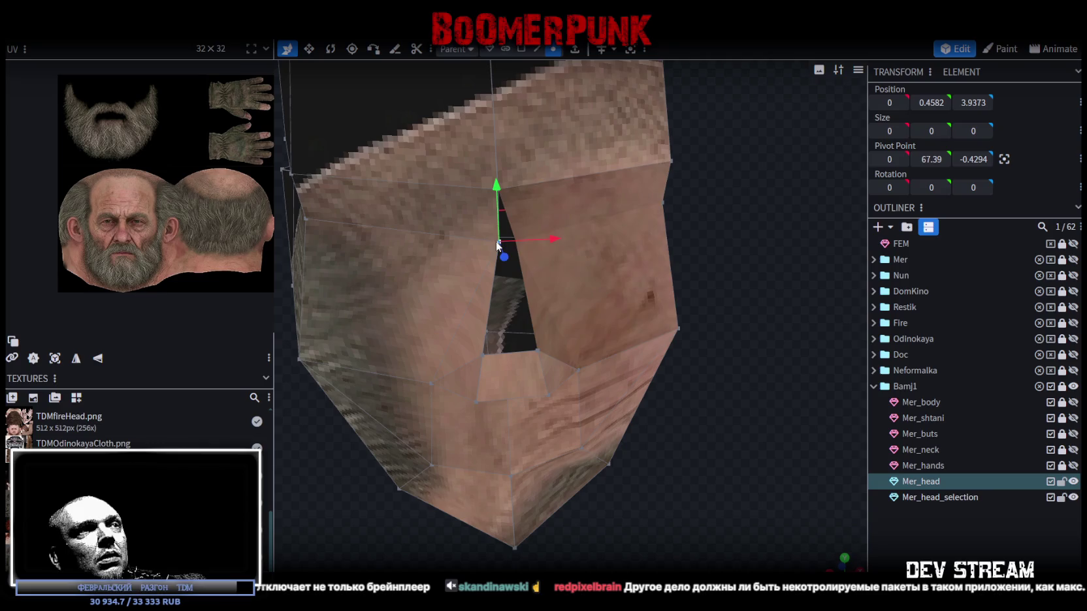
{"action": "left_click_drag", "start_coordinate": [551, 243], "coordinate": [534, 243]}
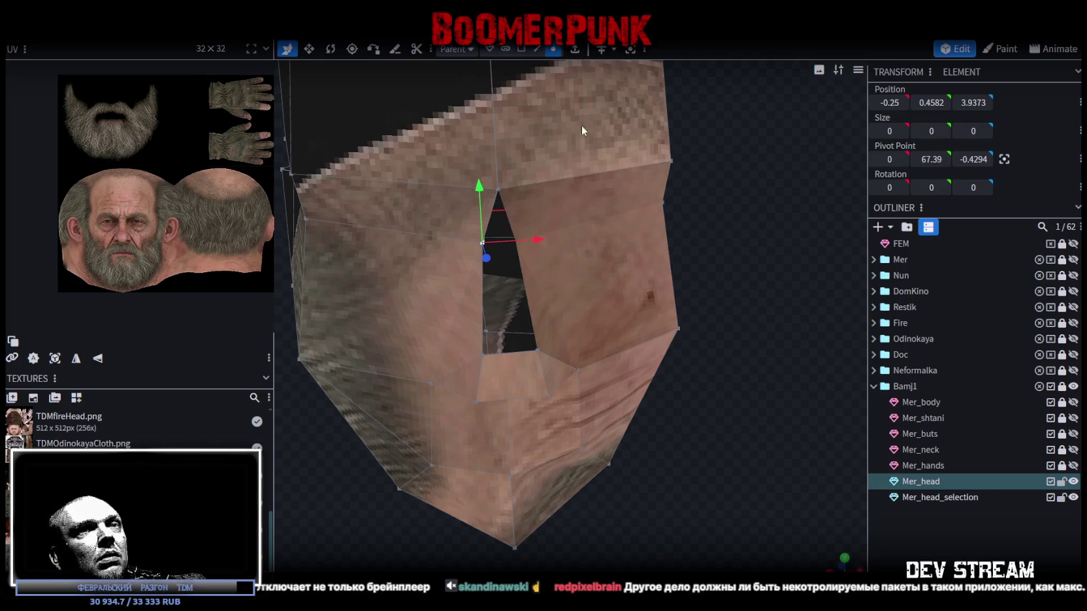
- Merge Mer_head_selection back into Mer_head
{"action": "left_click", "coordinate": [940, 497], "text": "ctrl"}
{"action": "right_click", "coordinate": [941, 498]}
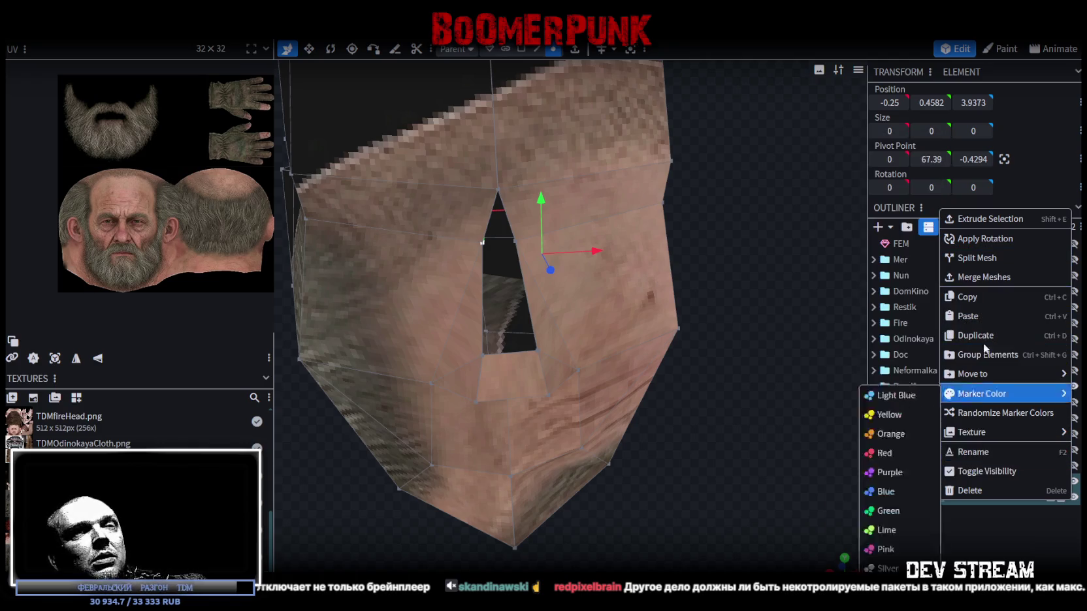
{"action": "left_click", "coordinate": [979, 278]}
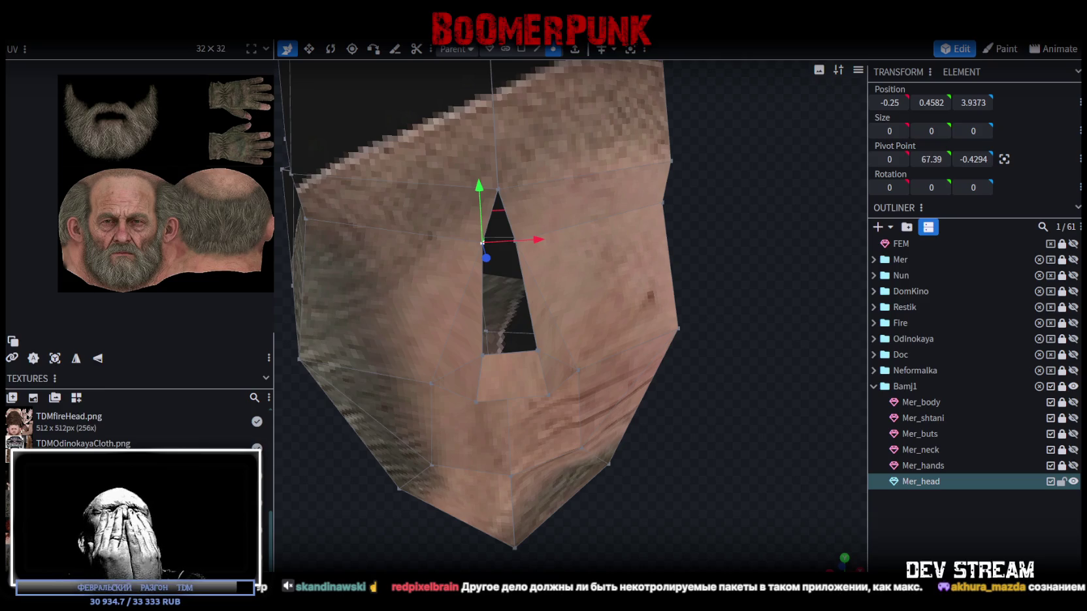
- Select the edges around the cheek hole, including the small triangle's two edges
{"action": "scroll", "coordinate": [502, 197], "scroll_direction": "down", "scroll_amount": 3}
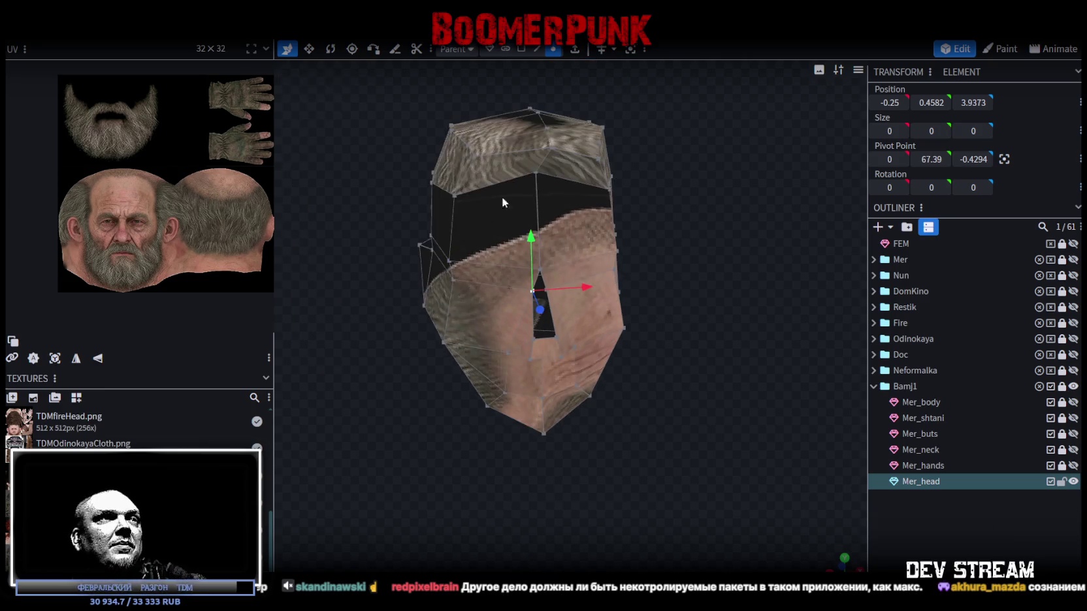
{"action": "scroll", "coordinate": [678, 354], "scroll_direction": "up", "scroll_amount": 3}
{"action": "left_click_drag", "start_coordinate": [678, 354], "coordinate": [744, 343]}
{"action": "scroll", "coordinate": [743, 342], "scroll_direction": "up", "scroll_amount": 3}
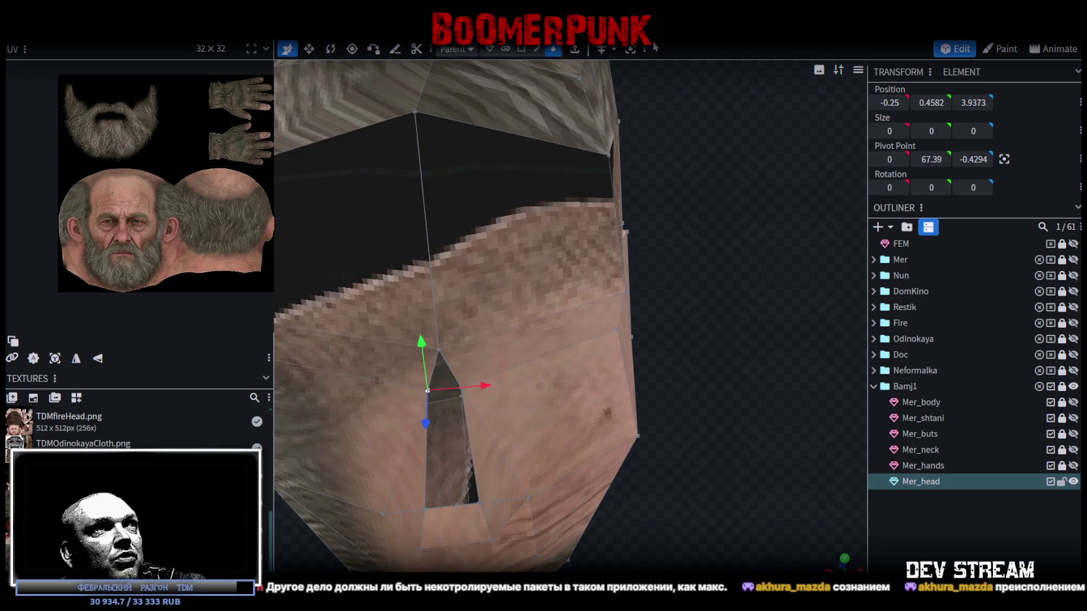
{"action": "left_click", "coordinate": [537, 49]}
{"action": "left_click", "coordinate": [427, 451]}
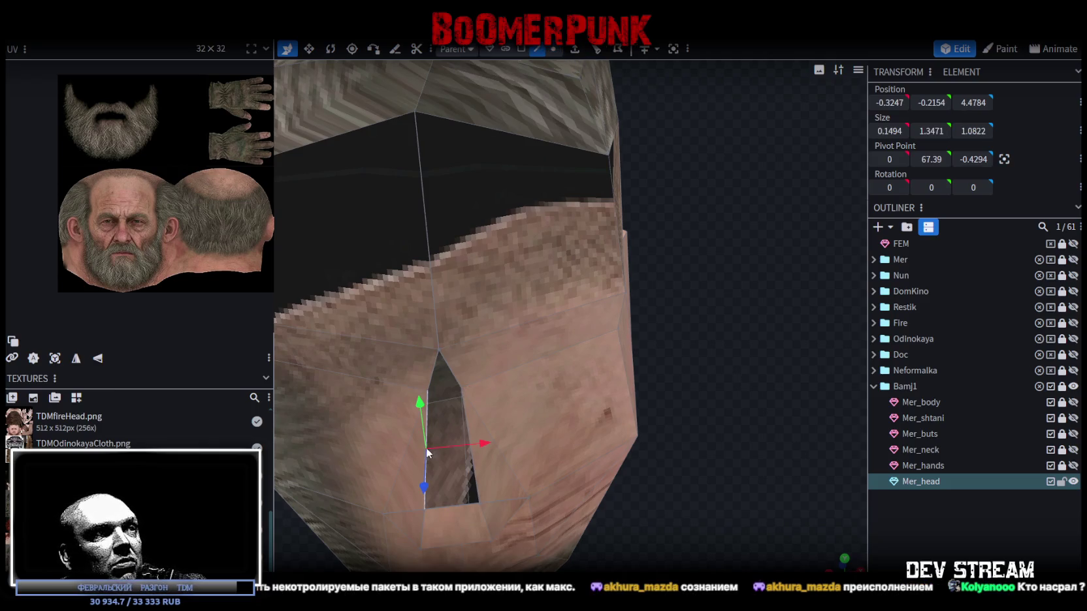
{"action": "left_click", "coordinate": [467, 429], "text": "shift"}
{"action": "left_click", "coordinate": [458, 391]}
{"action": "left_click", "coordinate": [434, 373], "text": "shift"}
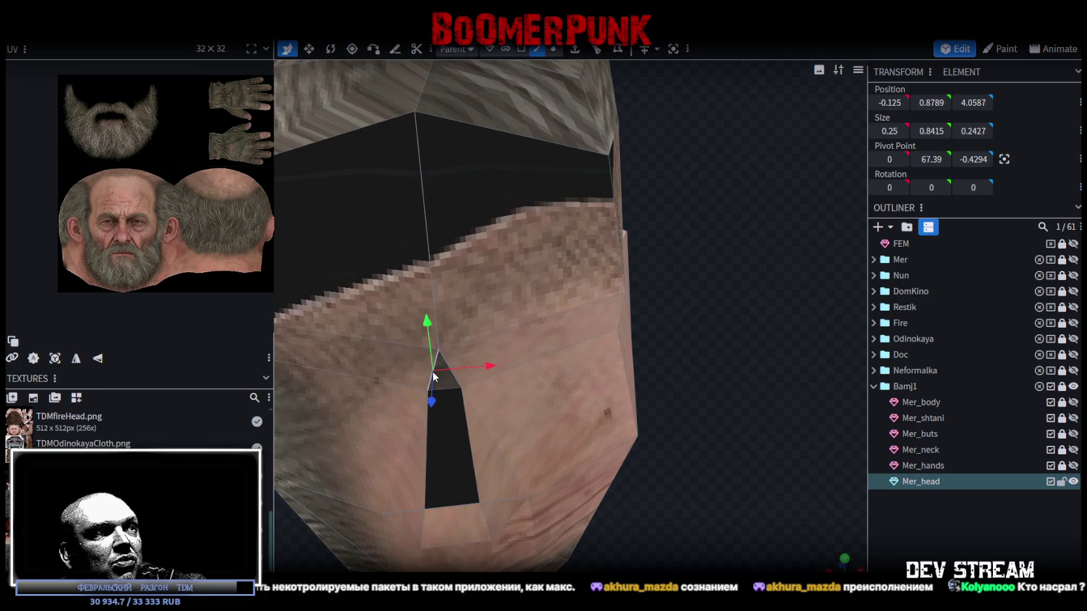
{"action": "scroll", "coordinate": [456, 392], "scroll_direction": "down", "scroll_amount": 5}
{"action": "mouse_move", "coordinate": [455, 393]}
{"action": "left_mouse_down"}
{"action": "mouse_move", "coordinate": [734, 346]}
{"action": "mouse_move", "coordinate": [635, 388]}
{"action": "left_mouse_up"}
{"action": "scroll", "coordinate": [665, 379], "scroll_direction": "up", "scroll_amount": 5}
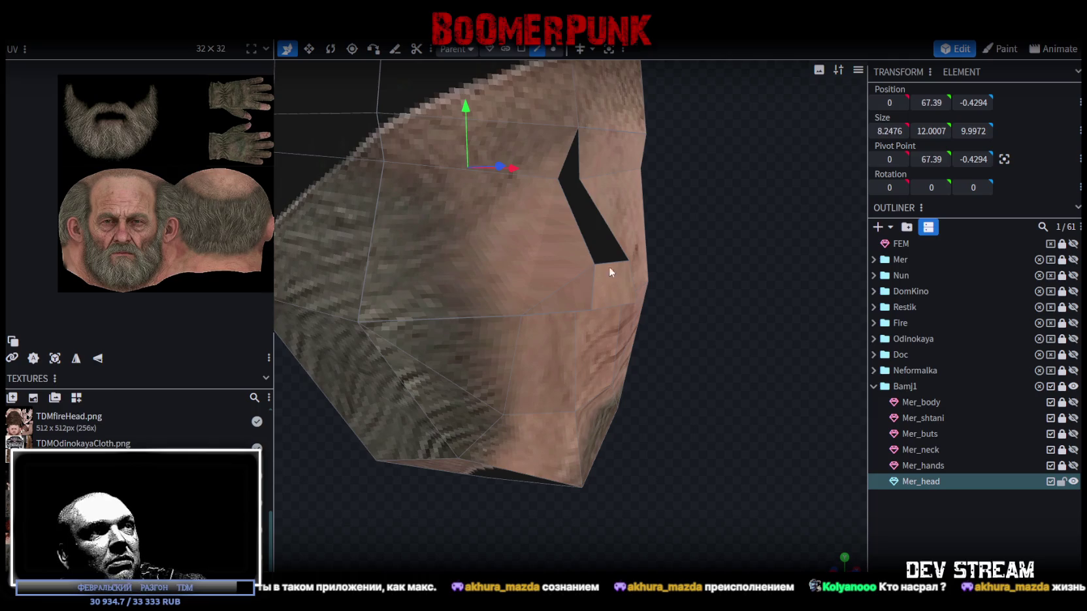
- Try lowering the small face below the hole along Y, then undo it
{"action": "left_click", "coordinate": [521, 48]}
{"action": "left_click", "coordinate": [621, 299]}
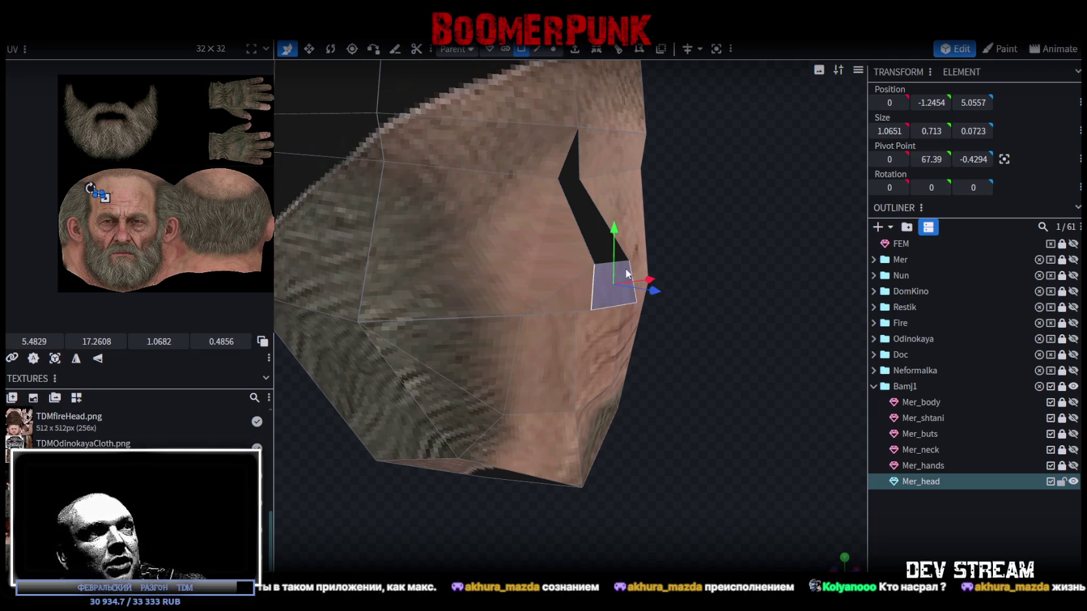
{"action": "key", "text": "v"}
{"action": "left_click_drag", "start_coordinate": [618, 247], "coordinate": [614, 234]}
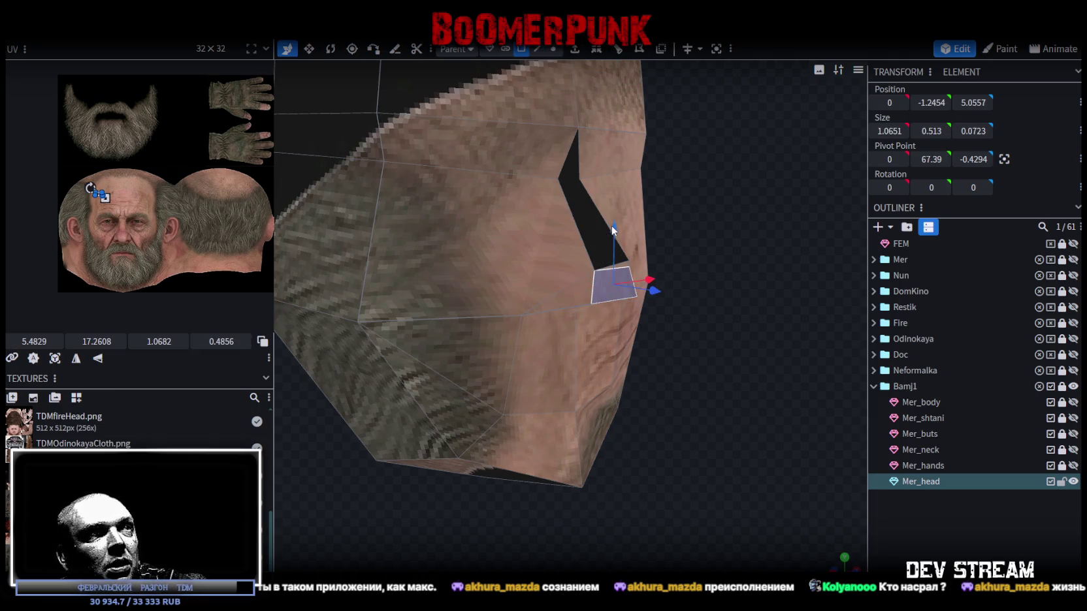
{"action": "mouse_move", "coordinate": [626, 242]}
{"action": "left_mouse_down"}
{"action": "mouse_move", "coordinate": [727, 381]}
{"action": "mouse_move", "coordinate": [629, 381]}
{"action": "mouse_move", "coordinate": [812, 328]}
{"action": "mouse_move", "coordinate": [772, 327]}
{"action": "mouse_move", "coordinate": [788, 353]}
{"action": "mouse_move", "coordinate": [675, 370]}
{"action": "left_mouse_up"}
{"action": "key", "text": "ctrl+z"}
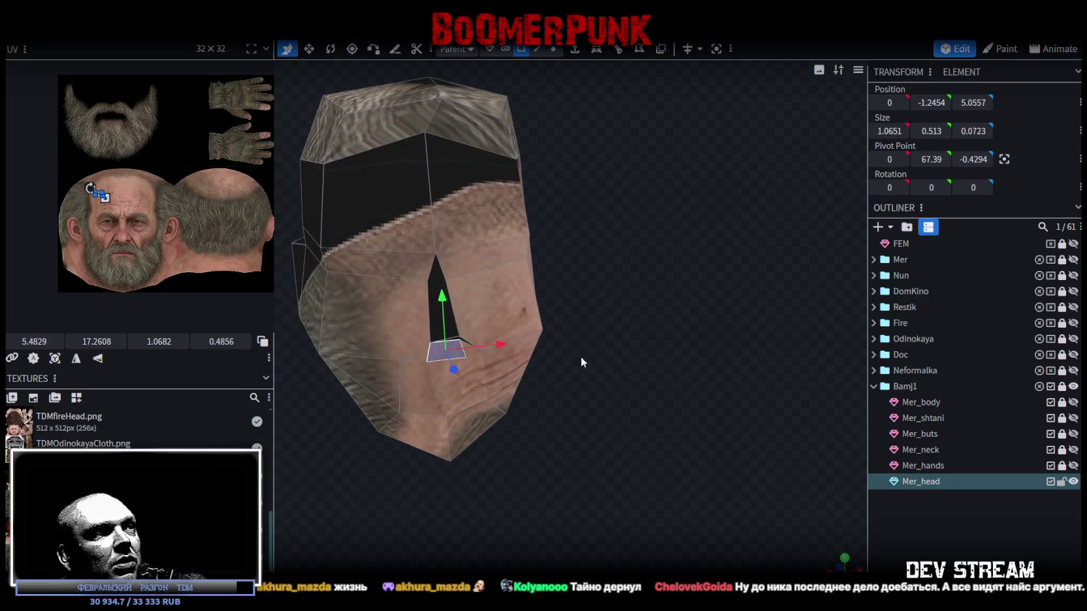
{"action": "key", "text": "ctrl+z"}
{"action": "left_click_drag", "start_coordinate": [625, 359], "coordinate": [642, 349]}
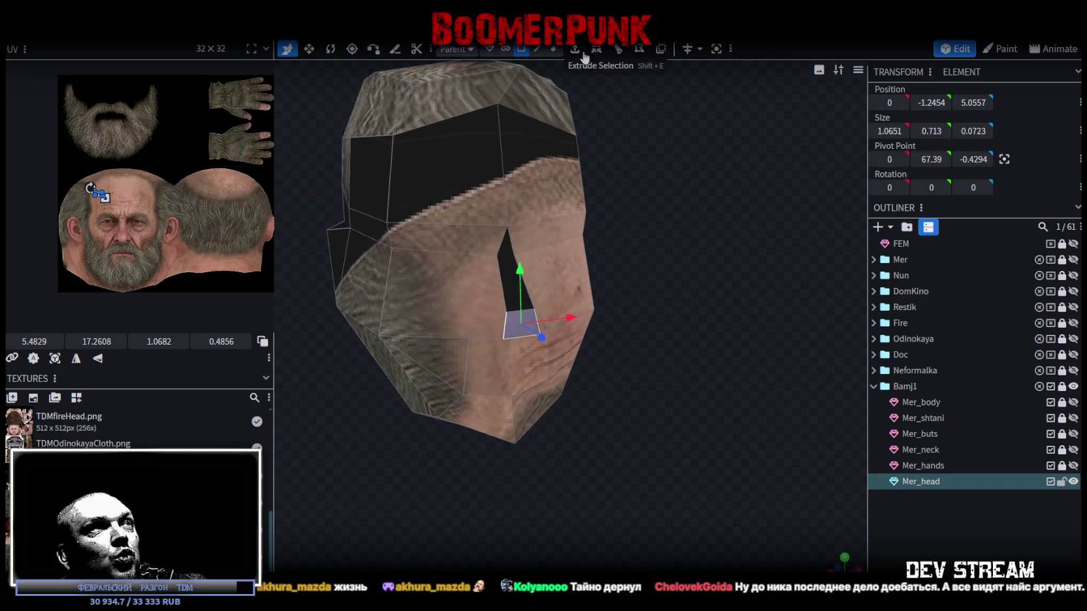
- Drag a vertex onto its neighbour along Y and weld the overlapping vertices
{"action": "left_click", "coordinate": [553, 49]}
{"action": "left_click_drag", "start_coordinate": [472, 196], "coordinate": [473, 216]}
{"action": "left_click", "coordinate": [496, 149]}
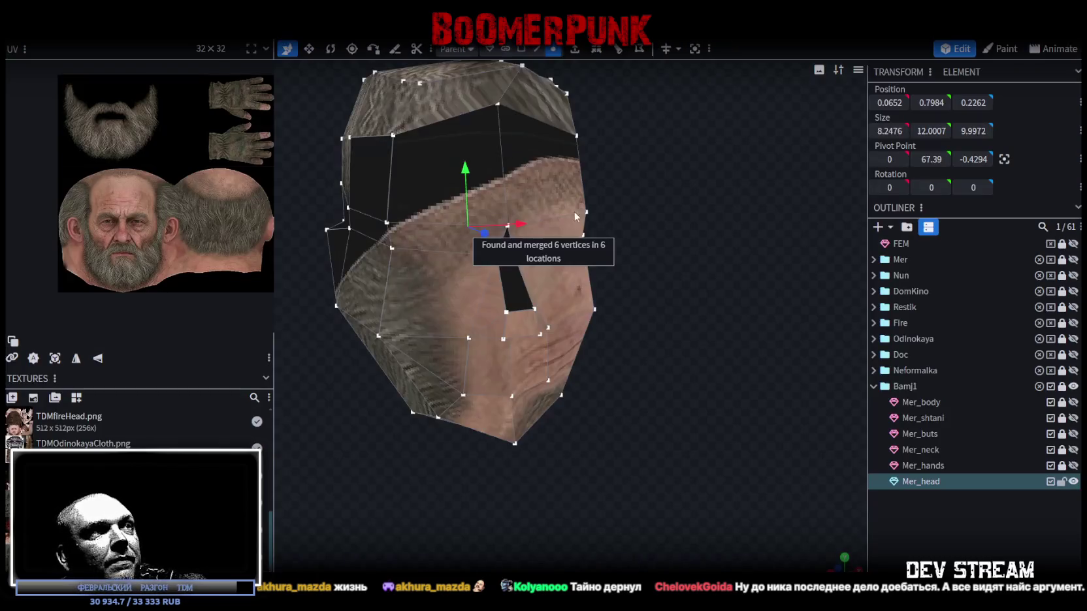
{"action": "scroll", "coordinate": [689, 327], "scroll_direction": "up", "scroll_amount": 3}
{"action": "scroll", "coordinate": [733, 334], "scroll_direction": "up", "scroll_amount": 4}
- Push the small face at the hole's bottom 0.25 inward along Z
{"action": "left_click", "coordinate": [521, 49]}
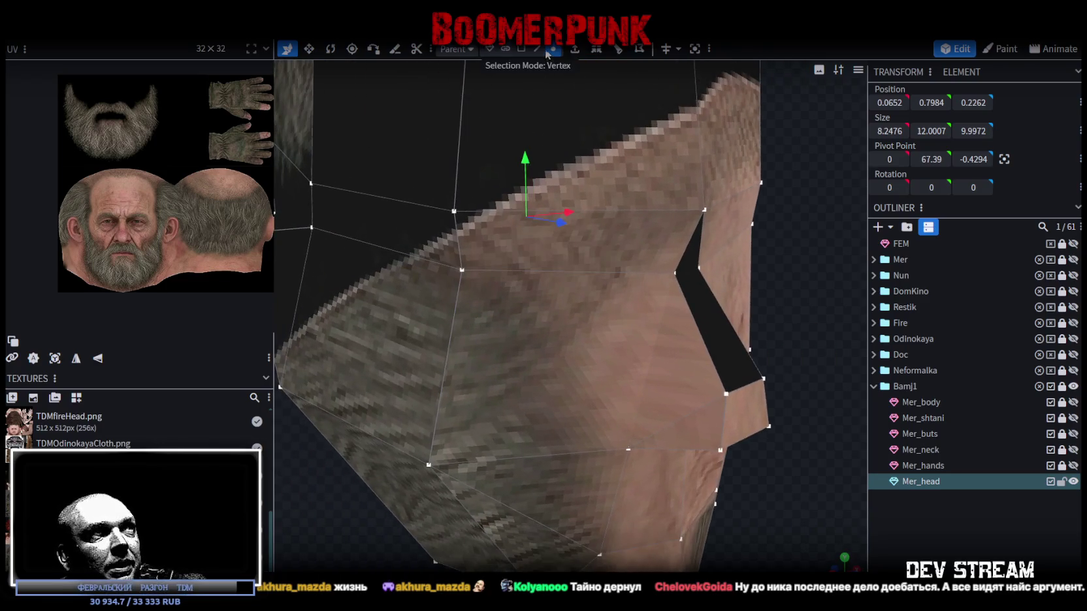
{"action": "left_click", "coordinate": [745, 415]}
{"action": "left_click_drag", "start_coordinate": [799, 429], "coordinate": [781, 426]}
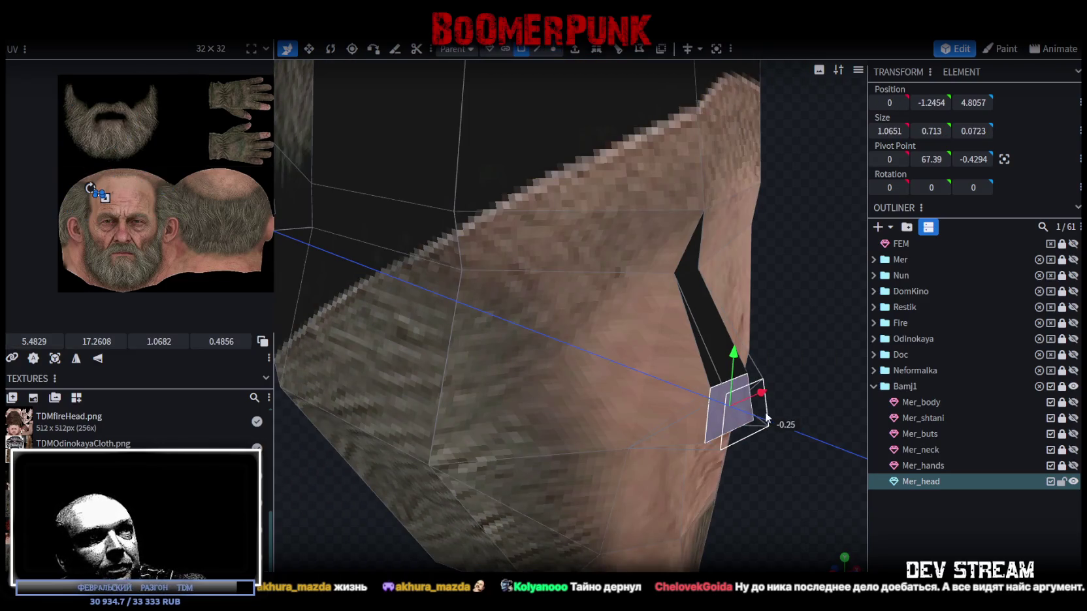
{"action": "scroll", "coordinate": [687, 361], "scroll_direction": "down", "scroll_amount": 3}
{"action": "scroll", "coordinate": [745, 353], "scroll_direction": "down", "scroll_amount": 2}
{"action": "scroll", "coordinate": [683, 369], "scroll_direction": "up", "scroll_amount": 3}
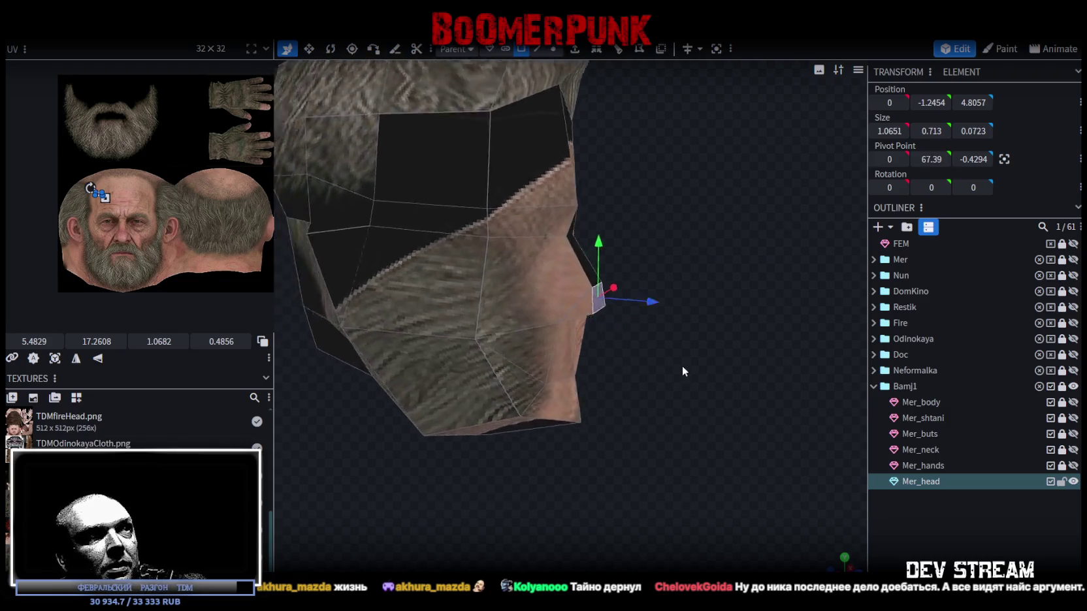
{"action": "scroll", "coordinate": [686, 371], "scroll_direction": "down", "scroll_amount": 2}
{"action": "mouse_move", "coordinate": [738, 285]}
{"action": "left_mouse_down"}
{"action": "mouse_move", "coordinate": [705, 410]}
{"action": "mouse_move", "coordinate": [493, 439]}
{"action": "mouse_move", "coordinate": [609, 397]}
{"action": "mouse_move", "coordinate": [582, 381]}
{"action": "mouse_move", "coordinate": [618, 424]}
{"action": "mouse_move", "coordinate": [546, 408]}
{"action": "mouse_move", "coordinate": [598, 403]}
{"action": "mouse_move", "coordinate": [605, 387]}
{"action": "mouse_move", "coordinate": [651, 399]}
{"action": "mouse_move", "coordinate": [637, 398]}
{"action": "left_mouse_up"}
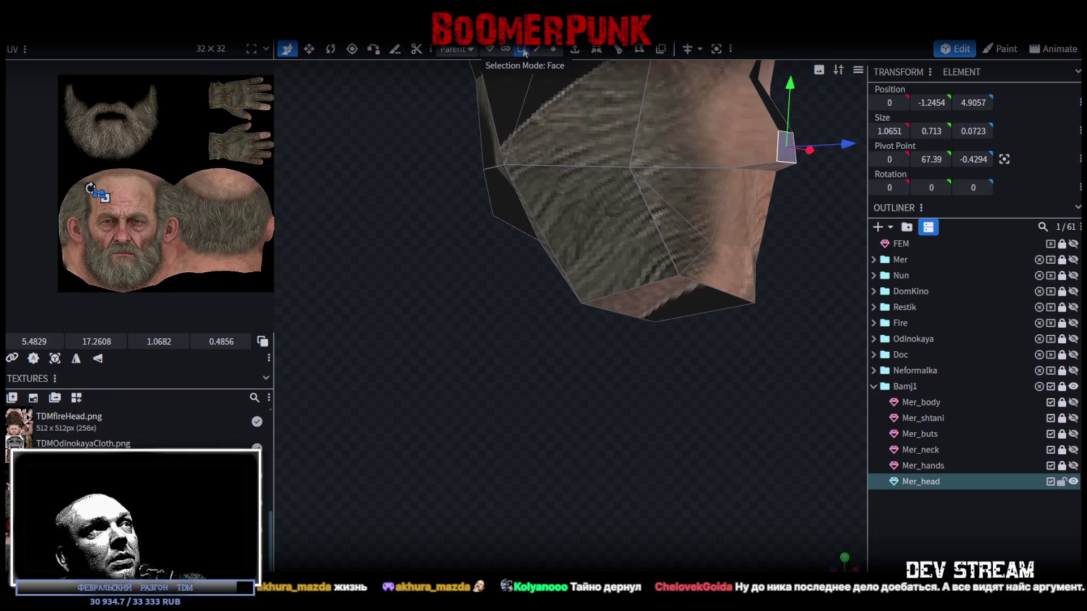
- Select the jaw and chin faces on the underside of the head
{"action": "left_click", "coordinate": [639, 272]}
{"action": "left_click", "coordinate": [689, 303], "text": "shift"}
{"action": "mouse_move", "coordinate": [688, 301]}
{"action": "left_mouse_down"}
{"action": "mouse_move", "coordinate": [605, 395]}
{"action": "mouse_move", "coordinate": [668, 385]}
{"action": "mouse_move", "coordinate": [584, 333]}
{"action": "left_mouse_up"}
{"action": "left_click", "coordinate": [571, 246]}
{"action": "left_click", "coordinate": [571, 246], "text": "shift"}
{"action": "mouse_move", "coordinate": [571, 247]}
{"action": "left_mouse_down"}
{"action": "mouse_move", "coordinate": [592, 333]}
{"action": "mouse_move", "coordinate": [530, 305]}
{"action": "mouse_move", "coordinate": [610, 341]}
{"action": "mouse_move", "coordinate": [647, 374]}
{"action": "left_mouse_up"}
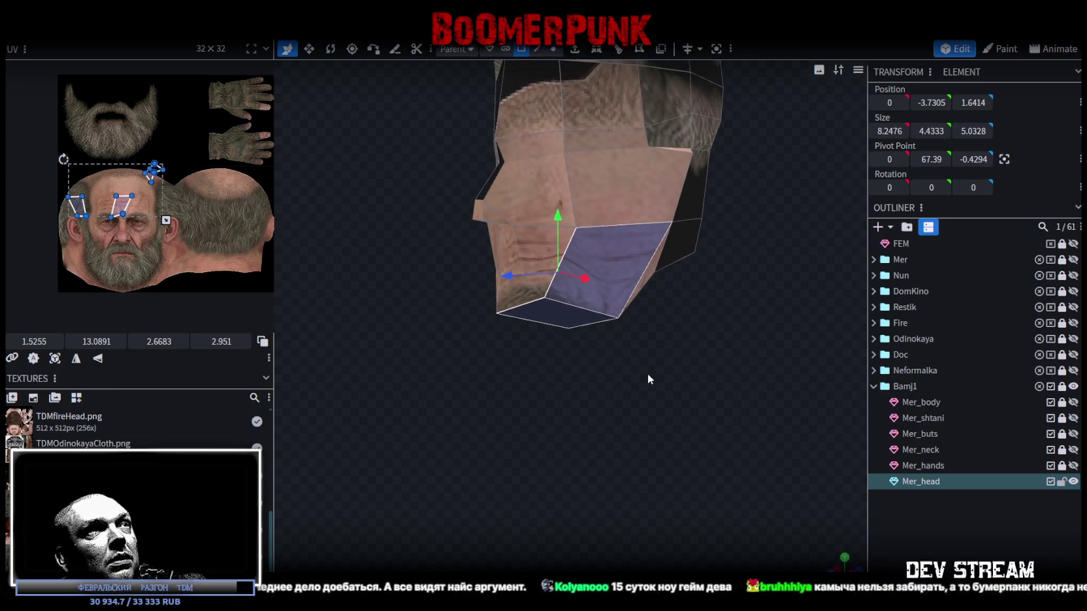
- Extrude the selected chin faces and inspect the extrusion from below
{"action": "left_click", "coordinate": [596, 48]}
{"action": "mouse_move", "coordinate": [617, 410]}
{"action": "left_mouse_down"}
{"action": "mouse_move", "coordinate": [584, 452]}
{"action": "mouse_move", "coordinate": [643, 411]}
{"action": "mouse_move", "coordinate": [793, 422]}
{"action": "mouse_move", "coordinate": [807, 413]}
{"action": "left_mouse_up"}
{"action": "mouse_move", "coordinate": [654, 381]}
{"action": "left_mouse_down"}
{"action": "mouse_move", "coordinate": [593, 443]}
{"action": "mouse_move", "coordinate": [607, 441]}
{"action": "mouse_move", "coordinate": [646, 421]}
{"action": "mouse_move", "coordinate": [527, 413]}
{"action": "left_mouse_up"}
- Weld two pairs of jaw vertices together with Merge Vertices
{"action": "left_click", "coordinate": [554, 48]}
{"action": "mouse_move", "coordinate": [458, 326]}
{"action": "left_mouse_down"}
{"action": "mouse_move", "coordinate": [405, 348]}
{"action": "mouse_move", "coordinate": [418, 351]}
{"action": "mouse_move", "coordinate": [486, 304]}
{"action": "left_mouse_up"}
{"action": "left_click", "coordinate": [524, 242]}
{"action": "left_click", "coordinate": [500, 266], "text": "shift"}
{"action": "right_click", "coordinate": [498, 251]}
{"action": "left_click", "coordinate": [670, 323]}
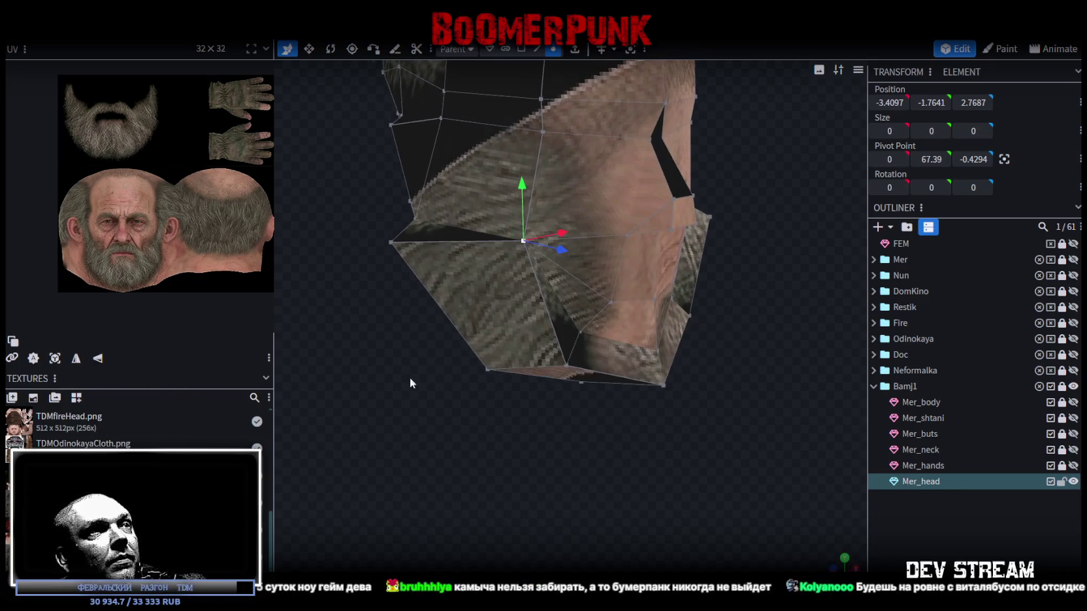
{"action": "left_click_drag", "start_coordinate": [409, 377], "coordinate": [550, 333]}
{"action": "left_click", "coordinate": [511, 270]}
{"action": "left_click", "coordinate": [529, 303], "text": "shift"}
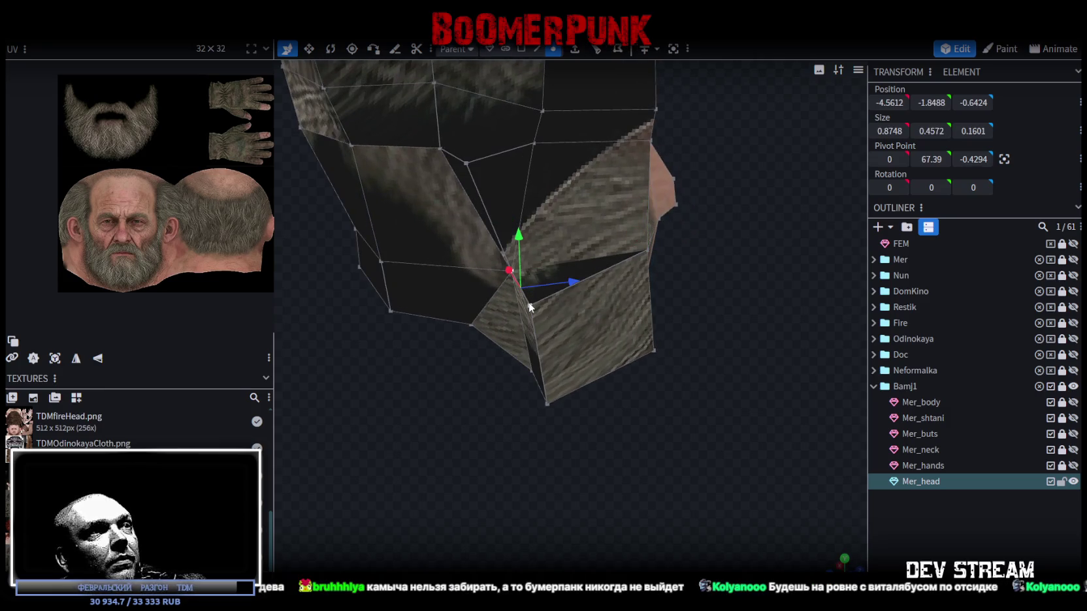
{"action": "right_click", "coordinate": [529, 303]}
{"action": "left_click", "coordinate": [684, 320]}
- Select lower jaw vertices and shift them 0.5 along Z to 4.3466
{"action": "mouse_move", "coordinate": [660, 397]}
{"action": "left_mouse_down"}
{"action": "mouse_move", "coordinate": [550, 348]}
{"action": "mouse_move", "coordinate": [645, 378]}
{"action": "mouse_move", "coordinate": [460, 434]}
{"action": "mouse_move", "coordinate": [603, 465]}
{"action": "mouse_move", "coordinate": [596, 423]}
{"action": "mouse_move", "coordinate": [639, 483]}
{"action": "left_mouse_up"}
{"action": "left_click", "coordinate": [542, 338]}
{"action": "left_click", "coordinate": [555, 402], "text": "shift"}
{"action": "left_click", "coordinate": [501, 387], "text": "shift"}
- Merge the vertices along the jaw edge into the surrounding mesh
{"action": "left_click", "coordinate": [606, 303]}
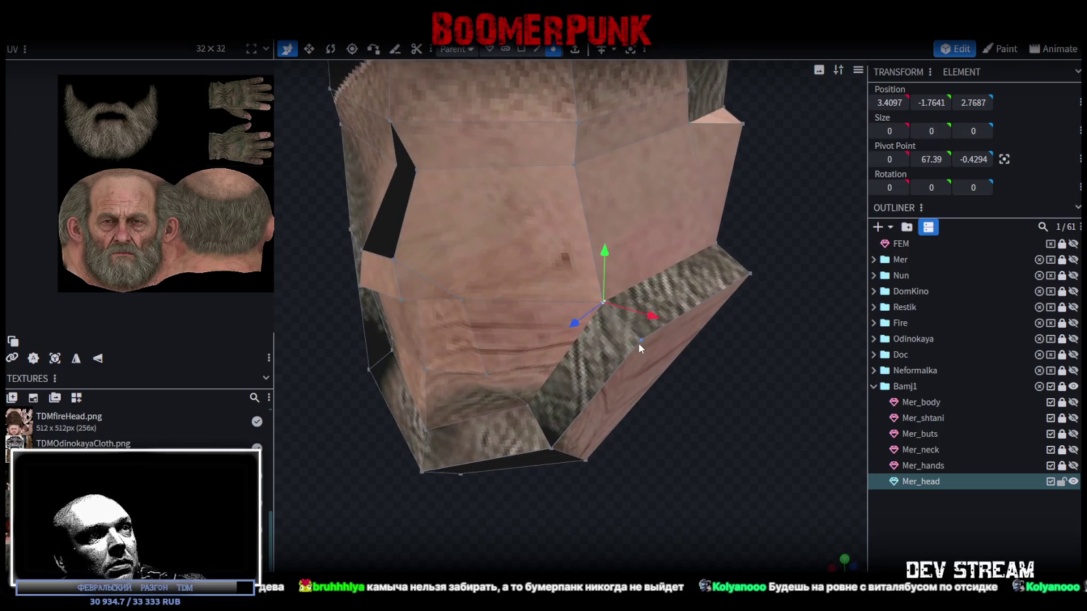
{"action": "right_click", "coordinate": [640, 338]}
{"action": "left_click", "coordinate": [804, 316]}
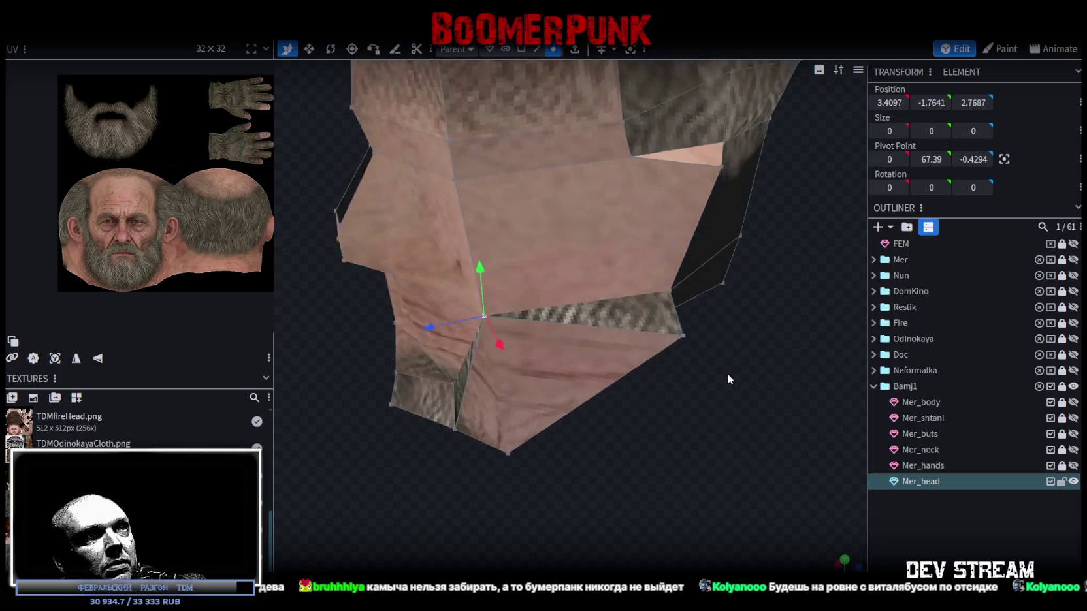
{"action": "left_click_drag", "start_coordinate": [727, 373], "coordinate": [652, 311]}
{"action": "right_click", "coordinate": [644, 248]}
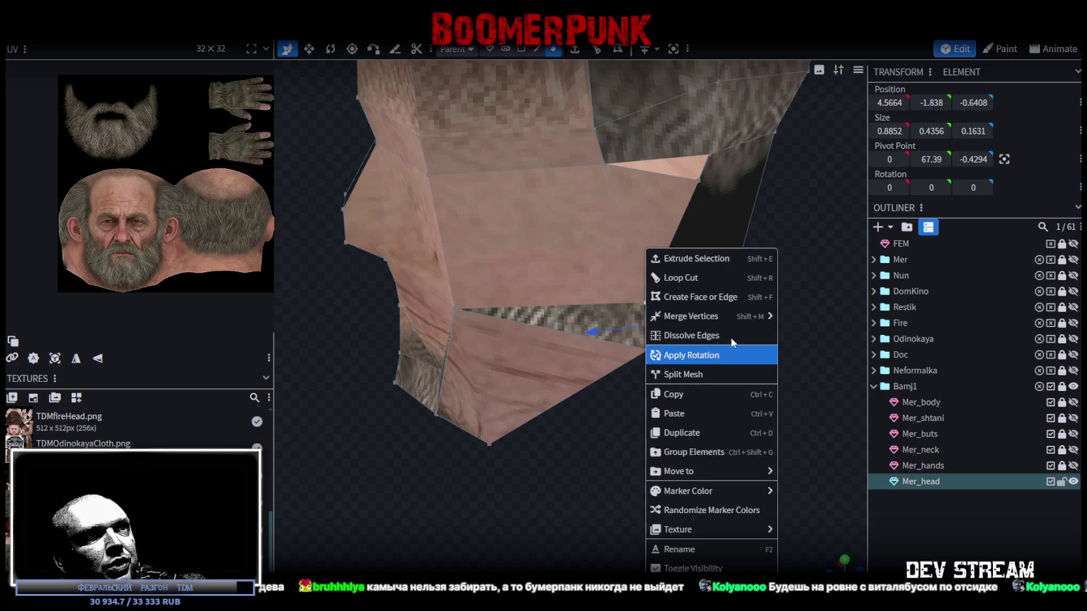
{"action": "left_click", "coordinate": [804, 317]}
{"action": "mouse_move", "coordinate": [803, 317]}
{"action": "left_mouse_down"}
{"action": "mouse_move", "coordinate": [553, 463]}
{"action": "mouse_move", "coordinate": [428, 389]}
{"action": "mouse_move", "coordinate": [427, 308]}
{"action": "mouse_move", "coordinate": [625, 402]}
{"action": "mouse_move", "coordinate": [696, 423]}
{"action": "mouse_move", "coordinate": [492, 402]}
{"action": "left_mouse_up"}
- Raise the three bottom neck vertices 0.5 along Y
{"action": "left_click", "coordinate": [434, 392]}
{"action": "left_click", "coordinate": [533, 448], "text": "shift"}
{"action": "left_click", "coordinate": [637, 392], "text": "shift"}
{"action": "mouse_move", "coordinate": [637, 405]}
{"action": "left_mouse_down"}
{"action": "mouse_move", "coordinate": [508, 479]}
{"action": "mouse_move", "coordinate": [559, 511]}
{"action": "mouse_move", "coordinate": [551, 481]}
{"action": "mouse_move", "coordinate": [445, 463]}
{"action": "left_mouse_up"}
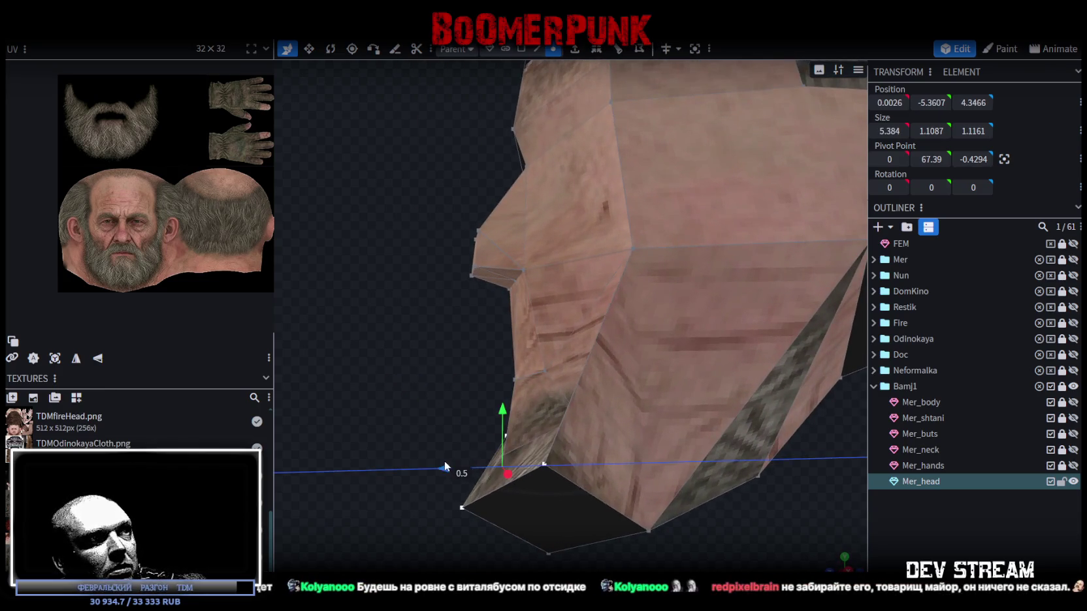
{"action": "left_click_drag", "start_coordinate": [503, 408], "coordinate": [517, 395]}
- Scale the selected jaw vertices down on X and raise them on Y
{"action": "mouse_move", "coordinate": [388, 336]}
{"action": "left_mouse_down"}
{"action": "mouse_move", "coordinate": [573, 352]}
{"action": "mouse_move", "coordinate": [673, 380]}
{"action": "mouse_move", "coordinate": [694, 428]}
{"action": "mouse_move", "coordinate": [716, 442]}
{"action": "mouse_move", "coordinate": [624, 443]}
{"action": "left_mouse_up"}
{"action": "left_click", "coordinate": [671, 459]}
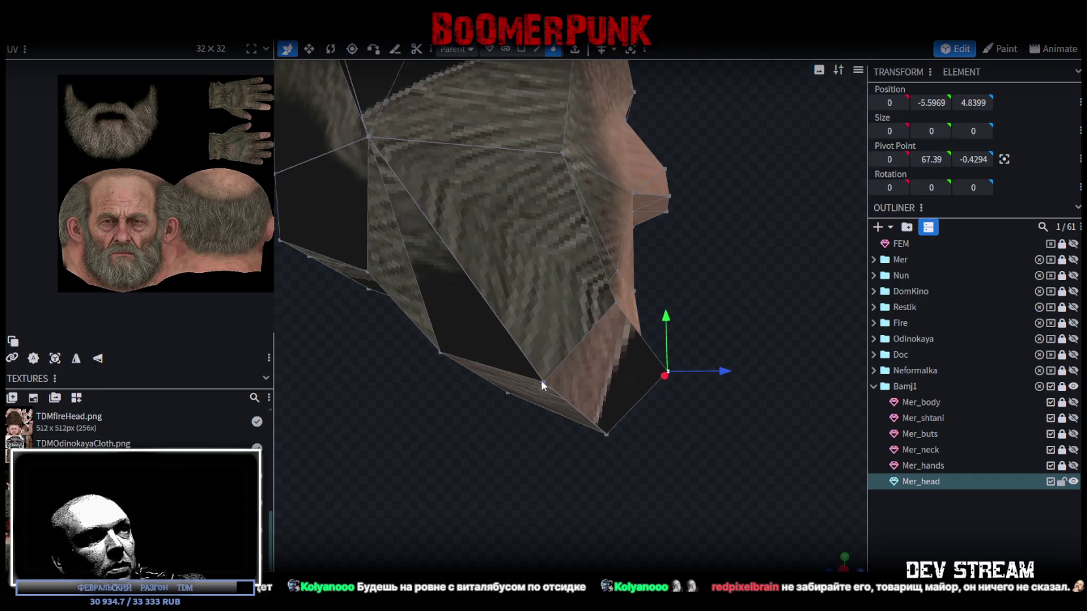
{"action": "left_click", "coordinate": [541, 380], "text": "shift"}
{"action": "left_click_drag", "start_coordinate": [724, 482], "coordinate": [458, 489]}
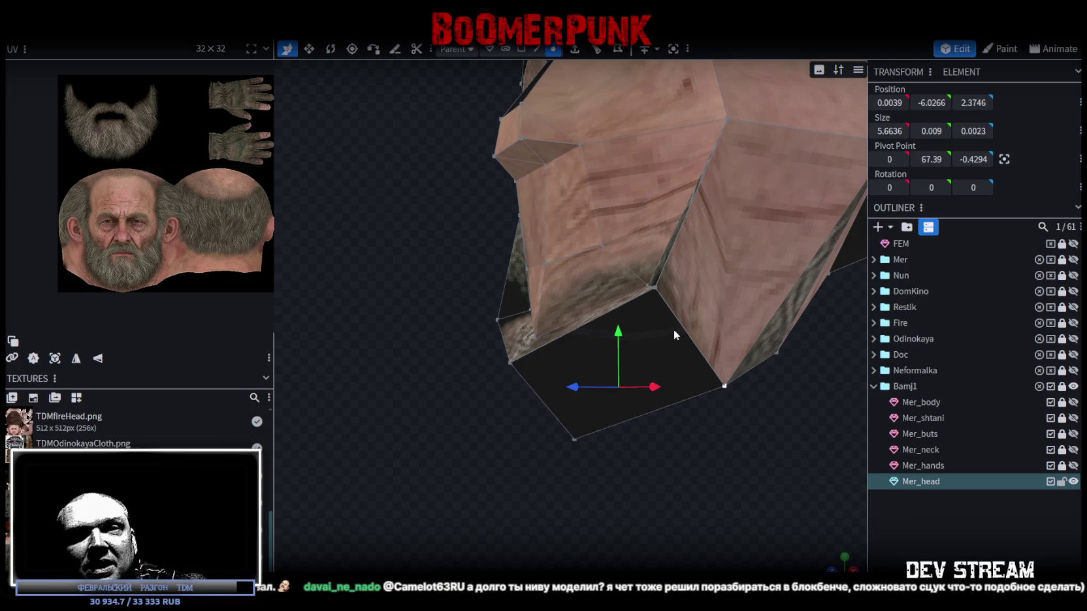
{"action": "mouse_move", "coordinate": [595, 411]}
{"action": "left_mouse_down"}
{"action": "mouse_move", "coordinate": [584, 443]}
{"action": "mouse_move", "coordinate": [651, 490]}
{"action": "mouse_move", "coordinate": [690, 486]}
{"action": "left_mouse_up"}
{"action": "key", "text": "s"}
{"action": "left_click_drag", "start_coordinate": [654, 448], "coordinate": [614, 450]}
{"action": "left_click_drag", "start_coordinate": [707, 496], "coordinate": [573, 489]}
{"action": "key", "text": "v"}
{"action": "left_click_drag", "start_coordinate": [557, 392], "coordinate": [575, 364]}
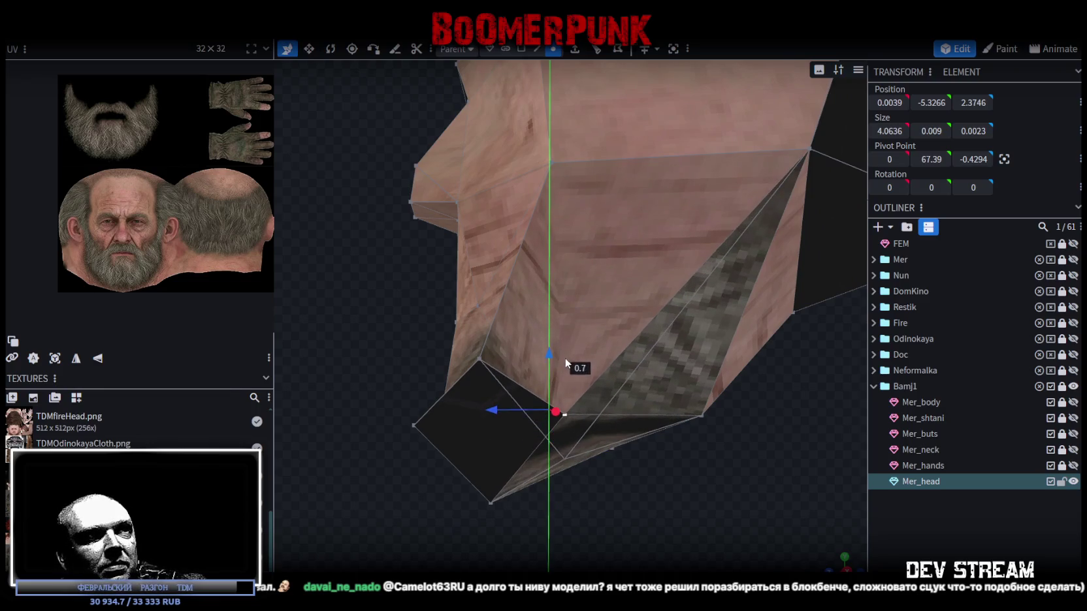
- Select jaw vertices and shift a chin vertex sideways along X
{"action": "mouse_move", "coordinate": [388, 473]}
{"action": "left_mouse_down"}
{"action": "mouse_move", "coordinate": [385, 397]}
{"action": "mouse_move", "coordinate": [308, 417]}
{"action": "mouse_move", "coordinate": [286, 445]}
{"action": "mouse_move", "coordinate": [376, 475]}
{"action": "left_mouse_up"}
{"action": "left_click", "coordinate": [519, 390]}
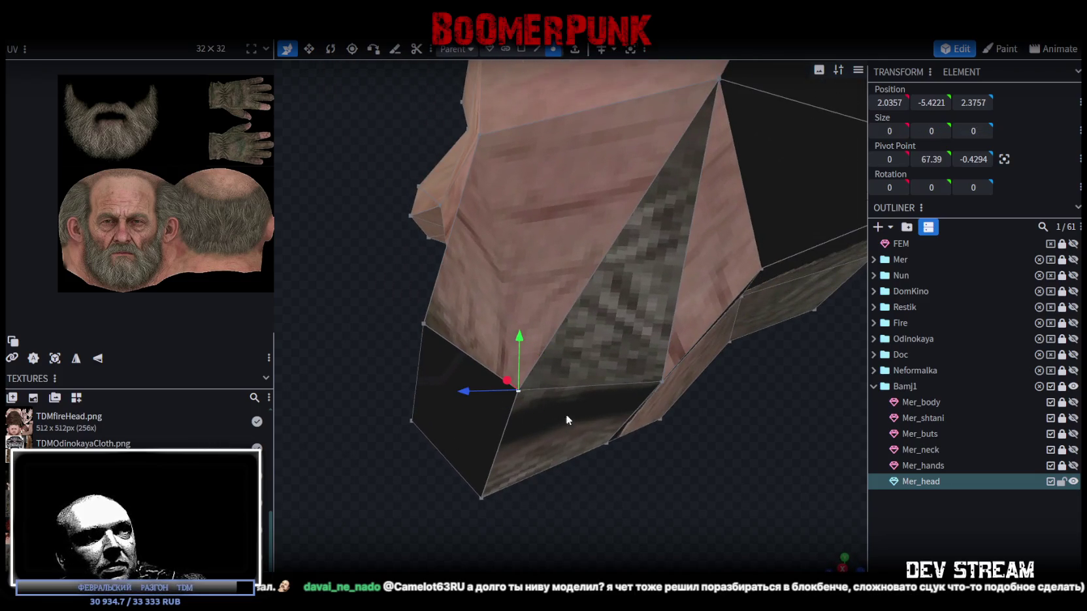
{"action": "left_click", "coordinate": [606, 443], "text": "shift"}
{"action": "mouse_move", "coordinate": [748, 505]}
{"action": "left_mouse_down"}
{"action": "mouse_move", "coordinate": [642, 456]}
{"action": "mouse_move", "coordinate": [547, 461]}
{"action": "mouse_move", "coordinate": [673, 395]}
{"action": "left_mouse_up"}
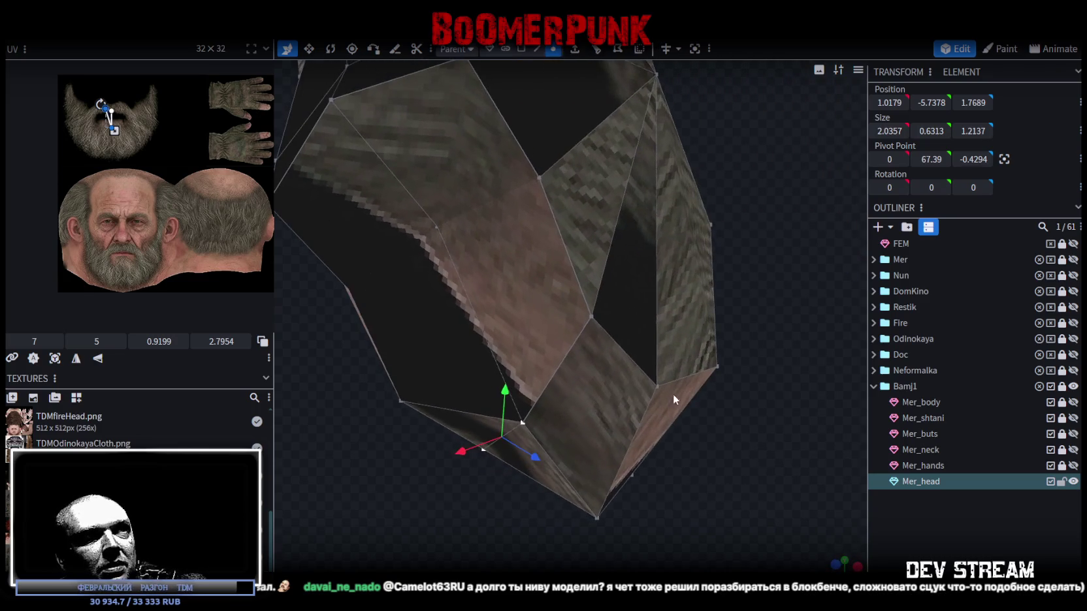
{"action": "left_click", "coordinate": [655, 385], "text": "shift"}
{"action": "left_click", "coordinate": [533, 418], "text": "shift"}
{"action": "mouse_move", "coordinate": [561, 426]}
{"action": "left_mouse_down"}
{"action": "mouse_move", "coordinate": [648, 482]}
{"action": "mouse_move", "coordinate": [567, 497]}
{"action": "mouse_move", "coordinate": [612, 475]}
{"action": "mouse_move", "coordinate": [641, 490]}
{"action": "mouse_move", "coordinate": [636, 499]}
{"action": "left_mouse_up"}
{"action": "left_click", "coordinate": [585, 423]}
{"action": "mouse_move", "coordinate": [768, 478]}
{"action": "left_mouse_down"}
{"action": "mouse_move", "coordinate": [650, 491]}
{"action": "mouse_move", "coordinate": [624, 465]}
{"action": "mouse_move", "coordinate": [634, 442]}
{"action": "mouse_move", "coordinate": [647, 442]}
{"action": "mouse_move", "coordinate": [648, 465]}
{"action": "left_mouse_up"}
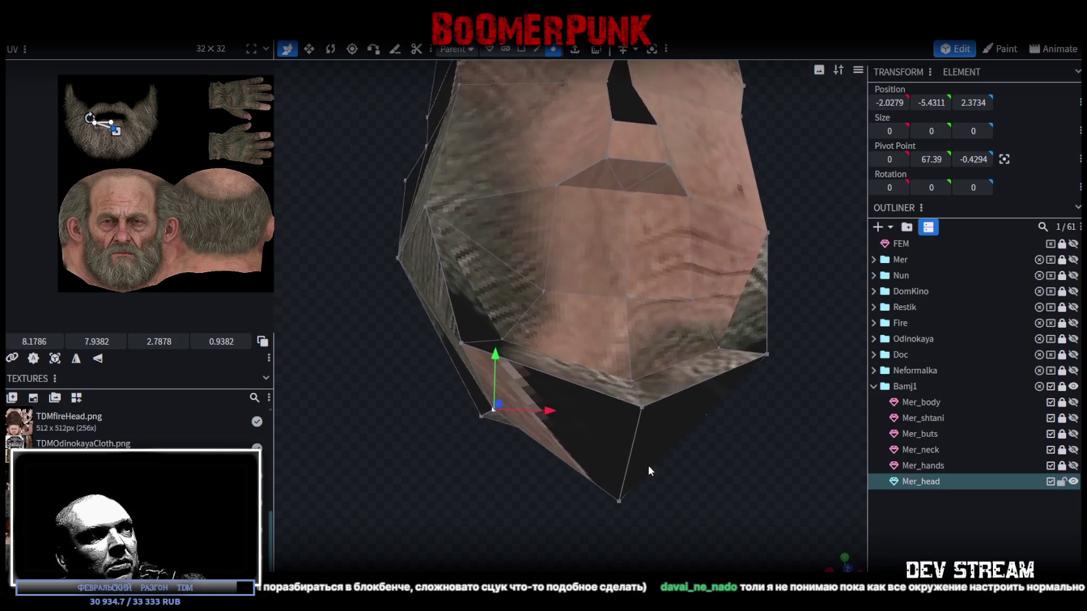
{"action": "mouse_move", "coordinate": [518, 412]}
{"action": "left_mouse_down"}
{"action": "mouse_move", "coordinate": [679, 457]}
{"action": "mouse_move", "coordinate": [703, 431]}
{"action": "mouse_move", "coordinate": [707, 388]}
{"action": "mouse_move", "coordinate": [668, 395]}
{"action": "mouse_move", "coordinate": [664, 425]}
{"action": "mouse_move", "coordinate": [706, 498]}
{"action": "mouse_move", "coordinate": [448, 440]}
{"action": "mouse_move", "coordinate": [443, 470]}
{"action": "left_mouse_up"}
- Select the neighbouring pair of jaw vertices to be merged
{"action": "left_click", "coordinate": [707, 389], "text": "shift"}
{"action": "key", "text": "v"}
{"action": "left_click_drag", "start_coordinate": [546, 321], "coordinate": [489, 380]}
{"action": "left_click", "coordinate": [489, 382]}
{"action": "left_click", "coordinate": [438, 410], "text": "shift"}
- Merge the two jaw vertices with Merge All and push the bottom corner vertex back on Z
{"action": "right_click", "coordinate": [440, 416]}
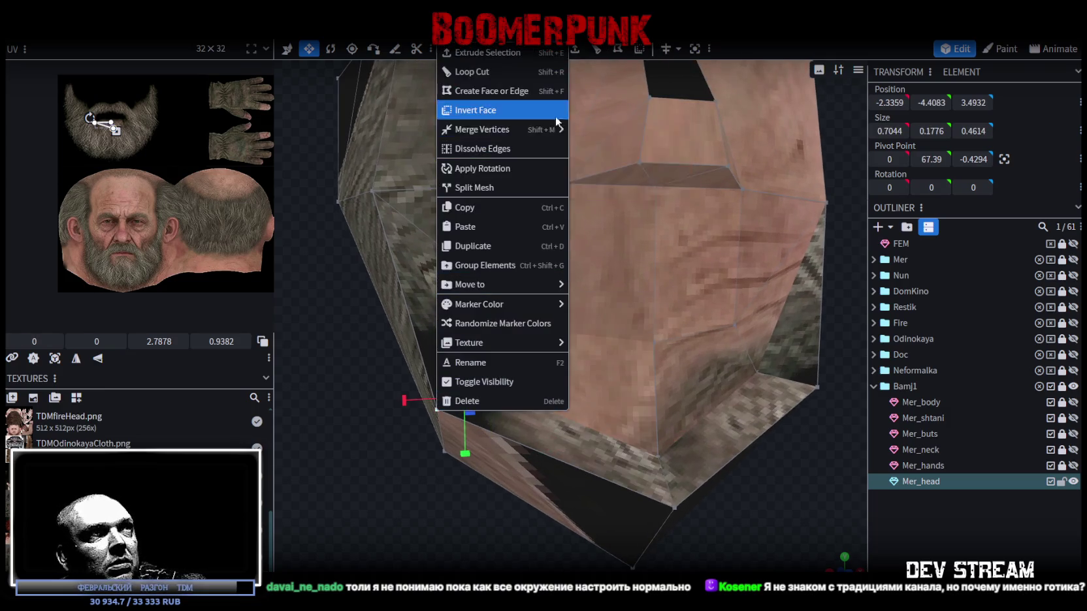
{"action": "left_click", "coordinate": [588, 133]}
{"action": "left_click", "coordinate": [637, 374]}
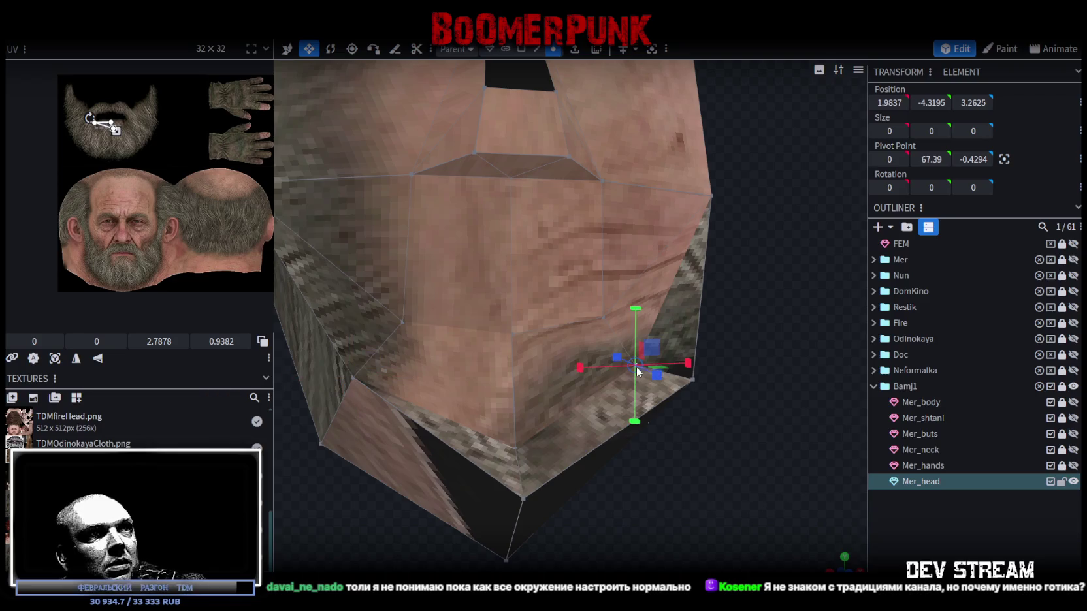
{"action": "left_click", "coordinate": [692, 386], "text": "shift"}
{"action": "mouse_move", "coordinate": [696, 391]}
{"action": "left_mouse_down"}
{"action": "mouse_move", "coordinate": [690, 464]}
{"action": "mouse_move", "coordinate": [644, 499]}
{"action": "mouse_move", "coordinate": [618, 424]}
{"action": "mouse_move", "coordinate": [482, 444]}
{"action": "mouse_move", "coordinate": [517, 408]}
{"action": "left_mouse_up"}
{"action": "left_click", "coordinate": [506, 492]}
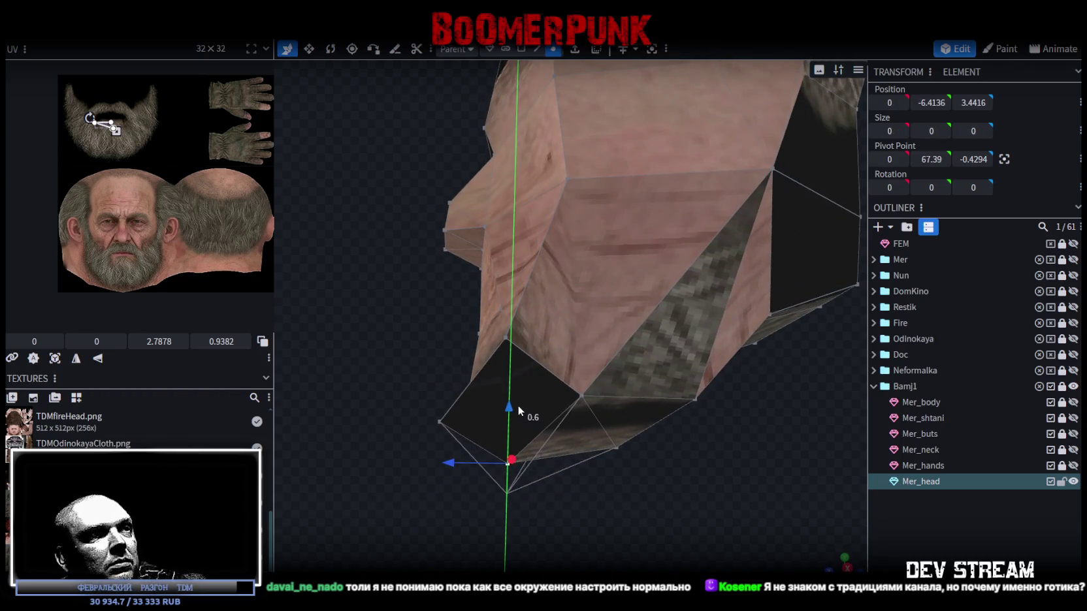
{"action": "mouse_move", "coordinate": [456, 461]}
{"action": "left_mouse_down"}
{"action": "mouse_move", "coordinate": [542, 547]}
{"action": "mouse_move", "coordinate": [426, 437]}
{"action": "left_mouse_up"}
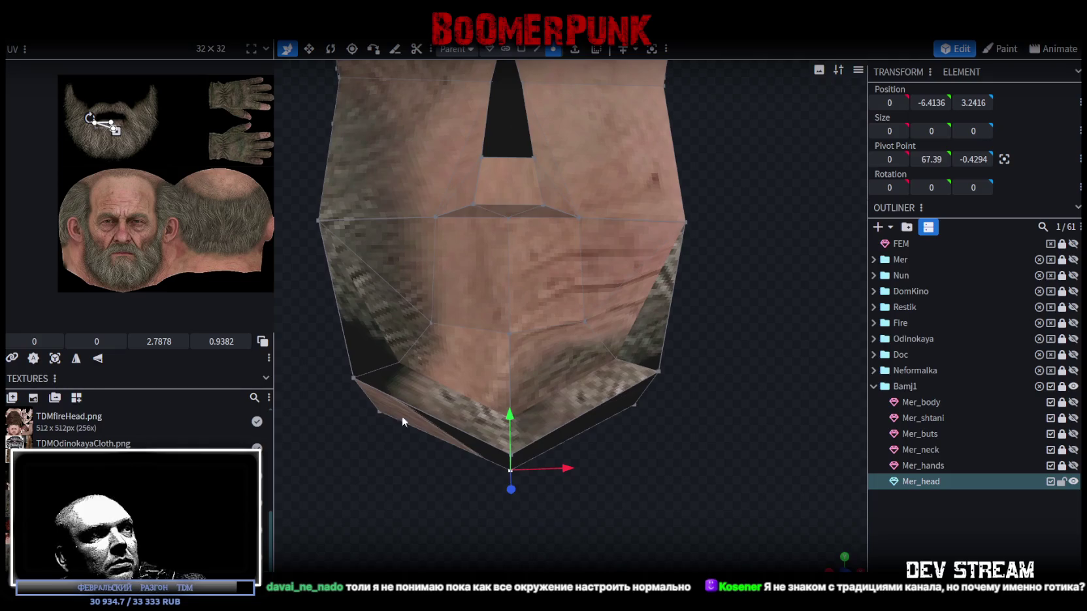
- Select the two bottom jaw edges and narrow them along X
{"action": "mouse_move", "coordinate": [395, 400]}
{"action": "left_mouse_down"}
{"action": "mouse_move", "coordinate": [467, 487]}
{"action": "mouse_move", "coordinate": [563, 470]}
{"action": "mouse_move", "coordinate": [492, 243]}
{"action": "left_mouse_up"}
{"action": "left_click", "coordinate": [537, 49]}
{"action": "left_click", "coordinate": [498, 362]}
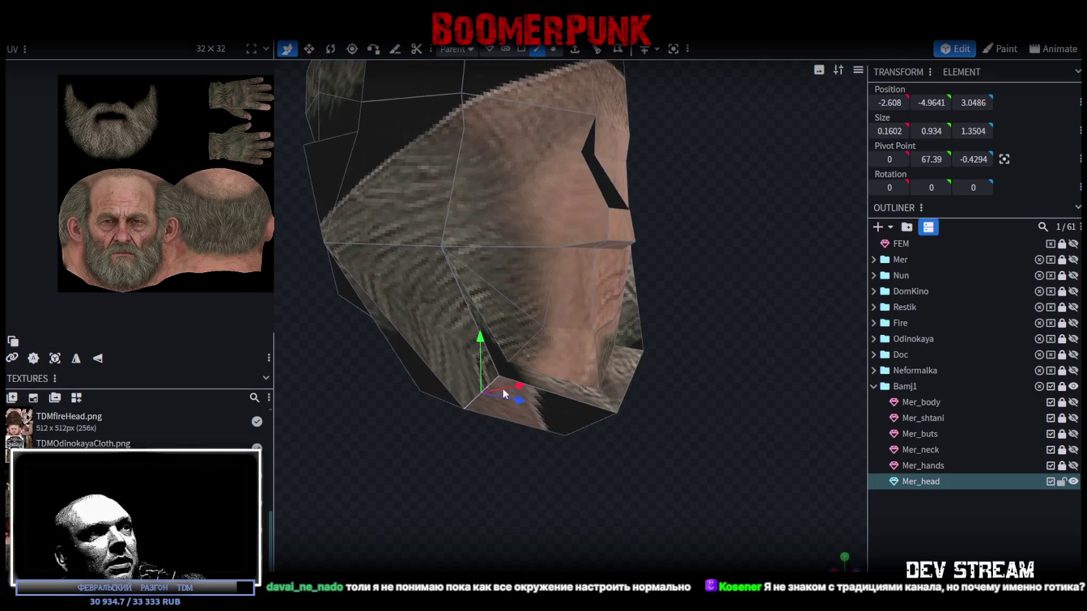
{"action": "left_click_drag", "start_coordinate": [495, 387], "coordinate": [614, 425]}
{"action": "left_click", "coordinate": [609, 377], "text": "shift"}
{"action": "mouse_move", "coordinate": [526, 330]}
{"action": "left_mouse_down"}
{"action": "mouse_move", "coordinate": [511, 346]}
{"action": "mouse_move", "coordinate": [619, 490]}
{"action": "left_mouse_up"}
{"action": "key", "text": "v"}
{"action": "mouse_move", "coordinate": [584, 413]}
{"action": "left_mouse_down"}
{"action": "mouse_move", "coordinate": [560, 413]}
{"action": "mouse_move", "coordinate": [702, 385]}
{"action": "mouse_move", "coordinate": [718, 399]}
{"action": "mouse_move", "coordinate": [702, 383]}
{"action": "mouse_move", "coordinate": [737, 418]}
{"action": "mouse_move", "coordinate": [507, 144]}
{"action": "left_mouse_up"}
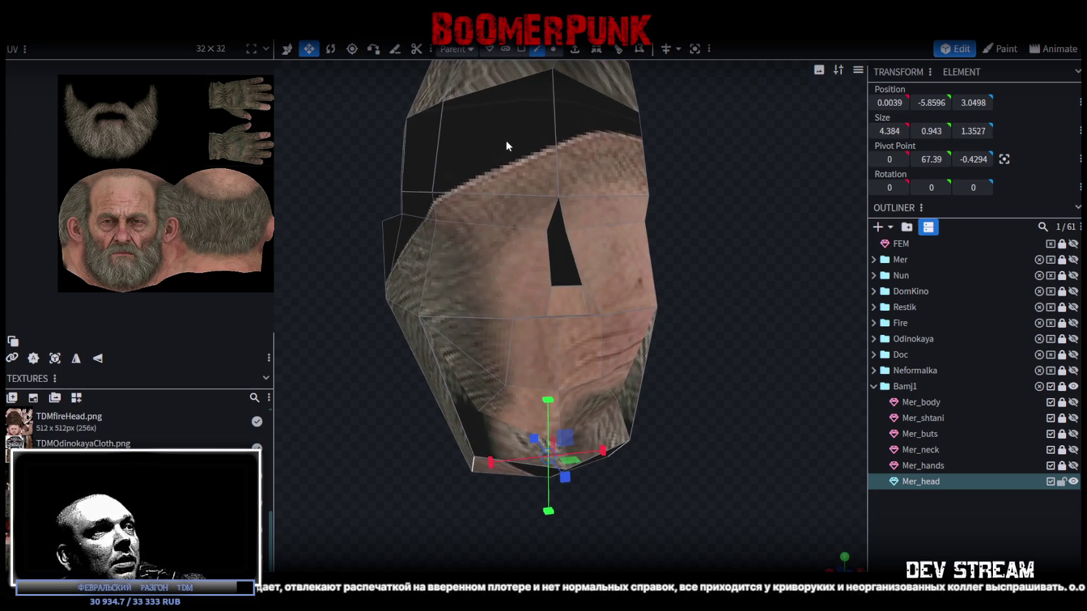
- Widen the bottom vertex span along X to 6.384 units
{"action": "left_click", "coordinate": [553, 53]}
{"action": "left_click", "coordinate": [408, 305]}
{"action": "mouse_move", "coordinate": [761, 282]}
{"action": "left_mouse_down"}
{"action": "mouse_move", "coordinate": [665, 310]}
{"action": "mouse_move", "coordinate": [699, 392]}
{"action": "mouse_move", "coordinate": [587, 282]}
{"action": "mouse_move", "coordinate": [560, 304]}
{"action": "left_mouse_up"}
{"action": "mouse_move", "coordinate": [739, 312]}
{"action": "left_mouse_down"}
{"action": "mouse_move", "coordinate": [560, 269]}
{"action": "mouse_move", "coordinate": [461, 302]}
{"action": "mouse_move", "coordinate": [705, 320]}
{"action": "mouse_move", "coordinate": [719, 309]}
{"action": "mouse_move", "coordinate": [505, 387]}
{"action": "left_mouse_up"}
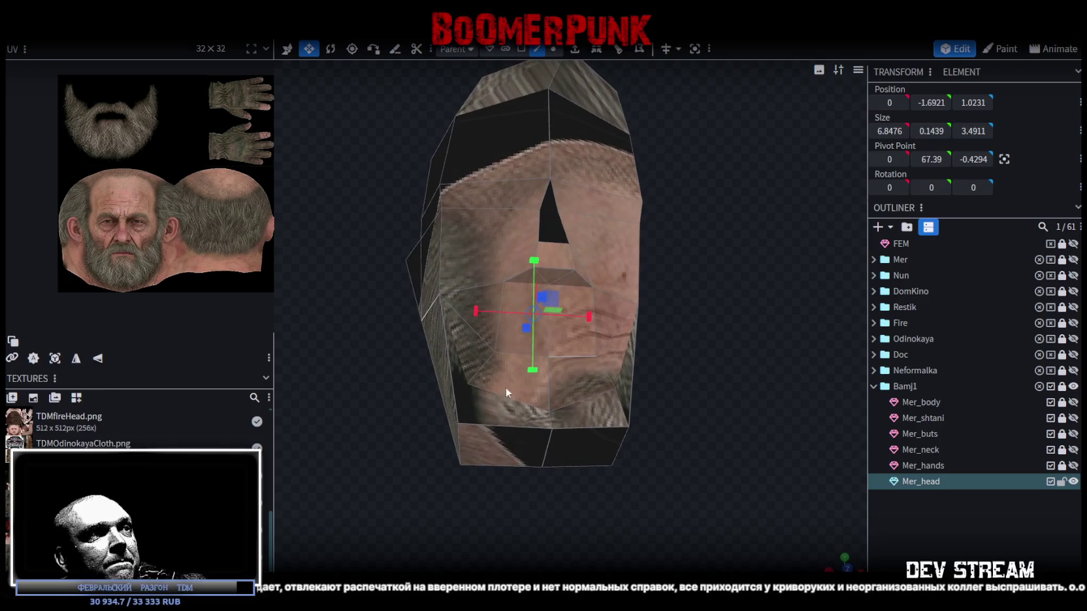
{"action": "left_click", "coordinate": [463, 441]}
{"action": "left_click", "coordinate": [624, 441], "text": "shift"}
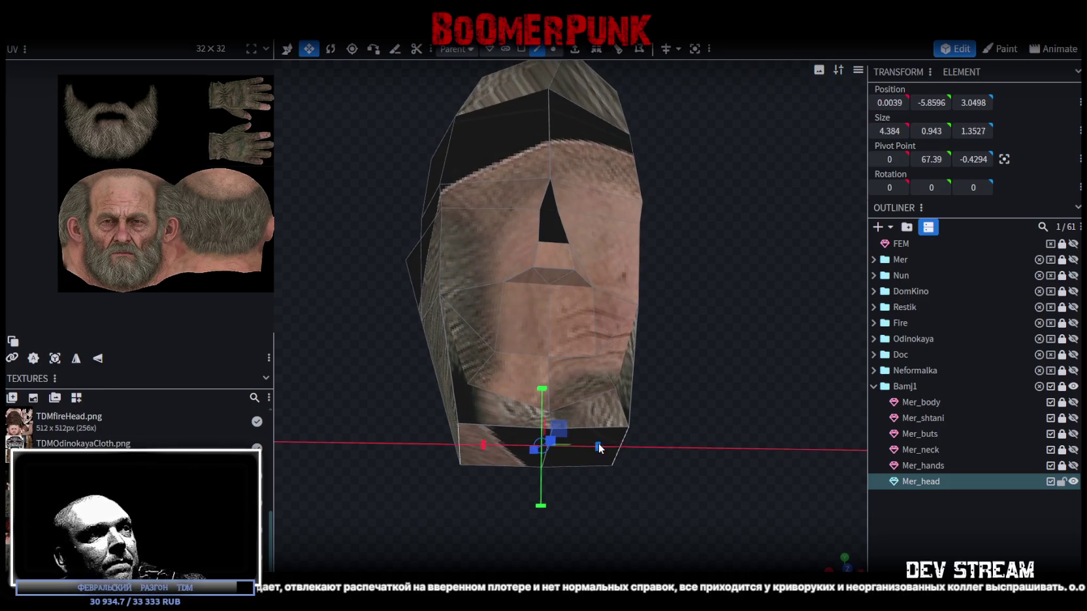
{"action": "left_click_drag", "start_coordinate": [600, 447], "coordinate": [624, 441]}
- Raise the bottom vertices 0.6 on Y and shift them 0.3 along Z
{"action": "left_click_drag", "start_coordinate": [688, 474], "coordinate": [671, 501]}
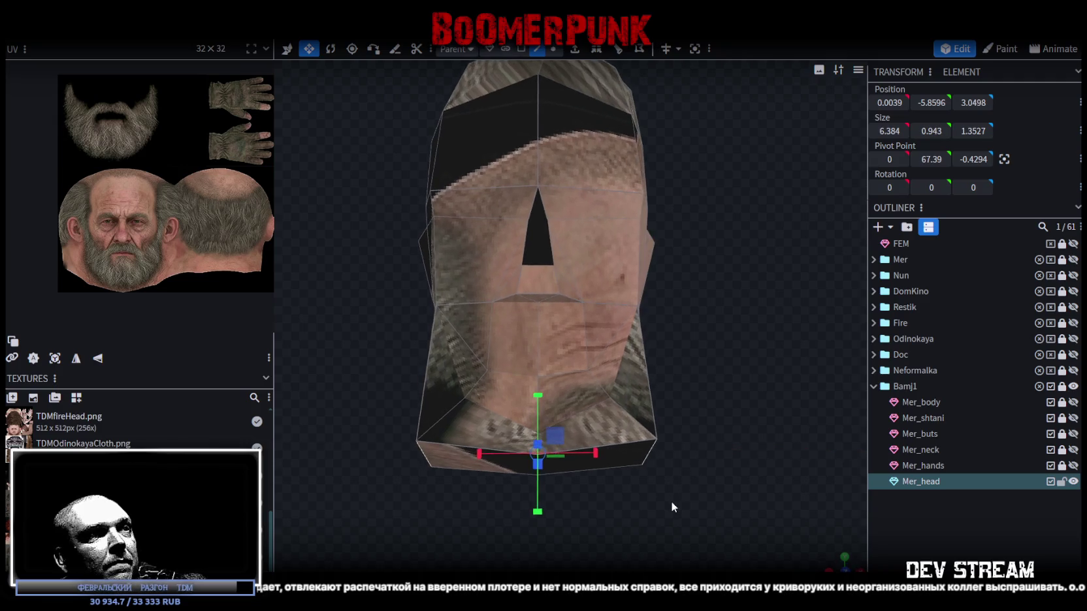
{"action": "left_click_drag", "start_coordinate": [541, 395], "coordinate": [540, 375]}
{"action": "left_click_drag", "start_coordinate": [645, 348], "coordinate": [574, 327]}
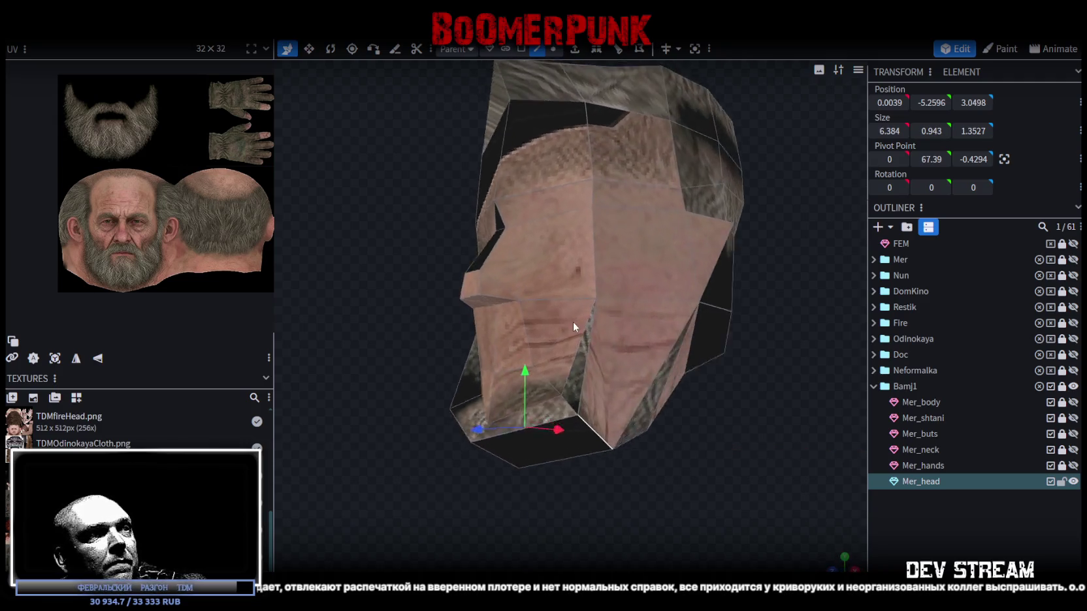
{"action": "left_click_drag", "start_coordinate": [469, 427], "coordinate": [471, 436]}
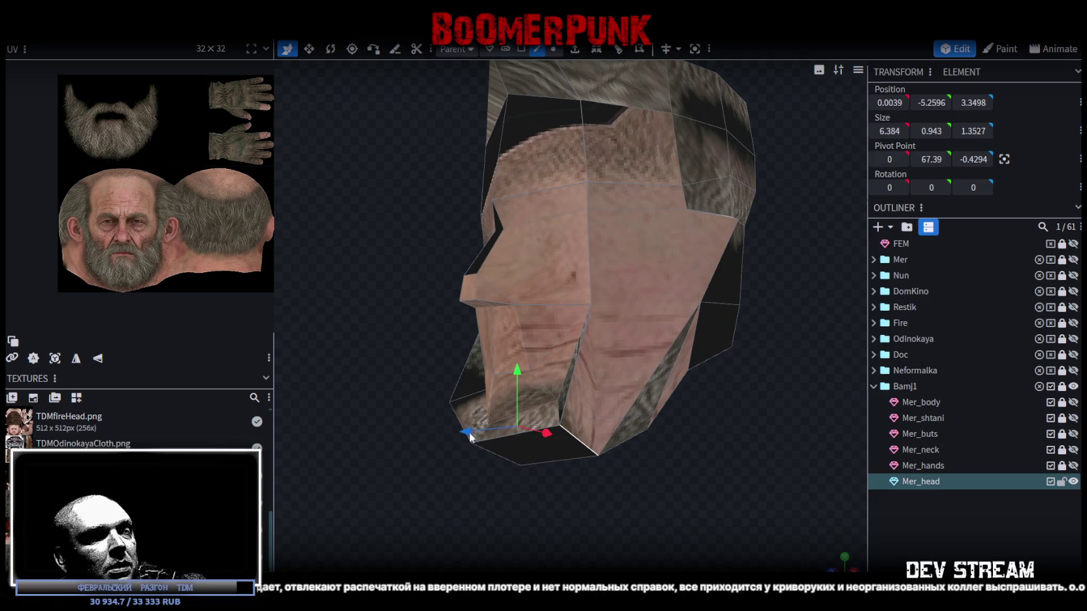
{"action": "left_click", "coordinate": [496, 455]}
{"action": "mouse_move", "coordinate": [641, 498]}
{"action": "left_mouse_down"}
{"action": "mouse_move", "coordinate": [604, 469]}
{"action": "mouse_move", "coordinate": [637, 506]}
{"action": "mouse_move", "coordinate": [676, 479]}
{"action": "mouse_move", "coordinate": [721, 497]}
{"action": "mouse_move", "coordinate": [612, 524]}
{"action": "mouse_move", "coordinate": [662, 541]}
{"action": "mouse_move", "coordinate": [579, 402]}
{"action": "left_mouse_up"}
{"action": "left_click", "coordinate": [553, 49]}
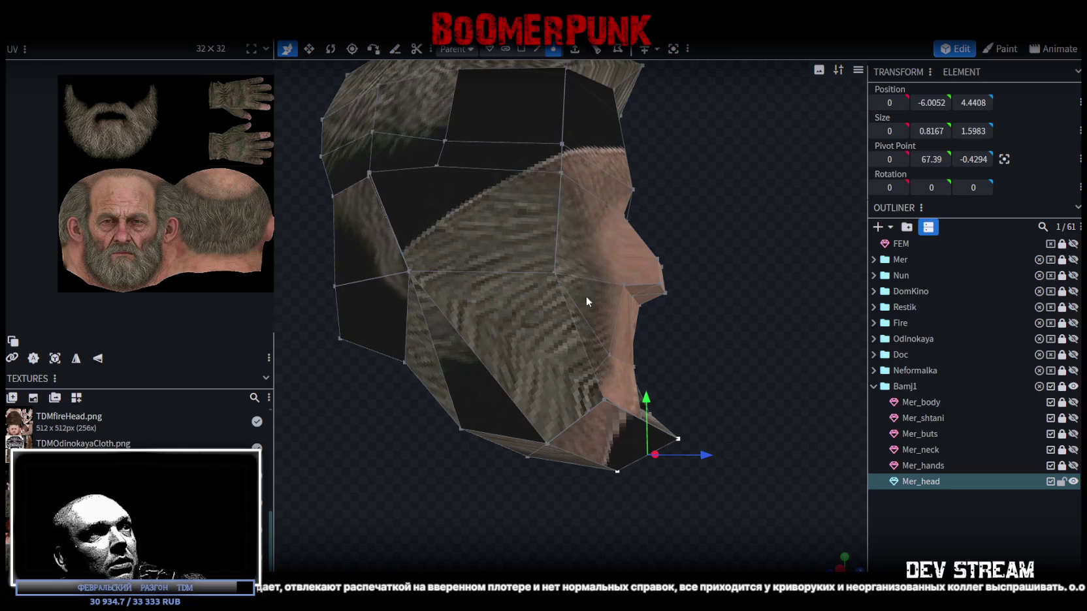
- Select pairs of lower jaw vertices and check the jaw shape from the front
{"action": "left_click", "coordinate": [554, 271]}
{"action": "left_click", "coordinate": [547, 445], "text": "shift"}
{"action": "mouse_move", "coordinate": [549, 441]}
{"action": "left_mouse_down"}
{"action": "mouse_move", "coordinate": [690, 407]}
{"action": "mouse_move", "coordinate": [667, 421]}
{"action": "mouse_move", "coordinate": [696, 449]}
{"action": "mouse_move", "coordinate": [535, 447]}
{"action": "mouse_move", "coordinate": [424, 506]}
{"action": "mouse_move", "coordinate": [571, 469]}
{"action": "left_mouse_up"}
{"action": "left_click", "coordinate": [566, 465]}
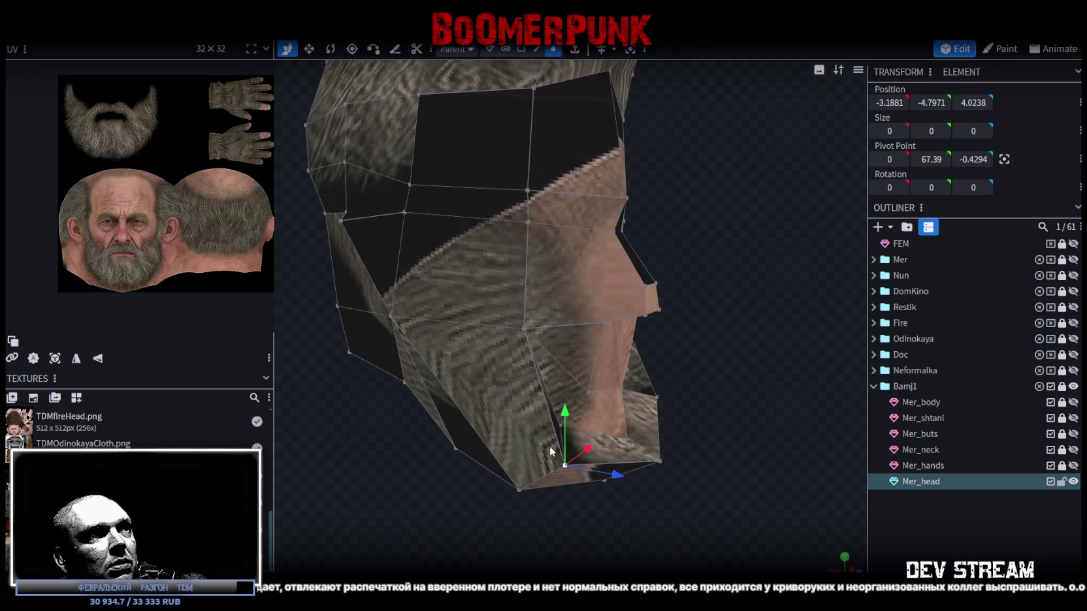
{"action": "left_click", "coordinate": [393, 317], "text": "shift"}
{"action": "mouse_move", "coordinate": [727, 391]}
{"action": "left_mouse_down"}
{"action": "mouse_move", "coordinate": [541, 376]}
{"action": "mouse_move", "coordinate": [566, 439]}
{"action": "left_mouse_up"}
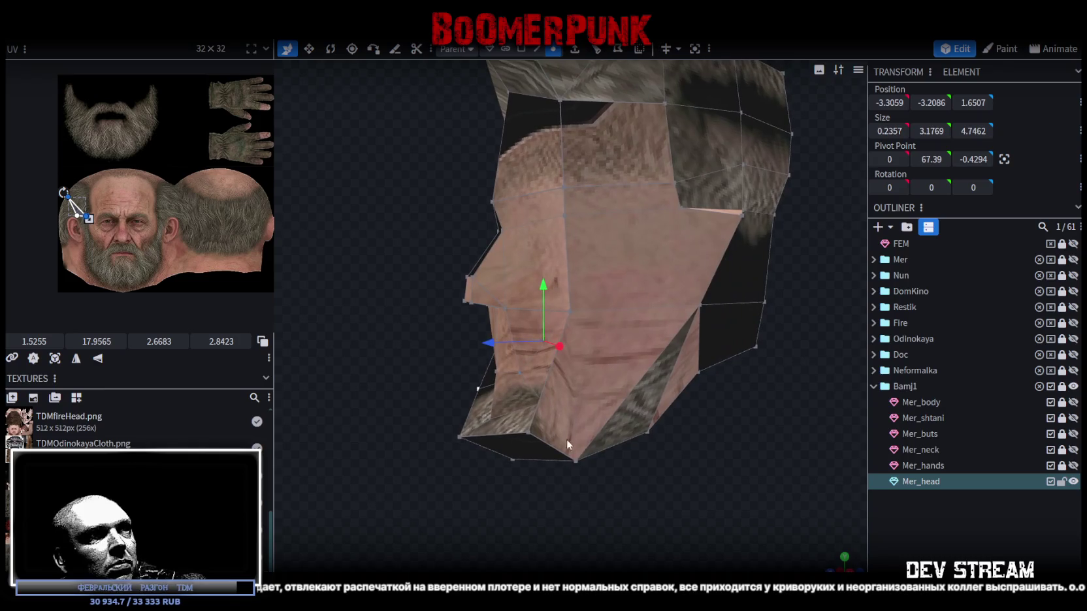
{"action": "left_click", "coordinate": [527, 432]}
{"action": "left_click", "coordinate": [700, 305], "text": "shift"}
{"action": "mouse_move", "coordinate": [516, 505]}
{"action": "left_mouse_down"}
{"action": "mouse_move", "coordinate": [589, 459]}
{"action": "mouse_move", "coordinate": [614, 467]}
{"action": "mouse_move", "coordinate": [584, 489]}
{"action": "mouse_move", "coordinate": [600, 501]}
{"action": "mouse_move", "coordinate": [686, 512]}
{"action": "mouse_move", "coordinate": [594, 447]}
{"action": "mouse_move", "coordinate": [570, 401]}
{"action": "mouse_move", "coordinate": [540, 484]}
{"action": "mouse_move", "coordinate": [509, 475]}
{"action": "left_mouse_up"}
- Move the lower-left corner vertex inward on X, then resize both corners toward the centre
{"action": "left_click", "coordinate": [428, 393]}
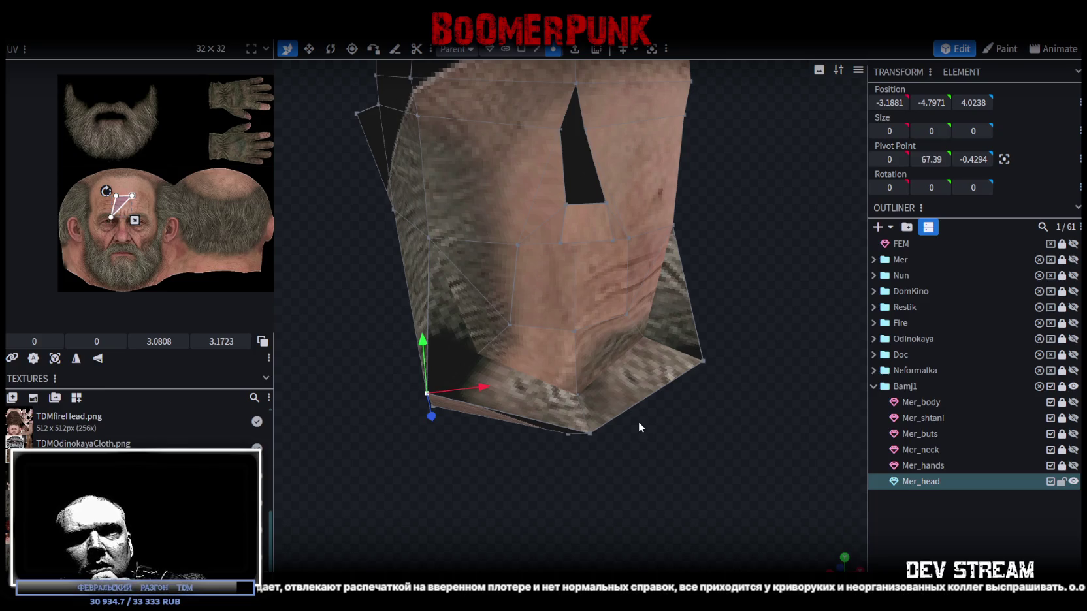
{"action": "mouse_move", "coordinate": [645, 424]}
{"action": "left_mouse_down"}
{"action": "mouse_move", "coordinate": [622, 410]}
{"action": "mouse_move", "coordinate": [662, 422]}
{"action": "mouse_move", "coordinate": [614, 432]}
{"action": "left_mouse_up"}
{"action": "left_click_drag", "start_coordinate": [457, 376], "coordinate": [641, 369]}
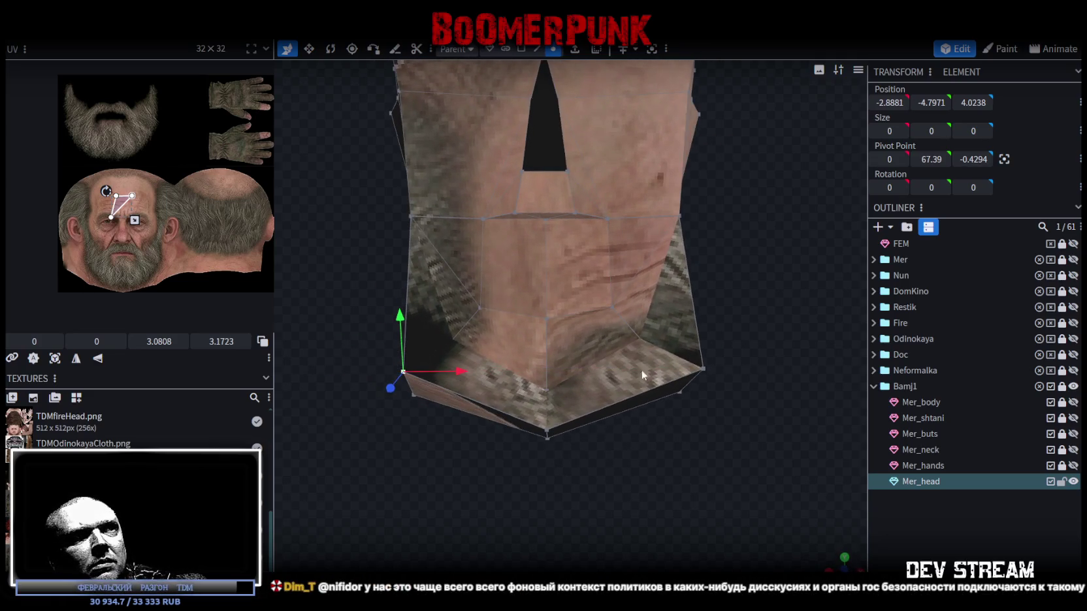
{"action": "left_click", "coordinate": [707, 370], "text": "shift"}
{"action": "key", "text": "v"}
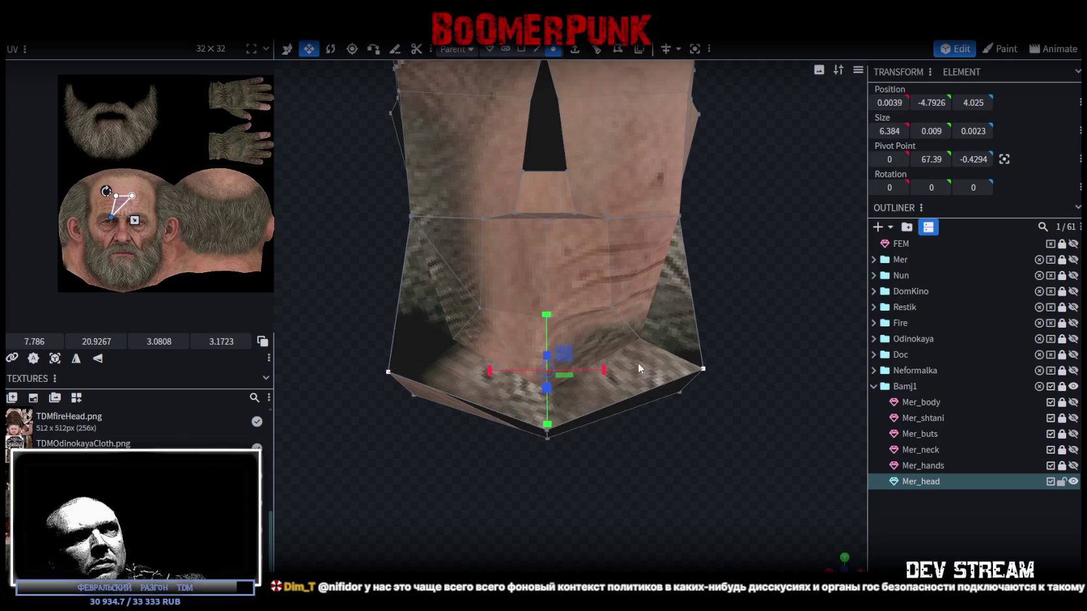
{"action": "left_click_drag", "start_coordinate": [608, 370], "coordinate": [588, 365]}
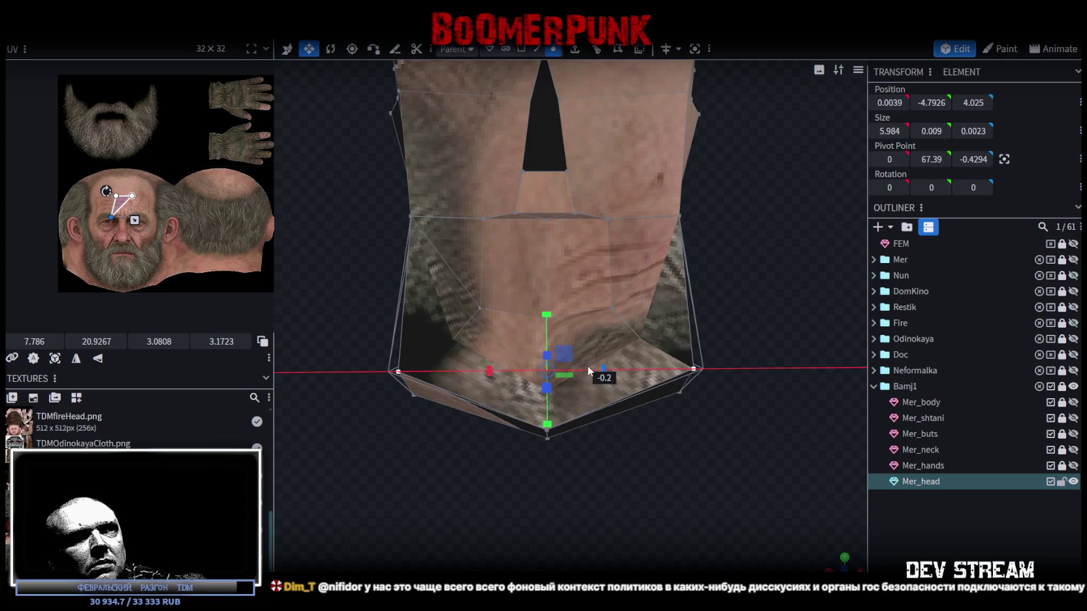
- Push both lower jaw corner vertices back along Z
{"action": "left_click_drag", "start_coordinate": [737, 495], "coordinate": [564, 464]}
{"action": "key", "text": "v"}
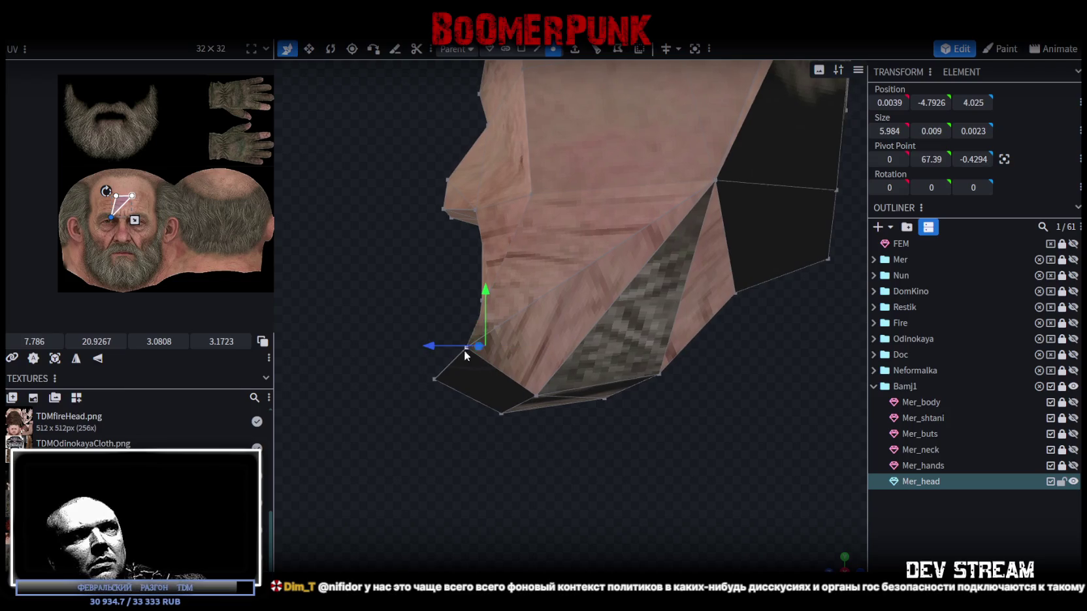
{"action": "mouse_move", "coordinate": [435, 348]}
{"action": "left_mouse_down"}
{"action": "mouse_move", "coordinate": [601, 471]}
{"action": "mouse_move", "coordinate": [711, 429]}
{"action": "mouse_move", "coordinate": [563, 453]}
{"action": "mouse_move", "coordinate": [638, 480]}
{"action": "mouse_move", "coordinate": [562, 478]}
{"action": "mouse_move", "coordinate": [756, 473]}
{"action": "mouse_move", "coordinate": [625, 499]}
{"action": "mouse_move", "coordinate": [683, 435]}
{"action": "mouse_move", "coordinate": [677, 448]}
{"action": "left_mouse_up"}
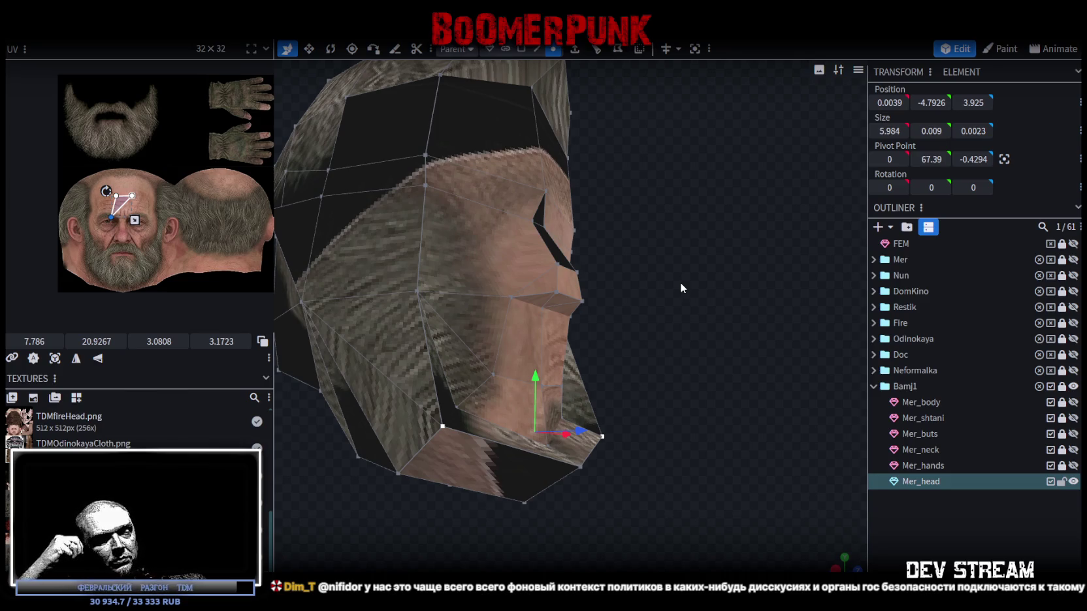
{"action": "scroll", "coordinate": [700, 327], "scroll_direction": "down", "scroll_amount": 2}
{"action": "mouse_move", "coordinate": [701, 327]}
{"action": "left_mouse_down"}
{"action": "mouse_move", "coordinate": [524, 322]}
{"action": "mouse_move", "coordinate": [562, 341]}
{"action": "left_mouse_up"}
{"action": "scroll", "coordinate": [620, 347], "scroll_direction": "up", "scroll_amount": 2}
{"action": "scroll", "coordinate": [648, 343], "scroll_direction": "up", "scroll_amount": 1}
{"action": "mouse_move", "coordinate": [648, 342]}
{"action": "left_mouse_down"}
{"action": "mouse_move", "coordinate": [692, 351]}
{"action": "mouse_move", "coordinate": [483, 367]}
{"action": "mouse_move", "coordinate": [443, 354]}
{"action": "mouse_move", "coordinate": [452, 344]}
{"action": "mouse_move", "coordinate": [647, 353]}
{"action": "mouse_move", "coordinate": [670, 379]}
{"action": "mouse_move", "coordinate": [593, 358]}
{"action": "mouse_move", "coordinate": [822, 340]}
{"action": "mouse_move", "coordinate": [735, 326]}
{"action": "mouse_move", "coordinate": [577, 72]}
{"action": "left_mouse_up"}
{"action": "left_click", "coordinate": [522, 50]}
- Box-select the front faces of Mer_head, forehead through nose to chin
{"action": "left_click_drag", "start_coordinate": [610, 180], "coordinate": [563, 359]}
{"action": "mouse_move", "coordinate": [708, 318]}
{"action": "left_mouse_down"}
{"action": "mouse_move", "coordinate": [448, 337]}
{"action": "mouse_move", "coordinate": [520, 331]}
{"action": "left_mouse_up"}
{"action": "mouse_move", "coordinate": [747, 307]}
{"action": "left_mouse_down"}
{"action": "mouse_move", "coordinate": [747, 341]}
{"action": "mouse_move", "coordinate": [699, 318]}
{"action": "mouse_move", "coordinate": [705, 400]}
{"action": "mouse_move", "coordinate": [704, 346]}
{"action": "mouse_move", "coordinate": [741, 340]}
{"action": "mouse_move", "coordinate": [636, 275]}
{"action": "mouse_move", "coordinate": [608, 300]}
{"action": "mouse_move", "coordinate": [673, 296]}
{"action": "mouse_move", "coordinate": [680, 279]}
{"action": "left_mouse_up"}
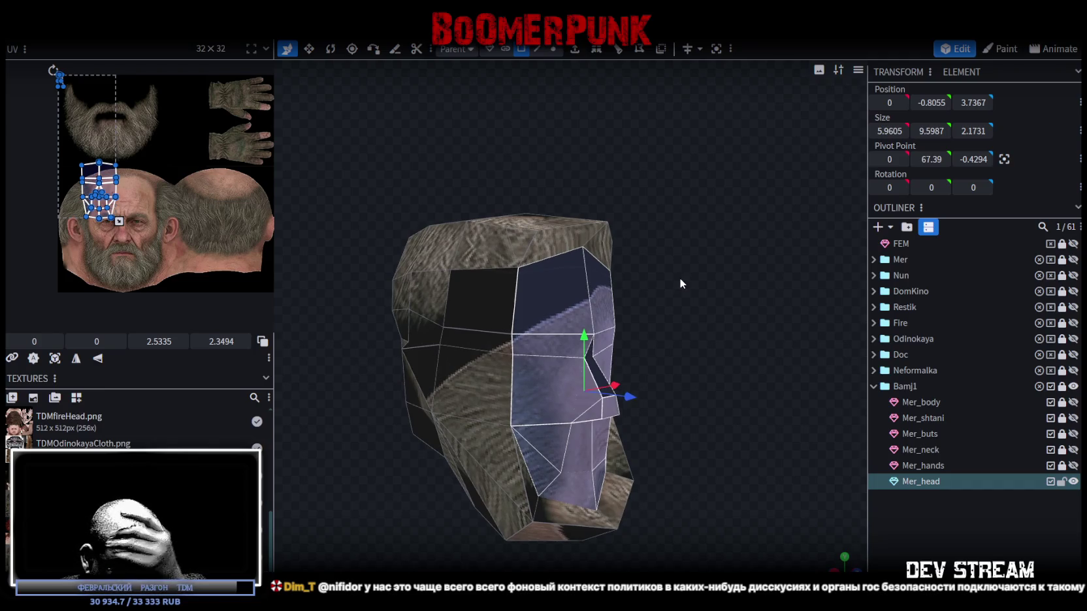
{"action": "mouse_move", "coordinate": [700, 316]}
{"action": "left_mouse_down"}
{"action": "mouse_move", "coordinate": [753, 322]}
{"action": "mouse_move", "coordinate": [562, 326]}
{"action": "mouse_move", "coordinate": [651, 442]}
{"action": "left_mouse_up"}
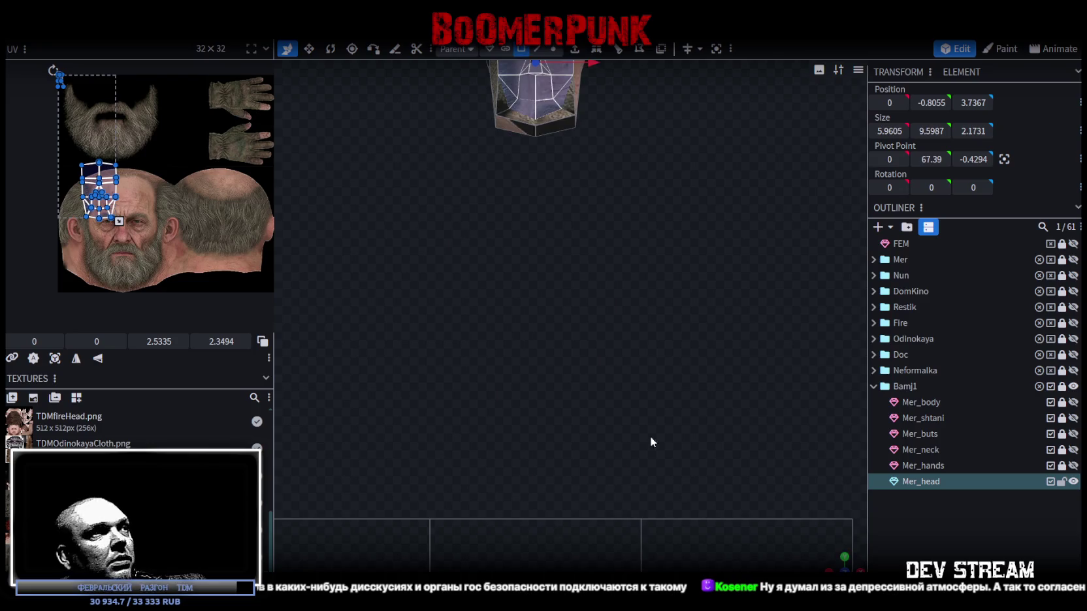
- Project the front faces' UVs from view and fit the island over the texture's face area
{"action": "left_click", "coordinate": [55, 359]}
{"action": "mouse_move", "coordinate": [219, 82]}
{"action": "left_mouse_down"}
{"action": "mouse_move", "coordinate": [116, 193]}
{"action": "mouse_move", "coordinate": [60, 181]}
{"action": "left_mouse_up"}
{"action": "scroll", "coordinate": [106, 198], "scroll_direction": "up", "scroll_amount": 3}
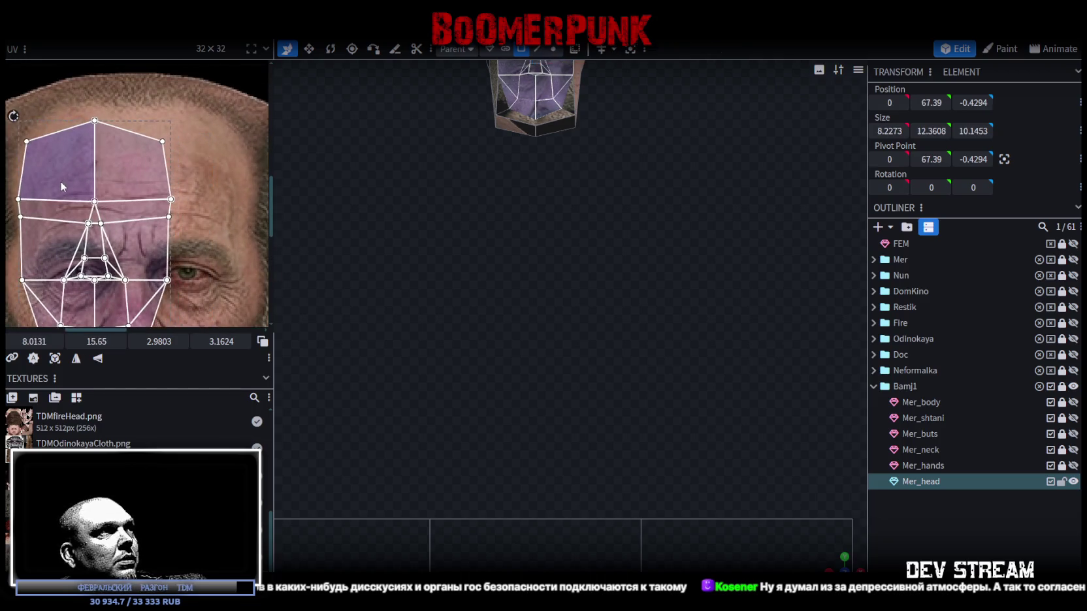
{"action": "scroll", "coordinate": [145, 198], "scroll_direction": "down", "scroll_amount": 1}
{"action": "left_click_drag", "start_coordinate": [108, 235], "coordinate": [153, 263]}
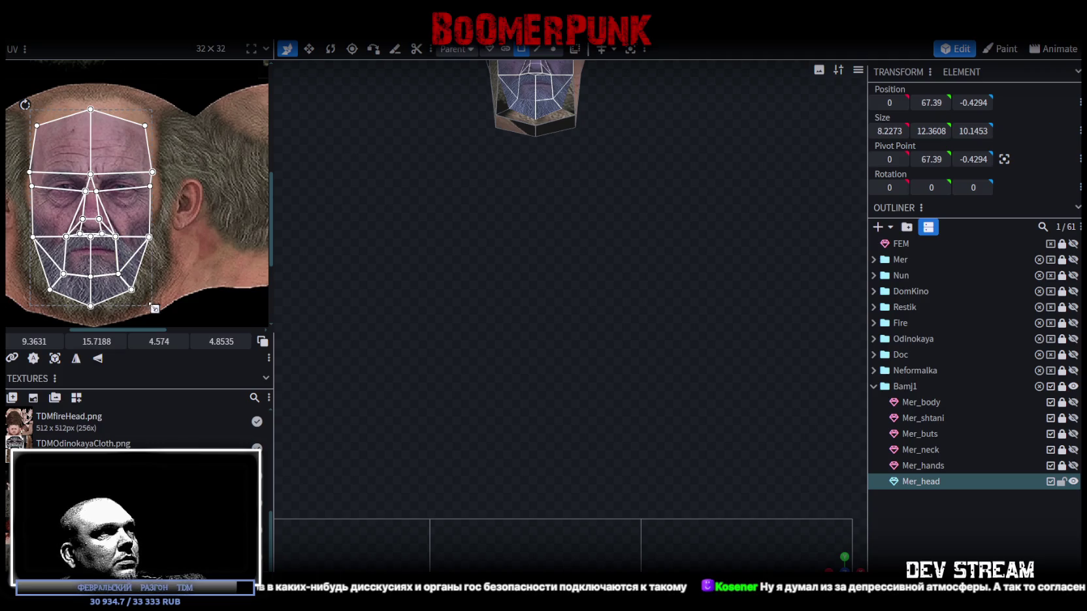
{"action": "left_click_drag", "start_coordinate": [155, 308], "coordinate": [149, 300]}
{"action": "left_click_drag", "start_coordinate": [109, 262], "coordinate": [106, 255]}
- Zoom and orbit the viewport to inspect the textured face head-on
{"action": "right_click_drag", "start_coordinate": [397, 230], "coordinate": [582, 442]}
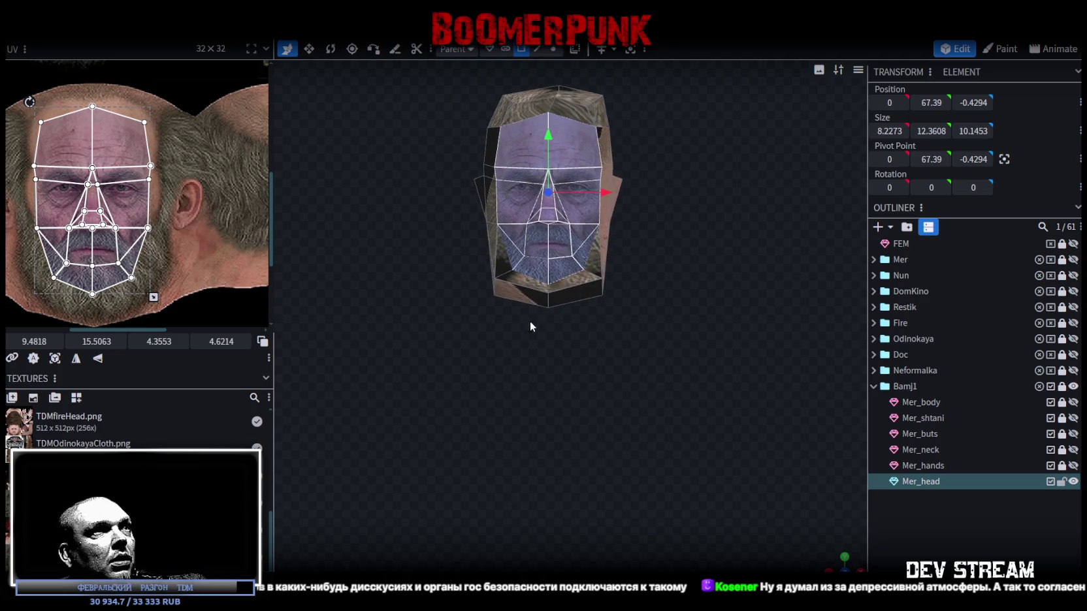
{"action": "scroll", "coordinate": [529, 322], "scroll_direction": "up", "scroll_amount": 5}
{"action": "scroll", "coordinate": [485, 412], "scroll_direction": "up", "scroll_amount": 2}
{"action": "scroll", "coordinate": [425, 427], "scroll_direction": "up", "scroll_amount": 2}
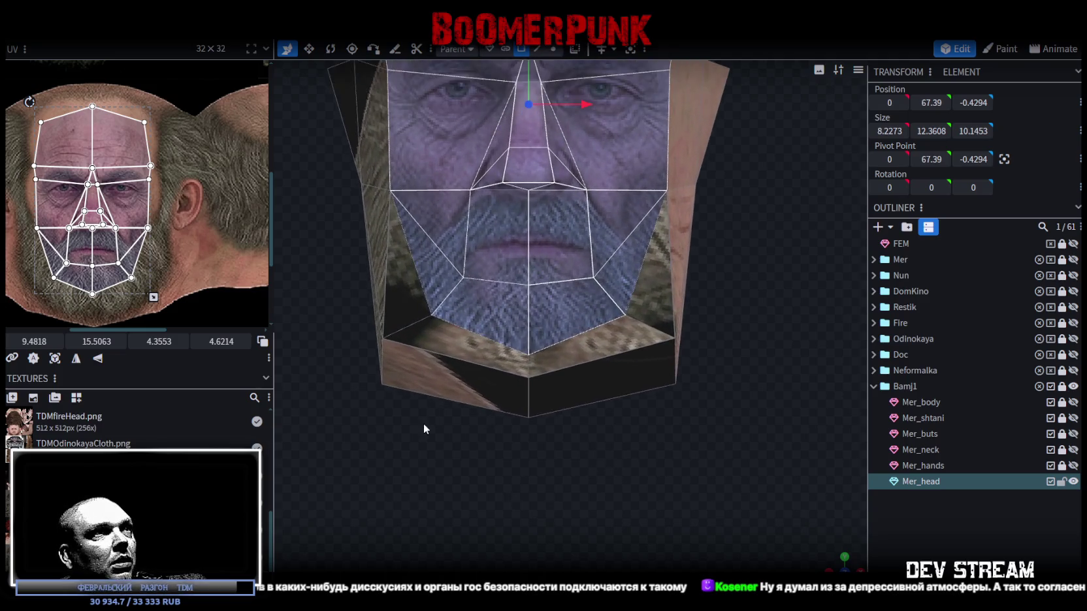
{"action": "scroll", "coordinate": [556, 446], "scroll_direction": "up", "scroll_amount": 2}
{"action": "mouse_move", "coordinate": [831, 565]}
{"action": "left_mouse_down"}
{"action": "mouse_move", "coordinate": [619, 475]}
{"action": "mouse_move", "coordinate": [746, 531]}
{"action": "left_mouse_up"}
{"action": "left_click_drag", "start_coordinate": [408, 441], "coordinate": [423, 454]}
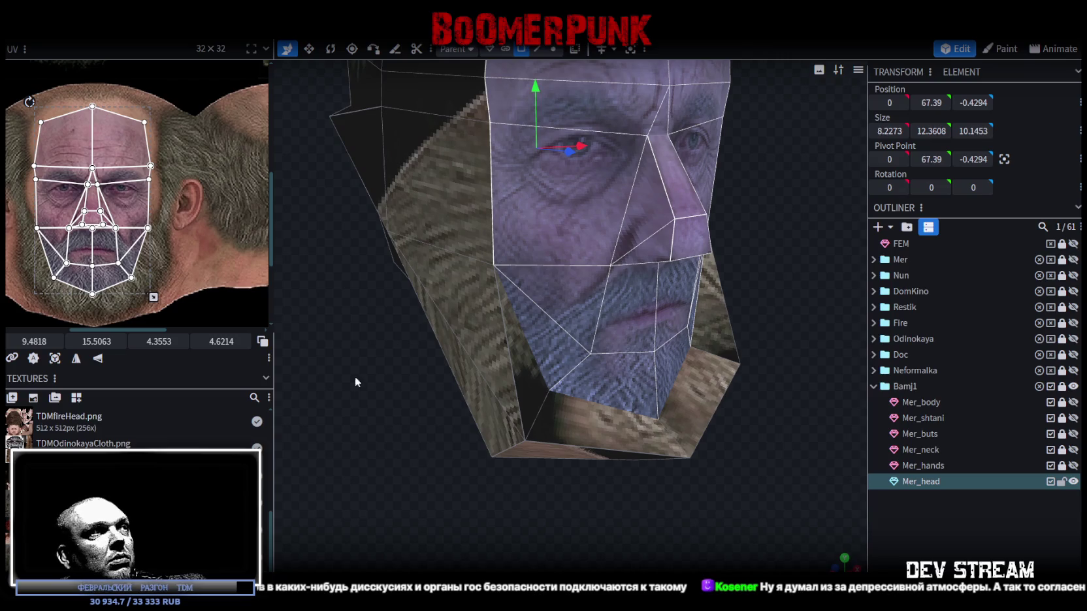
{"action": "scroll", "coordinate": [22, 166], "scroll_direction": "up", "scroll_amount": 2}
{"action": "mouse_move", "coordinate": [549, 418]}
{"action": "left_mouse_down"}
{"action": "mouse_move", "coordinate": [386, 393]}
{"action": "mouse_move", "coordinate": [461, 426]}
{"action": "mouse_move", "coordinate": [399, 441]}
{"action": "mouse_move", "coordinate": [662, 336]}
{"action": "mouse_move", "coordinate": [652, 415]}
{"action": "left_mouse_up"}
{"action": "scroll", "coordinate": [696, 360], "scroll_direction": "up", "scroll_amount": 3}
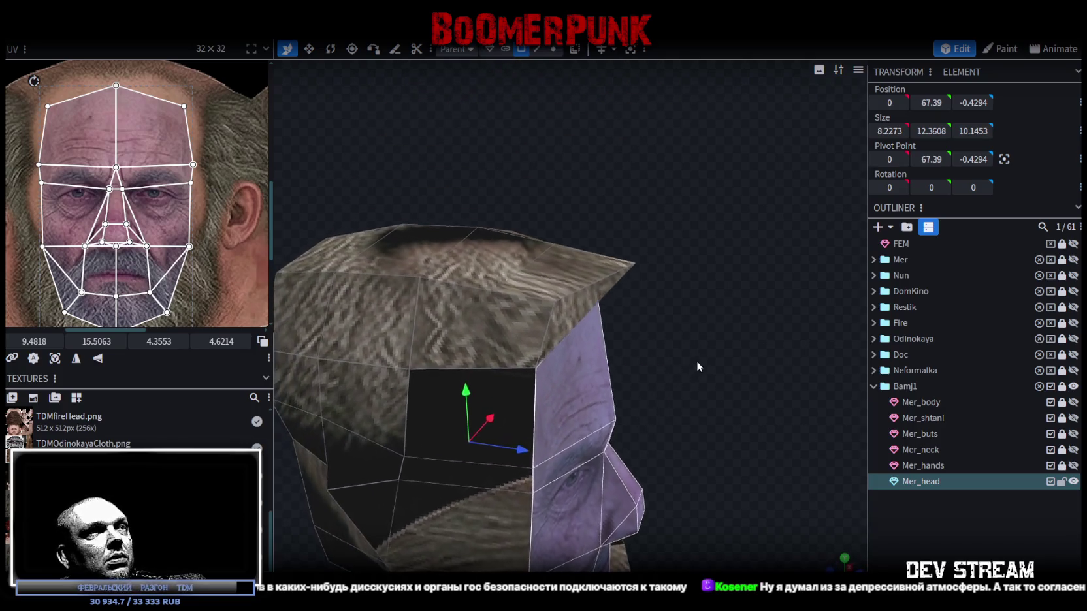
{"action": "mouse_move", "coordinate": [699, 360]}
{"action": "left_mouse_down"}
{"action": "mouse_move", "coordinate": [680, 310]}
{"action": "mouse_move", "coordinate": [634, 302]}
{"action": "mouse_move", "coordinate": [643, 318]}
{"action": "mouse_move", "coordinate": [677, 306]}
{"action": "mouse_move", "coordinate": [595, 334]}
{"action": "mouse_move", "coordinate": [644, 309]}
{"action": "mouse_move", "coordinate": [608, 236]}
{"action": "left_mouse_up"}
- Merge two stray vertex pairs at the top of the head with Merge All
{"action": "left_click", "coordinate": [553, 49]}
{"action": "scroll", "coordinate": [366, 297], "scroll_direction": "up", "scroll_amount": 2}
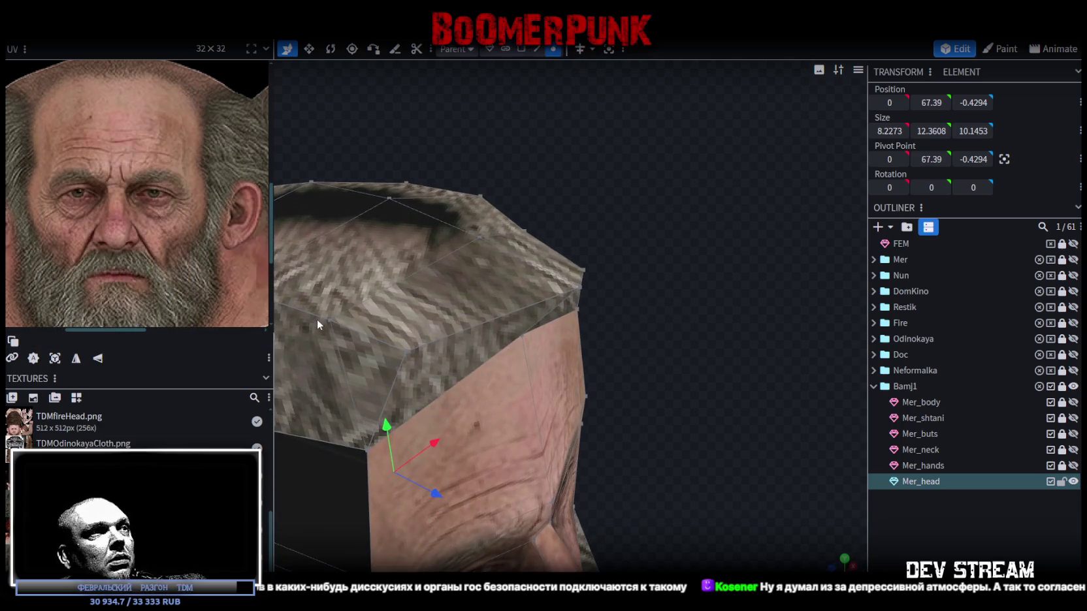
{"action": "left_click", "coordinate": [331, 320]}
{"action": "left_click", "coordinate": [406, 351], "text": "shift"}
{"action": "right_click", "coordinate": [405, 351]}
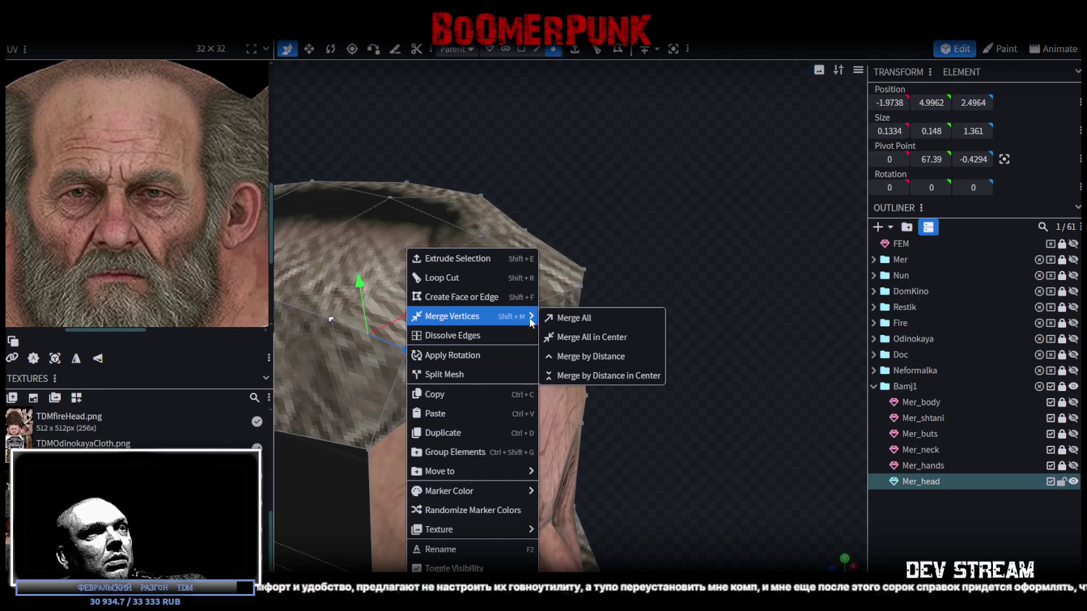
{"action": "left_click", "coordinate": [591, 311]}
{"action": "left_click", "coordinate": [477, 234]}
{"action": "left_click", "coordinate": [580, 286], "text": "shift"}
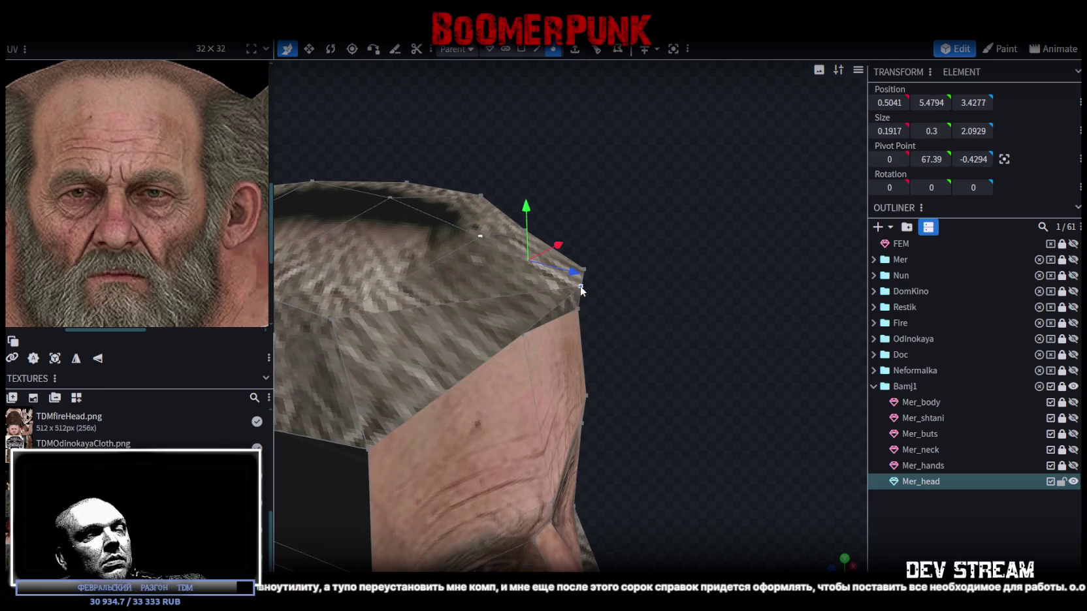
{"action": "right_click", "coordinate": [581, 286]}
{"action": "left_click", "coordinate": [727, 315]}
{"action": "left_click_drag", "start_coordinate": [603, 297], "coordinate": [514, 277]}
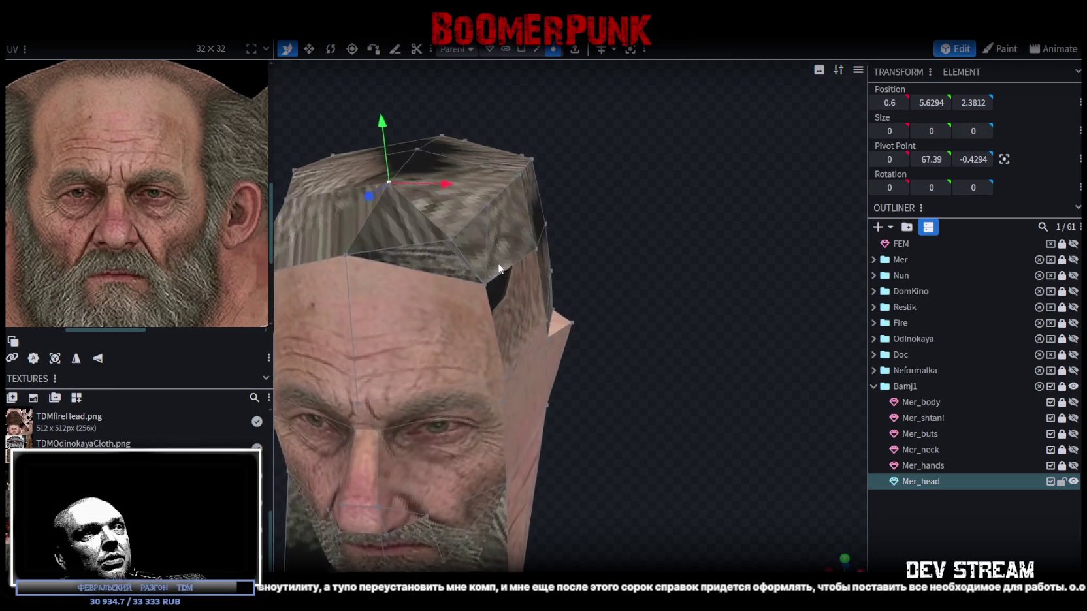
- Merge a third crown vertex pair and inspect the top and side of the head
{"action": "left_click", "coordinate": [484, 219]}
{"action": "left_click", "coordinate": [461, 270], "text": "shift"}
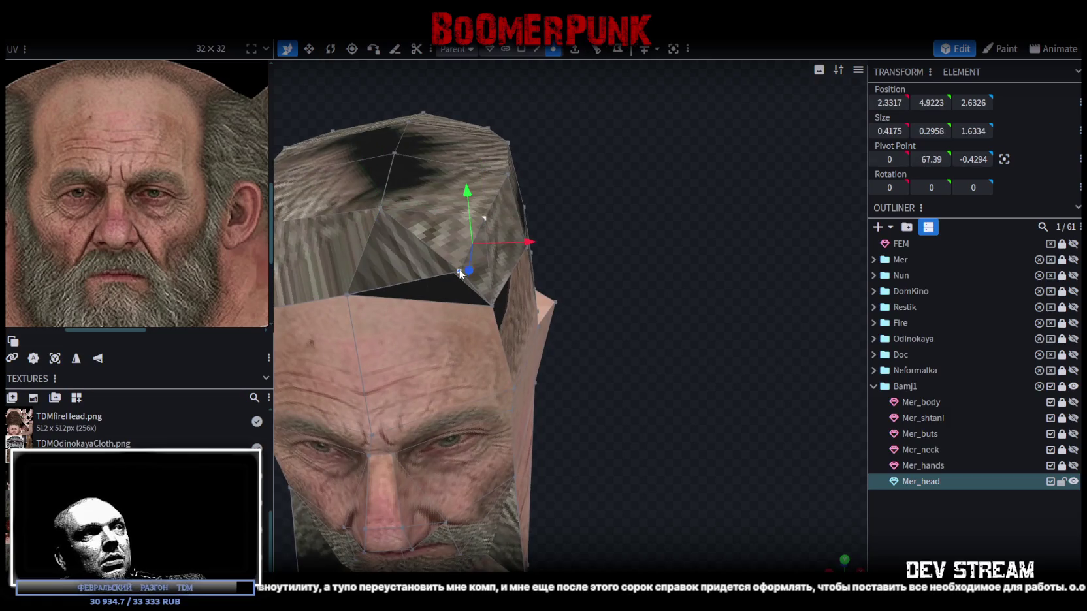
{"action": "right_click", "coordinate": [461, 270]}
{"action": "left_click", "coordinate": [624, 320]}
{"action": "left_click_drag", "start_coordinate": [624, 320], "coordinate": [548, 288]}
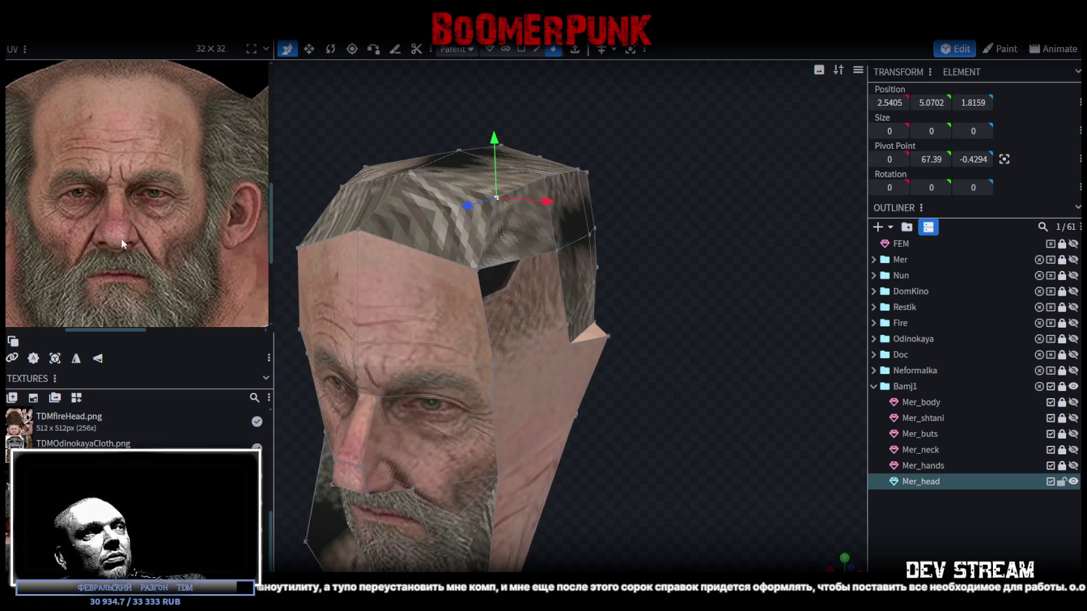
{"action": "scroll", "coordinate": [125, 238], "scroll_direction": "down", "scroll_amount": 3}
{"action": "scroll", "coordinate": [155, 240], "scroll_direction": "up", "scroll_amount": 2}
{"action": "scroll", "coordinate": [189, 204], "scroll_direction": "up", "scroll_amount": 3}
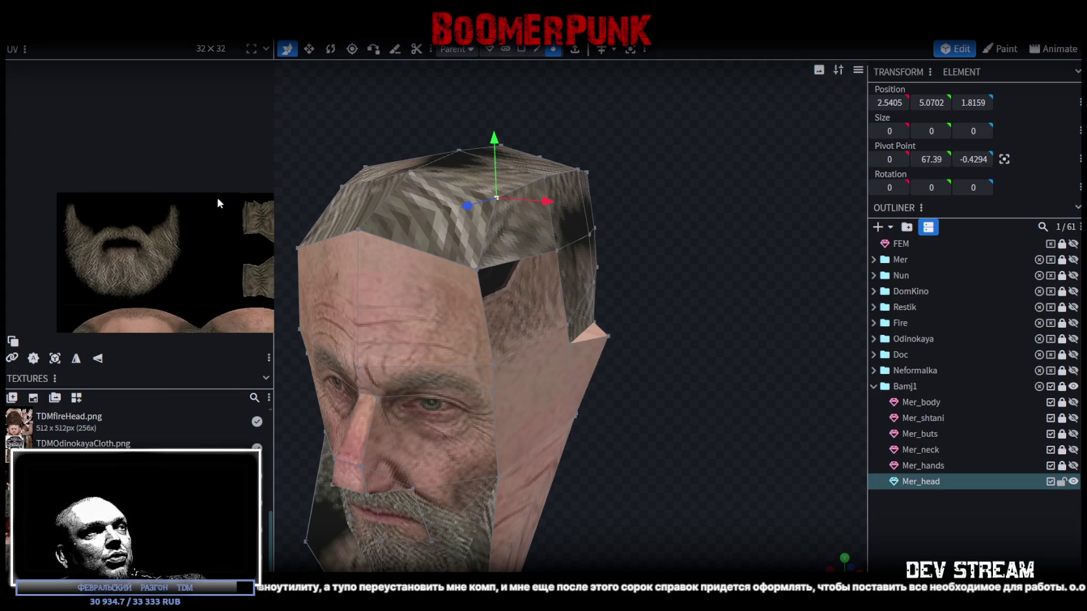
{"action": "mouse_move", "coordinate": [606, 377]}
{"action": "left_mouse_down"}
{"action": "mouse_move", "coordinate": [677, 336]}
{"action": "mouse_move", "coordinate": [713, 379]}
{"action": "mouse_move", "coordinate": [736, 370]}
{"action": "mouse_move", "coordinate": [421, 309]}
{"action": "mouse_move", "coordinate": [412, 338]}
{"action": "left_mouse_up"}
{"action": "mouse_move", "coordinate": [713, 238]}
{"action": "left_mouse_down"}
{"action": "mouse_move", "coordinate": [745, 288]}
{"action": "mouse_move", "coordinate": [733, 301]}
{"action": "left_mouse_up"}
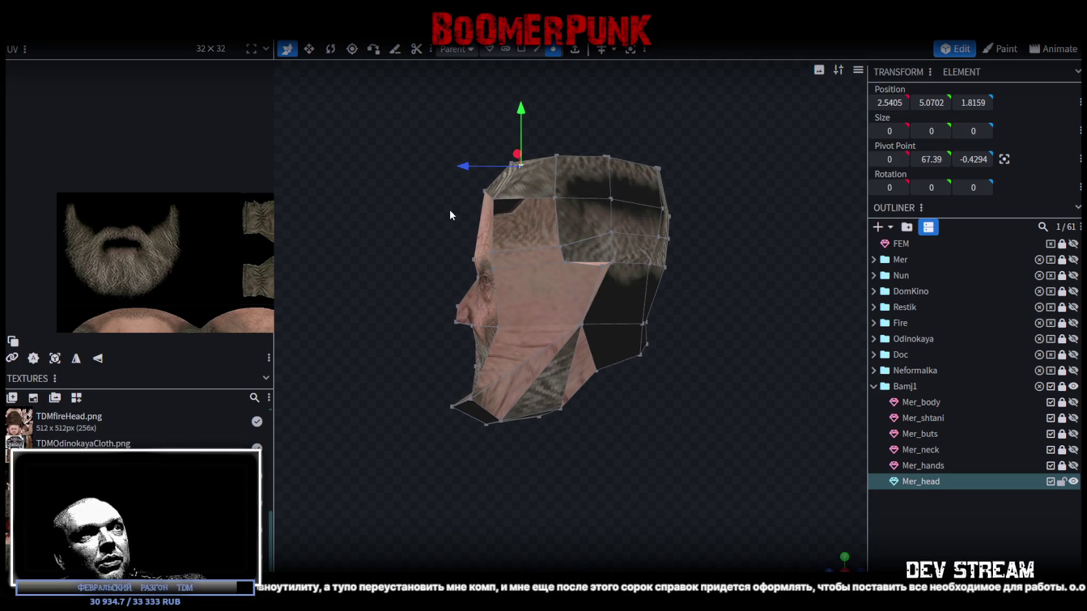
{"action": "left_click", "coordinate": [473, 260]}
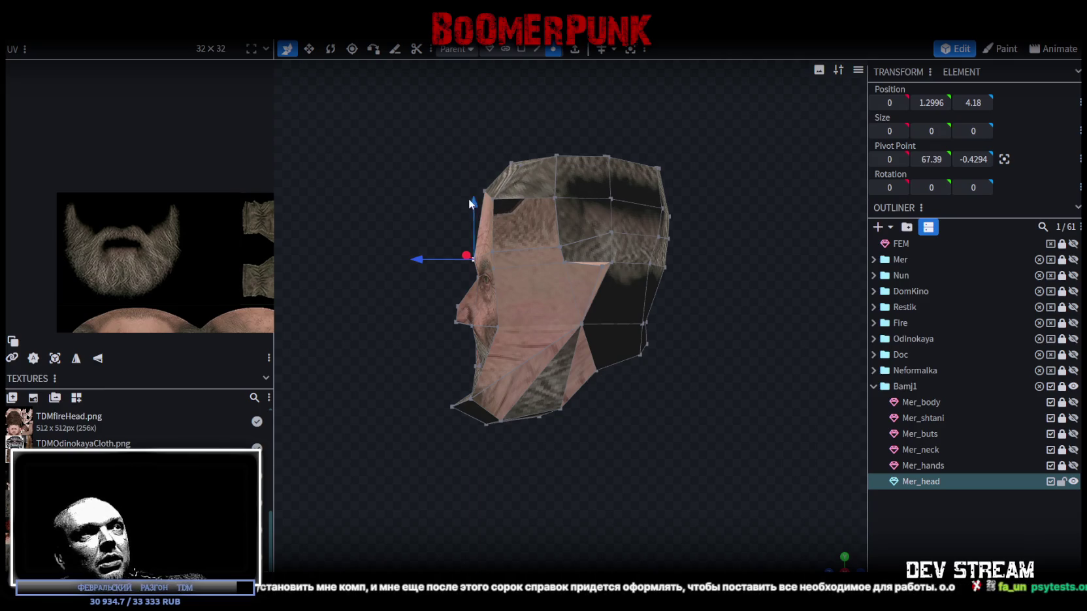
{"action": "mouse_move", "coordinate": [390, 311]}
{"action": "left_mouse_down"}
{"action": "mouse_move", "coordinate": [513, 344]}
{"action": "mouse_move", "coordinate": [559, 341]}
{"action": "mouse_move", "coordinate": [557, 329]}
{"action": "left_mouse_up"}
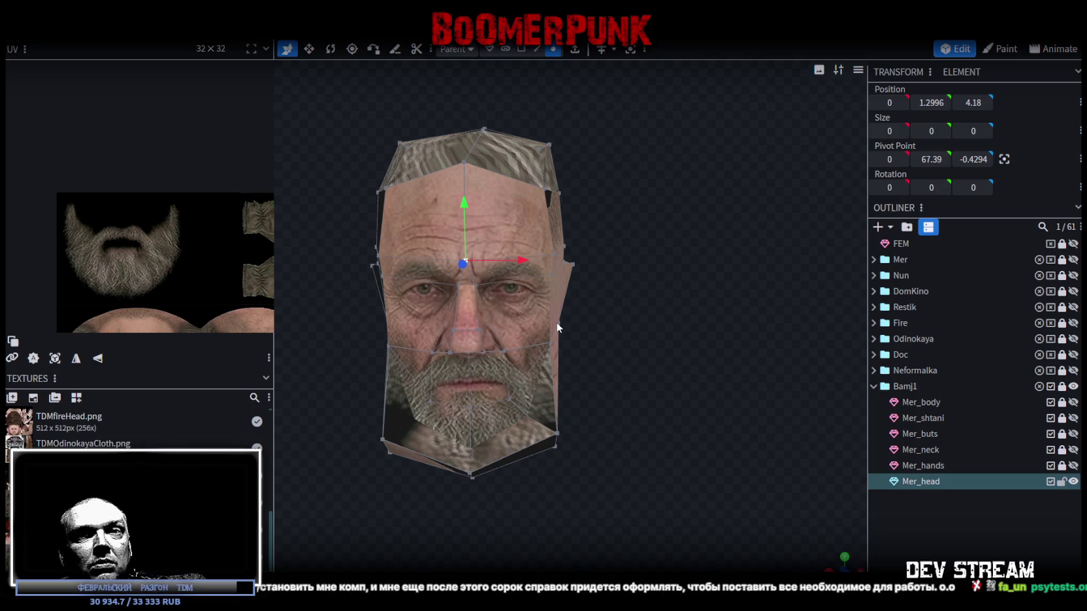
{"action": "mouse_move", "coordinate": [658, 360]}
{"action": "left_mouse_down"}
{"action": "mouse_move", "coordinate": [676, 331]}
{"action": "mouse_move", "coordinate": [698, 442]}
{"action": "mouse_move", "coordinate": [663, 463]}
{"action": "mouse_move", "coordinate": [708, 463]}
{"action": "mouse_move", "coordinate": [688, 479]}
{"action": "mouse_move", "coordinate": [656, 479]}
{"action": "left_mouse_up"}
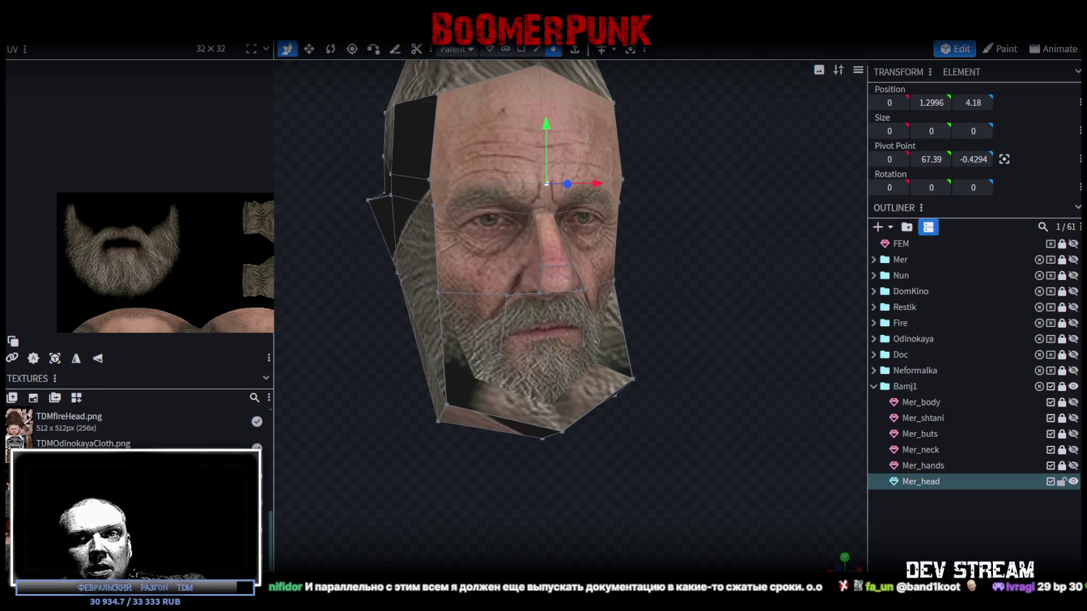
{"action": "left_click_drag", "start_coordinate": [521, 370], "coordinate": [627, 346]}
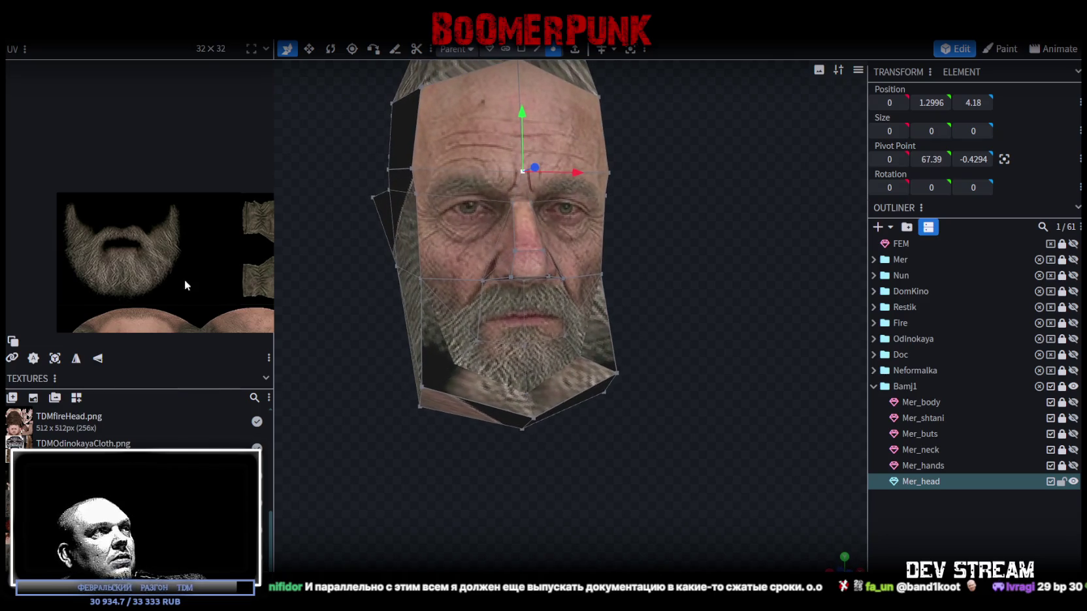
{"action": "scroll", "coordinate": [192, 285], "scroll_direction": "down", "scroll_amount": 3}
{"action": "middle_click_drag", "start_coordinate": [172, 291], "coordinate": [159, 200]}
{"action": "mouse_move", "coordinate": [478, 359]}
{"action": "left_mouse_down"}
{"action": "mouse_move", "coordinate": [416, 431]}
{"action": "mouse_move", "coordinate": [694, 291]}
{"action": "mouse_move", "coordinate": [700, 309]}
{"action": "mouse_move", "coordinate": [701, 290]}
{"action": "mouse_move", "coordinate": [695, 327]}
{"action": "mouse_move", "coordinate": [567, 370]}
{"action": "mouse_move", "coordinate": [370, 313]}
{"action": "mouse_move", "coordinate": [690, 300]}
{"action": "mouse_move", "coordinate": [576, 185]}
{"action": "mouse_move", "coordinate": [374, 207]}
{"action": "left_mouse_up"}
{"action": "left_click", "coordinate": [576, 187]}
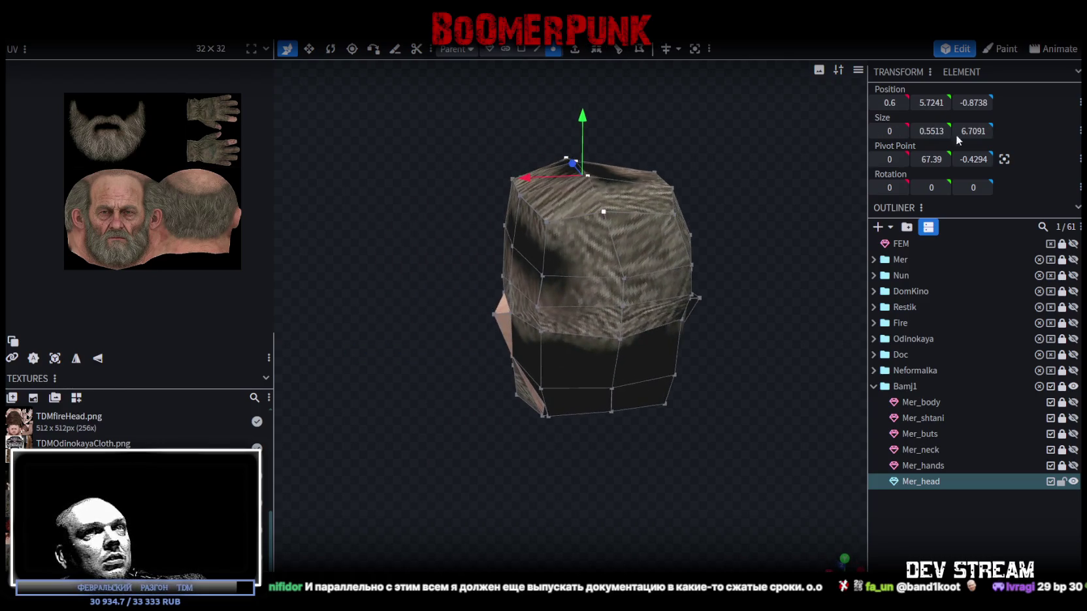
{"action": "mouse_move", "coordinate": [889, 102]}
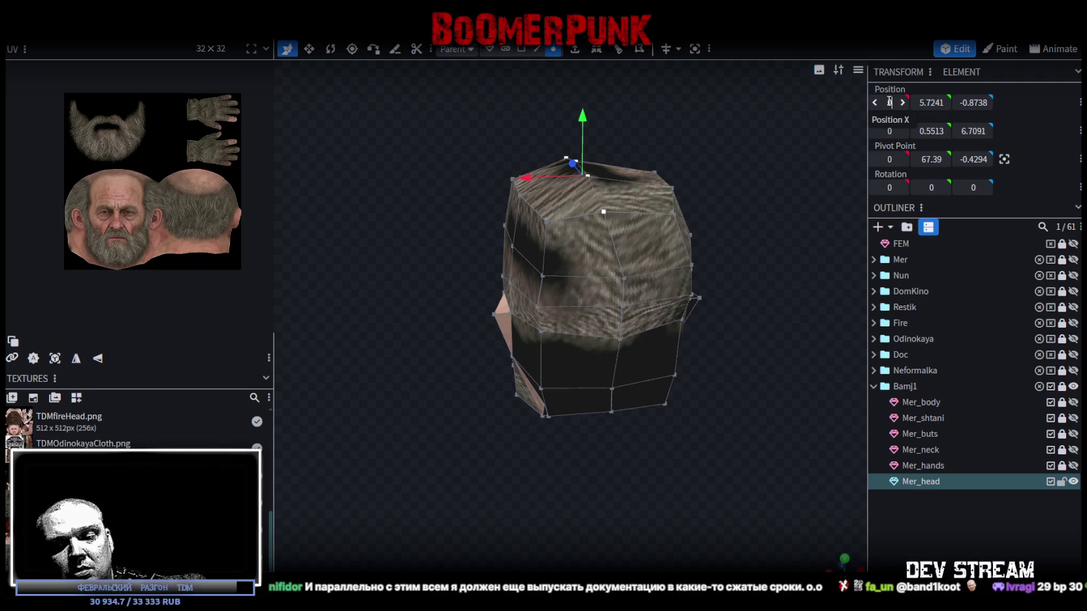
- Compare the two crown vertices' X positions and set the left one's X to -2.5405
{"action": "mouse_move", "coordinate": [737, 127]}
{"action": "left_mouse_down"}
{"action": "mouse_move", "coordinate": [495, 242]}
{"action": "mouse_move", "coordinate": [768, 201]}
{"action": "mouse_move", "coordinate": [688, 217]}
{"action": "mouse_move", "coordinate": [700, 209]}
{"action": "mouse_move", "coordinate": [689, 274]}
{"action": "left_mouse_up"}
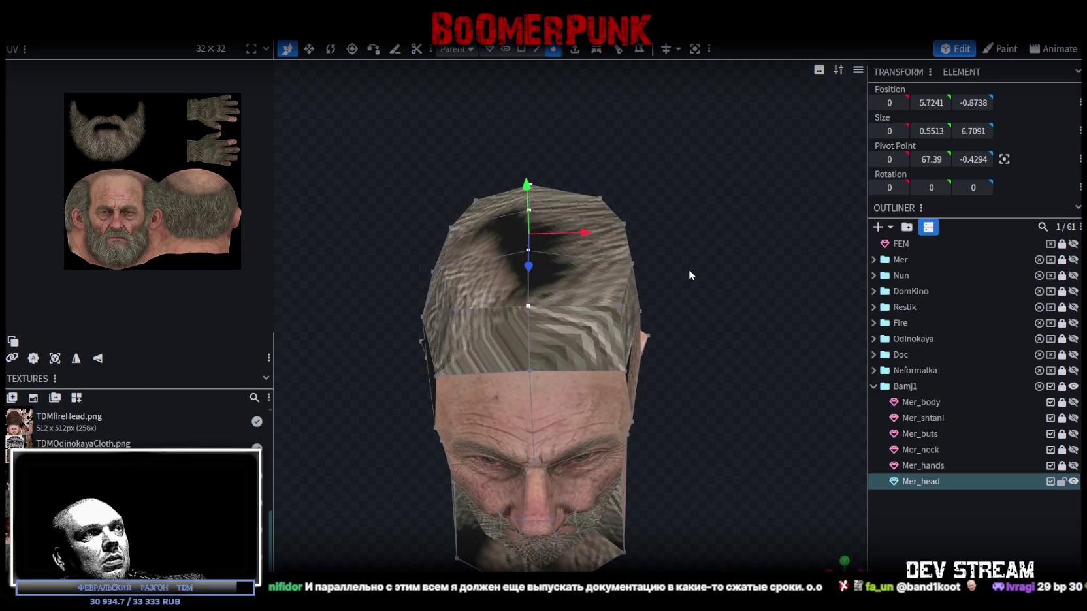
{"action": "left_click", "coordinate": [617, 306]}
{"action": "left_click", "coordinate": [456, 309]}
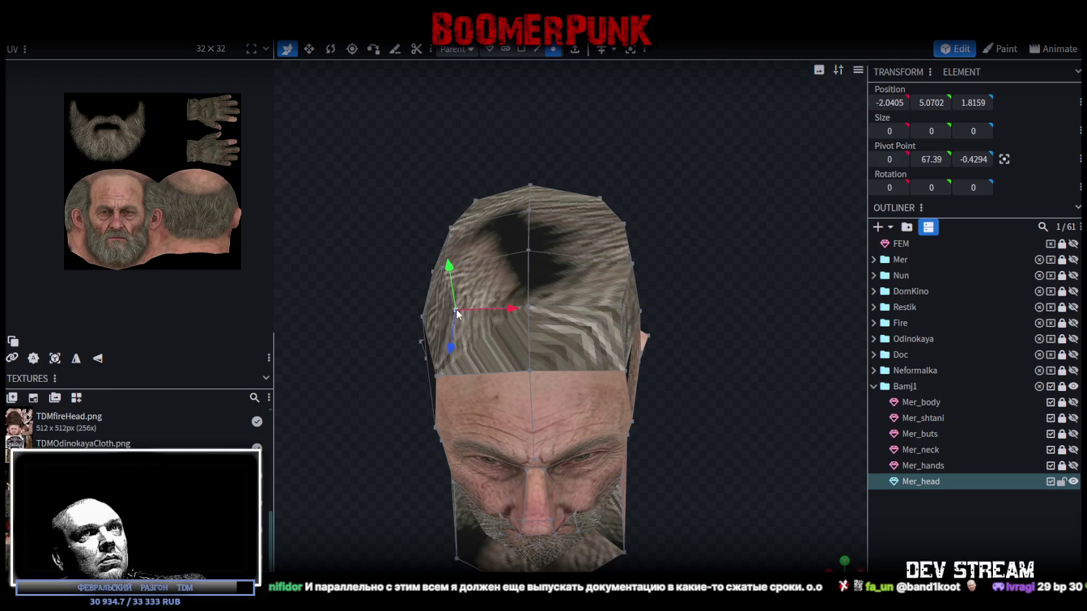
{"action": "left_click", "coordinate": [890, 103]}
{"action": "left_click", "coordinate": [620, 305]}
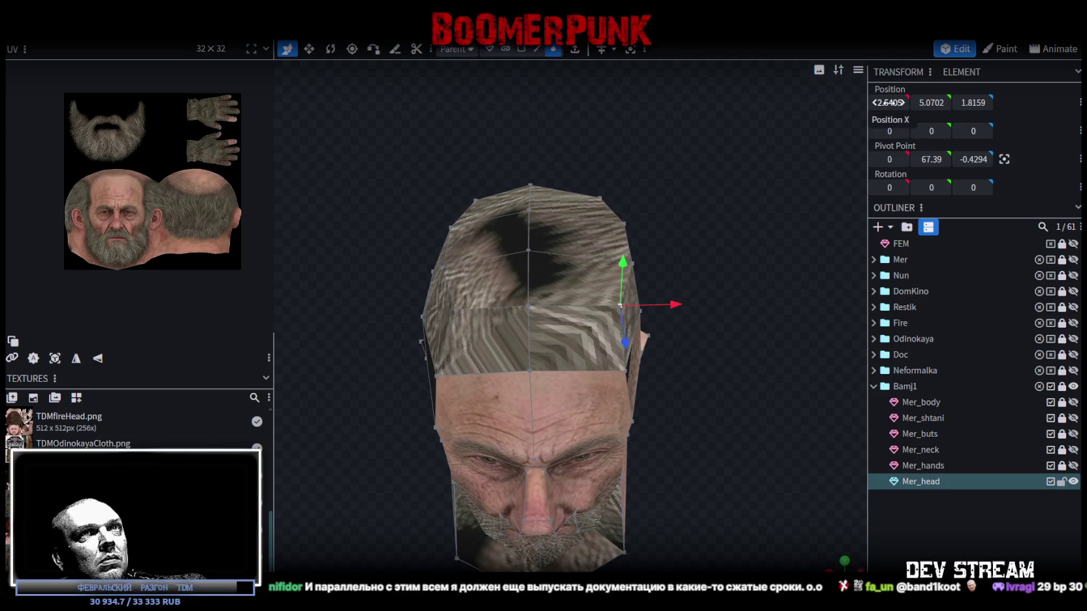
{"action": "left_click", "coordinate": [888, 103]}
{"action": "left_click", "coordinate": [456, 309]}
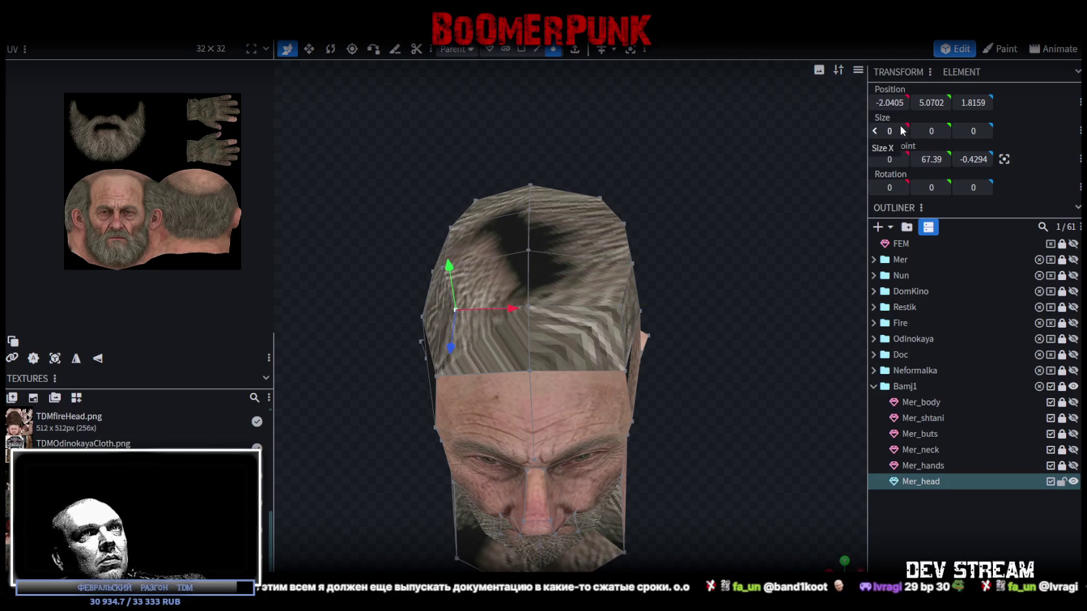
{"action": "type", "text": "-2.5405"}
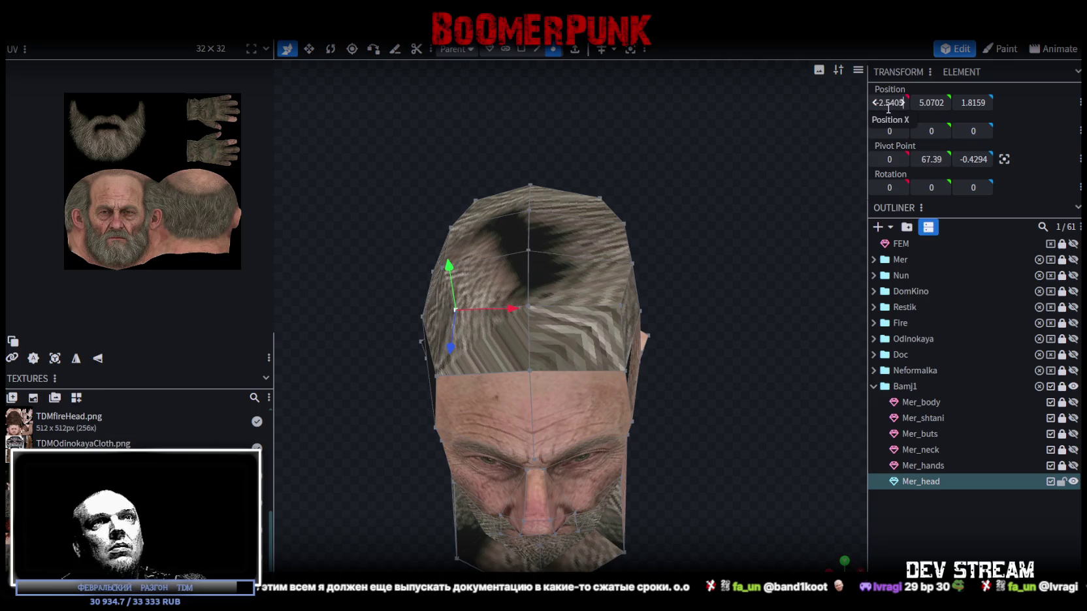
{"action": "key", "text": "Return"}
- Box-select the top faces of the head in face mode and save the model
{"action": "mouse_move", "coordinate": [713, 268]}
{"action": "left_mouse_down"}
{"action": "mouse_move", "coordinate": [709, 217]}
{"action": "mouse_move", "coordinate": [715, 234]}
{"action": "mouse_move", "coordinate": [698, 260]}
{"action": "mouse_move", "coordinate": [721, 214]}
{"action": "mouse_move", "coordinate": [624, 165]}
{"action": "left_mouse_up"}
{"action": "left_click", "coordinate": [615, 277]}
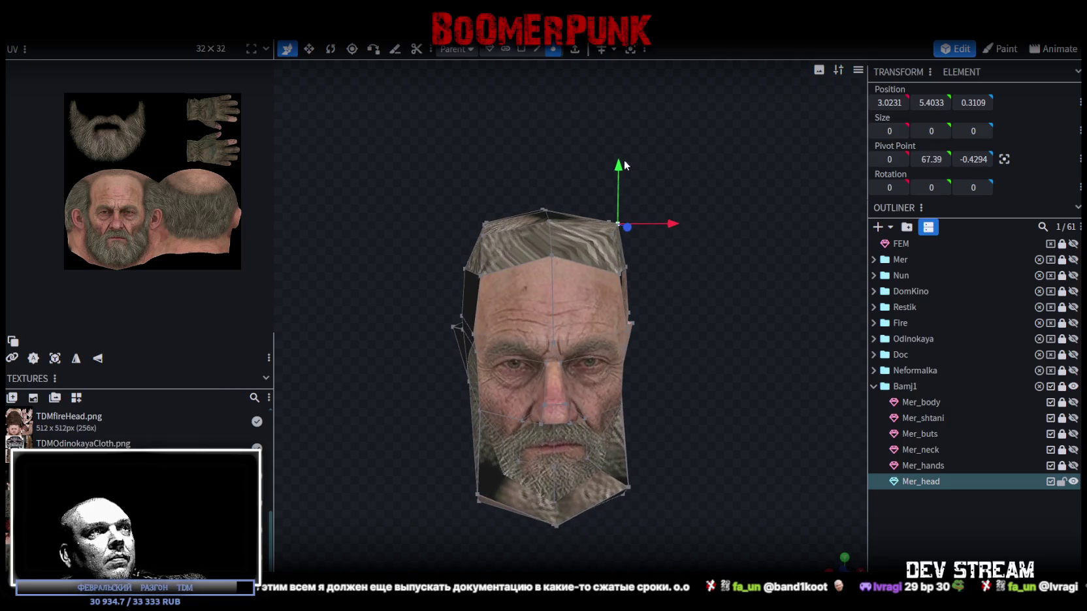
{"action": "left_click", "coordinate": [521, 49]}
{"action": "left_click_drag", "start_coordinate": [510, 165], "coordinate": [453, 242]}
{"action": "mouse_move", "coordinate": [591, 139]}
{"action": "left_mouse_down"}
{"action": "mouse_move", "coordinate": [748, 149]}
{"action": "mouse_move", "coordinate": [796, 133]}
{"action": "mouse_move", "coordinate": [648, 167]}
{"action": "mouse_move", "coordinate": [546, 229]}
{"action": "left_mouse_up"}
{"action": "key", "text": "ctrl+s"}
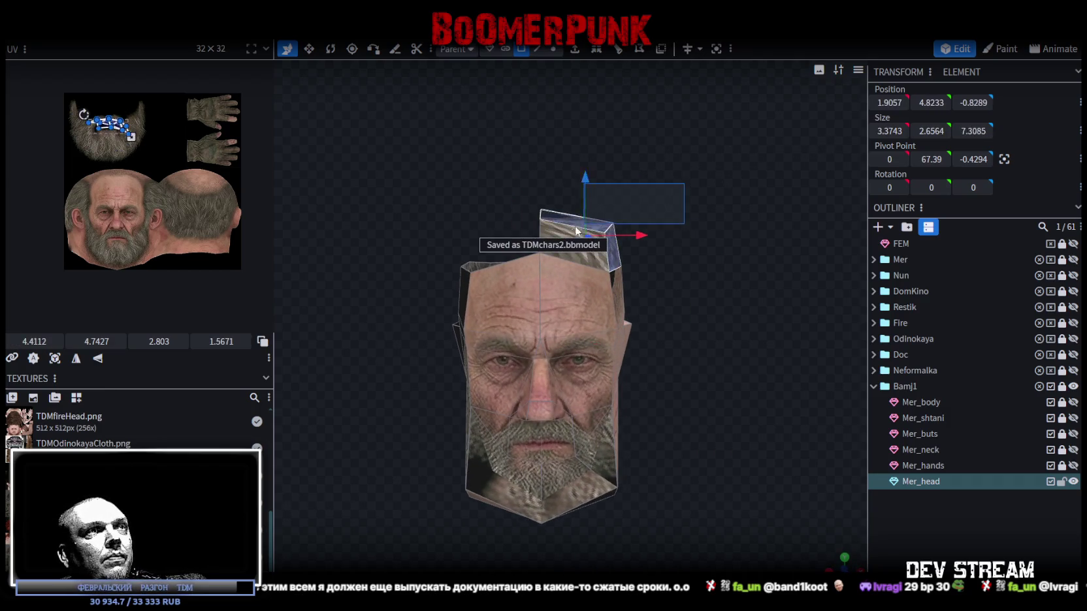
- Copy and paste the right crown faces, flip them across X, and merge the overlapping vertices
{"action": "right_click", "coordinate": [549, 228]}
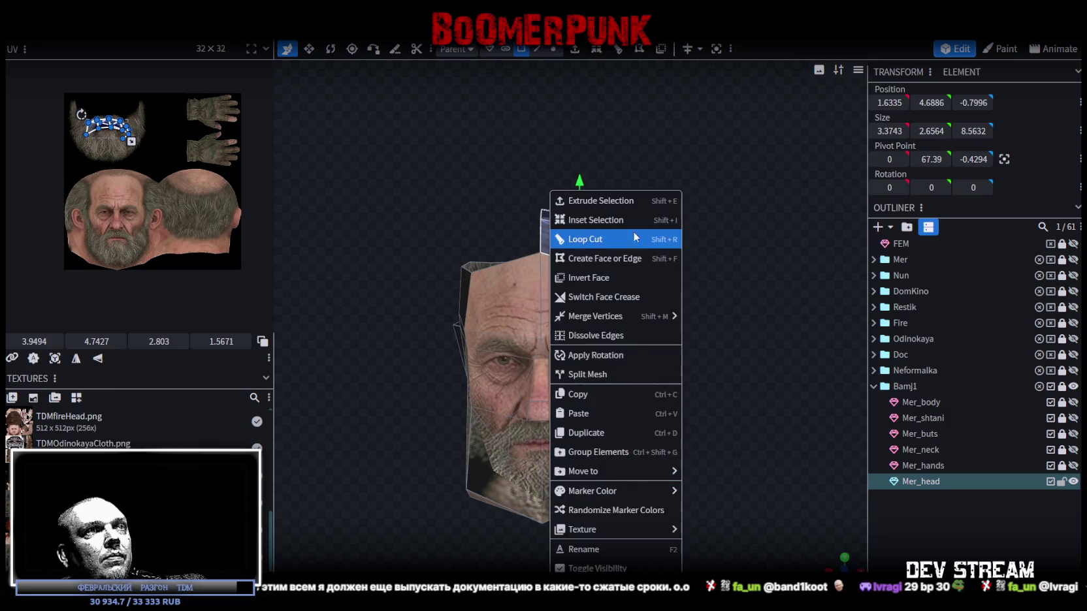
{"action": "left_click", "coordinate": [589, 394]}
{"action": "right_click", "coordinate": [558, 234]}
{"action": "left_click", "coordinate": [583, 417]}
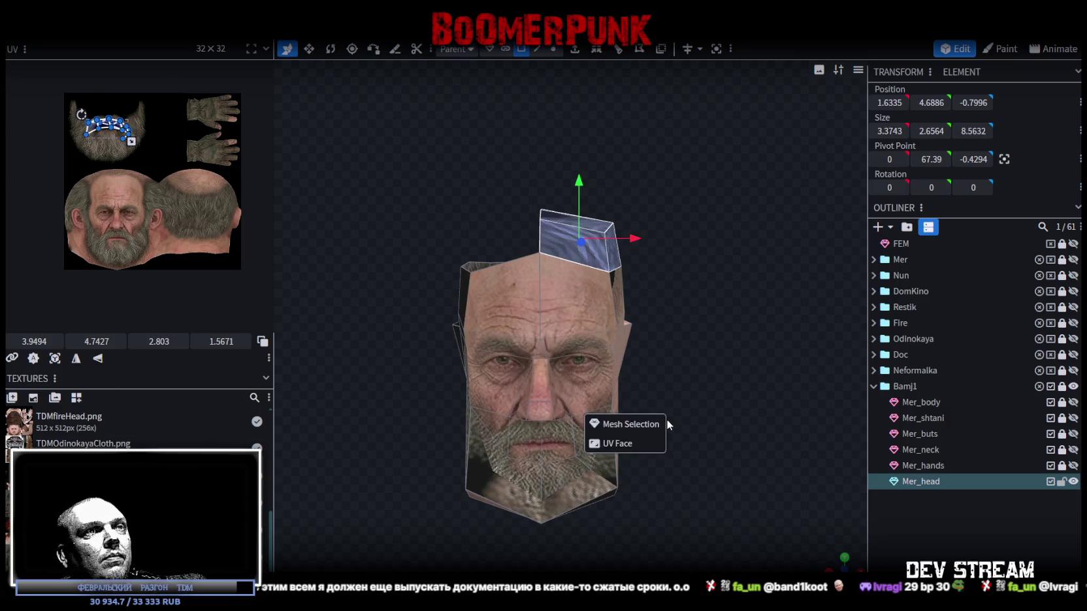
{"action": "left_click", "coordinate": [630, 422]}
{"action": "left_click", "coordinate": [147, 20]}
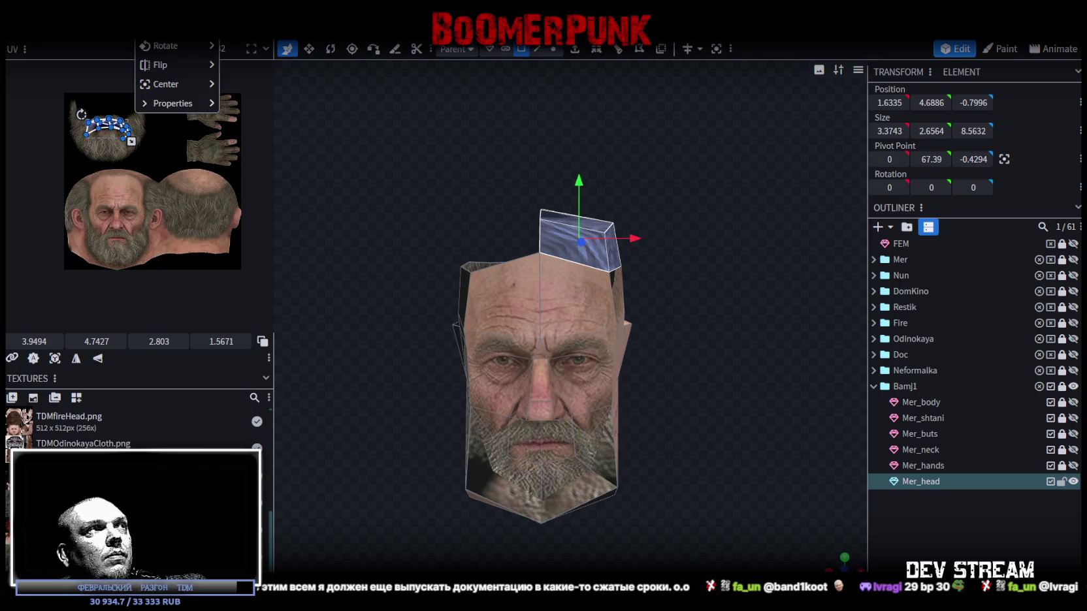
{"action": "left_click", "coordinate": [243, 67]}
{"action": "left_click", "coordinate": [486, 130]}
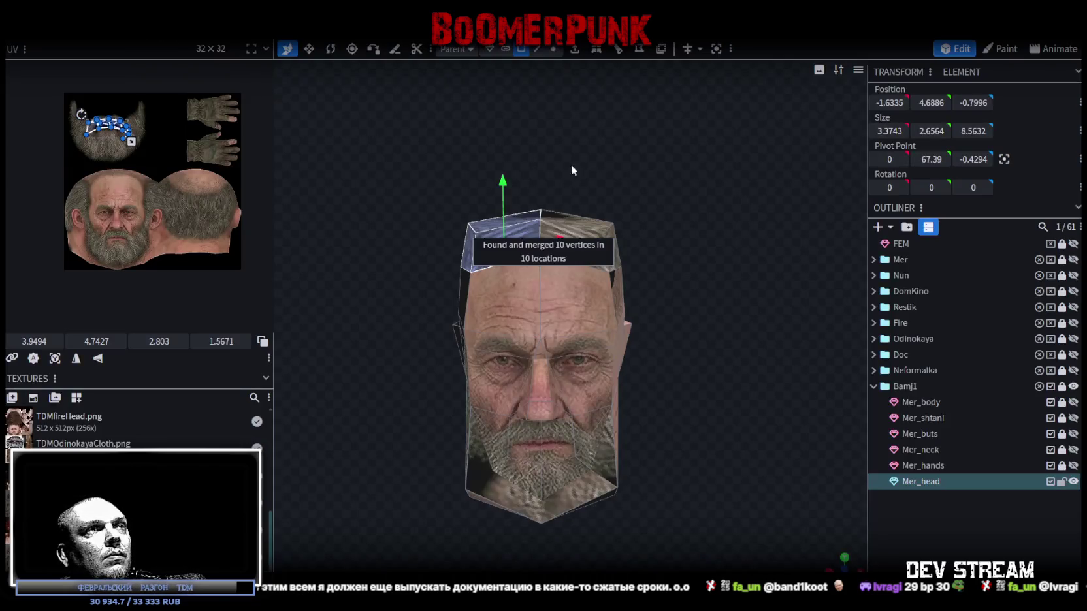
{"action": "left_click_drag", "start_coordinate": [560, 161], "coordinate": [749, 215]}
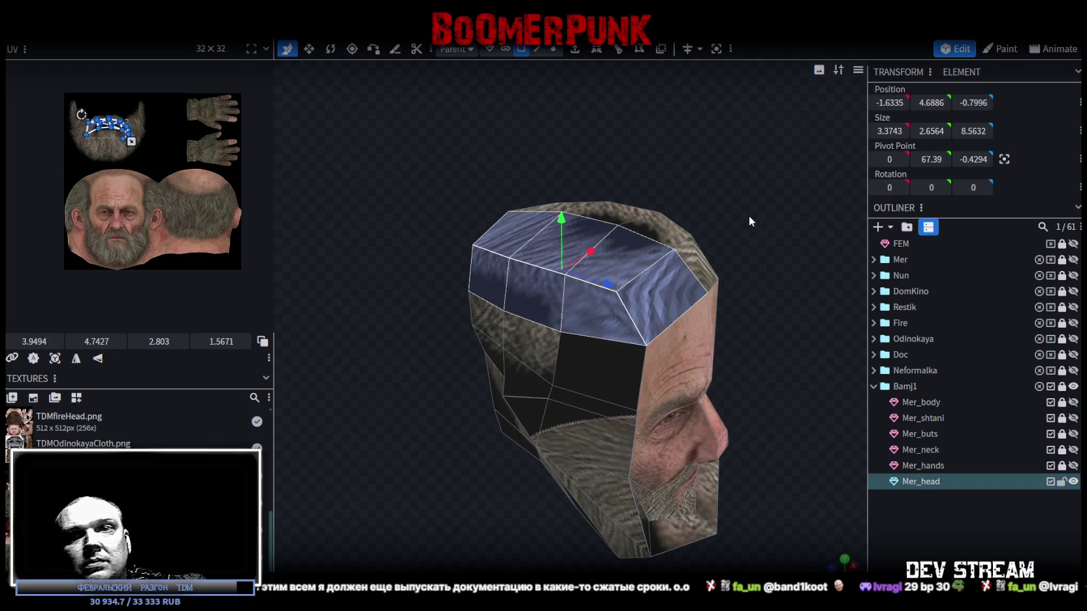
{"action": "mouse_move", "coordinate": [734, 218]}
{"action": "left_mouse_down"}
{"action": "mouse_move", "coordinate": [675, 158]}
{"action": "mouse_move", "coordinate": [750, 155]}
{"action": "mouse_move", "coordinate": [767, 170]}
{"action": "mouse_move", "coordinate": [723, 190]}
{"action": "mouse_move", "coordinate": [797, 210]}
{"action": "mouse_move", "coordinate": [776, 226]}
{"action": "mouse_move", "coordinate": [560, 266]}
{"action": "left_mouse_up"}
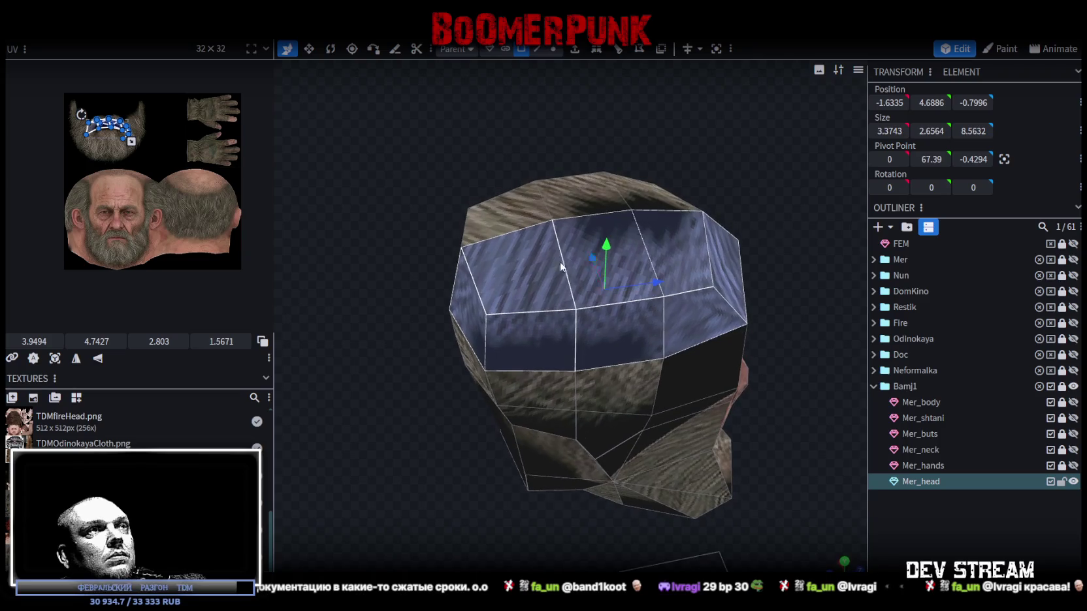
- Select two crown edges and shift them along the depth axis
{"action": "left_click", "coordinate": [537, 48]}
{"action": "left_click", "coordinate": [473, 255]}
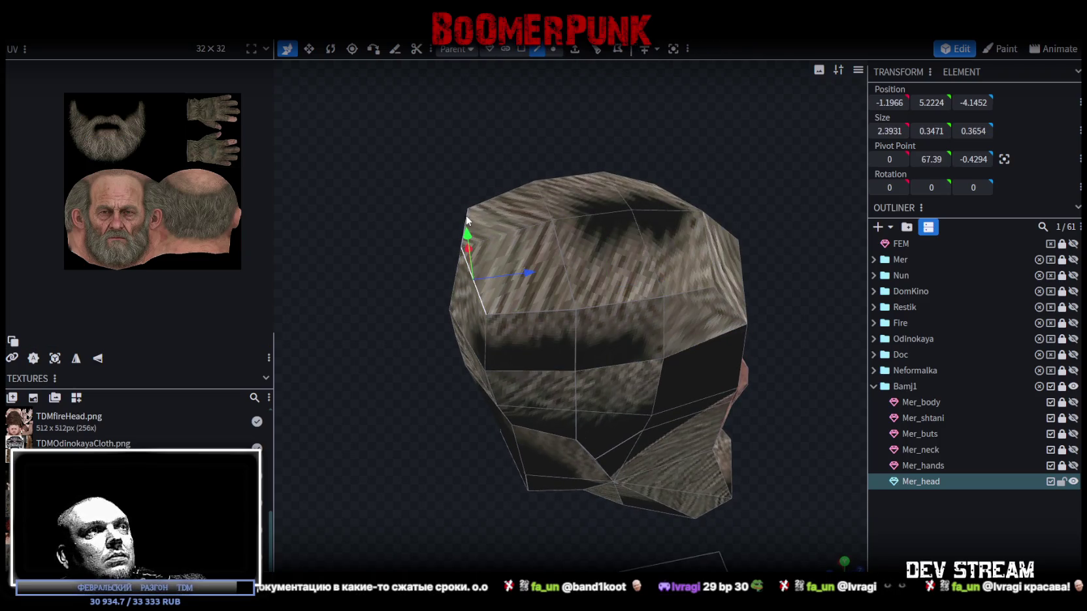
{"action": "left_click", "coordinate": [520, 238], "text": "shift"}
{"action": "left_click_drag", "start_coordinate": [522, 242], "coordinate": [557, 239]}
{"action": "mouse_move", "coordinate": [639, 151]}
{"action": "left_mouse_down"}
{"action": "mouse_move", "coordinate": [607, 102]}
{"action": "mouse_move", "coordinate": [473, 107]}
{"action": "mouse_move", "coordinate": [458, 206]}
{"action": "left_mouse_up"}
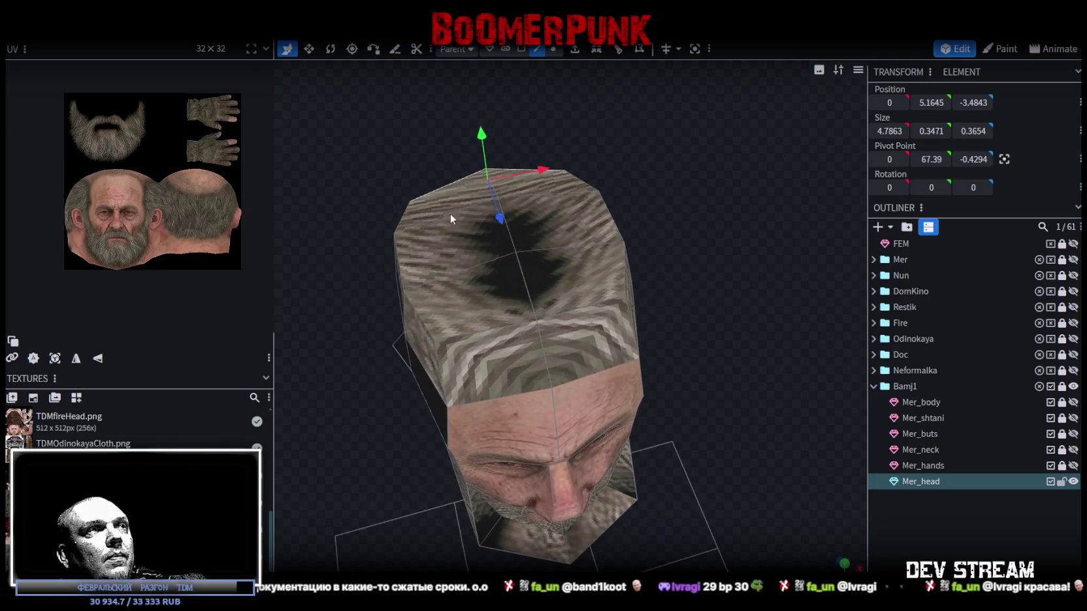
- Shift the top face of the head slightly along X
{"action": "left_click", "coordinate": [397, 260]}
{"action": "left_click", "coordinate": [607, 210]}
{"action": "key", "text": "v"}
{"action": "mouse_move", "coordinate": [564, 218]}
{"action": "left_mouse_down"}
{"action": "mouse_move", "coordinate": [554, 222]}
{"action": "mouse_move", "coordinate": [712, 165]}
{"action": "mouse_move", "coordinate": [797, 171]}
{"action": "mouse_move", "coordinate": [705, 182]}
{"action": "mouse_move", "coordinate": [728, 184]}
{"action": "left_mouse_up"}
- Narrow three crown faces slightly and shift them along the depth axis
{"action": "left_click", "coordinate": [521, 49]}
{"action": "left_click", "coordinate": [461, 269]}
{"action": "left_click", "coordinate": [554, 262], "text": "shift"}
{"action": "left_click", "coordinate": [621, 255], "text": "shift"}
{"action": "left_click_drag", "start_coordinate": [621, 255], "coordinate": [564, 264]}
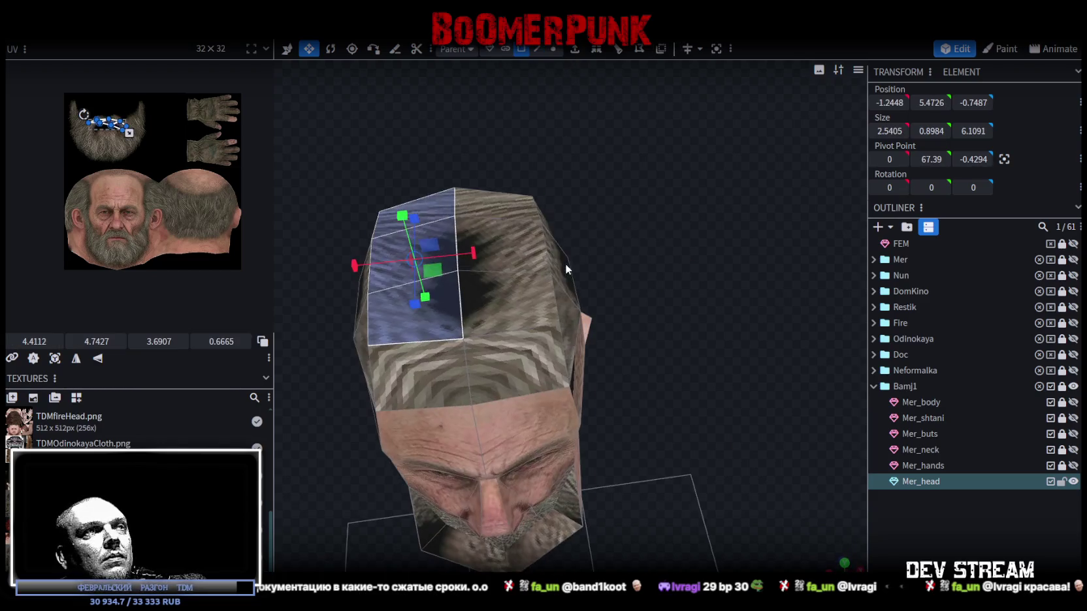
{"action": "left_click_drag", "start_coordinate": [511, 197], "coordinate": [657, 166]}
{"action": "key", "text": "s"}
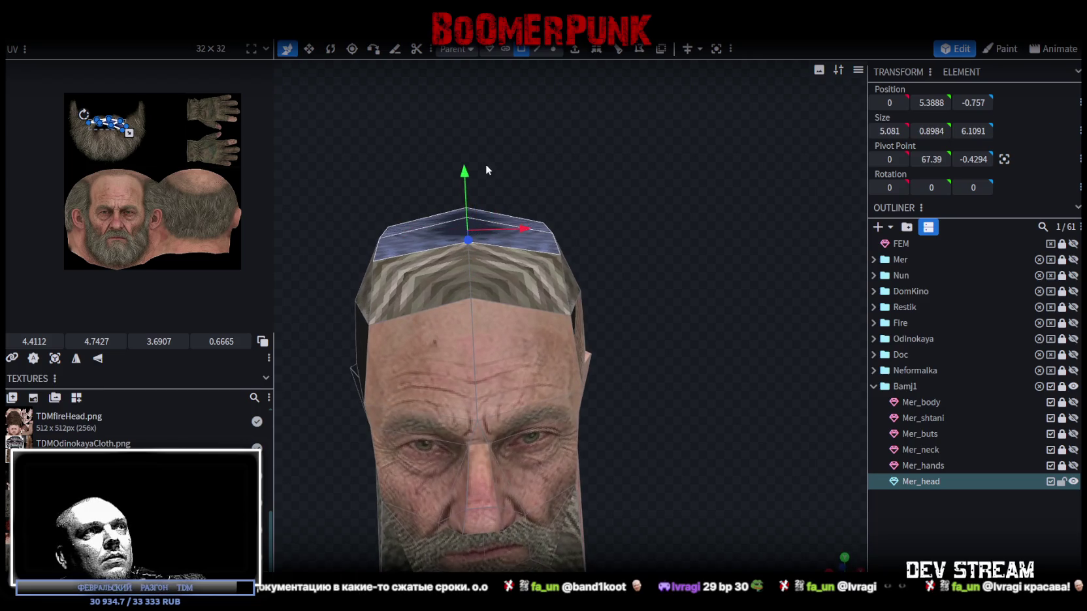
{"action": "mouse_move", "coordinate": [466, 199]}
{"action": "left_mouse_down"}
{"action": "mouse_move", "coordinate": [464, 185]}
{"action": "mouse_move", "coordinate": [476, 200]}
{"action": "mouse_move", "coordinate": [629, 236]}
{"action": "mouse_move", "coordinate": [431, 244]}
{"action": "mouse_move", "coordinate": [448, 260]}
{"action": "left_mouse_up"}
{"action": "left_click_drag", "start_coordinate": [530, 212], "coordinate": [523, 219]}
- Push an edge across the top of the head further back
{"action": "mouse_move", "coordinate": [588, 163]}
{"action": "left_mouse_down"}
{"action": "mouse_move", "coordinate": [727, 202]}
{"action": "mouse_move", "coordinate": [625, 196]}
{"action": "mouse_move", "coordinate": [560, 64]}
{"action": "left_mouse_up"}
{"action": "left_click", "coordinate": [537, 49]}
{"action": "left_click", "coordinate": [595, 204]}
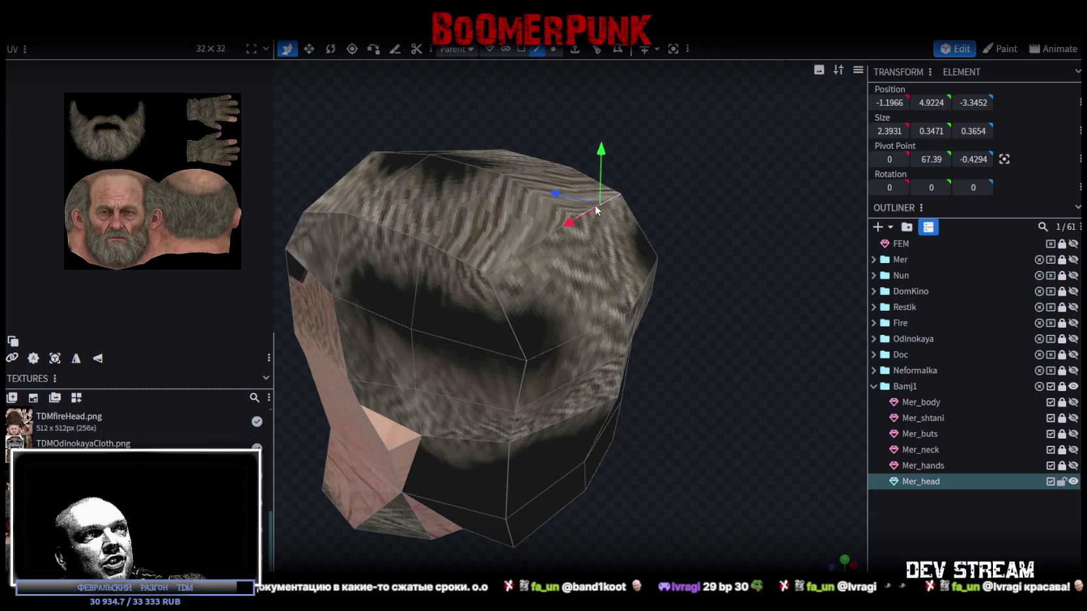
{"action": "left_click", "coordinate": [527, 258]}
{"action": "left_click", "coordinate": [533, 242], "text": "shift"}
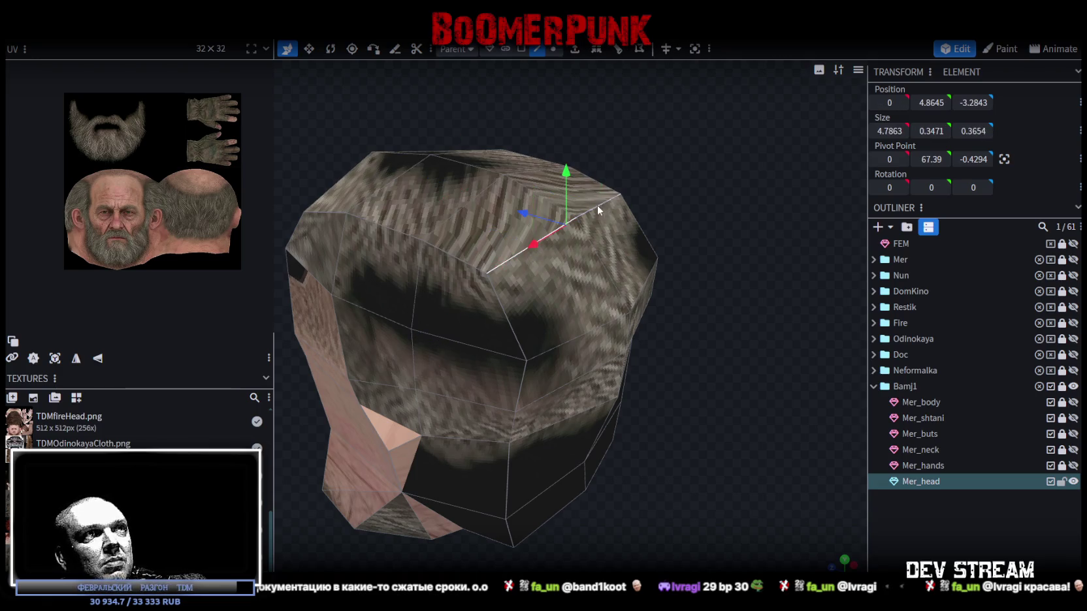
{"action": "left_click_drag", "start_coordinate": [597, 206], "coordinate": [768, 187]}
{"action": "left_click_drag", "start_coordinate": [498, 227], "coordinate": [505, 228]}
{"action": "scroll", "coordinate": [665, 361], "scroll_direction": "down", "scroll_amount": 3}
{"action": "mouse_move", "coordinate": [664, 361]}
{"action": "left_mouse_down"}
{"action": "mouse_move", "coordinate": [693, 295]}
{"action": "mouse_move", "coordinate": [546, 277]}
{"action": "mouse_move", "coordinate": [423, 283]}
{"action": "mouse_move", "coordinate": [461, 263]}
{"action": "mouse_move", "coordinate": [669, 278]}
{"action": "left_mouse_up"}
- Move a single vertex on the back edge of the head forward along the depth axis
{"action": "left_click", "coordinate": [647, 286]}
{"action": "scroll", "coordinate": [669, 277], "scroll_direction": "up", "scroll_amount": 2}
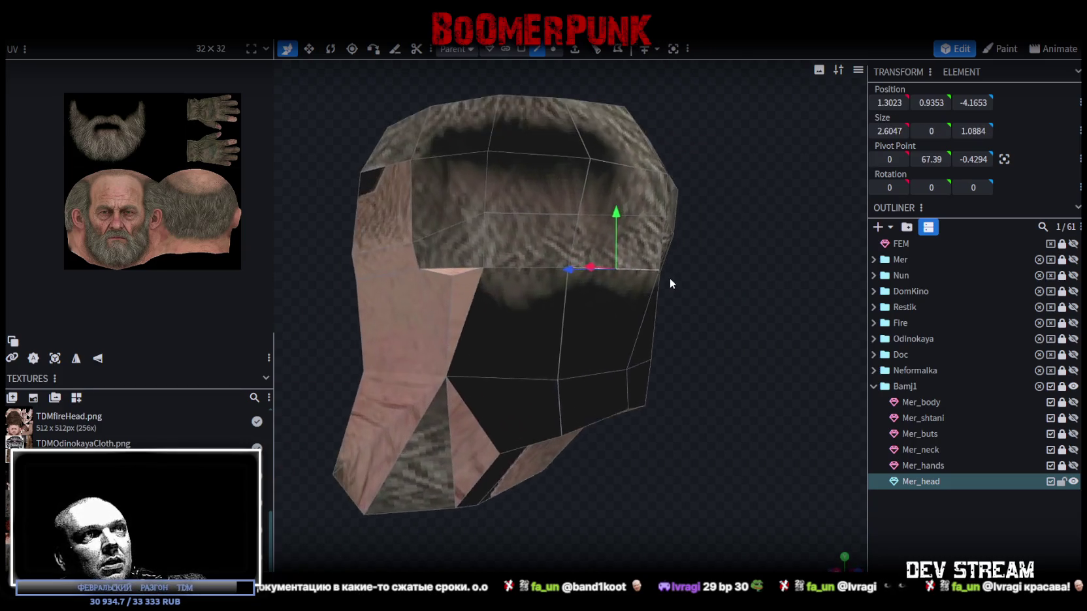
{"action": "scroll", "coordinate": [708, 289], "scroll_direction": "up", "scroll_amount": 3}
{"action": "left_click", "coordinate": [555, 49]}
{"action": "scroll", "coordinate": [680, 255], "scroll_direction": "up", "scroll_amount": 1}
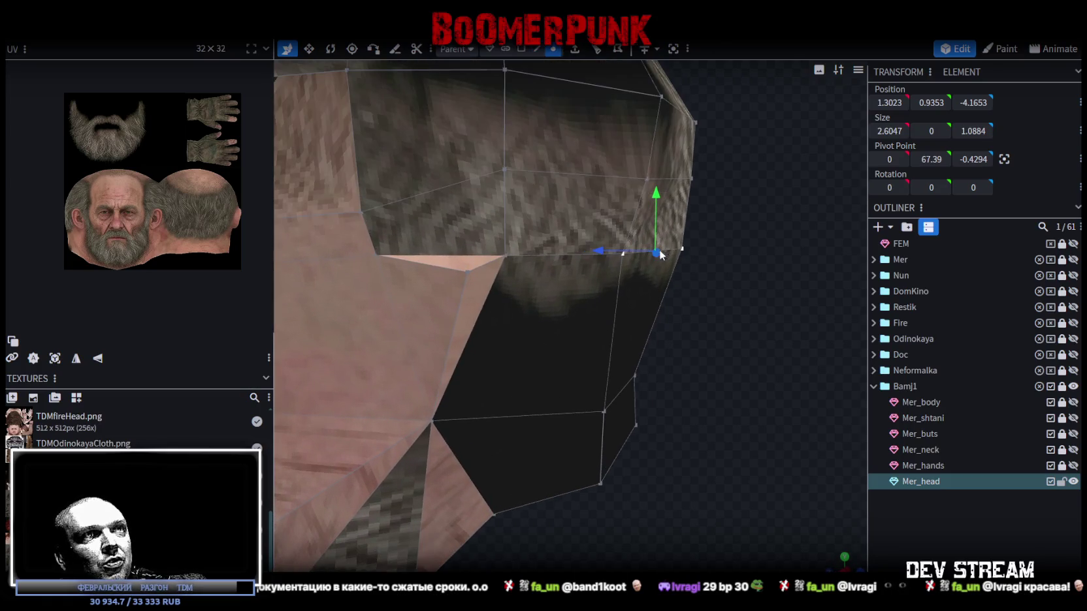
{"action": "left_click", "coordinate": [684, 251]}
{"action": "left_click_drag", "start_coordinate": [622, 248], "coordinate": [626, 249]}
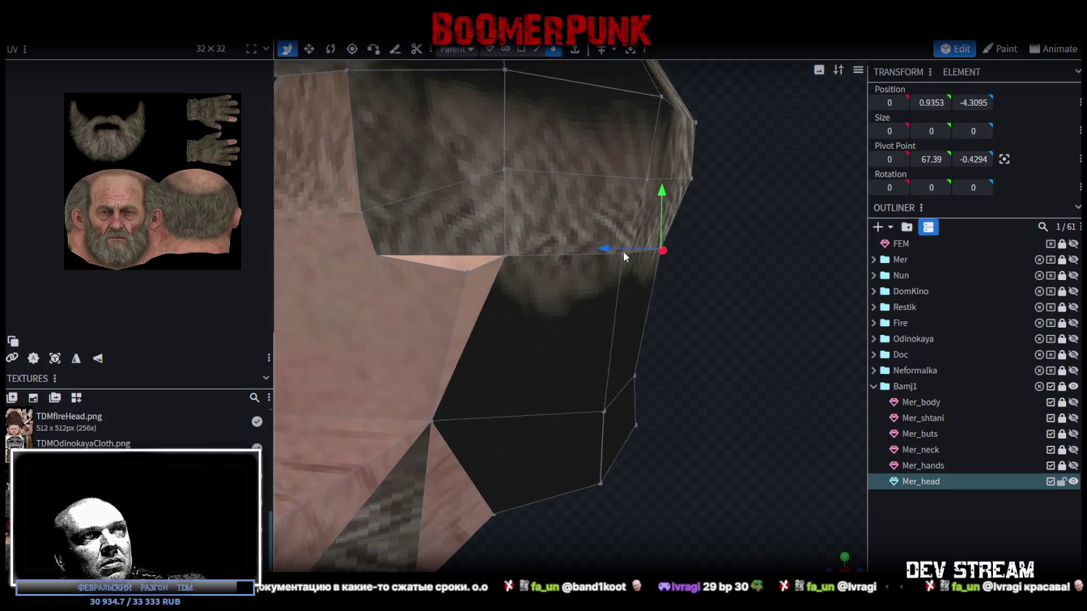
{"action": "scroll", "coordinate": [685, 336], "scroll_direction": "down", "scroll_amount": 2}
- Raise the two top corner vertices of the forehead slightly
{"action": "left_click_drag", "start_coordinate": [699, 292], "coordinate": [763, 316]}
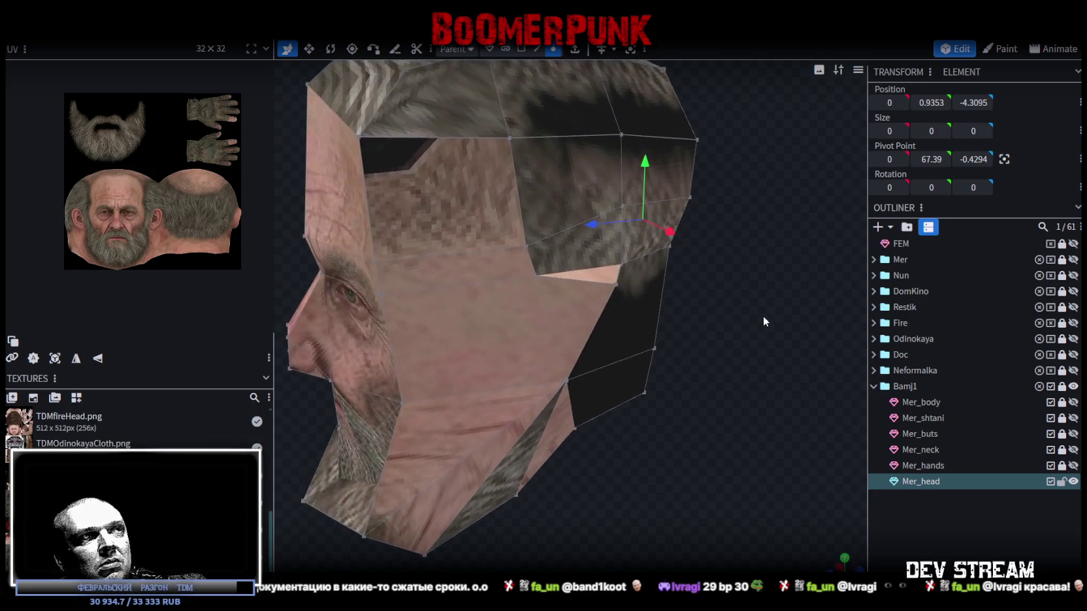
{"action": "scroll", "coordinate": [659, 360], "scroll_direction": "down", "scroll_amount": 2}
{"action": "mouse_move", "coordinate": [577, 464]}
{"action": "left_mouse_down"}
{"action": "mouse_move", "coordinate": [718, 443]}
{"action": "mouse_move", "coordinate": [723, 365]}
{"action": "mouse_move", "coordinate": [662, 384]}
{"action": "mouse_move", "coordinate": [677, 372]}
{"action": "left_mouse_up"}
{"action": "left_click", "coordinate": [479, 283]}
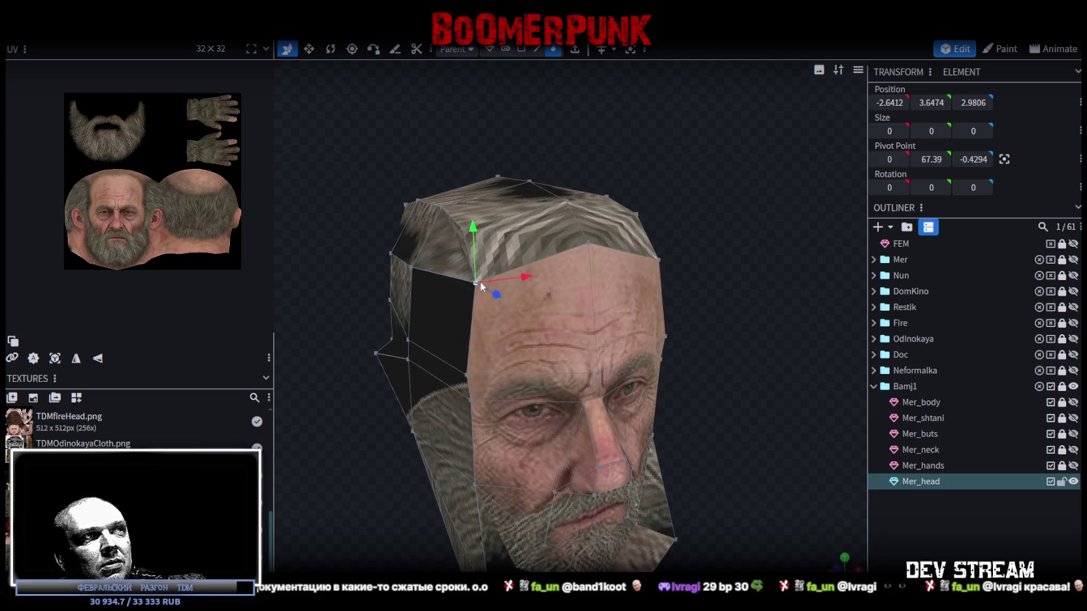
{"action": "left_click", "coordinate": [656, 259], "text": "shift"}
{"action": "left_click_drag", "start_coordinate": [570, 212], "coordinate": [571, 204]}
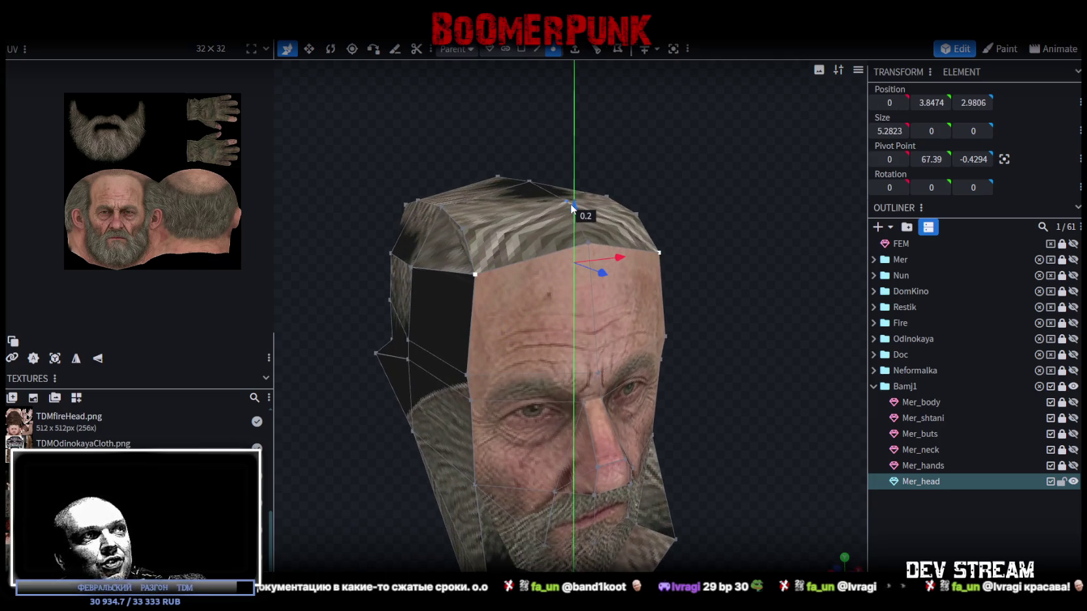
- Select vertices on the crown of the head from a top-down view
{"action": "mouse_move", "coordinate": [353, 234]}
{"action": "left_mouse_down"}
{"action": "mouse_move", "coordinate": [608, 264]}
{"action": "mouse_move", "coordinate": [686, 301]}
{"action": "left_mouse_up"}
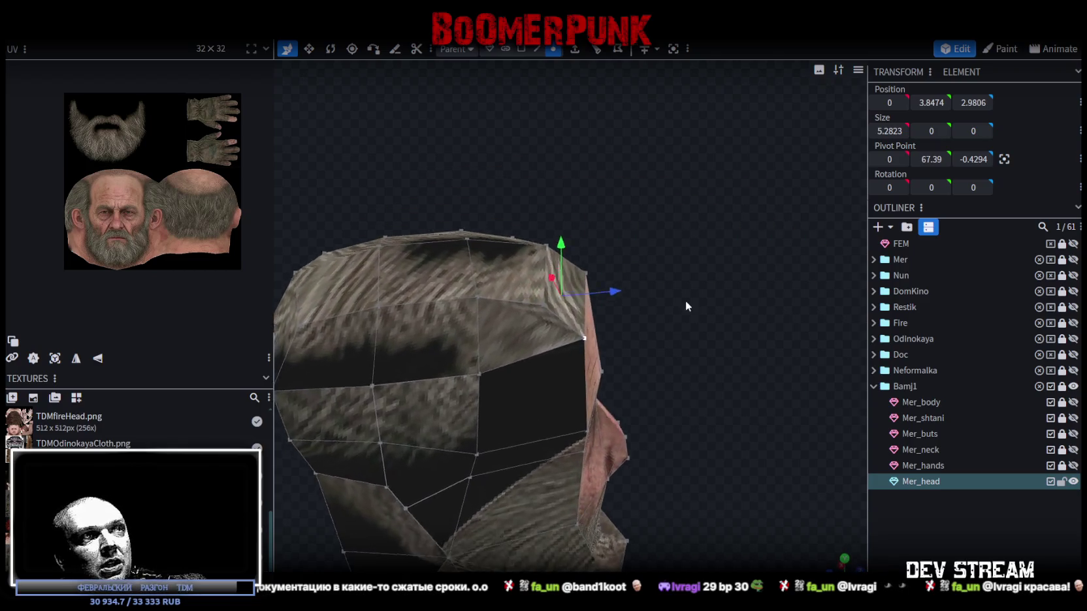
{"action": "scroll", "coordinate": [692, 300], "scroll_direction": "up", "scroll_amount": 3}
{"action": "left_click", "coordinate": [513, 346]}
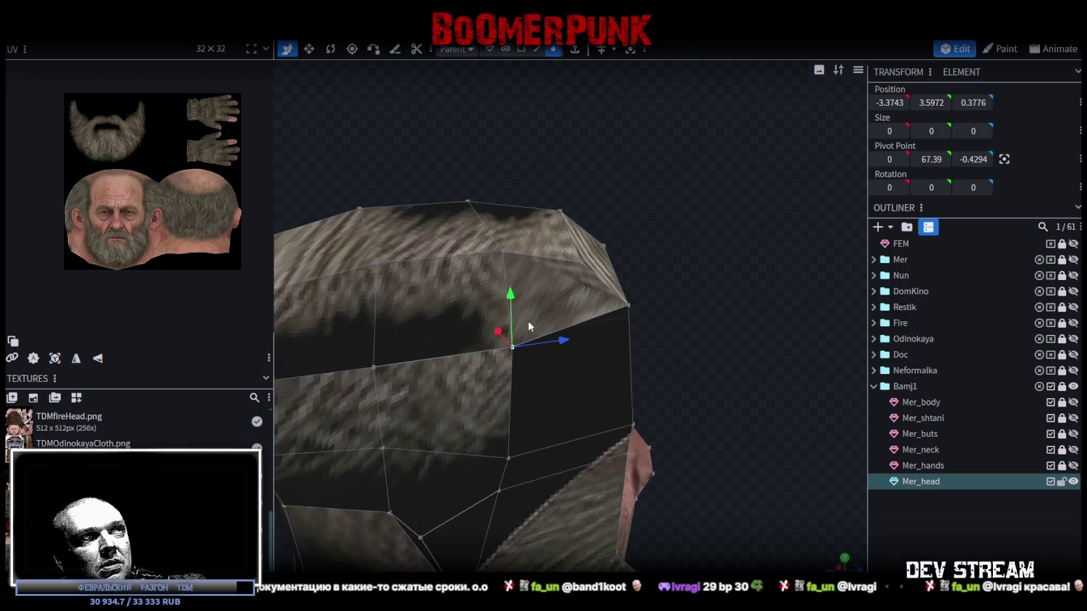
{"action": "left_click", "coordinate": [582, 264], "text": "shift"}
{"action": "scroll", "coordinate": [665, 285], "scroll_direction": "down", "scroll_amount": 3}
{"action": "mouse_move", "coordinate": [664, 285]}
{"action": "left_mouse_down"}
{"action": "mouse_move", "coordinate": [528, 275]}
{"action": "mouse_move", "coordinate": [581, 234]}
{"action": "left_mouse_up"}
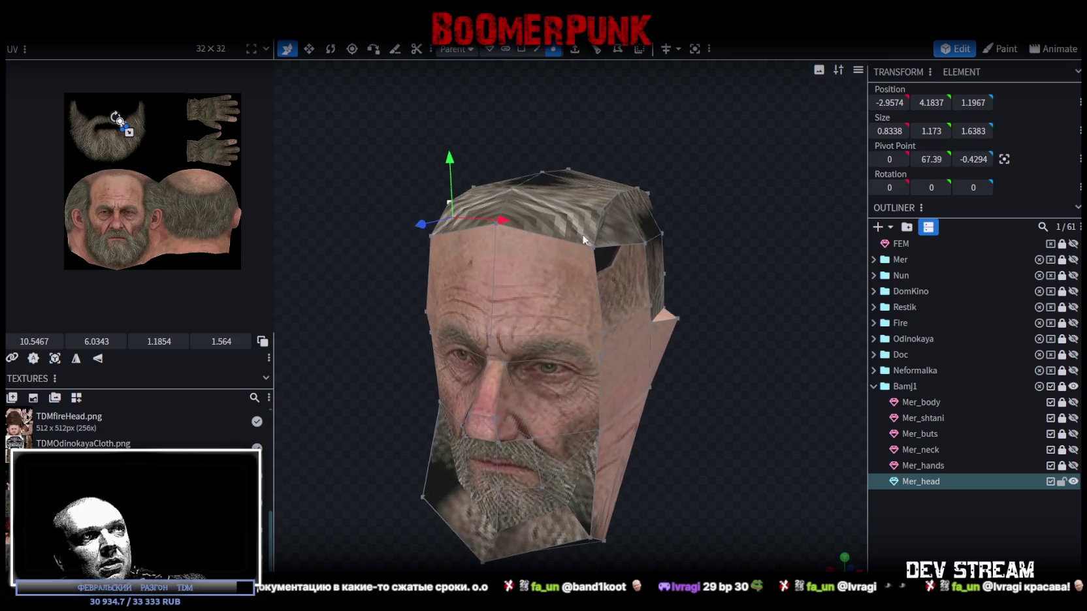
- Select both forehead corner vertices and switch the viewport to UV checker shading
{"action": "left_click", "coordinate": [605, 216]}
{"action": "left_click", "coordinate": [633, 240], "text": "shift"}
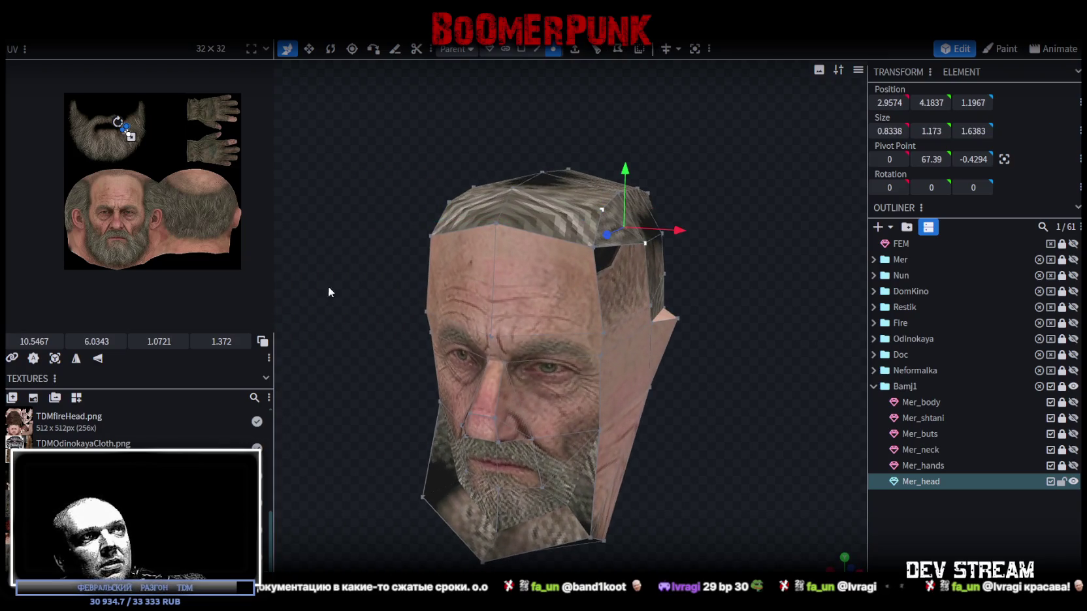
{"action": "key", "text": "z"}
{"action": "scroll", "coordinate": [523, 328], "scroll_direction": "up", "scroll_amount": 3}
{"action": "key", "text": "z"}
{"action": "scroll", "coordinate": [653, 343], "scroll_direction": "down", "scroll_amount": 3}
{"action": "left_click_drag", "start_coordinate": [688, 340], "coordinate": [709, 297]}
- Inspect the head from below in face-colour shading and select the neck's bottom face
{"action": "key", "text": "z"}
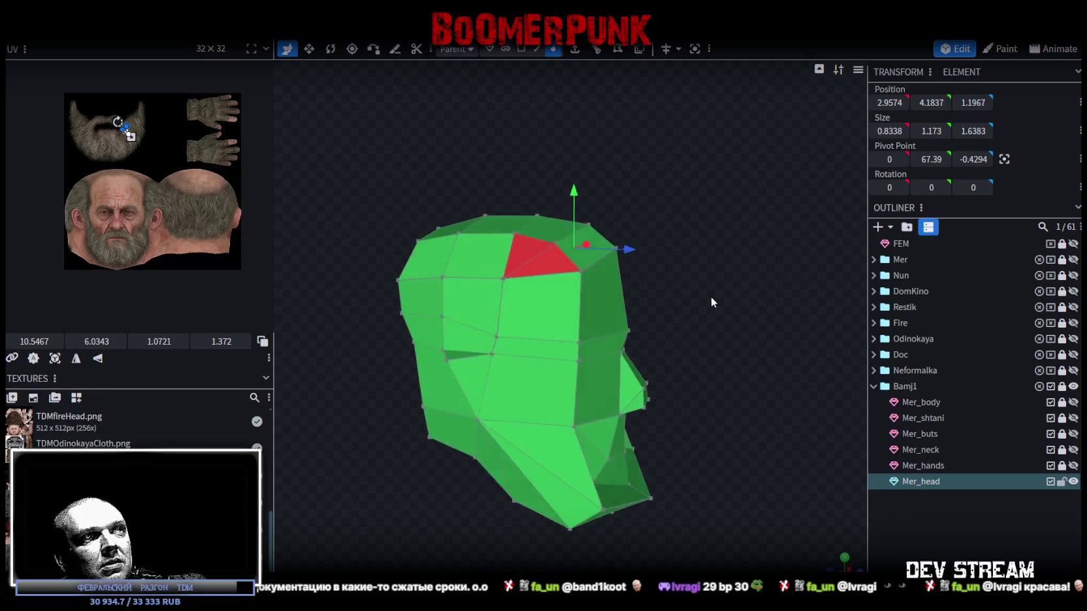
{"action": "left_click", "coordinate": [521, 48]}
{"action": "left_click", "coordinate": [548, 254]}
{"action": "mouse_move", "coordinate": [606, 267]}
{"action": "left_mouse_down"}
{"action": "mouse_move", "coordinate": [421, 269]}
{"action": "mouse_move", "coordinate": [458, 249]}
{"action": "left_mouse_up"}
{"action": "mouse_move", "coordinate": [410, 361]}
{"action": "left_mouse_down"}
{"action": "mouse_move", "coordinate": [661, 329]}
{"action": "mouse_move", "coordinate": [719, 289]}
{"action": "mouse_move", "coordinate": [663, 299]}
{"action": "mouse_move", "coordinate": [633, 327]}
{"action": "mouse_move", "coordinate": [721, 402]}
{"action": "mouse_move", "coordinate": [599, 456]}
{"action": "mouse_move", "coordinate": [564, 457]}
{"action": "mouse_move", "coordinate": [609, 438]}
{"action": "mouse_move", "coordinate": [633, 404]}
{"action": "mouse_move", "coordinate": [610, 424]}
{"action": "mouse_move", "coordinate": [634, 457]}
{"action": "left_mouse_up"}
{"action": "scroll", "coordinate": [634, 456], "scroll_direction": "up", "scroll_amount": 3}
{"action": "left_click_drag", "start_coordinate": [513, 501], "coordinate": [511, 488]}
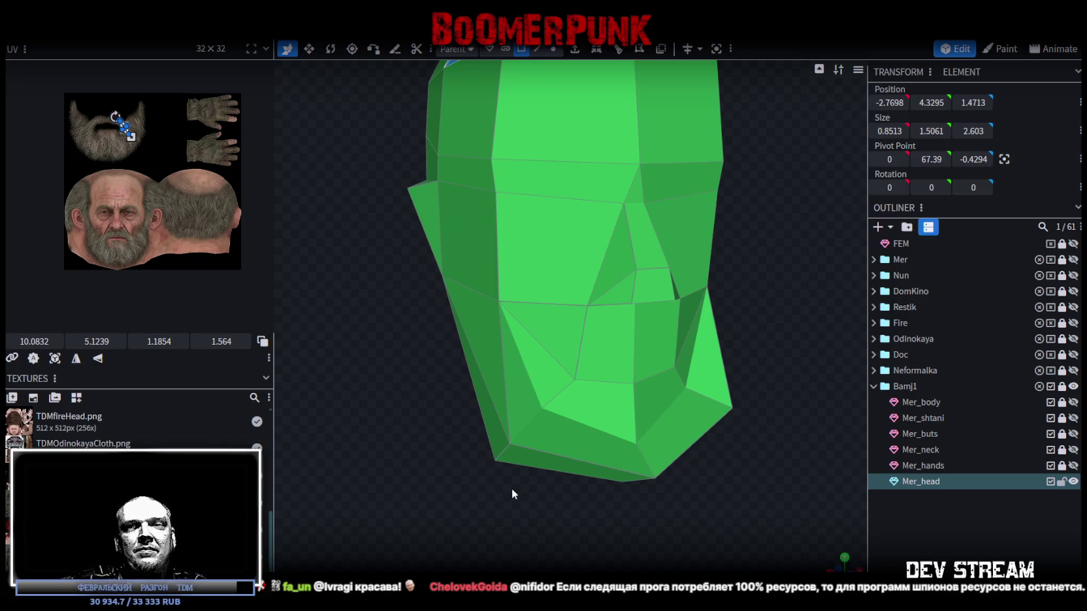
{"action": "mouse_move", "coordinate": [391, 385]}
{"action": "left_mouse_down"}
{"action": "mouse_move", "coordinate": [390, 402]}
{"action": "mouse_move", "coordinate": [459, 359]}
{"action": "left_mouse_up"}
{"action": "left_click", "coordinate": [588, 387]}
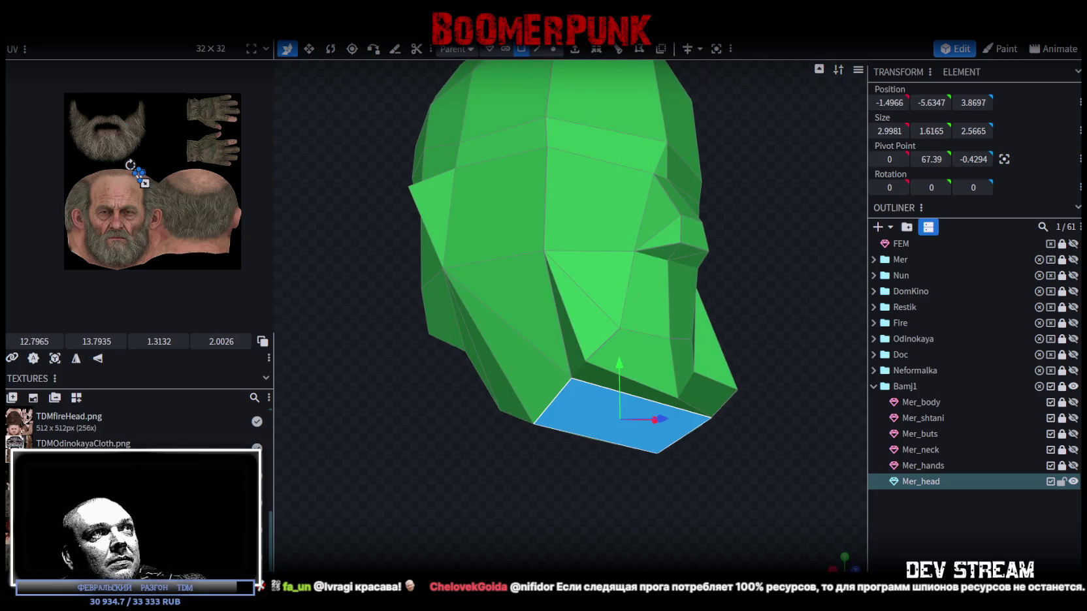
- Select the whole head mesh, cycle back to textured shading, and orbit around it
{"action": "left_click", "coordinate": [554, 48]}
{"action": "left_click_drag", "start_coordinate": [566, 161], "coordinate": [656, 350]}
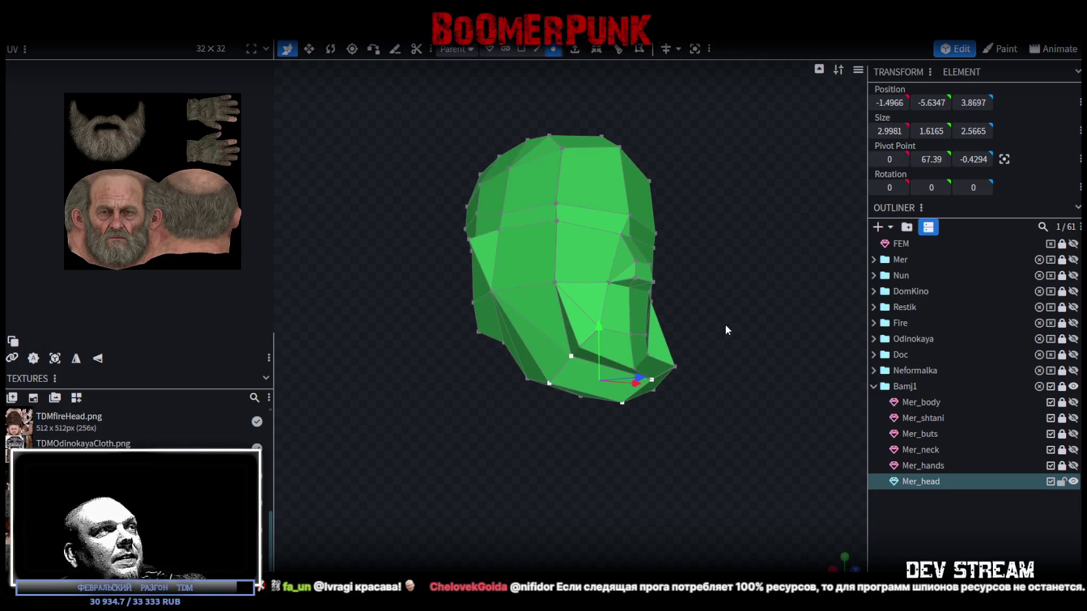
{"action": "left_click_drag", "start_coordinate": [725, 325], "coordinate": [372, 388]}
{"action": "key", "text": "ctrl+a"}
{"action": "key", "text": "z"}
{"action": "key", "text": "z"}
{"action": "key", "text": "z"}
{"action": "key", "text": "z"}
{"action": "key", "text": "z"}
{"action": "mouse_move", "coordinate": [437, 364]}
{"action": "left_mouse_down"}
{"action": "mouse_move", "coordinate": [513, 388]}
{"action": "mouse_move", "coordinate": [618, 207]}
{"action": "left_mouse_up"}
{"action": "key", "text": "3"}
{"action": "key", "text": "2"}
{"action": "mouse_move", "coordinate": [704, 217]}
{"action": "left_mouse_down"}
{"action": "mouse_move", "coordinate": [720, 208]}
{"action": "mouse_move", "coordinate": [388, 213]}
{"action": "left_mouse_up"}
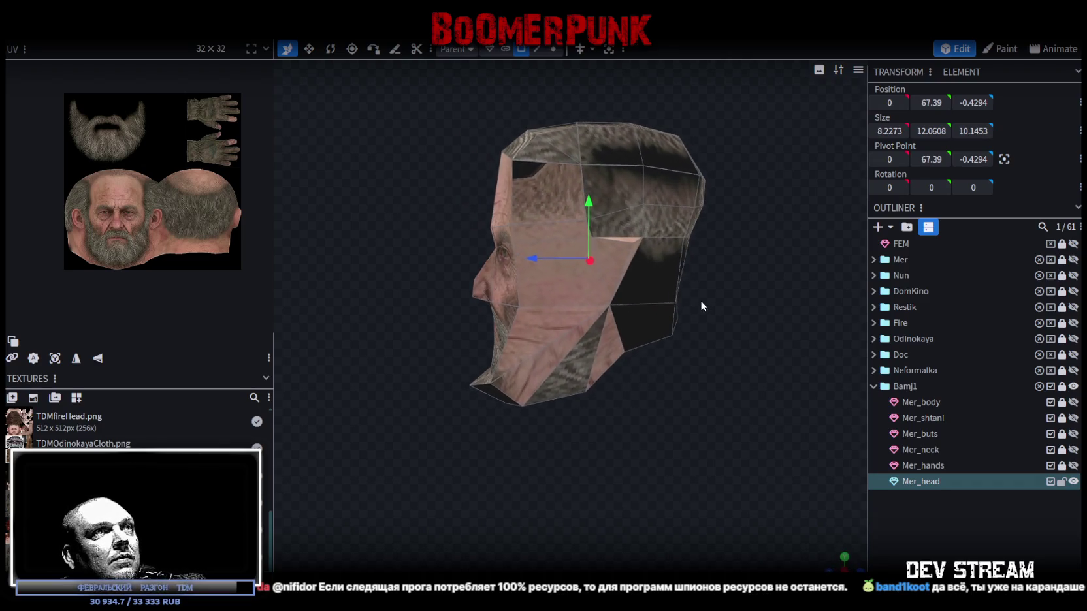
{"action": "scroll", "coordinate": [736, 444], "scroll_direction": "up", "scroll_amount": 3}
{"action": "scroll", "coordinate": [690, 431], "scroll_direction": "down", "scroll_amount": 2}
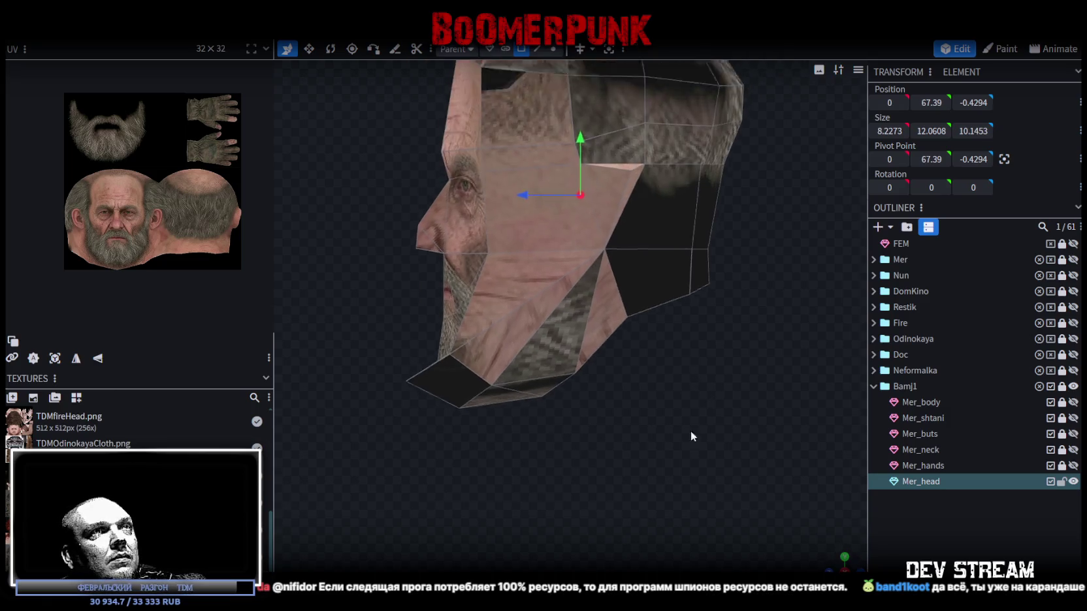
- Select the side-of-head faces and stretch their UV island narrower and taller
{"action": "double_click", "coordinate": [653, 327]}
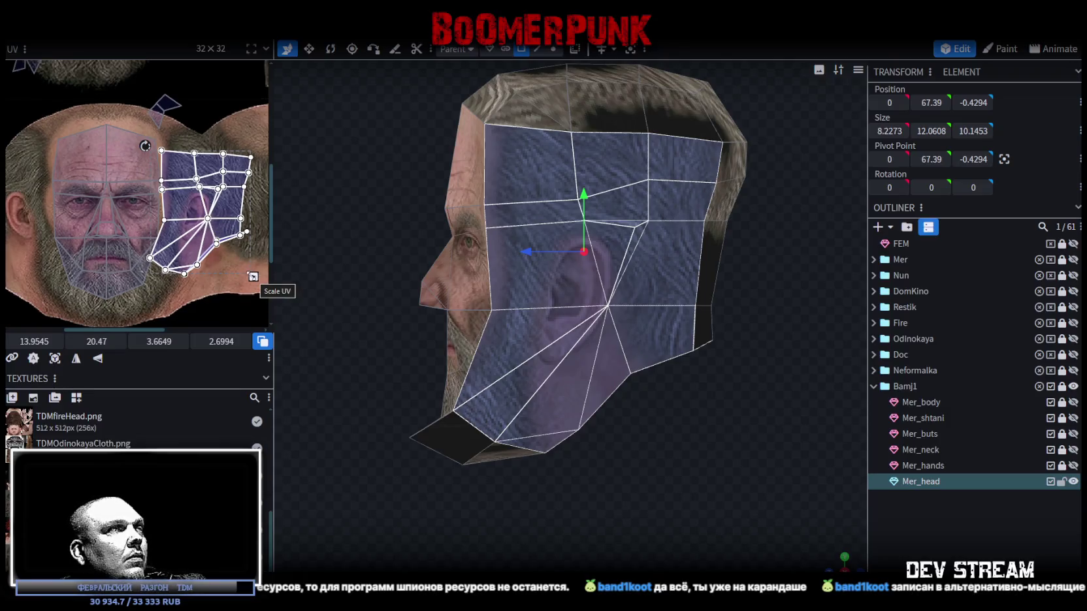
{"action": "middle_click_drag", "start_coordinate": [253, 276], "coordinate": [169, 249]}
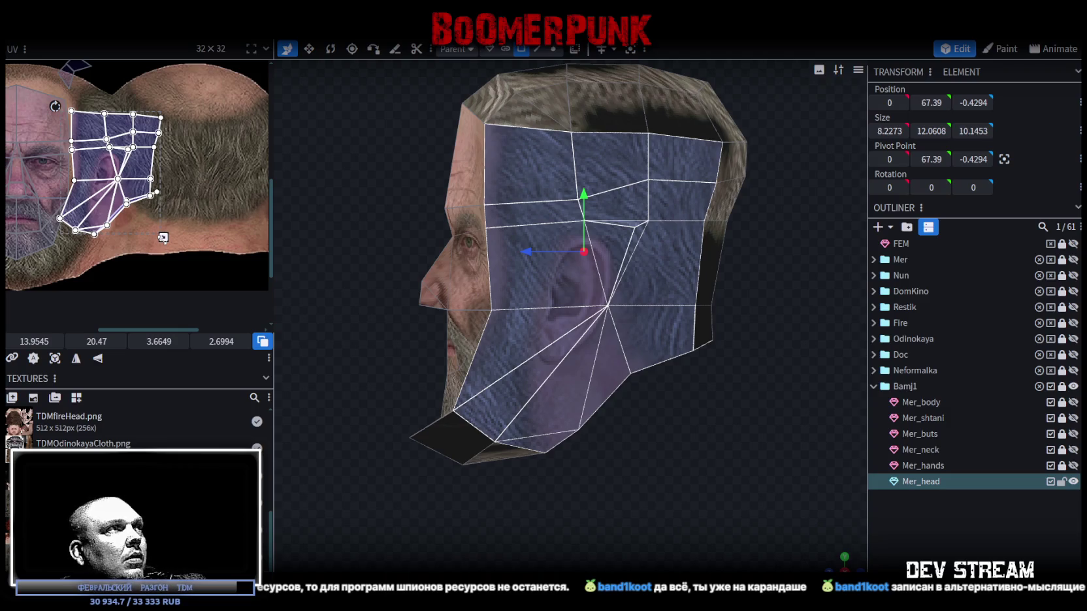
{"action": "left_click_drag", "start_coordinate": [163, 238], "coordinate": [155, 264]}
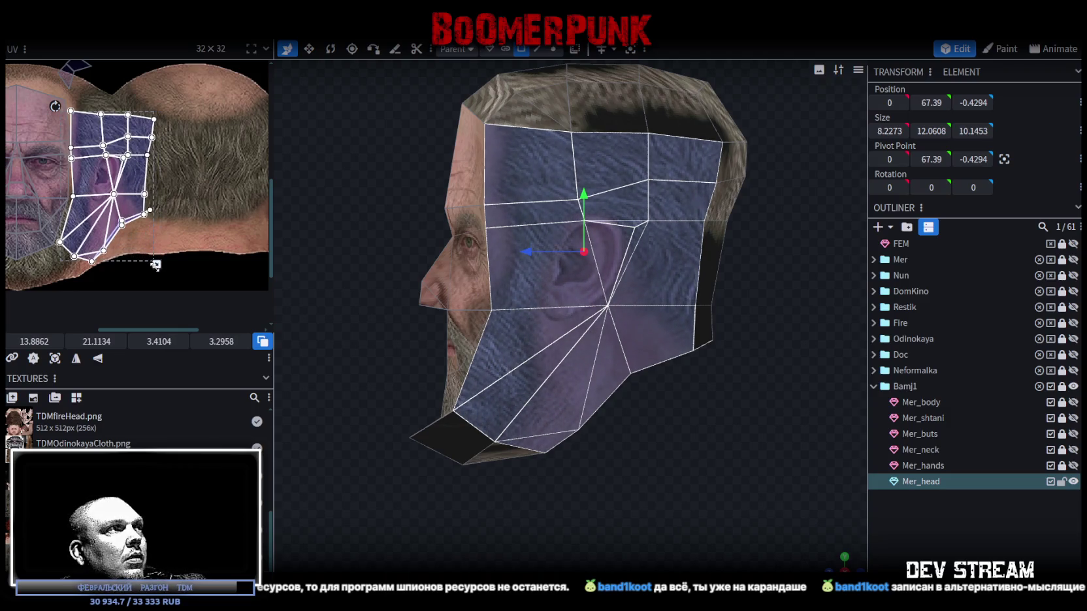
{"action": "scroll", "coordinate": [116, 256], "scroll_direction": "up", "scroll_amount": 3}
{"action": "scroll", "coordinate": [159, 258], "scroll_direction": "up", "scroll_amount": 2}
{"action": "scroll", "coordinate": [159, 259], "scroll_direction": "up", "scroll_amount": 1}
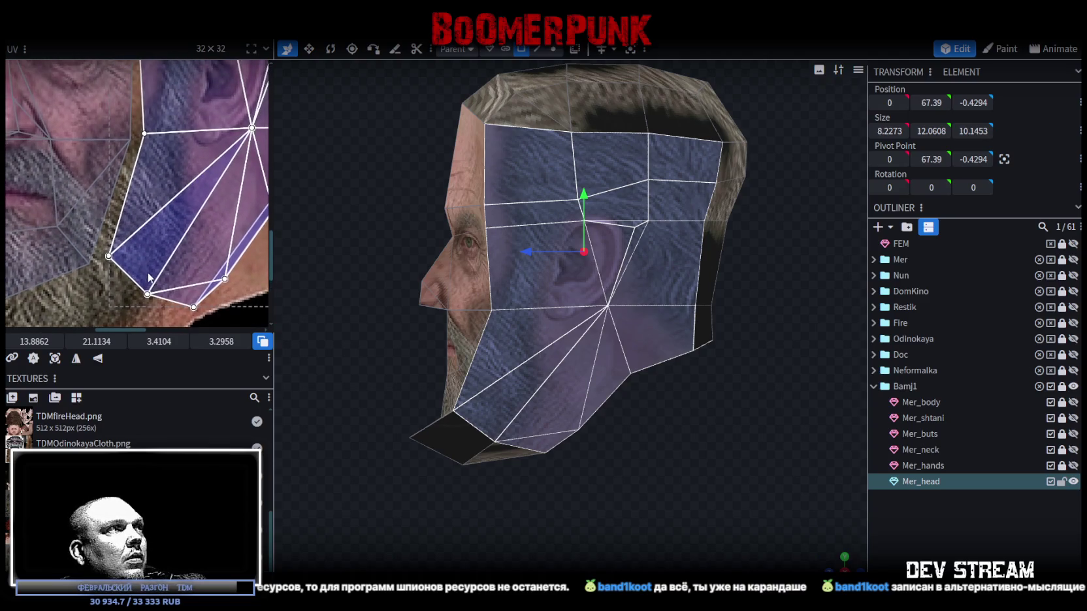
{"action": "scroll", "coordinate": [179, 205], "scroll_direction": "down", "scroll_amount": 2}
- Position the side-head UV island over the ear and enlarge it slightly
{"action": "left_click_drag", "start_coordinate": [159, 185], "coordinate": [174, 181]}
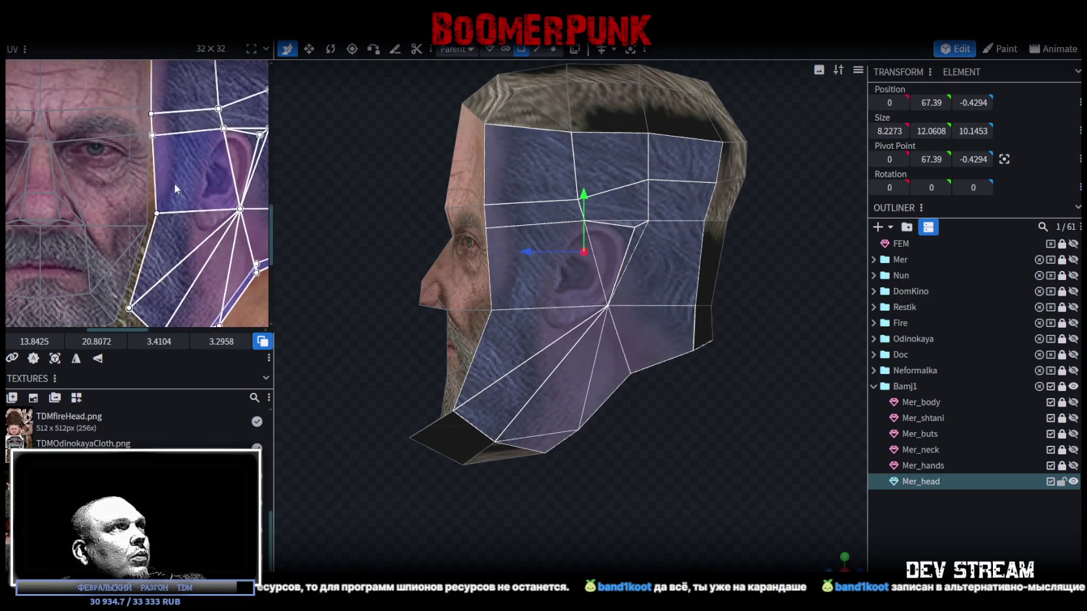
{"action": "scroll", "coordinate": [175, 185], "scroll_direction": "down", "scroll_amount": 2}
{"action": "scroll", "coordinate": [175, 187], "scroll_direction": "down", "scroll_amount": 1}
{"action": "scroll", "coordinate": [175, 190], "scroll_direction": "down", "scroll_amount": 1}
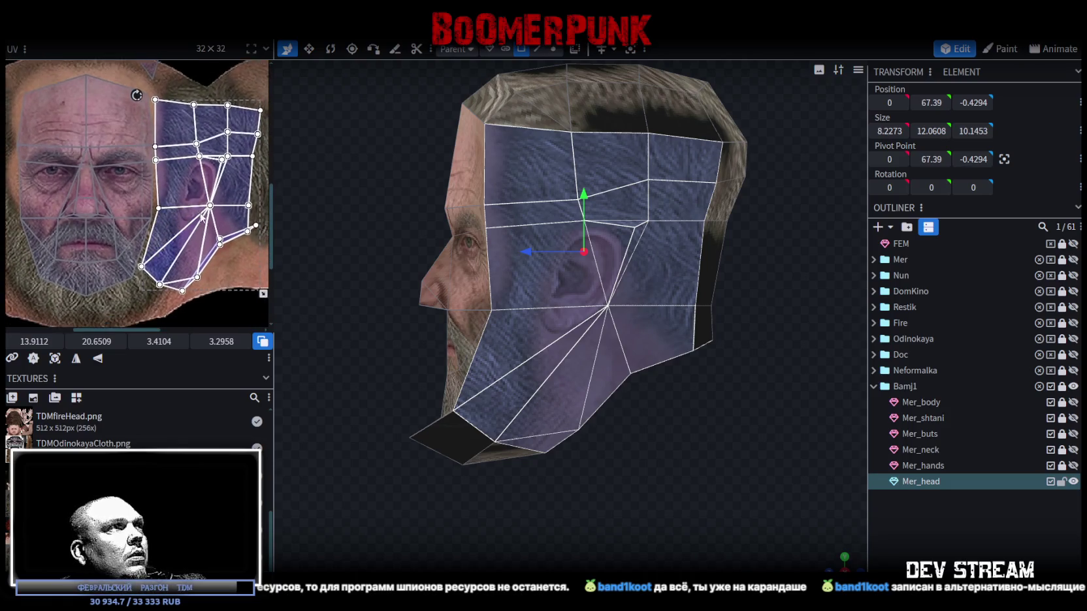
{"action": "scroll", "coordinate": [175, 193], "scroll_direction": "down", "scroll_amount": 1}
{"action": "left_click_drag", "start_coordinate": [173, 188], "coordinate": [174, 183]}
{"action": "middle_click_drag", "start_coordinate": [174, 183], "coordinate": [148, 151]}
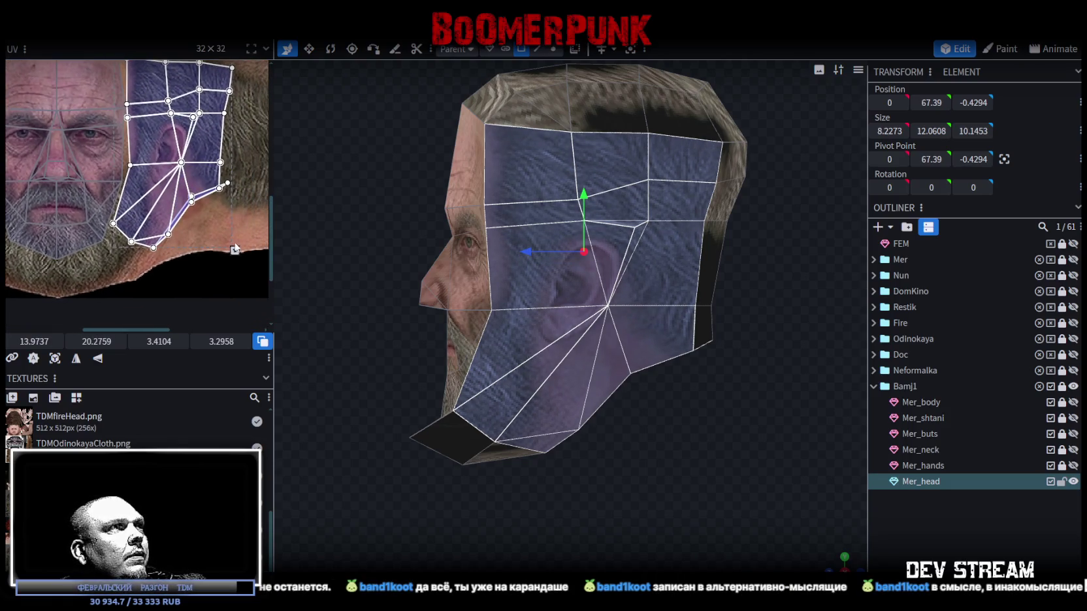
{"action": "mouse_move", "coordinate": [234, 252]}
{"action": "left_mouse_down"}
{"action": "mouse_move", "coordinate": [236, 265]}
{"action": "mouse_move", "coordinate": [209, 264]}
{"action": "left_mouse_up"}
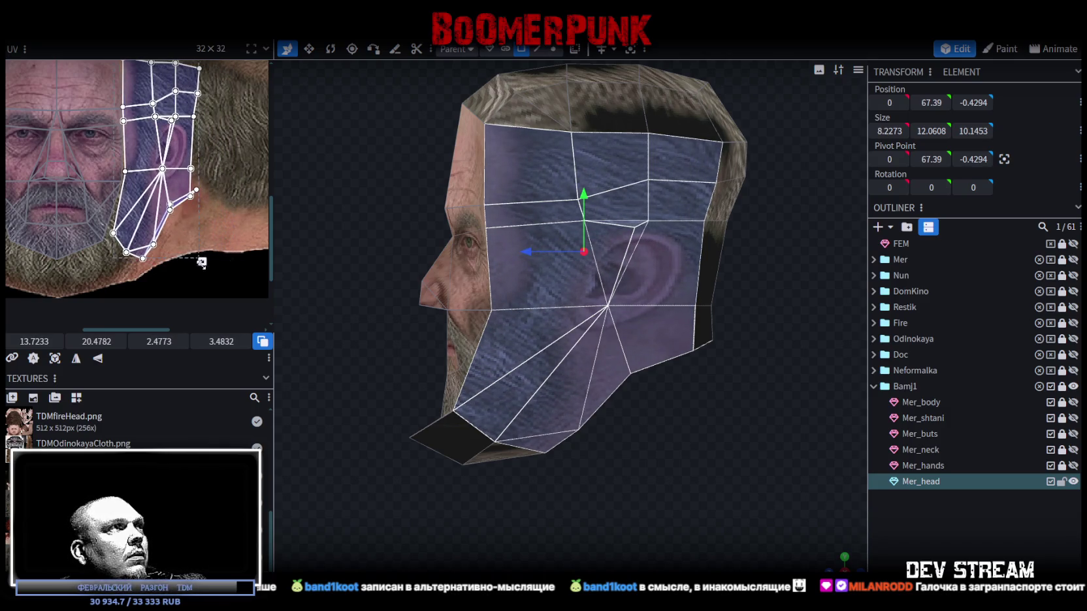
{"action": "left_click_drag", "start_coordinate": [130, 186], "coordinate": [144, 198]}
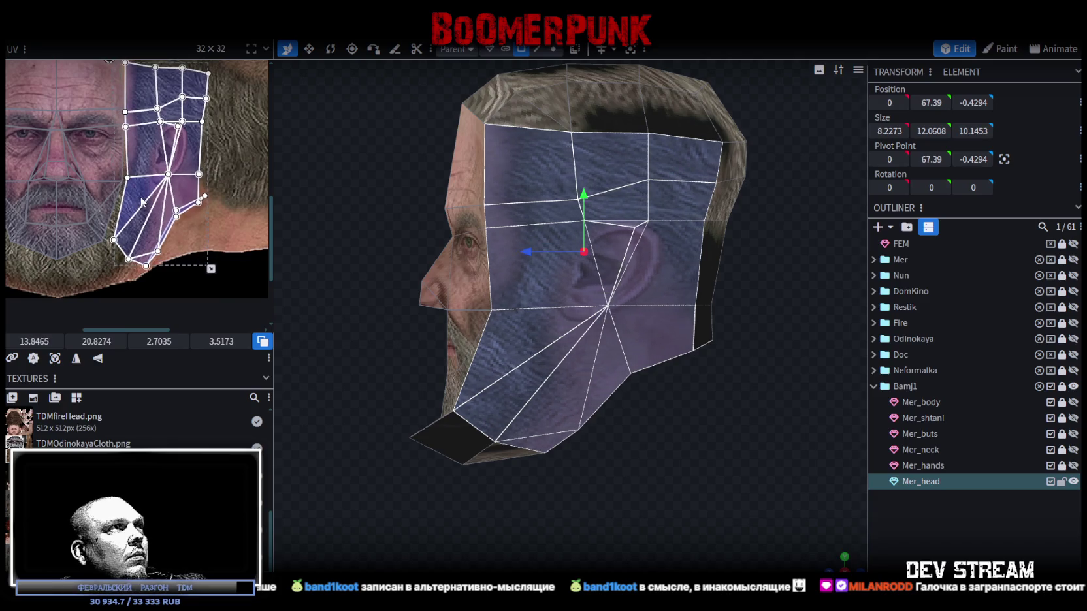
{"action": "scroll", "coordinate": [209, 234], "scroll_direction": "up", "scroll_amount": 2}
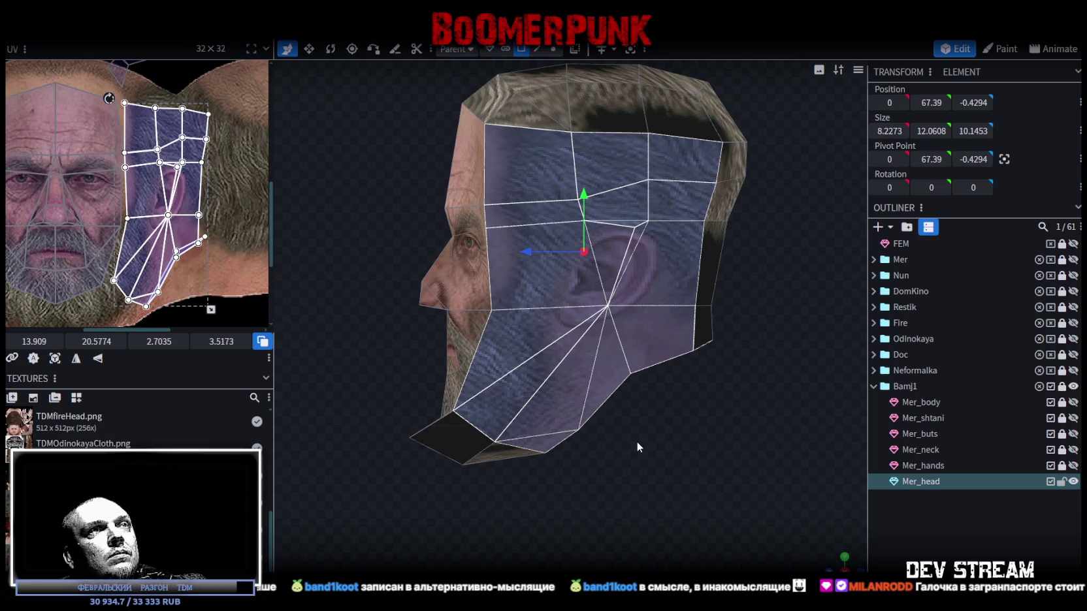
- Pull a temple quad's top-left UV corner up and to the left
{"action": "left_click_drag", "start_coordinate": [836, 565], "coordinate": [701, 482]}
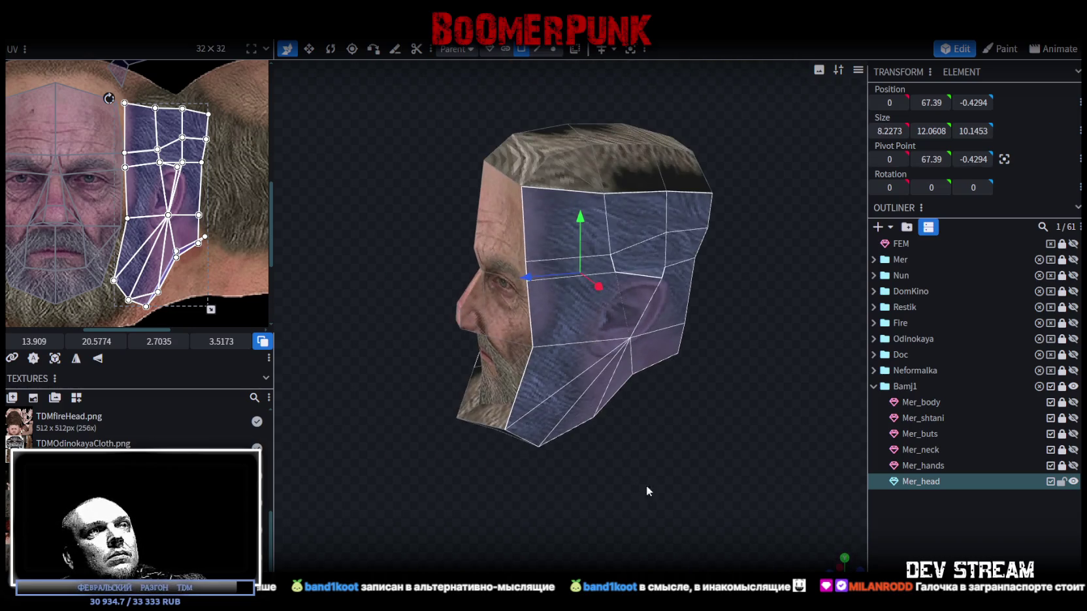
{"action": "scroll", "coordinate": [131, 131], "scroll_direction": "up", "scroll_amount": 3}
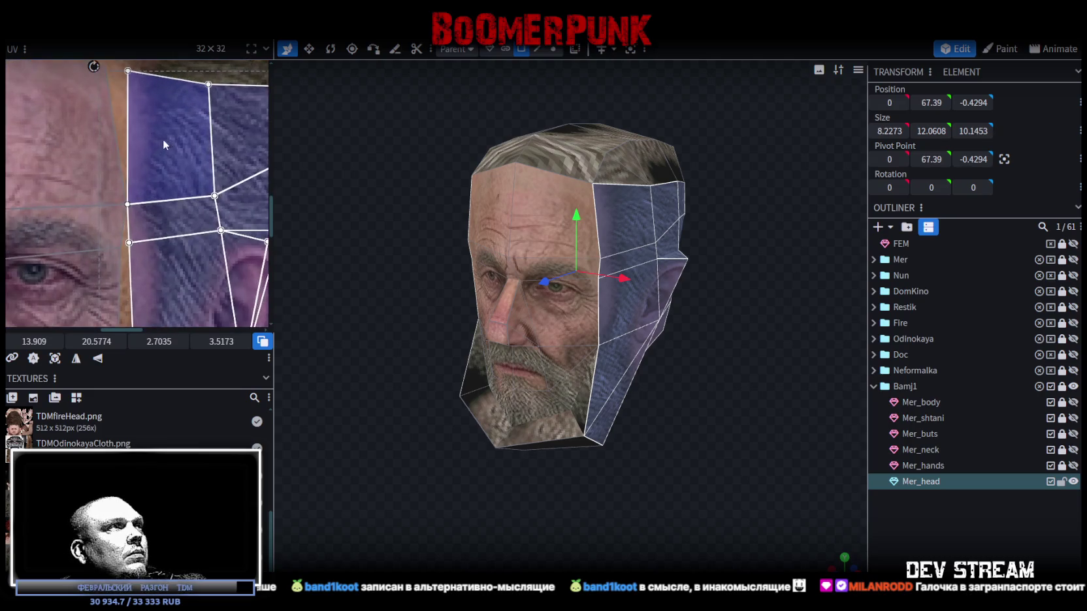
{"action": "scroll", "coordinate": [182, 209], "scroll_direction": "up", "scroll_amount": 2}
{"action": "left_click", "coordinate": [171, 167]}
{"action": "scroll", "coordinate": [171, 169], "scroll_direction": "up", "scroll_amount": 2}
{"action": "left_click_drag", "start_coordinate": [165, 163], "coordinate": [137, 161]}
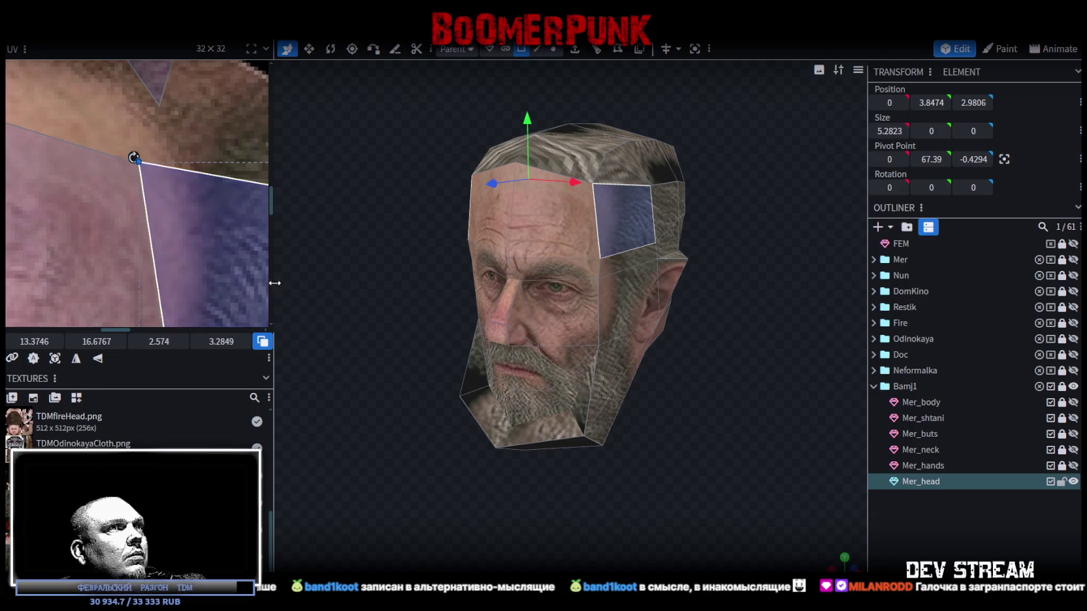
- Select the cheek UV face and drag its vertex down-left to fit the cheek on the texture
{"action": "scroll", "coordinate": [205, 197], "scroll_direction": "down", "scroll_amount": 3}
{"action": "scroll", "coordinate": [183, 196], "scroll_direction": "up", "scroll_amount": 3}
{"action": "scroll", "coordinate": [166, 193], "scroll_direction": "up", "scroll_amount": 2}
{"action": "left_click", "coordinate": [164, 189]}
{"action": "left_click", "coordinate": [166, 180]}
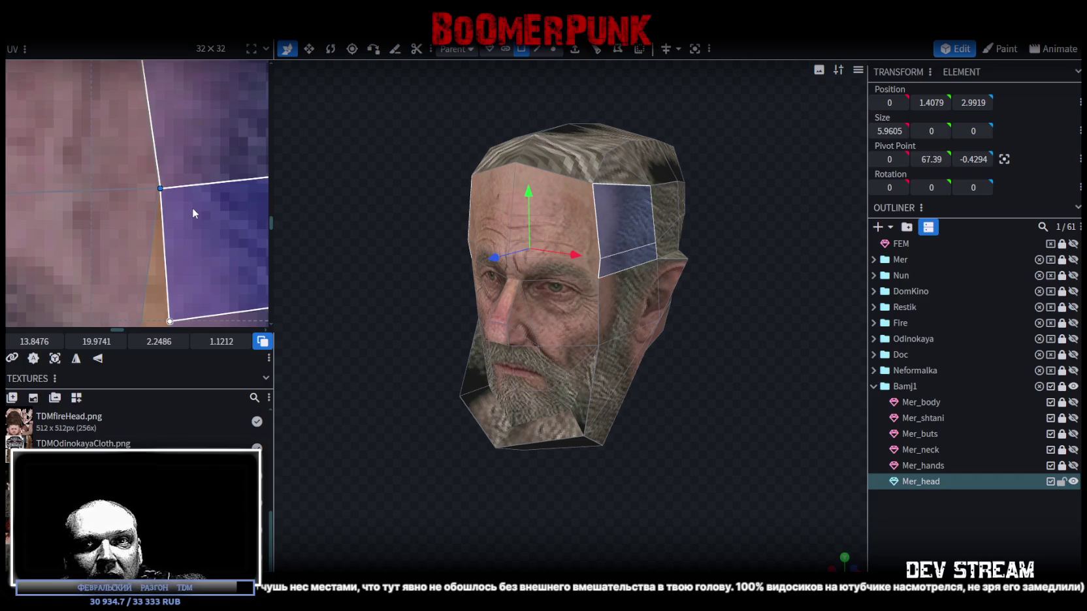
{"action": "middle_click_drag", "start_coordinate": [192, 208], "coordinate": [174, 111]}
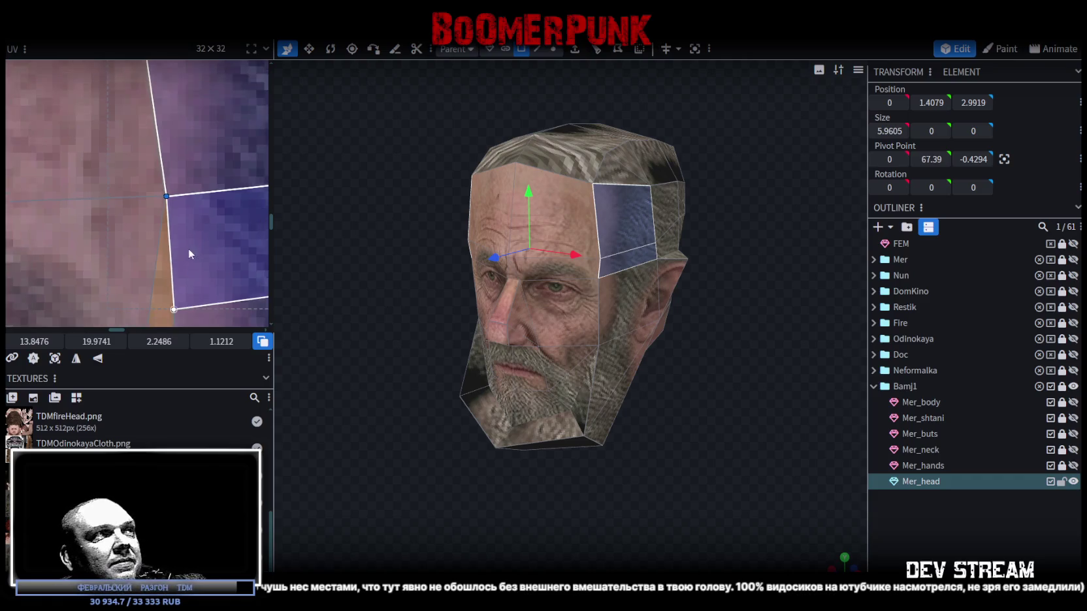
{"action": "left_click_drag", "start_coordinate": [146, 173], "coordinate": [131, 178]}
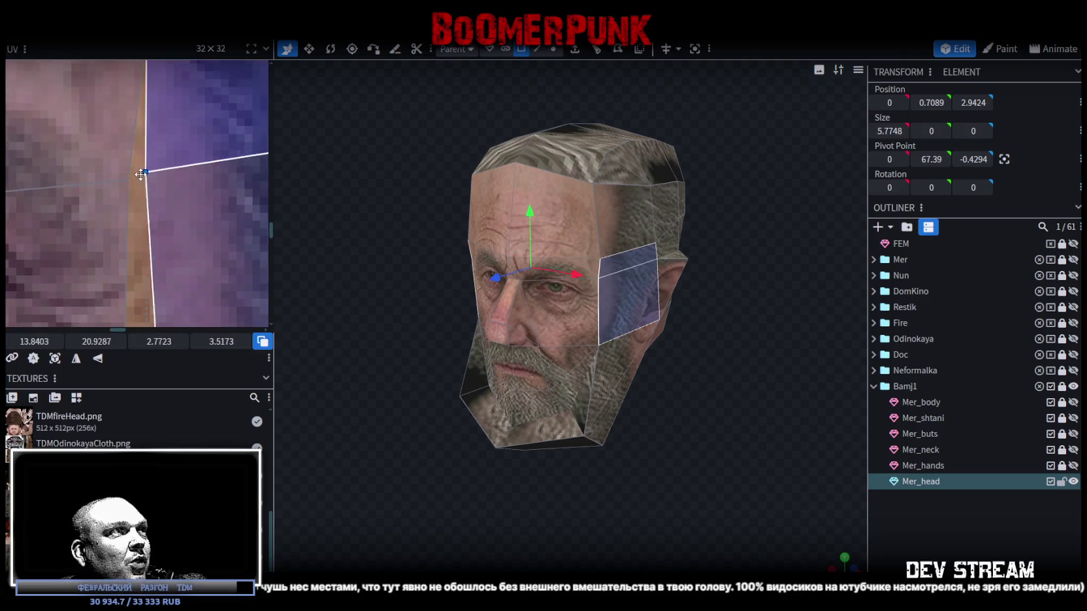
{"action": "left_click_drag", "start_coordinate": [131, 177], "coordinate": [133, 176]}
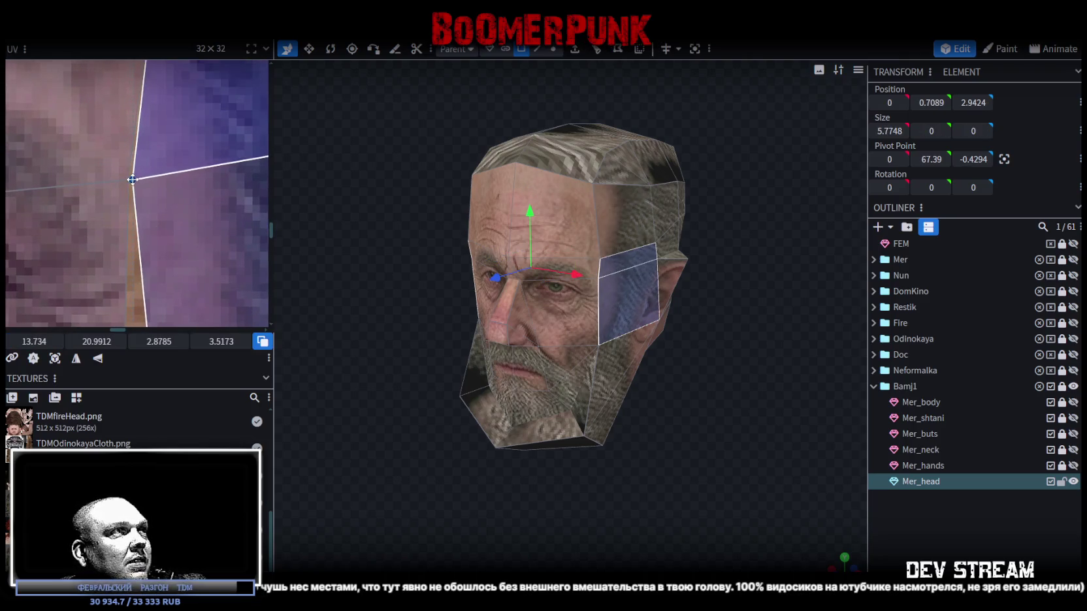
- Drag the jaw-edge UV vertices onto the skin border and down along the jawline
{"action": "scroll", "coordinate": [166, 240], "scroll_direction": "down", "scroll_amount": 2}
{"action": "scroll", "coordinate": [188, 160], "scroll_direction": "down", "scroll_amount": 2}
{"action": "middle_click_drag", "start_coordinate": [188, 160], "coordinate": [223, 151]}
{"action": "left_click_drag", "start_coordinate": [231, 242], "coordinate": [221, 266]}
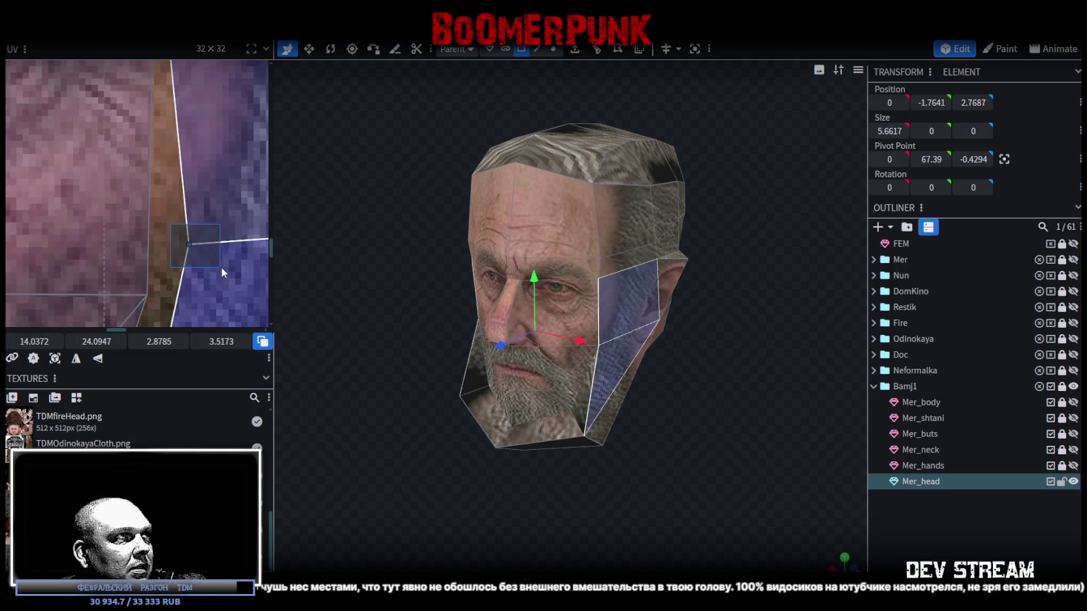
{"action": "middle_click_drag", "start_coordinate": [221, 267], "coordinate": [209, 166]}
{"action": "left_click_drag", "start_coordinate": [197, 153], "coordinate": [164, 213]}
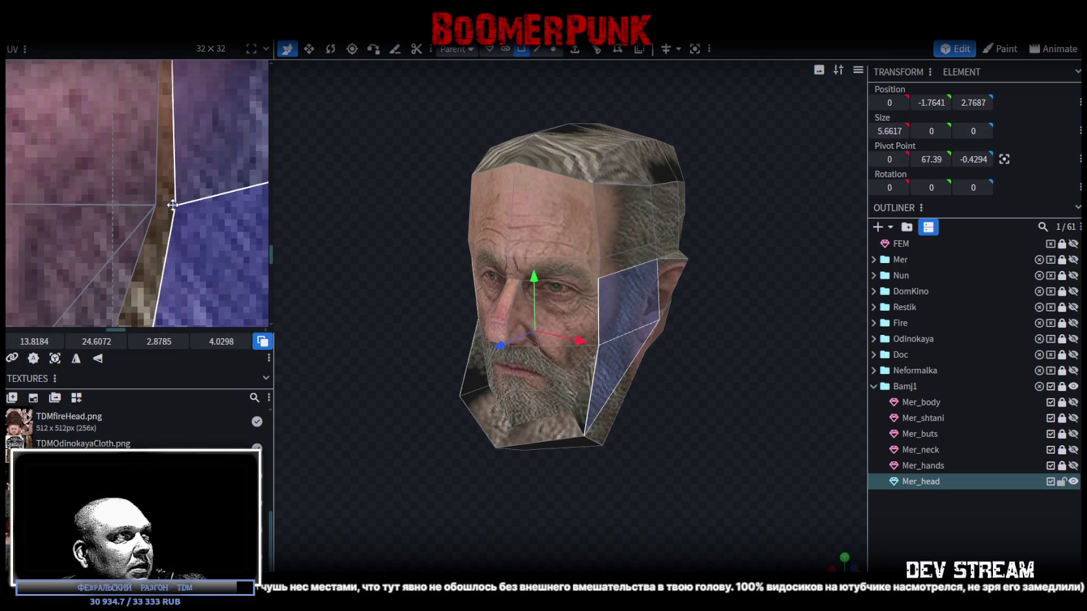
- Widen the UV editor, pull the chin vertex over the beard and the ear-side vertex onto the cheek
{"action": "scroll", "coordinate": [164, 213], "scroll_direction": "down", "scroll_amount": 2}
{"action": "scroll", "coordinate": [164, 213], "scroll_direction": "down", "scroll_amount": 3}
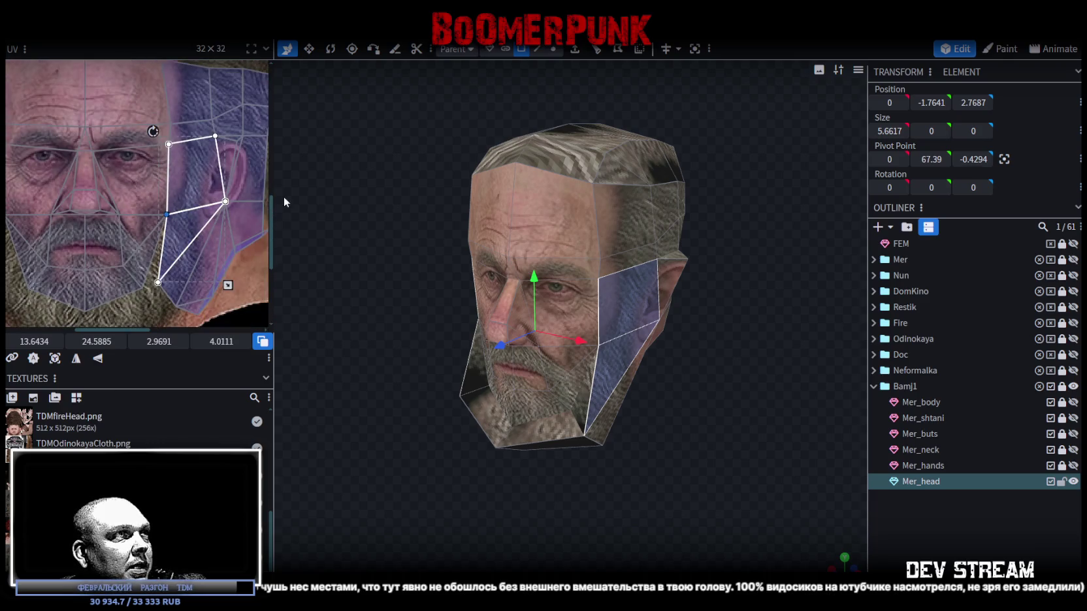
{"action": "left_click_drag", "start_coordinate": [274, 194], "coordinate": [477, 194]}
{"action": "scroll", "coordinate": [287, 349], "scroll_direction": "down", "scroll_amount": 2}
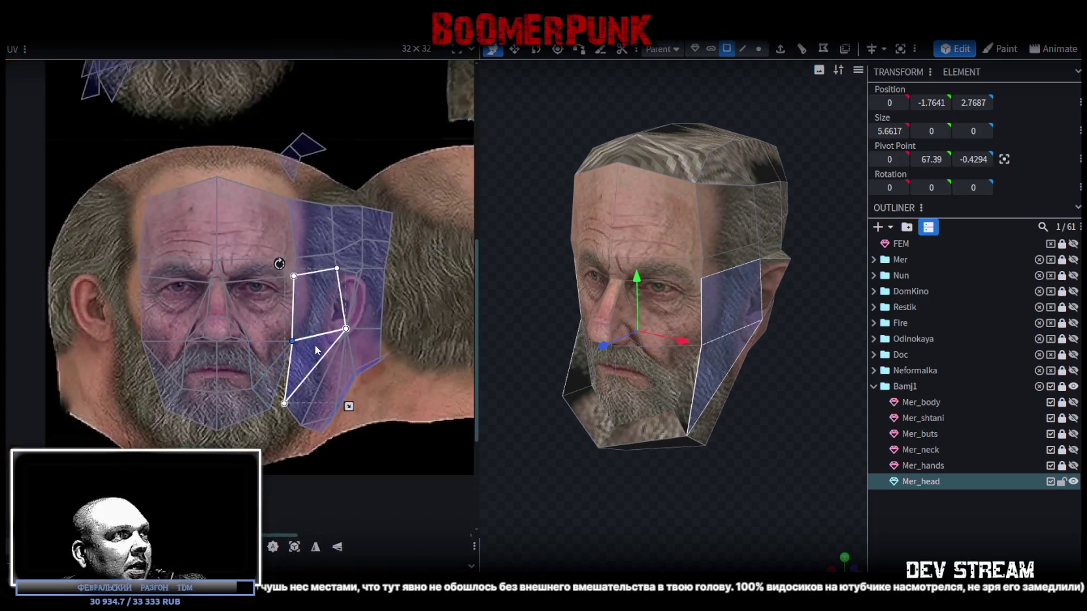
{"action": "scroll", "coordinate": [279, 328], "scroll_direction": "up", "scroll_amount": 5}
{"action": "left_click", "coordinate": [275, 350]}
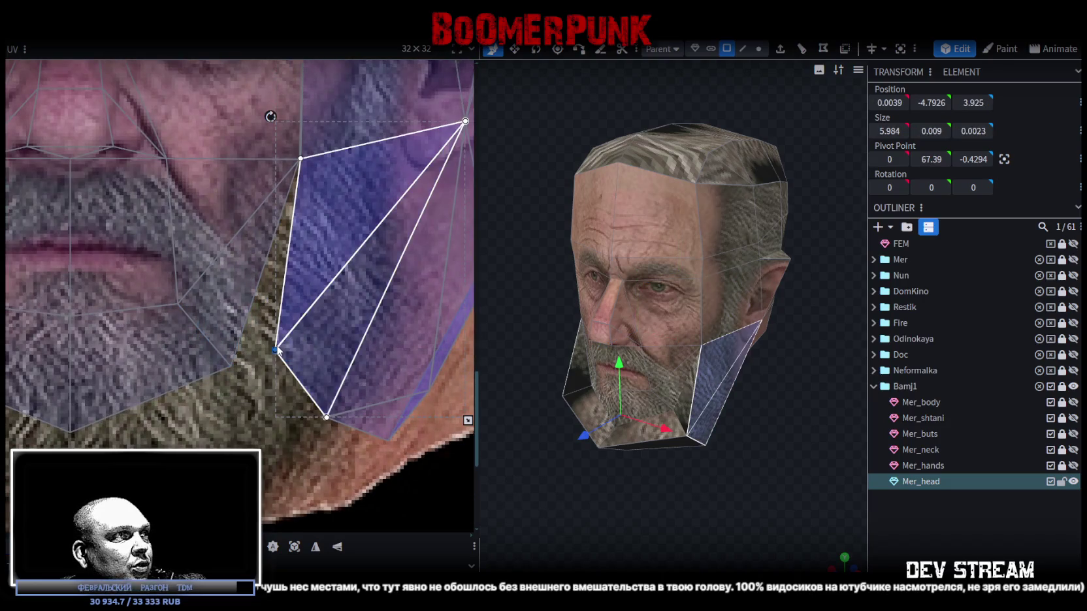
{"action": "left_click_drag", "start_coordinate": [275, 349], "coordinate": [237, 359]}
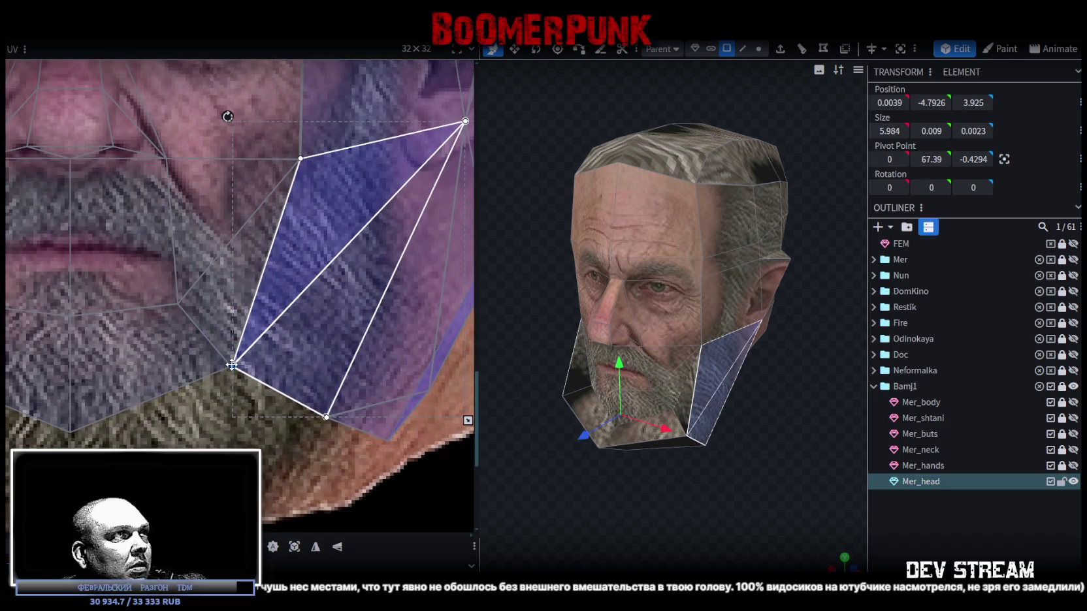
{"action": "scroll", "coordinate": [325, 326], "scroll_direction": "down", "scroll_amount": 2}
{"action": "scroll", "coordinate": [324, 327], "scroll_direction": "up", "scroll_amount": 2}
{"action": "scroll", "coordinate": [347, 307], "scroll_direction": "up", "scroll_amount": 1}
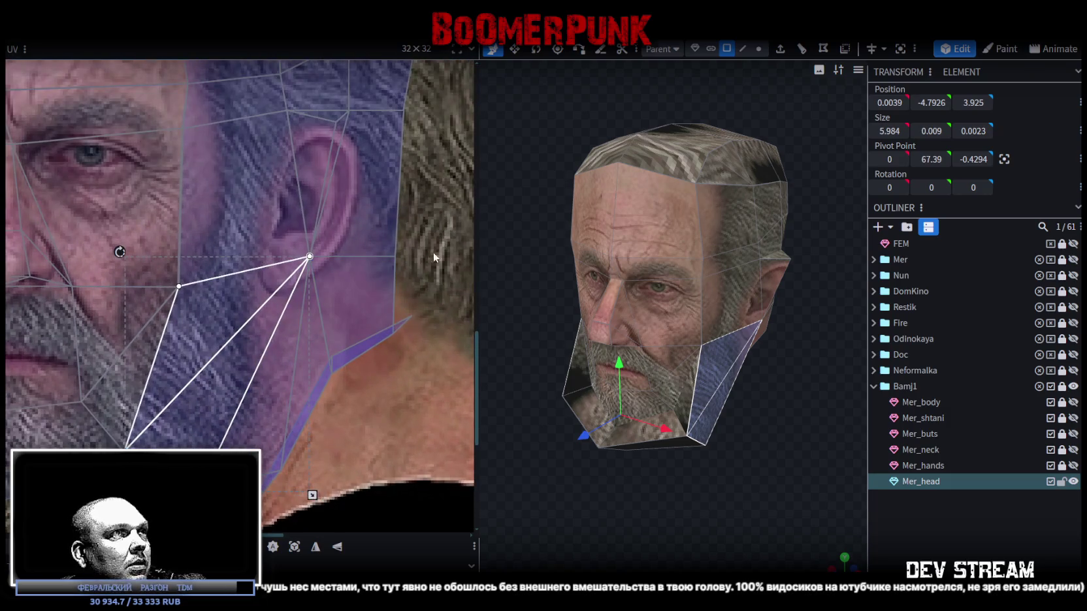
{"action": "mouse_move", "coordinate": [310, 256]}
{"action": "left_mouse_down"}
{"action": "mouse_move", "coordinate": [268, 242]}
{"action": "mouse_move", "coordinate": [262, 287]}
{"action": "left_mouse_up"}
- Select the forehead-to-cheek strip of faces and shift its UV vertex column slightly left
{"action": "left_click_drag", "start_coordinate": [594, 386], "coordinate": [639, 487]}
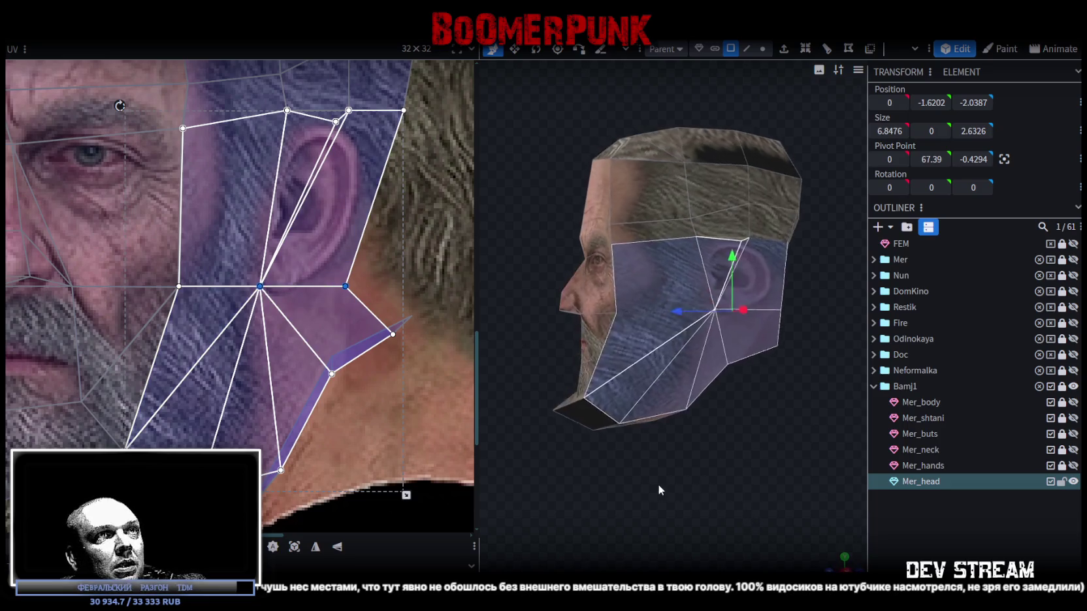
{"action": "scroll", "coordinate": [350, 249], "scroll_direction": "down", "scroll_amount": 2}
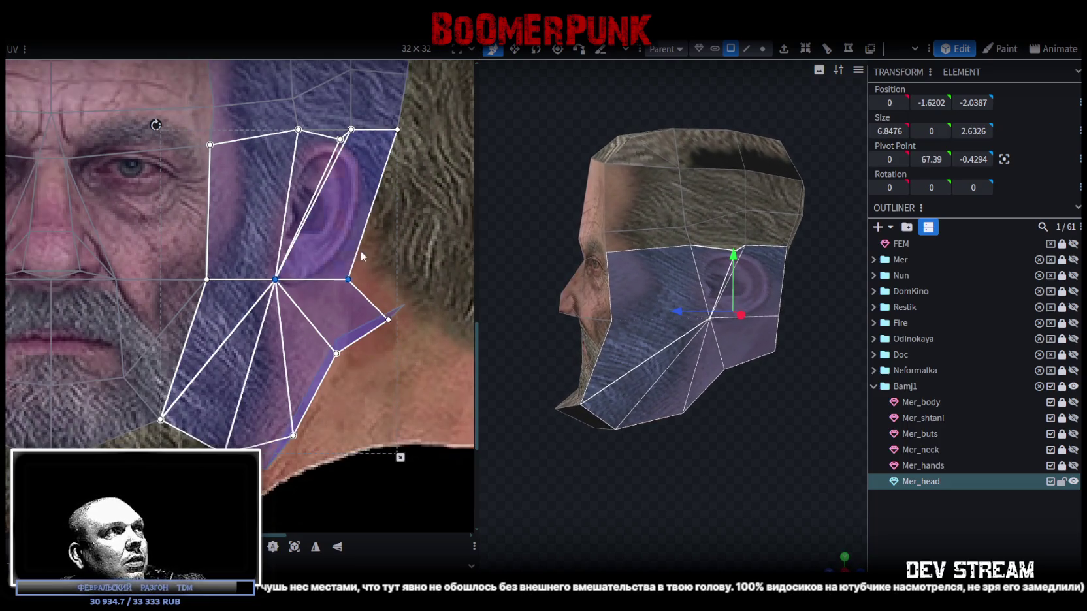
{"action": "scroll", "coordinate": [397, 334], "scroll_direction": "down", "scroll_amount": 1}
{"action": "scroll", "coordinate": [397, 333], "scroll_direction": "down", "scroll_amount": 1}
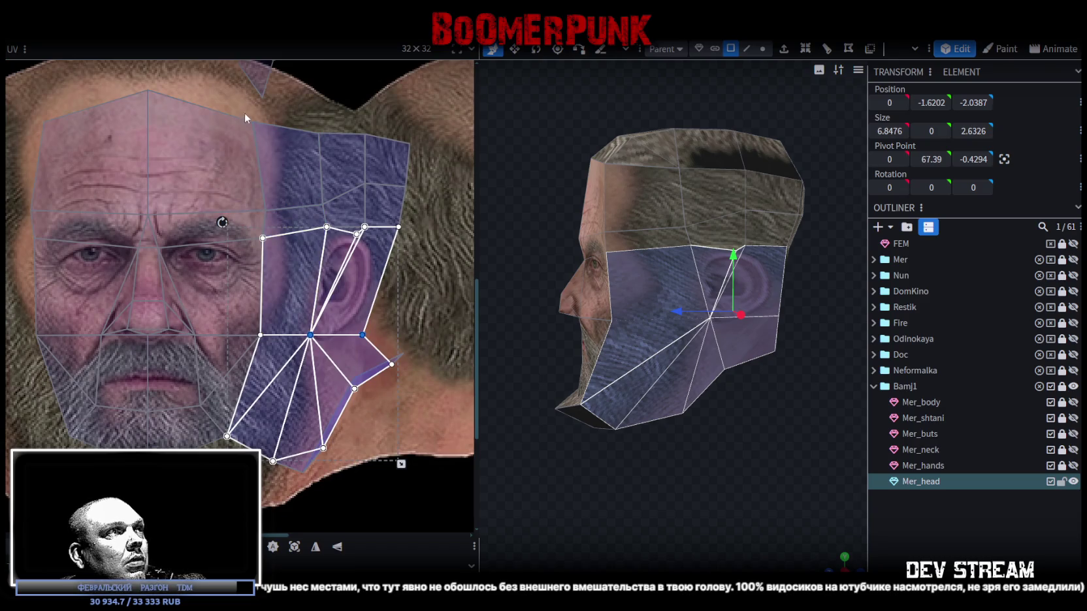
{"action": "left_click", "coordinate": [244, 111]}
{"action": "left_click", "coordinate": [272, 344], "text": "shift"}
{"action": "scroll", "coordinate": [258, 334], "scroll_direction": "up", "scroll_amount": 1}
{"action": "scroll", "coordinate": [259, 334], "scroll_direction": "up", "scroll_amount": 1}
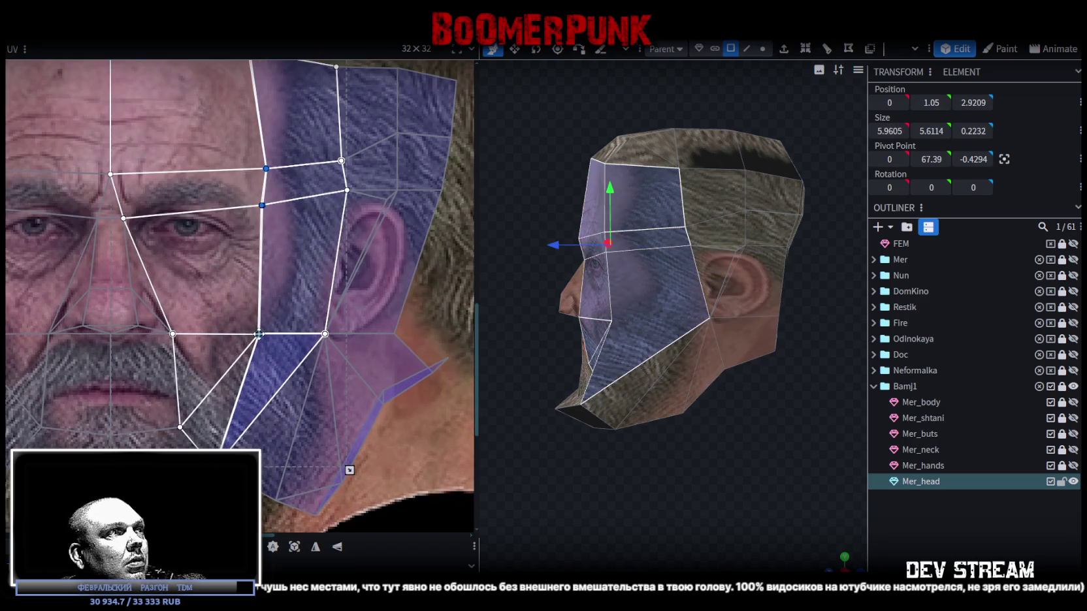
{"action": "left_click_drag", "start_coordinate": [244, 334], "coordinate": [239, 335]}
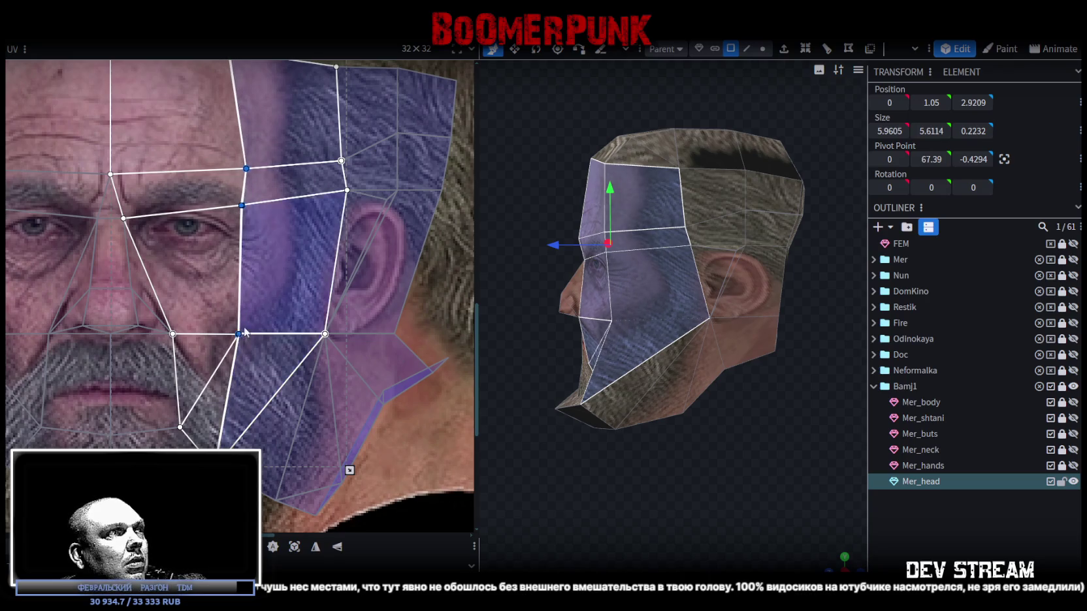
- Box-select the left forehead and eye UV vertices and move them right onto the face
{"action": "scroll", "coordinate": [245, 332], "scroll_direction": "down", "scroll_amount": 3}
{"action": "mouse_move", "coordinate": [152, 160]}
{"action": "left_mouse_down"}
{"action": "mouse_move", "coordinate": [202, 276]}
{"action": "mouse_move", "coordinate": [196, 361]}
{"action": "left_mouse_up"}
{"action": "scroll", "coordinate": [199, 340], "scroll_direction": "up", "scroll_amount": 2}
{"action": "scroll", "coordinate": [150, 311], "scroll_direction": "up", "scroll_amount": 2}
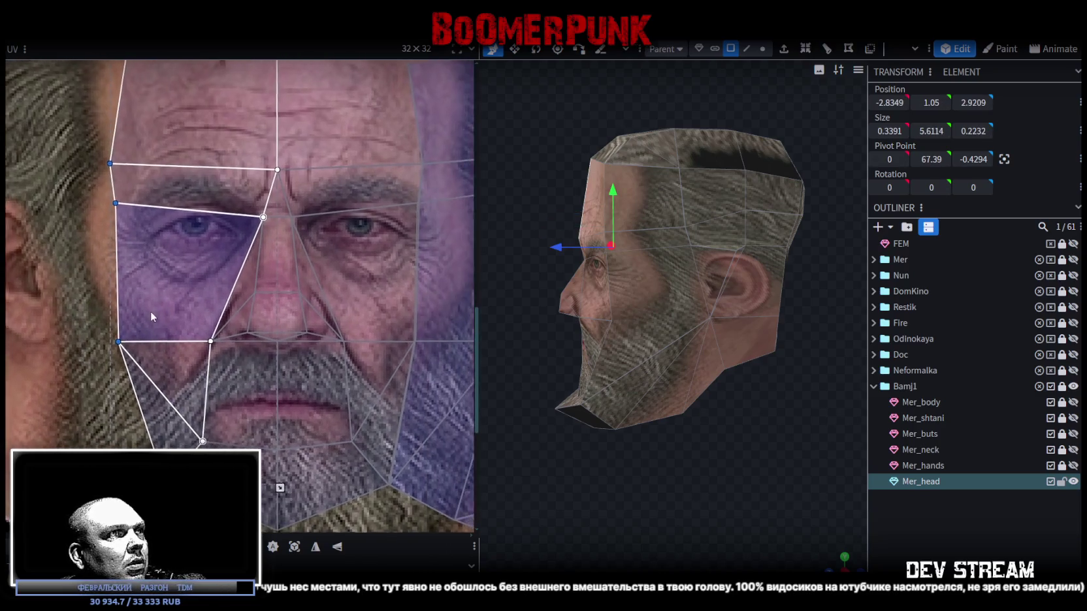
{"action": "middle_click_drag", "start_coordinate": [150, 312], "coordinate": [140, 314]}
{"action": "left_click_drag", "start_coordinate": [109, 344], "coordinate": [125, 344]}
- Nudge the left-edge eye UVs further right, then select the side-of-head and ear faces
{"action": "mouse_move", "coordinate": [616, 469]}
{"action": "left_mouse_down"}
{"action": "mouse_move", "coordinate": [785, 475]}
{"action": "mouse_move", "coordinate": [770, 458]}
{"action": "left_mouse_up"}
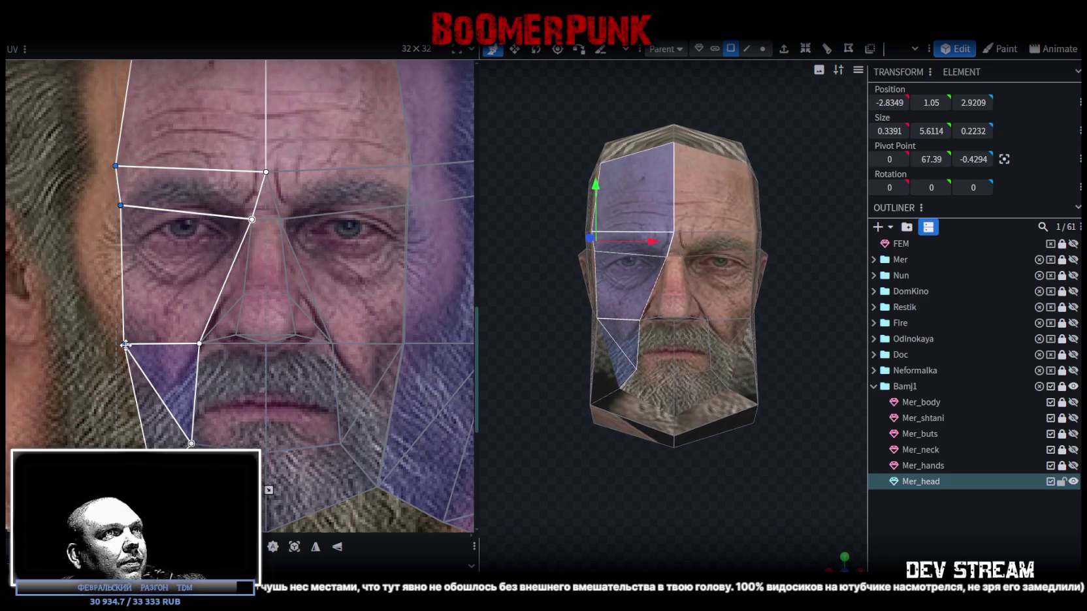
{"action": "left_click_drag", "start_coordinate": [125, 344], "coordinate": [128, 344]}
{"action": "scroll", "coordinate": [196, 327], "scroll_direction": "down", "scroll_amount": 3}
{"action": "scroll", "coordinate": [261, 312], "scroll_direction": "up", "scroll_amount": 1}
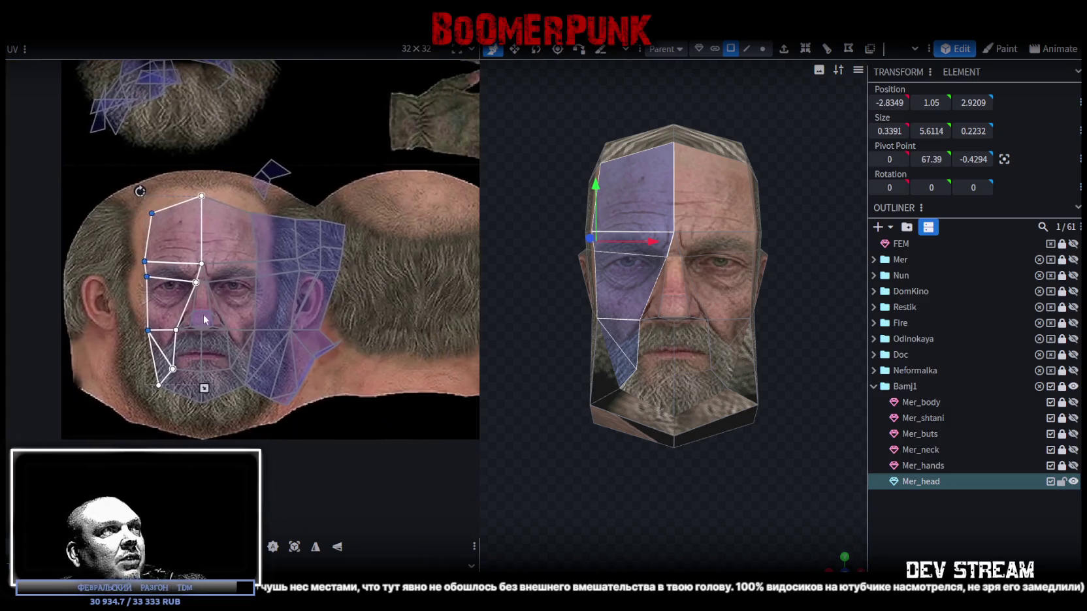
{"action": "scroll", "coordinate": [336, 277], "scroll_direction": "up", "scroll_amount": 1}
{"action": "scroll", "coordinate": [411, 247], "scroll_direction": "up", "scroll_amount": 2}
{"action": "left_click", "coordinate": [373, 273]}
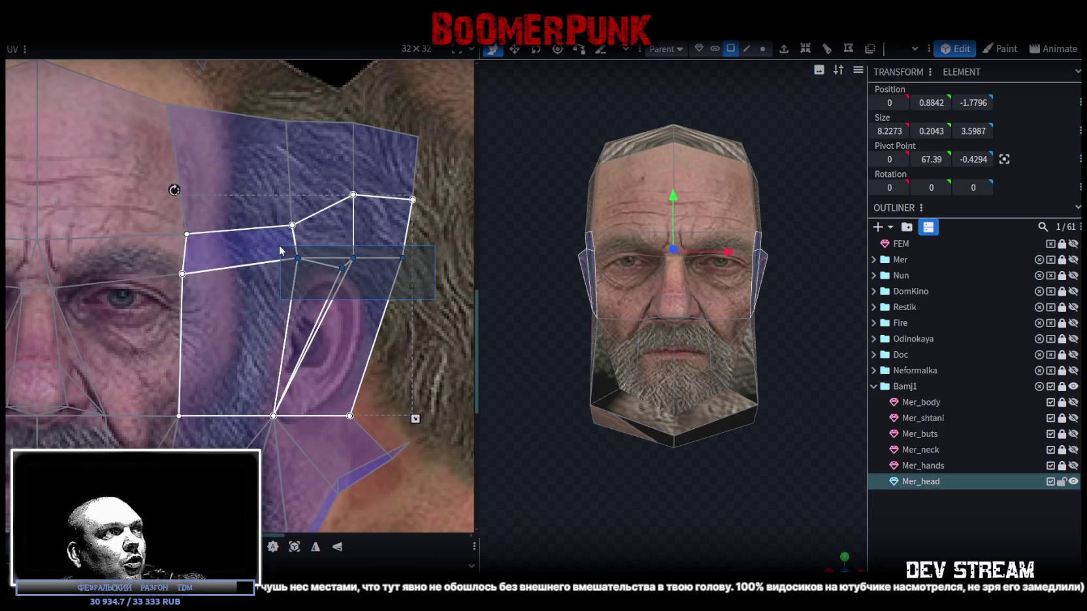
- Lower the side-of-head UV edge toward the ear and box-select the ear UV vertices
{"action": "left_click_drag", "start_coordinate": [354, 258], "coordinate": [356, 273]}
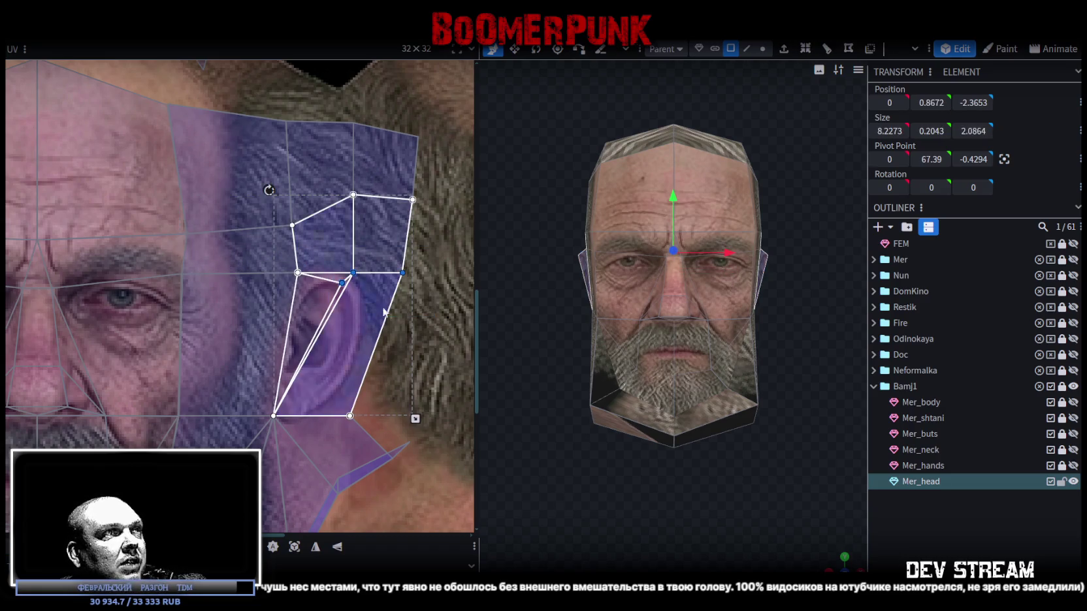
{"action": "mouse_move", "coordinate": [395, 345]}
{"action": "left_mouse_down"}
{"action": "mouse_move", "coordinate": [336, 268]}
{"action": "mouse_move", "coordinate": [369, 281]}
{"action": "left_mouse_up"}
{"action": "scroll", "coordinate": [392, 283], "scroll_direction": "down", "scroll_amount": 1}
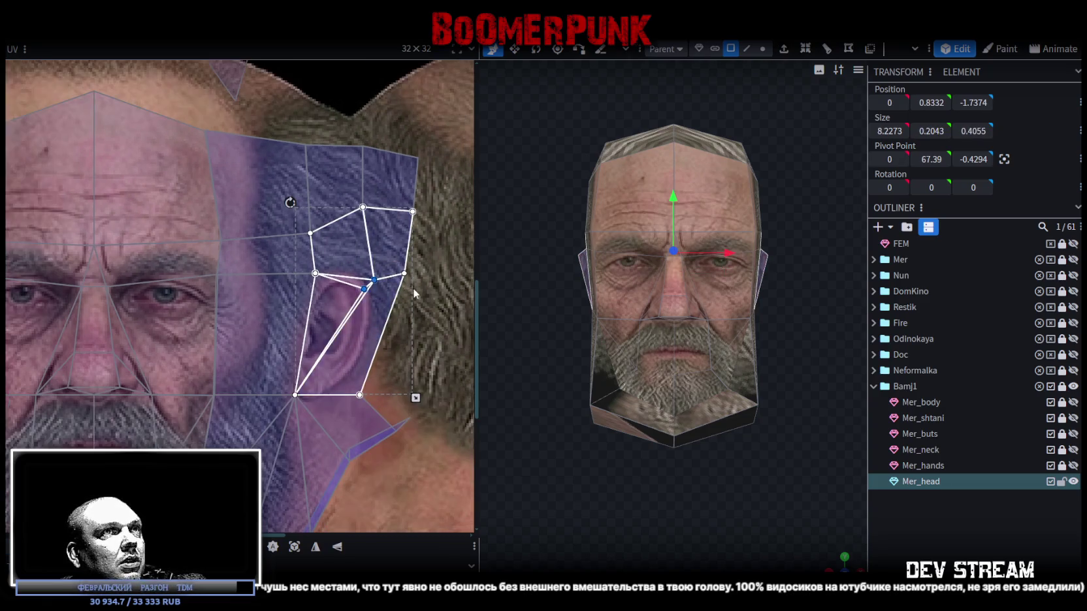
{"action": "scroll", "coordinate": [413, 288], "scroll_direction": "down", "scroll_amount": 1}
- Select the upper side-of-head face and pull its centre UV vertex down
{"action": "left_click_drag", "start_coordinate": [777, 506], "coordinate": [681, 492]}
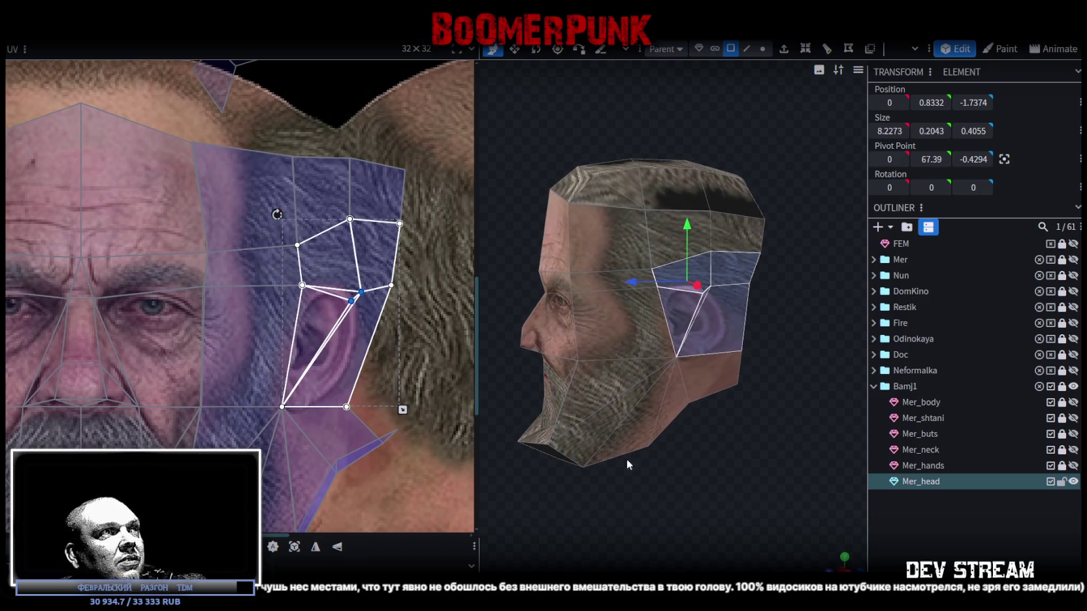
{"action": "left_click", "coordinate": [692, 241]}
{"action": "left_click_drag", "start_coordinate": [356, 228], "coordinate": [355, 256]}
{"action": "scroll", "coordinate": [394, 299], "scroll_direction": "down", "scroll_amount": 4}
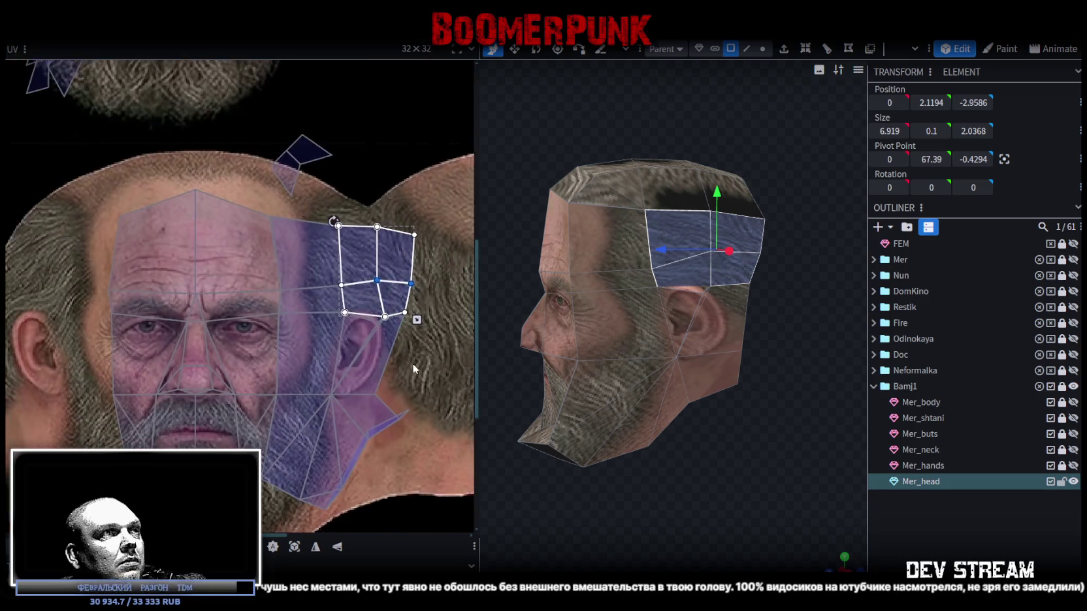
{"action": "scroll", "coordinate": [412, 363], "scroll_direction": "up", "scroll_amount": 1}
{"action": "scroll", "coordinate": [366, 326], "scroll_direction": "up", "scroll_amount": 1}
- Select the jaw face and move its UV vertices left onto the beard
{"action": "mouse_move", "coordinate": [582, 470]}
{"action": "left_mouse_down"}
{"action": "mouse_move", "coordinate": [659, 463]}
{"action": "mouse_move", "coordinate": [567, 434]}
{"action": "left_mouse_up"}
{"action": "scroll", "coordinate": [250, 402], "scroll_direction": "up", "scroll_amount": 2}
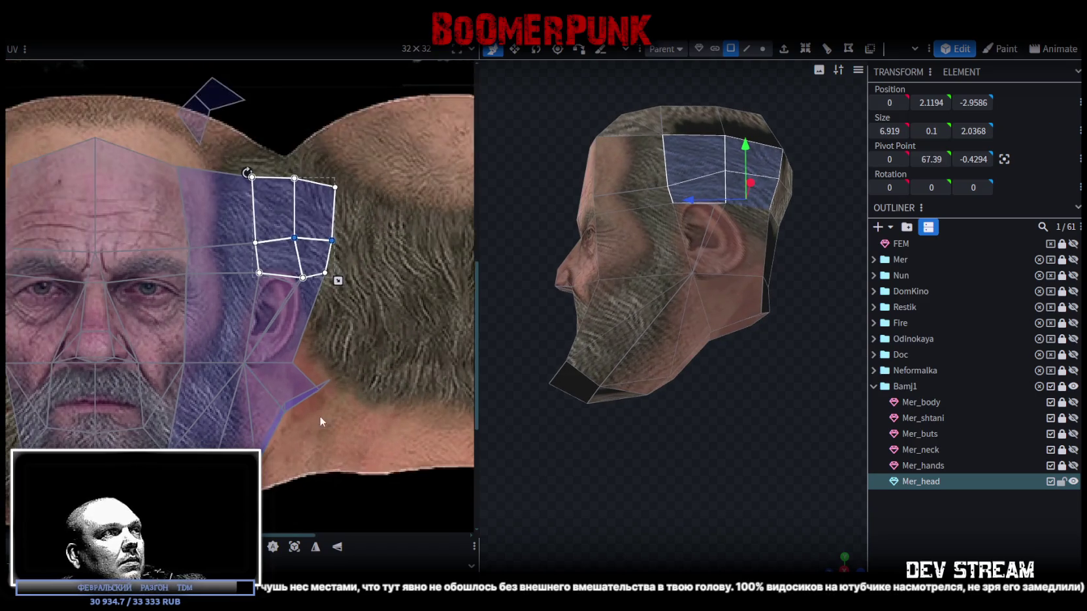
{"action": "scroll", "coordinate": [319, 416], "scroll_direction": "down", "scroll_amount": 2}
{"action": "left_click", "coordinate": [281, 399]}
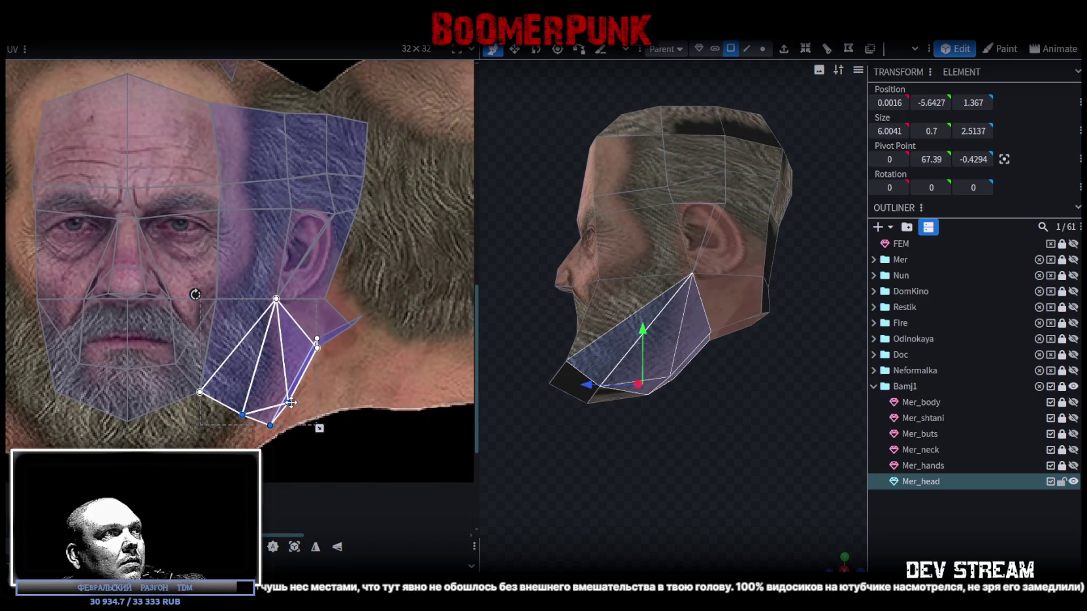
{"action": "left_click_drag", "start_coordinate": [291, 402], "coordinate": [262, 402]}
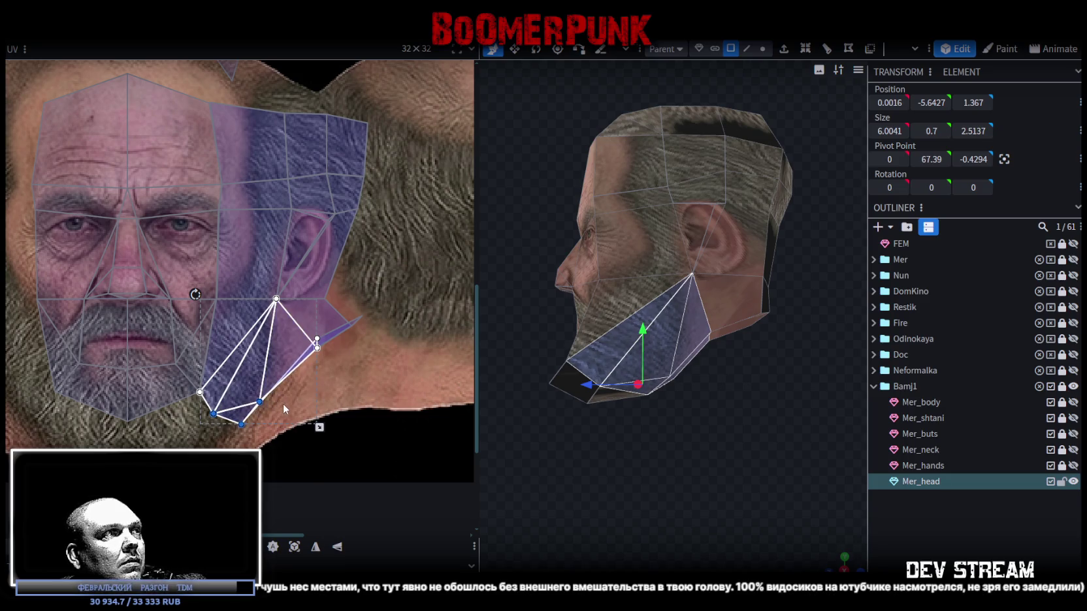
- Reselect the ear faces, shift two ear UV vertices right and down, and box-select the neighbouring side faces
{"action": "mouse_move", "coordinate": [588, 470]}
{"action": "left_mouse_down"}
{"action": "mouse_move", "coordinate": [701, 481]}
{"action": "mouse_move", "coordinate": [582, 480]}
{"action": "mouse_move", "coordinate": [654, 496]}
{"action": "mouse_move", "coordinate": [634, 476]}
{"action": "left_mouse_up"}
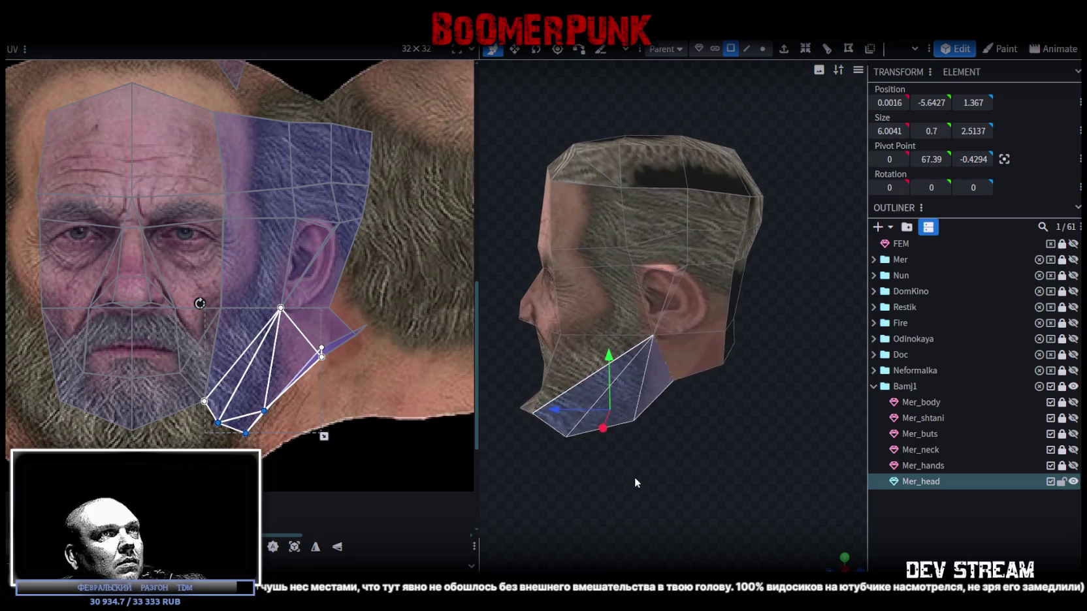
{"action": "scroll", "coordinate": [340, 287], "scroll_direction": "up", "scroll_amount": 3}
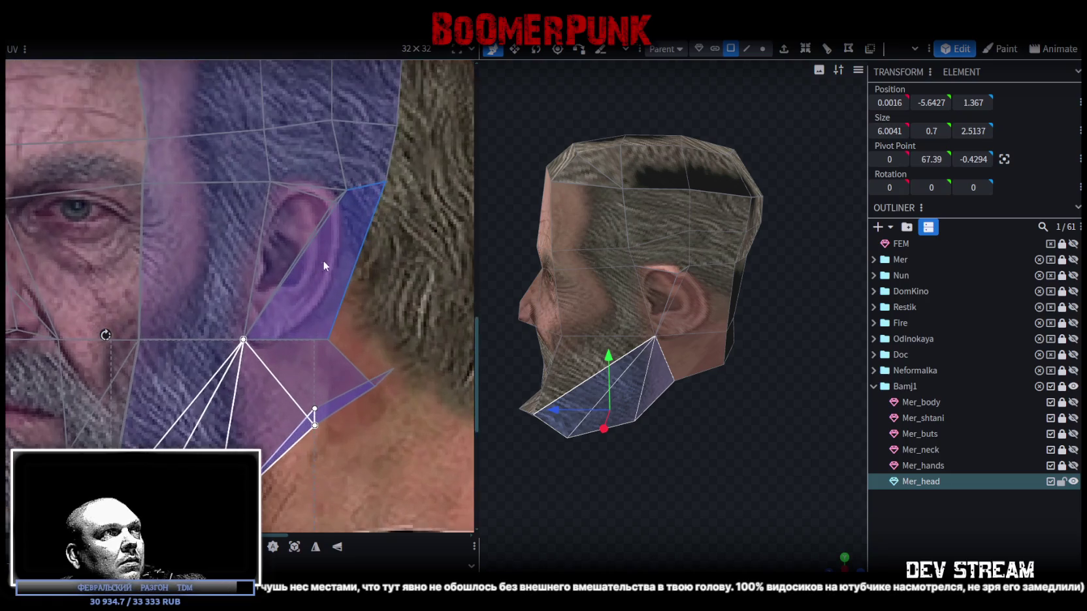
{"action": "scroll", "coordinate": [375, 216], "scroll_direction": "up", "scroll_amount": 2}
{"action": "left_click", "coordinate": [294, 275]}
{"action": "left_click", "coordinate": [307, 124], "text": "shift"}
{"action": "left_click_drag", "start_coordinate": [341, 170], "coordinate": [363, 180]}
{"action": "mouse_move", "coordinate": [431, 136]}
{"action": "left_mouse_down"}
{"action": "mouse_move", "coordinate": [237, 163]}
{"action": "mouse_move", "coordinate": [247, 153]}
{"action": "left_mouse_up"}
{"action": "scroll", "coordinate": [288, 216], "scroll_direction": "down", "scroll_amount": 3}
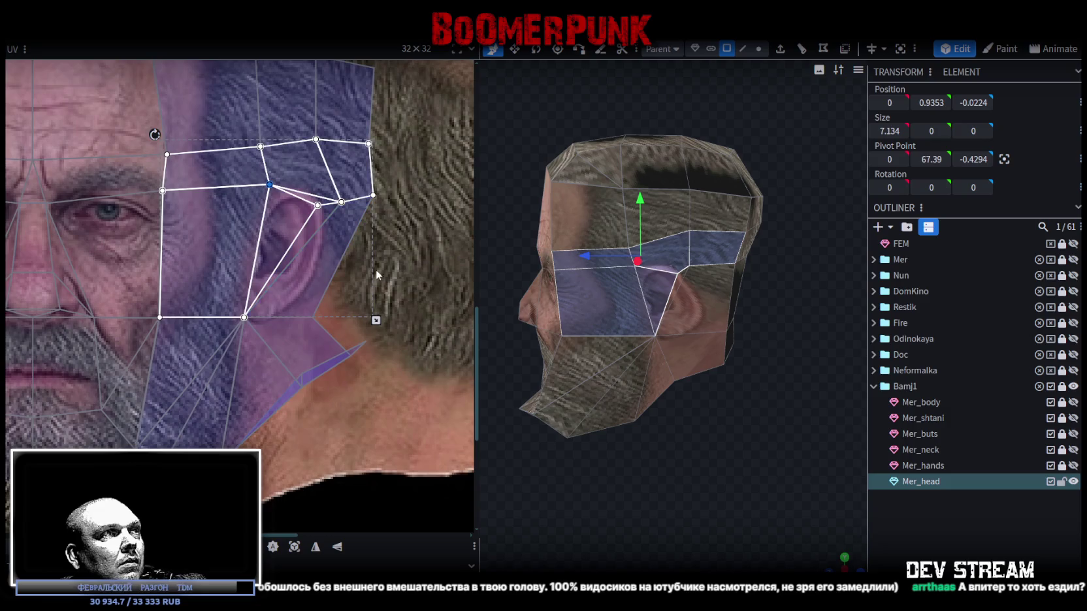
- Select the block of faces at the upper back of the head behind the ear
{"action": "scroll", "coordinate": [374, 268], "scroll_direction": "up", "scroll_amount": 1}
{"action": "left_click_drag", "start_coordinate": [687, 478], "coordinate": [693, 469]}
{"action": "scroll", "coordinate": [351, 263], "scroll_direction": "down", "scroll_amount": 1}
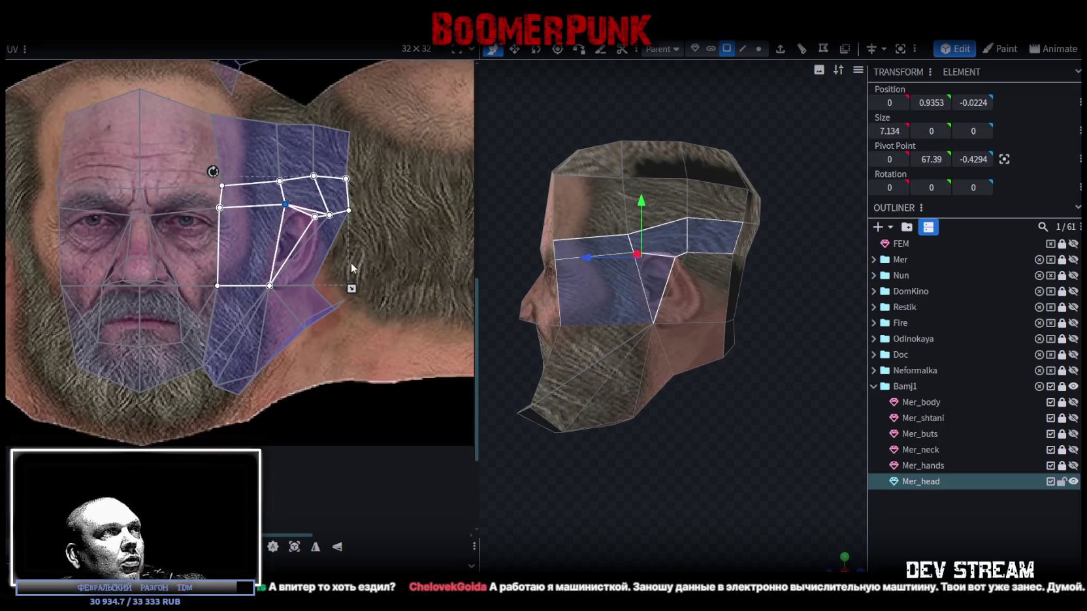
{"action": "left_click_drag", "start_coordinate": [627, 457], "coordinate": [639, 486]}
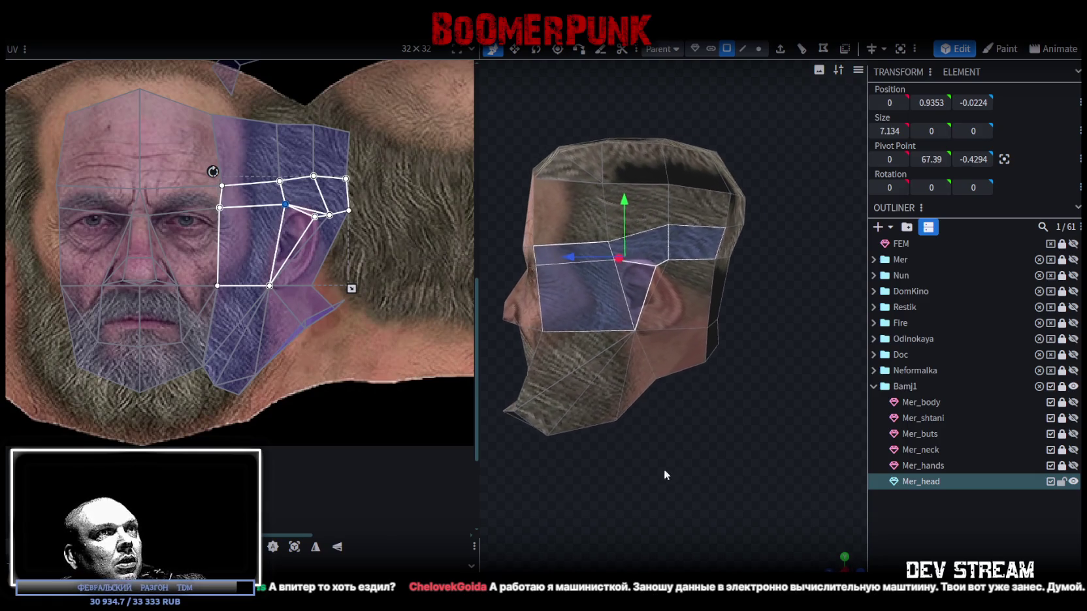
{"action": "left_click", "coordinate": [671, 243]}
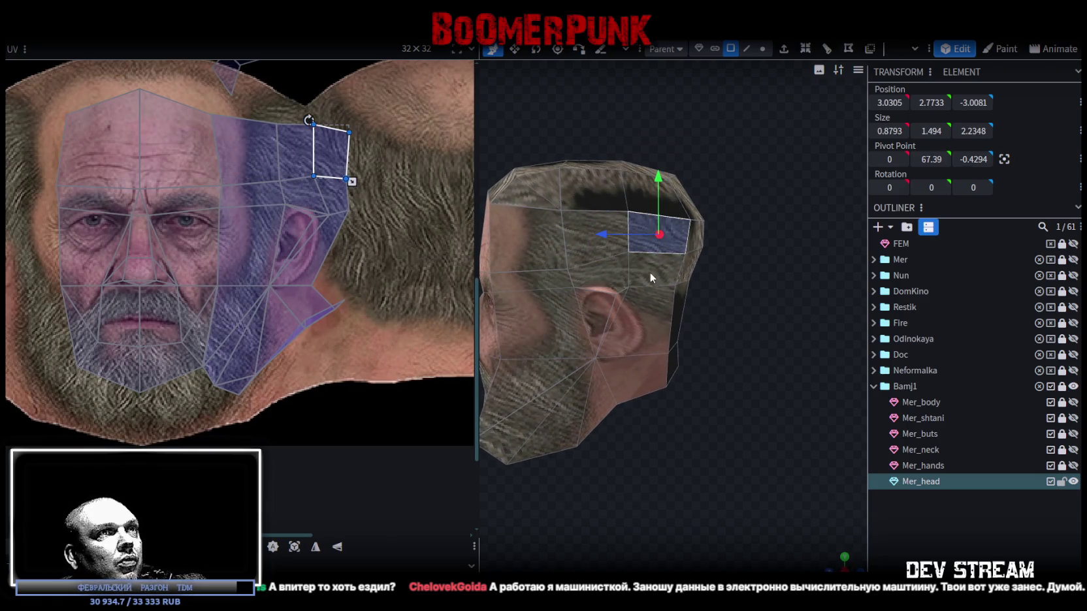
{"action": "mouse_move", "coordinate": [653, 295]}
{"action": "left_mouse_down"}
{"action": "mouse_move", "coordinate": [740, 474]}
{"action": "mouse_move", "coordinate": [716, 392]}
{"action": "left_mouse_up"}
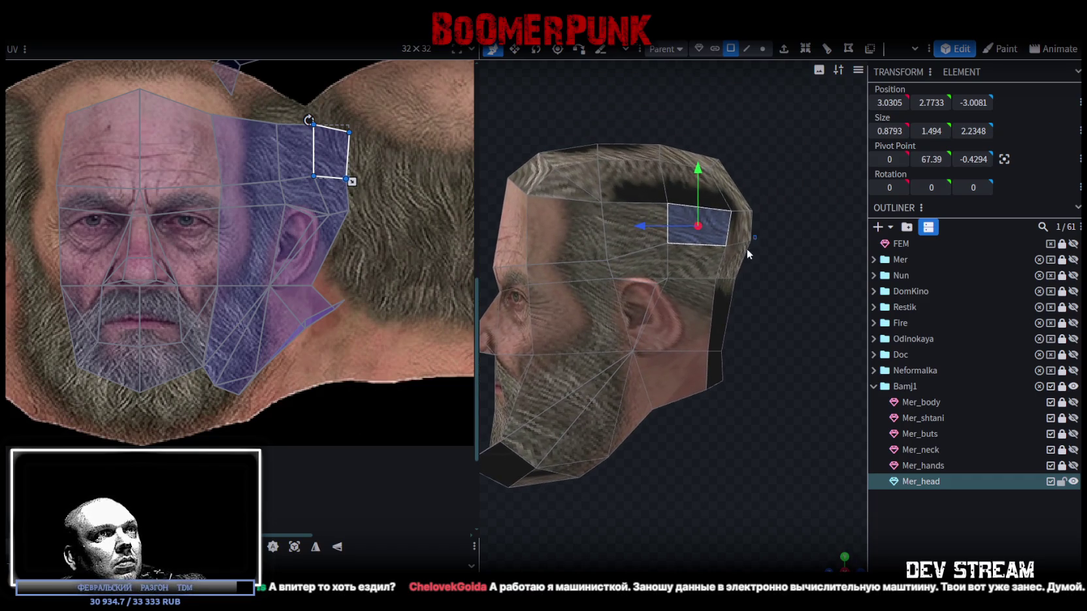
{"action": "left_click_drag", "start_coordinate": [747, 248], "coordinate": [678, 323], "text": "ctrl"}
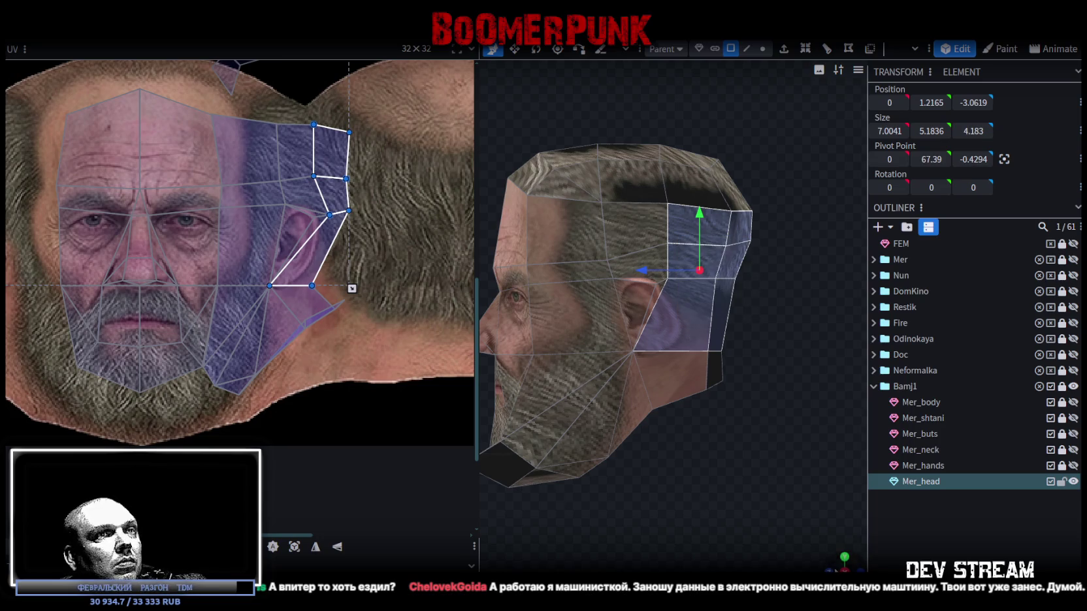
{"action": "left_click_drag", "start_coordinate": [817, 327], "coordinate": [693, 331]}
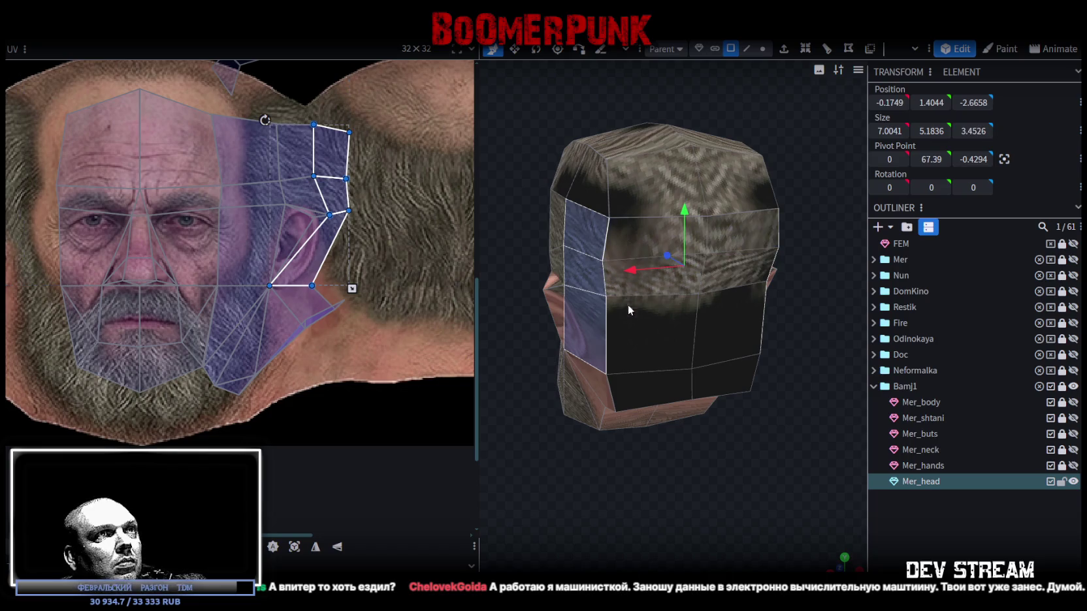
{"action": "left_click_drag", "start_coordinate": [627, 299], "coordinate": [824, 558]}
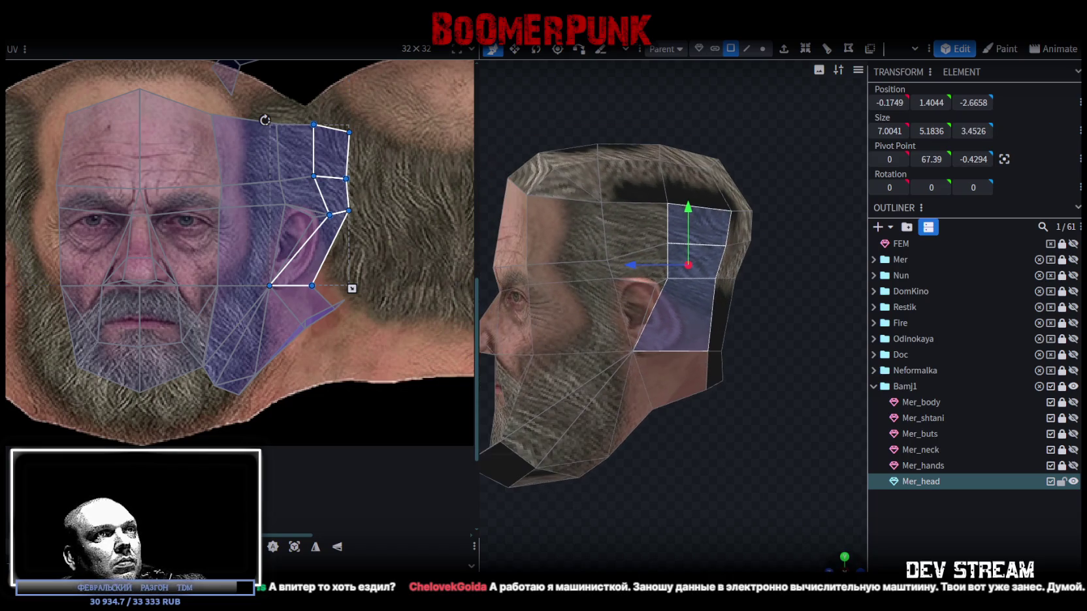
- Project their UVs from the side view, then move, rotate upright and resize the island over the hair
{"action": "left_click", "coordinate": [298, 549]}
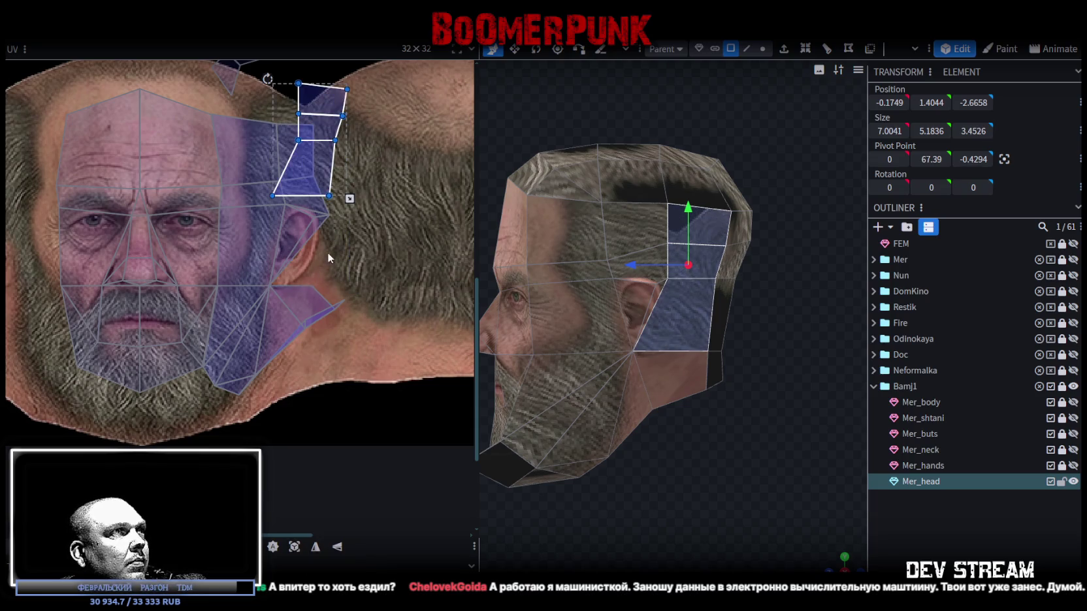
{"action": "left_click_drag", "start_coordinate": [326, 252], "coordinate": [341, 230]}
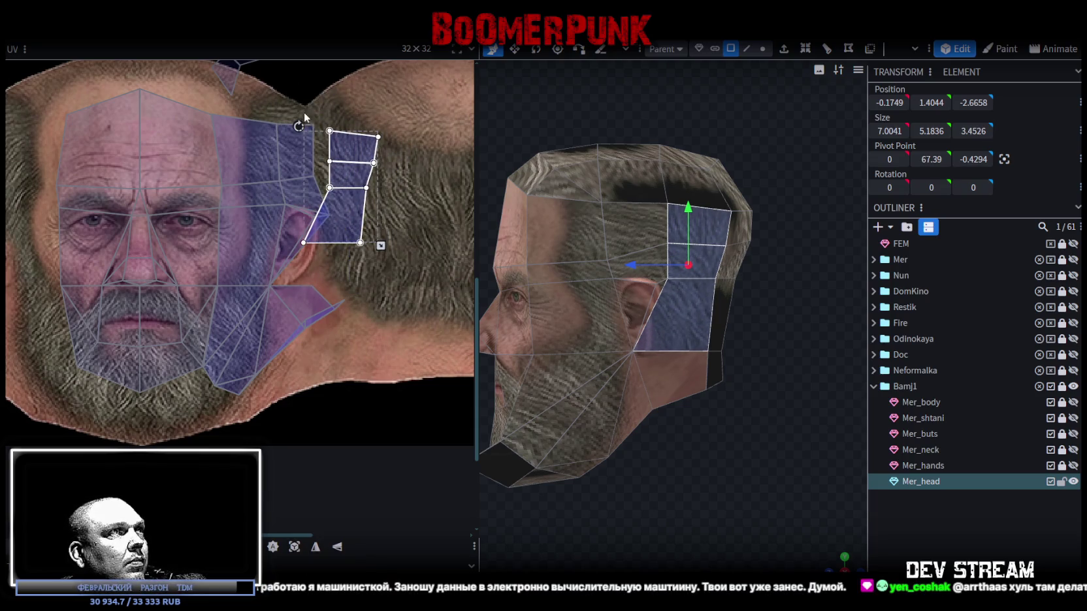
{"action": "left_click_drag", "start_coordinate": [304, 116], "coordinate": [315, 130]}
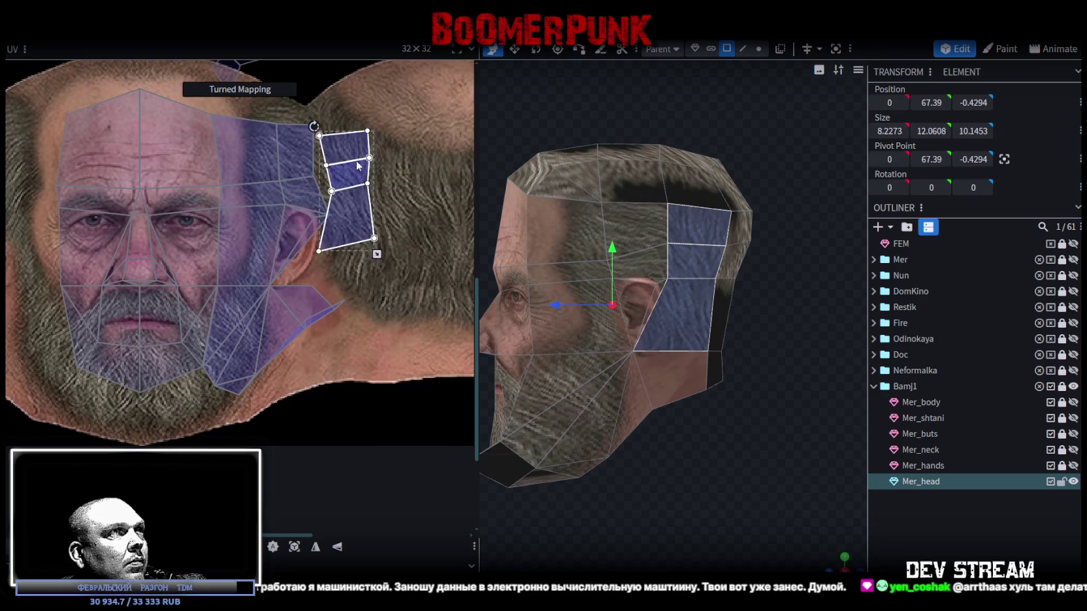
{"action": "left_click_drag", "start_coordinate": [379, 244], "coordinate": [401, 288]}
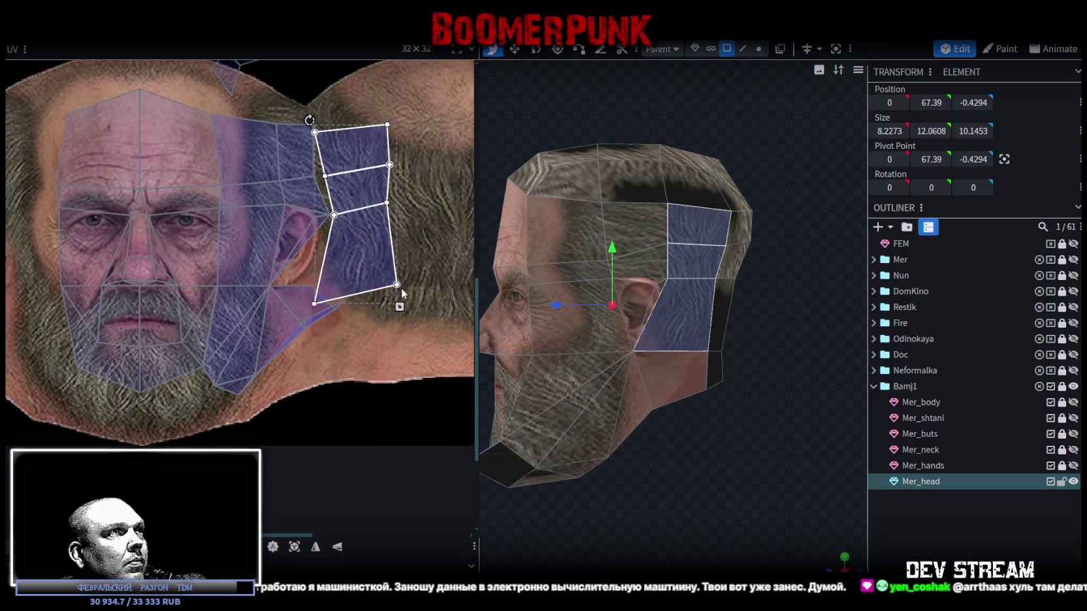
{"action": "left_click_drag", "start_coordinate": [307, 119], "coordinate": [336, 174]}
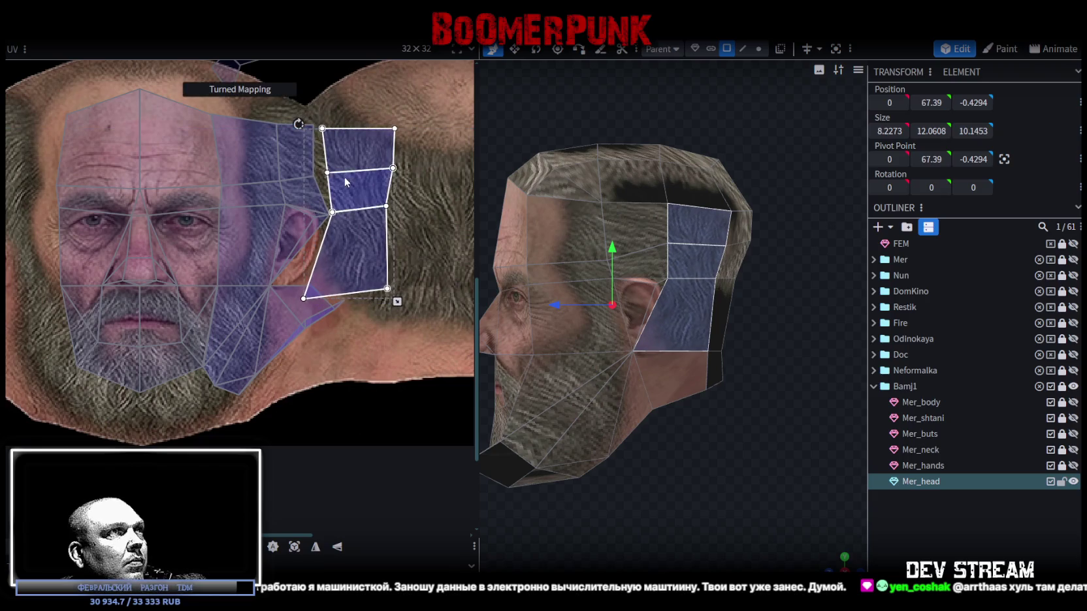
{"action": "mouse_move", "coordinate": [389, 299]}
{"action": "left_mouse_down"}
{"action": "mouse_move", "coordinate": [374, 305]}
{"action": "mouse_move", "coordinate": [396, 306]}
{"action": "mouse_move", "coordinate": [359, 290]}
{"action": "mouse_move", "coordinate": [372, 305]}
{"action": "left_mouse_up"}
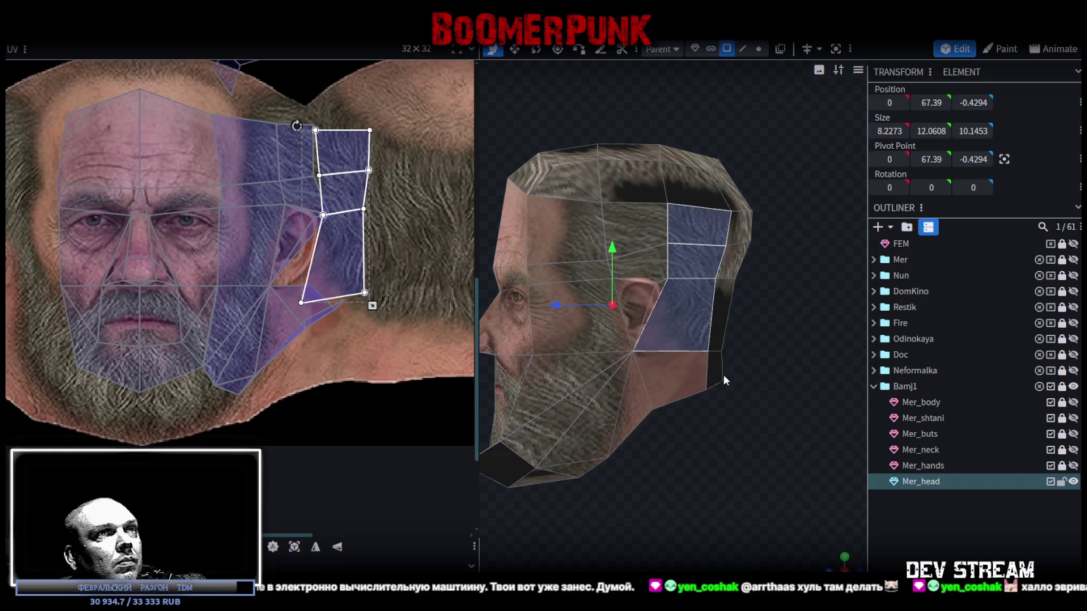
- Select the cheek faces below the ear, then start a new selection on the back of the head
{"action": "scroll", "coordinate": [329, 298], "scroll_direction": "up", "scroll_amount": 3}
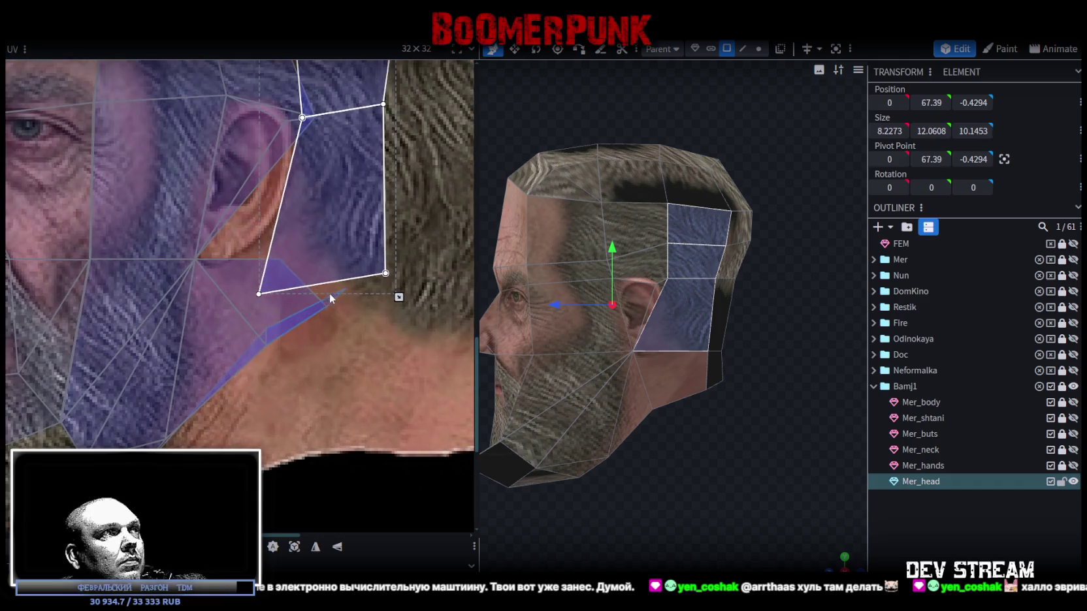
{"action": "scroll", "coordinate": [723, 461], "scroll_direction": "down", "scroll_amount": 2}
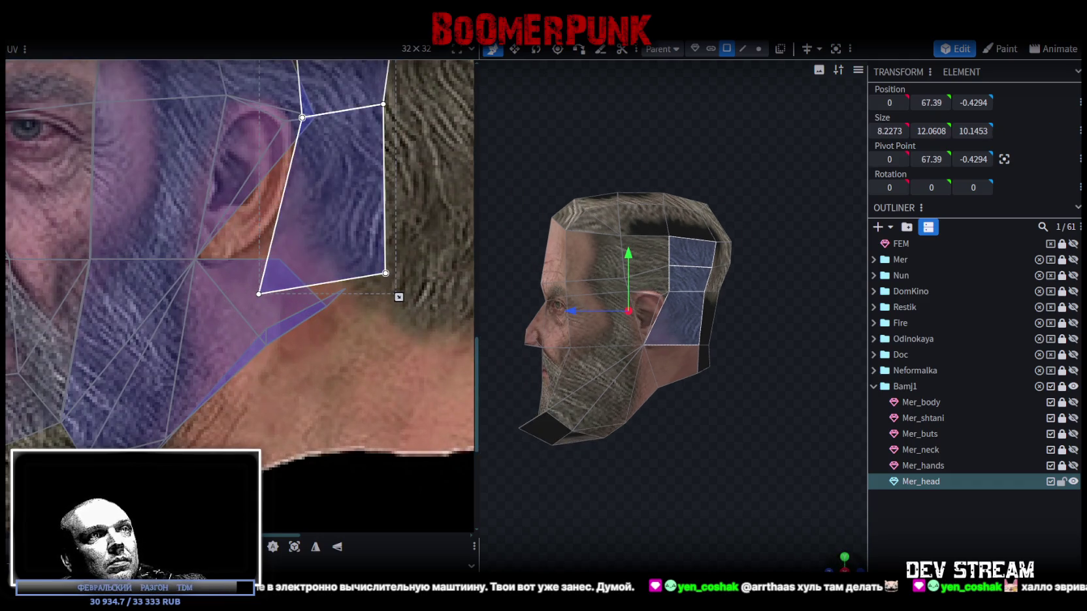
{"action": "scroll", "coordinate": [222, 251], "scroll_direction": "up", "scroll_amount": 3}
{"action": "mouse_move", "coordinate": [210, 255]}
{"action": "left_mouse_down"}
{"action": "mouse_move", "coordinate": [147, 280]}
{"action": "mouse_move", "coordinate": [171, 281]}
{"action": "left_mouse_up"}
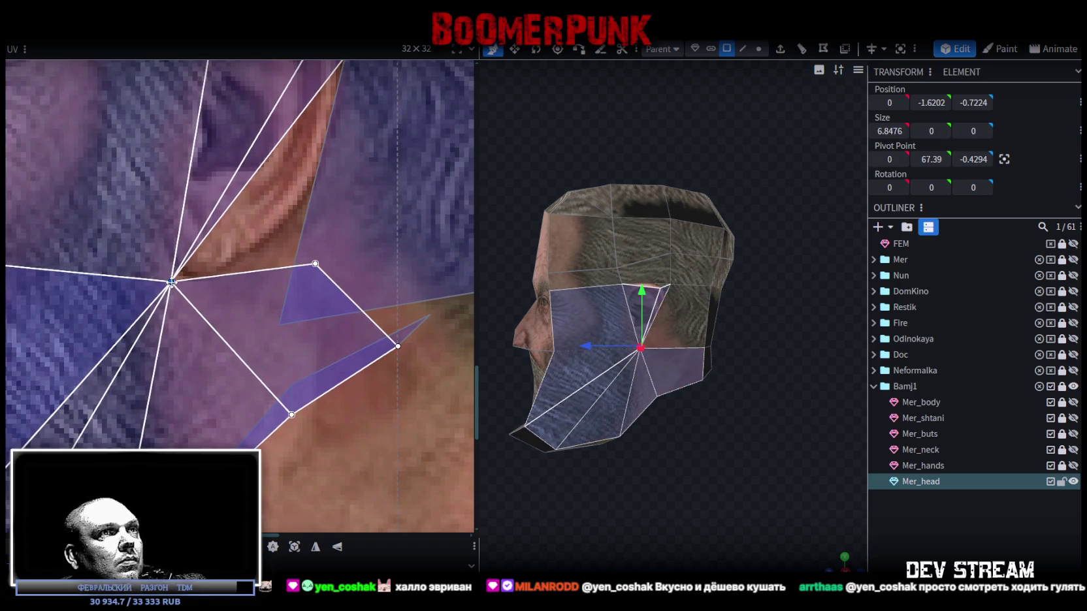
{"action": "mouse_move", "coordinate": [784, 414]}
{"action": "left_mouse_down"}
{"action": "mouse_move", "coordinate": [694, 424]}
{"action": "mouse_move", "coordinate": [702, 411]}
{"action": "left_mouse_up"}
{"action": "left_click", "coordinate": [705, 261]}
- Add four more back-of-head faces, snap to the back view with numpad 1, and UV Project from View
{"action": "left_click", "coordinate": [728, 273], "text": "shift"}
{"action": "left_click", "coordinate": [699, 249], "text": "shift"}
{"action": "left_click", "coordinate": [693, 320], "text": "shift"}
{"action": "left_click", "coordinate": [692, 359], "text": "shift"}
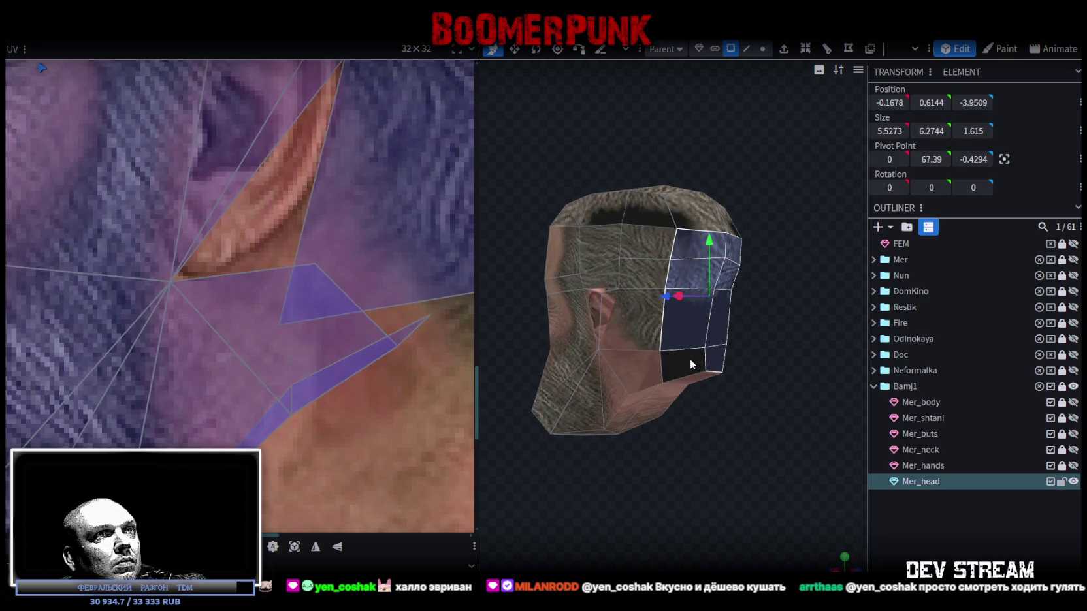
{"action": "key", "text": "KP_1"}
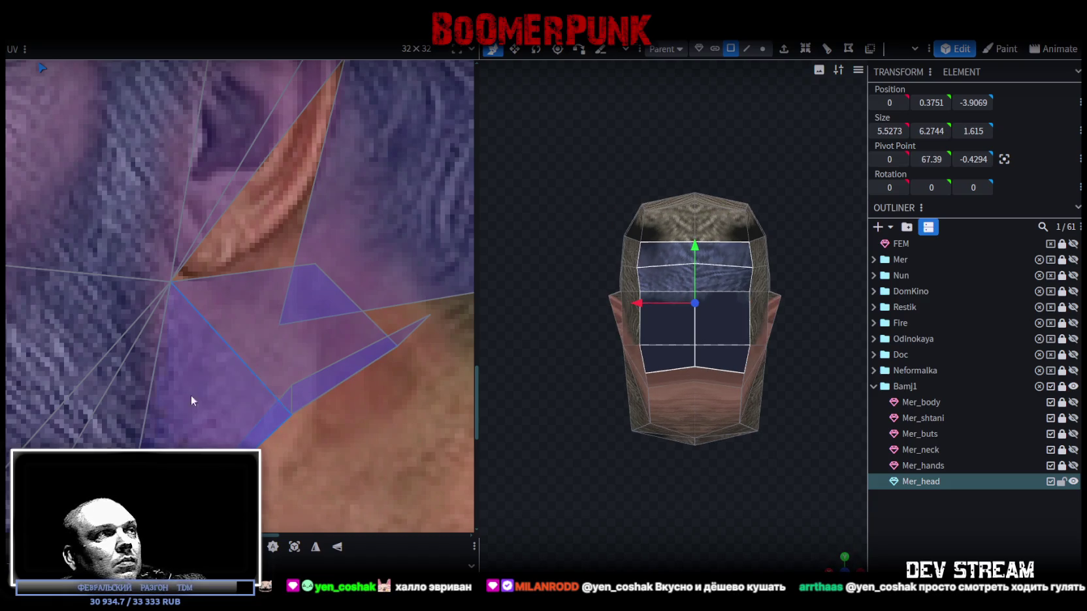
{"action": "left_click", "coordinate": [298, 552]}
{"action": "scroll", "coordinate": [327, 343], "scroll_direction": "down", "scroll_amount": 3}
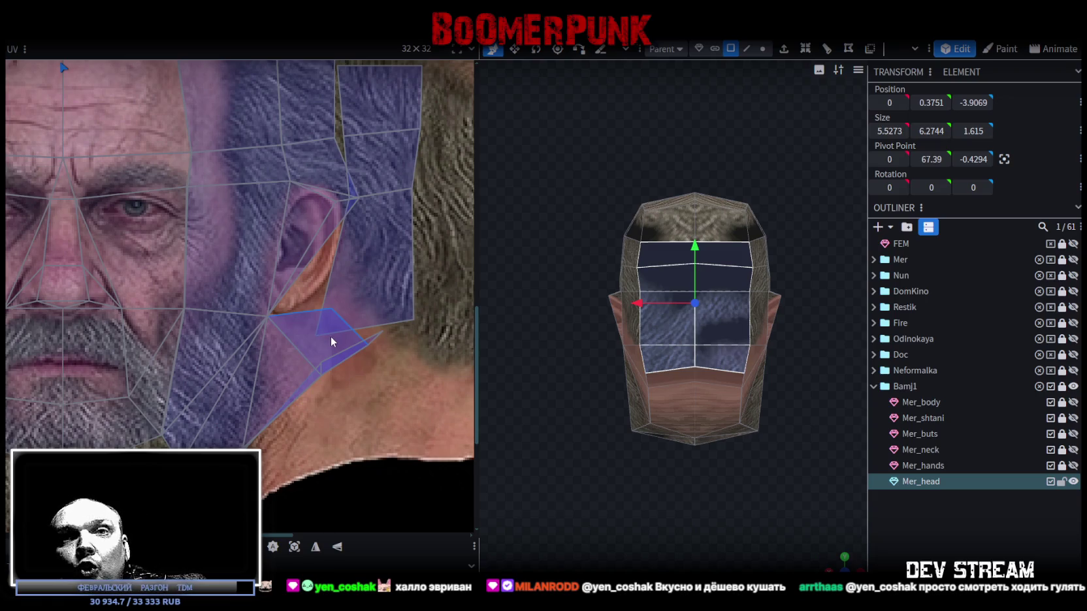
{"action": "scroll", "coordinate": [316, 328], "scroll_direction": "down", "scroll_amount": 3}
{"action": "scroll", "coordinate": [304, 254], "scroll_direction": "down", "scroll_amount": 2}
{"action": "scroll", "coordinate": [362, 280], "scroll_direction": "down", "scroll_amount": 2}
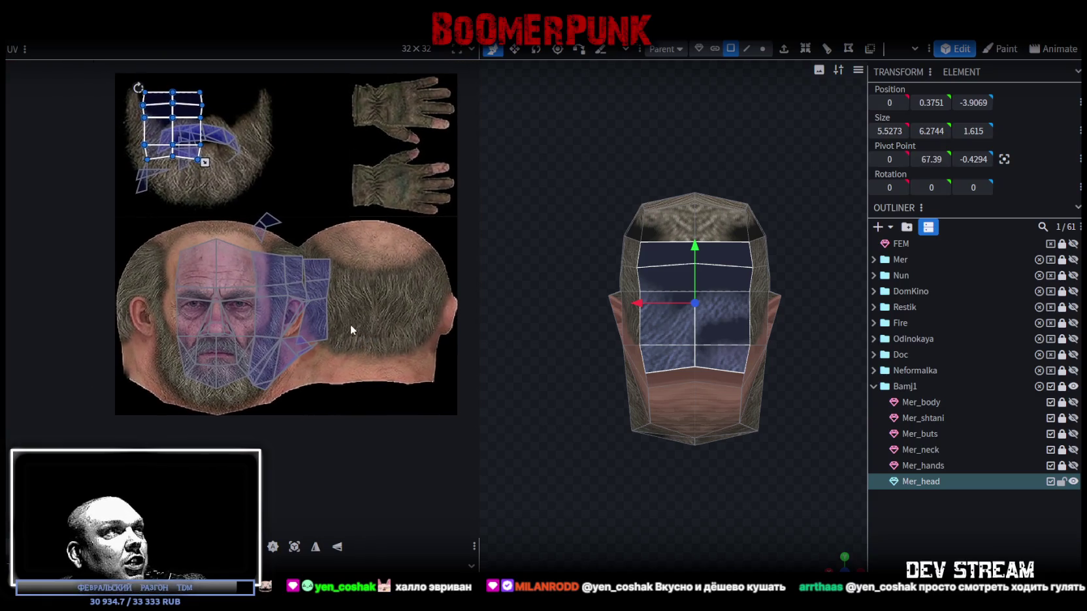
- Move the back-of-head UV island from the beard onto the rear hair and scale it wider and shorter
{"action": "key", "text": "Up"}
{"action": "mouse_move", "coordinate": [182, 131]}
{"action": "left_mouse_down"}
{"action": "mouse_move", "coordinate": [396, 298]}
{"action": "mouse_move", "coordinate": [292, 266]}
{"action": "left_mouse_up"}
{"action": "scroll", "coordinate": [375, 297], "scroll_direction": "up", "scroll_amount": 2}
{"action": "scroll", "coordinate": [345, 292], "scroll_direction": "up", "scroll_amount": 2}
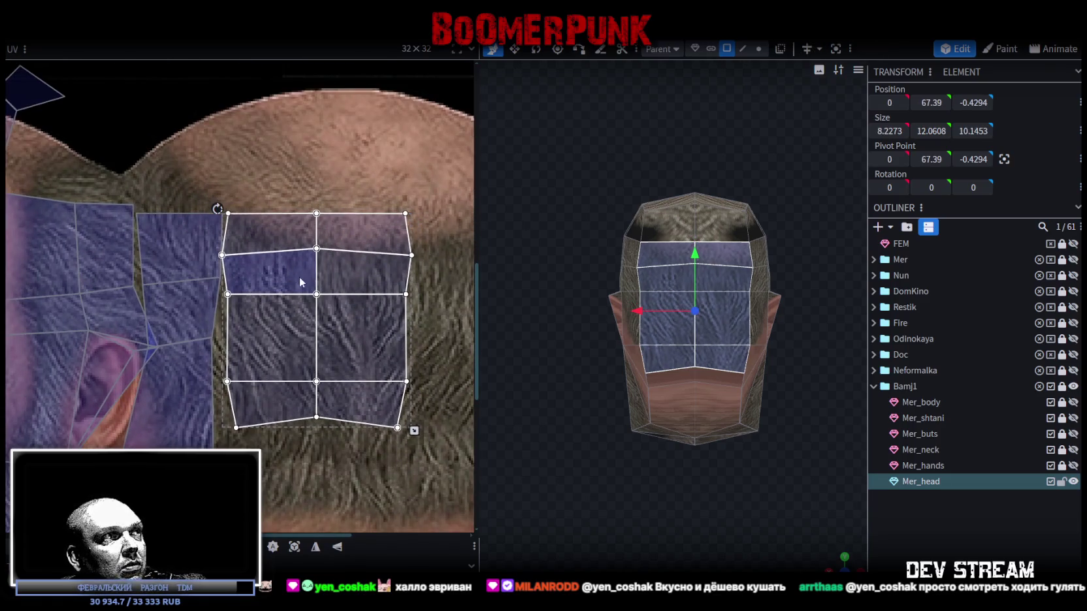
{"action": "scroll", "coordinate": [300, 281], "scroll_direction": "down", "scroll_amount": 3}
{"action": "mouse_move", "coordinate": [317, 302]}
{"action": "left_mouse_down"}
{"action": "mouse_move", "coordinate": [341, 323]}
{"action": "mouse_move", "coordinate": [341, 360]}
{"action": "left_mouse_up"}
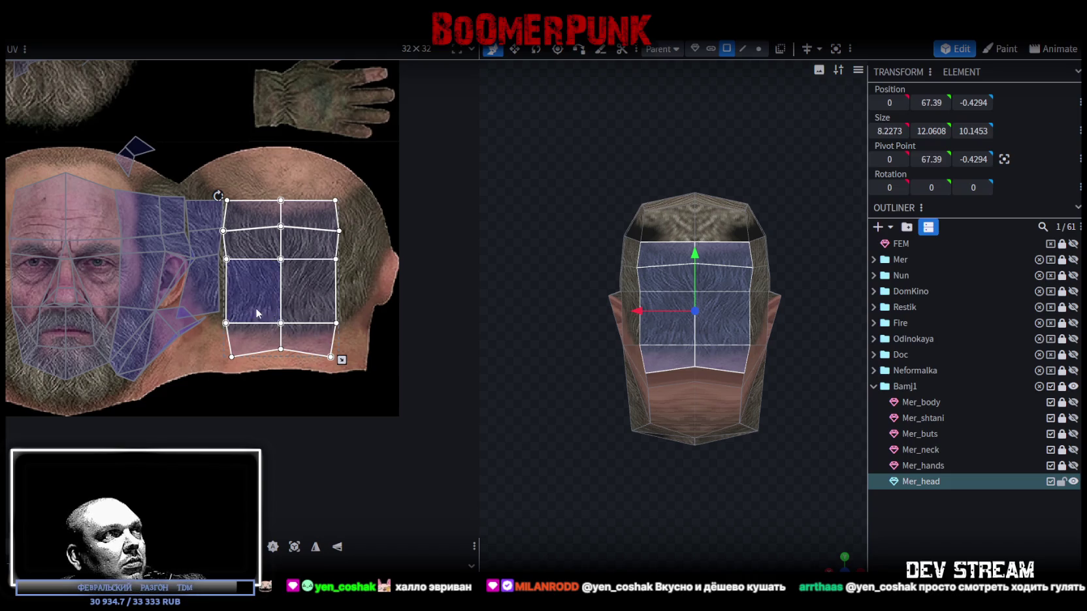
{"action": "left_click_drag", "start_coordinate": [257, 314], "coordinate": [257, 315]}
{"action": "left_click_drag", "start_coordinate": [342, 361], "coordinate": [351, 343]}
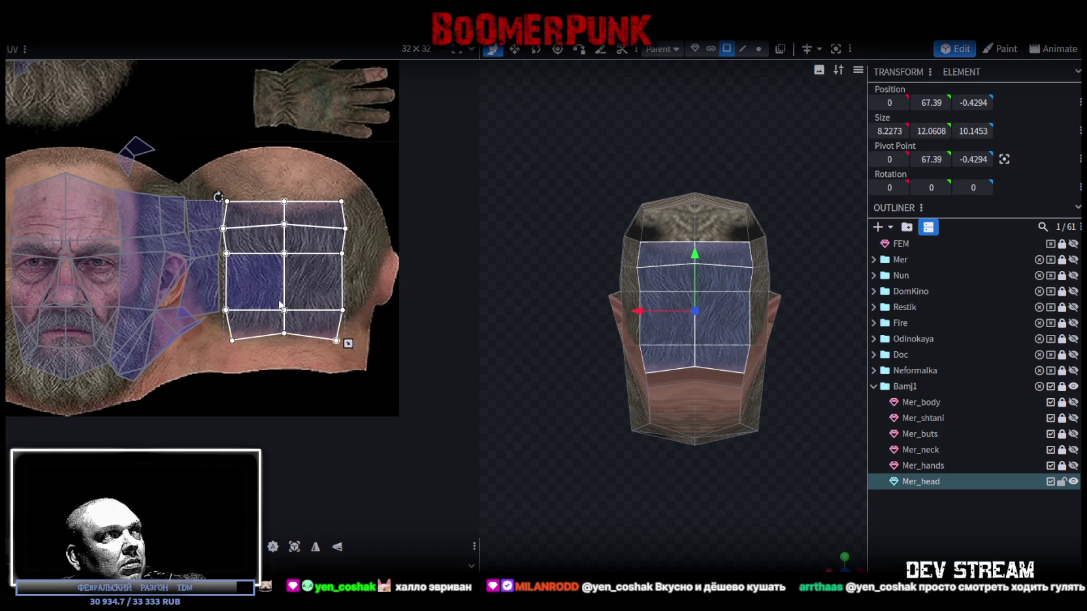
{"action": "left_click_drag", "start_coordinate": [280, 302], "coordinate": [279, 301]}
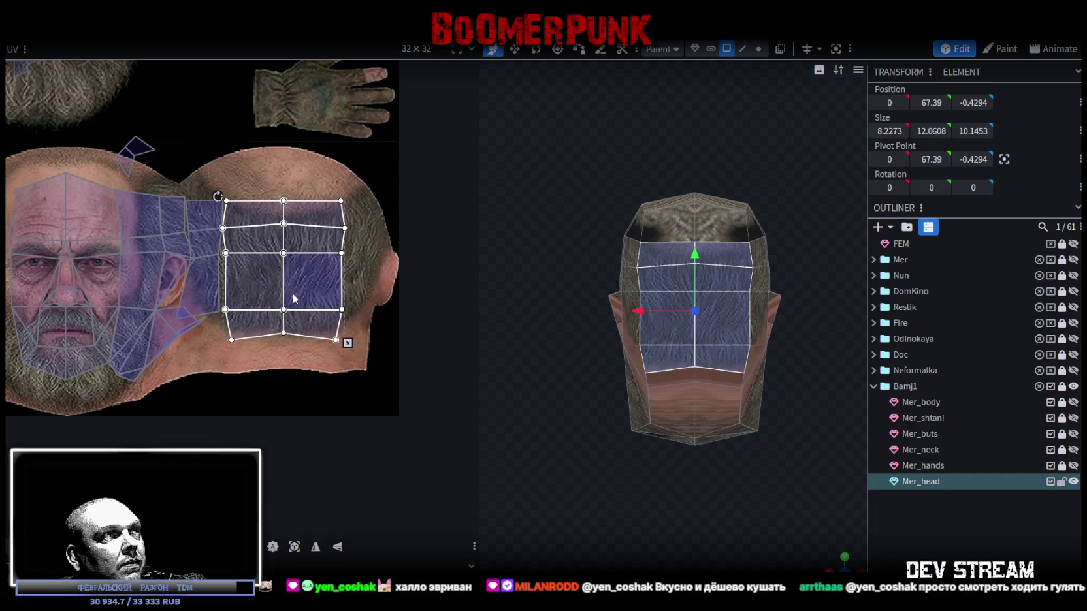
{"action": "scroll", "coordinate": [359, 286], "scroll_direction": "up", "scroll_amount": 2}
- Select the middle and bottom UV edges and pull them down to lengthen the lower faces
{"action": "left_click_drag", "start_coordinate": [732, 418], "coordinate": [601, 390]}
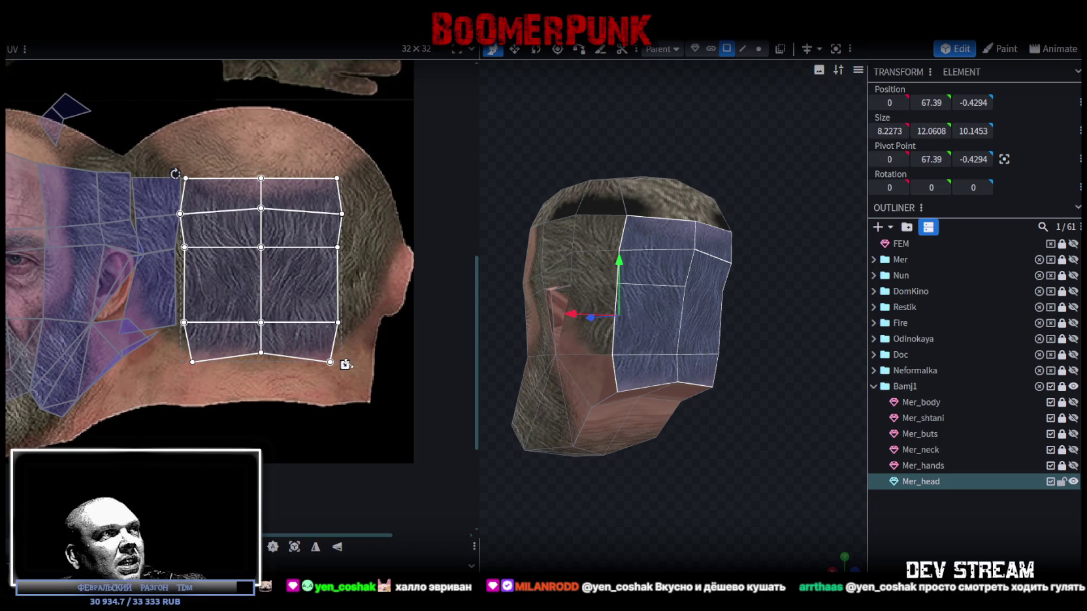
{"action": "left_click_drag", "start_coordinate": [176, 380], "coordinate": [317, 341]}
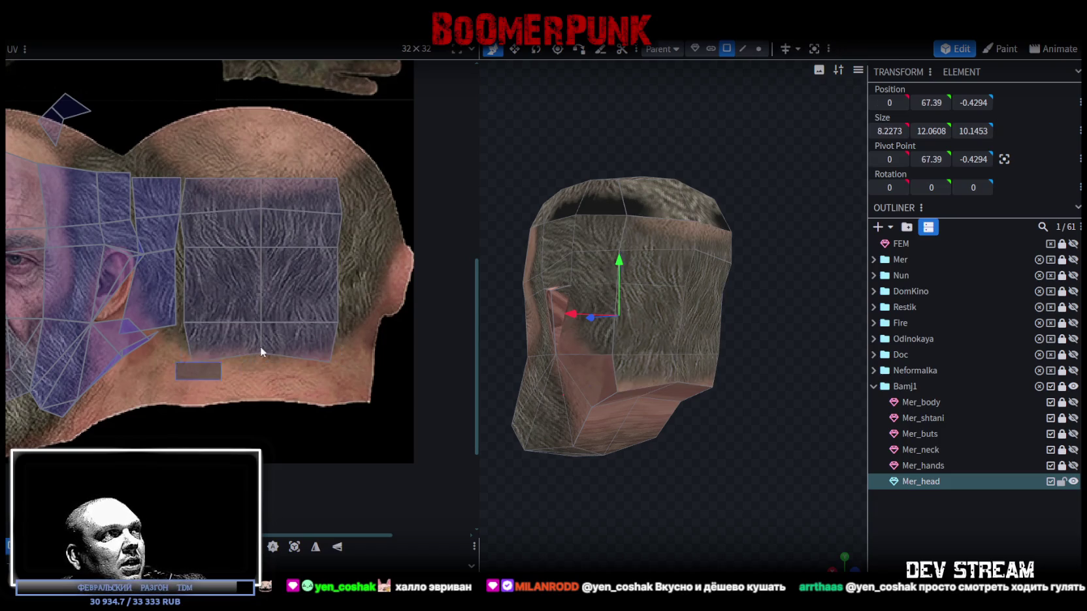
{"action": "left_click_drag", "start_coordinate": [340, 353], "coordinate": [263, 382]}
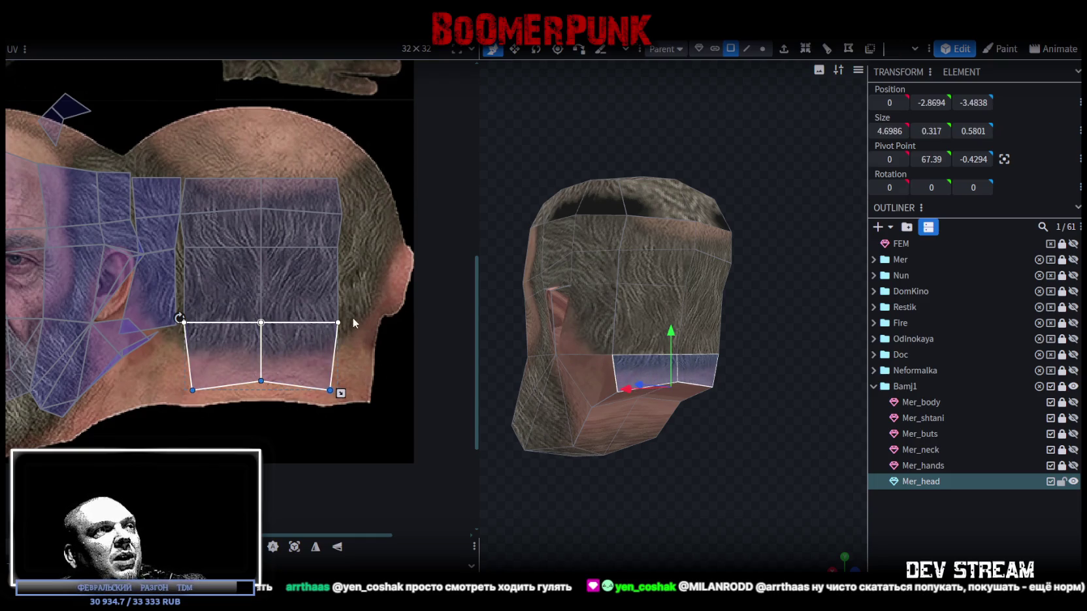
{"action": "left_click_drag", "start_coordinate": [353, 318], "coordinate": [183, 400]}
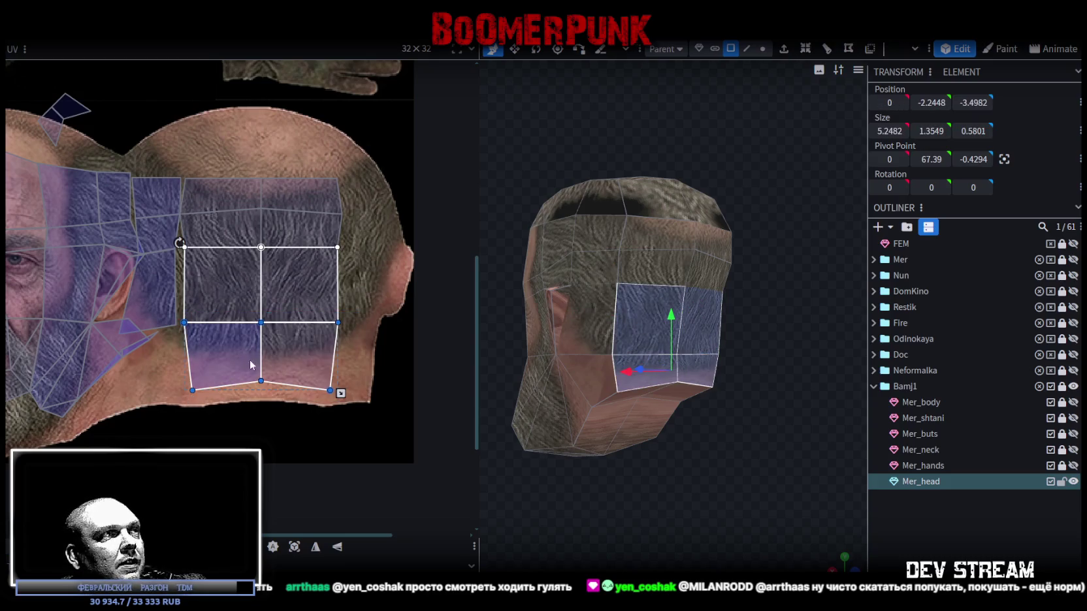
{"action": "left_click_drag", "start_coordinate": [260, 380], "coordinate": [261, 393]}
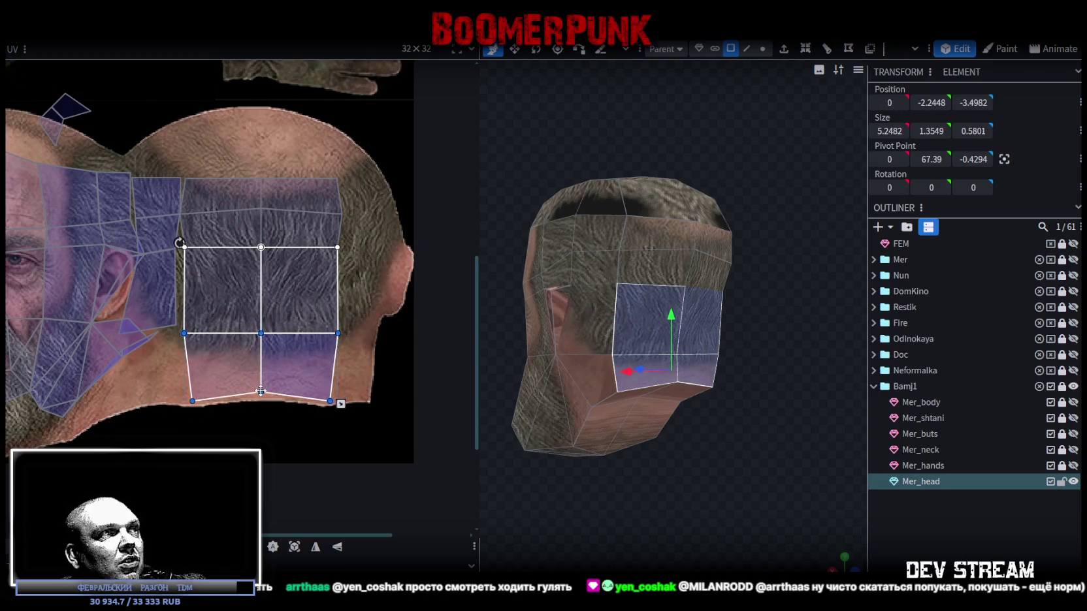
- Raise just the bottom UV edge so the neck strip sits on neck skin
{"action": "left_click_drag", "start_coordinate": [164, 430], "coordinate": [397, 375]}
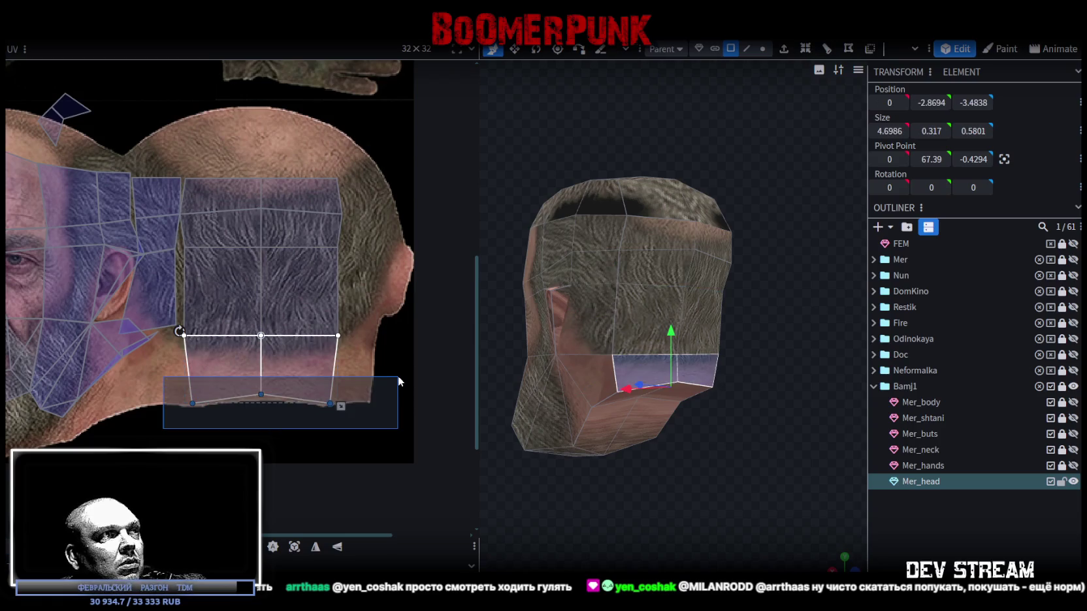
{"action": "left_click_drag", "start_coordinate": [260, 394], "coordinate": [261, 387]}
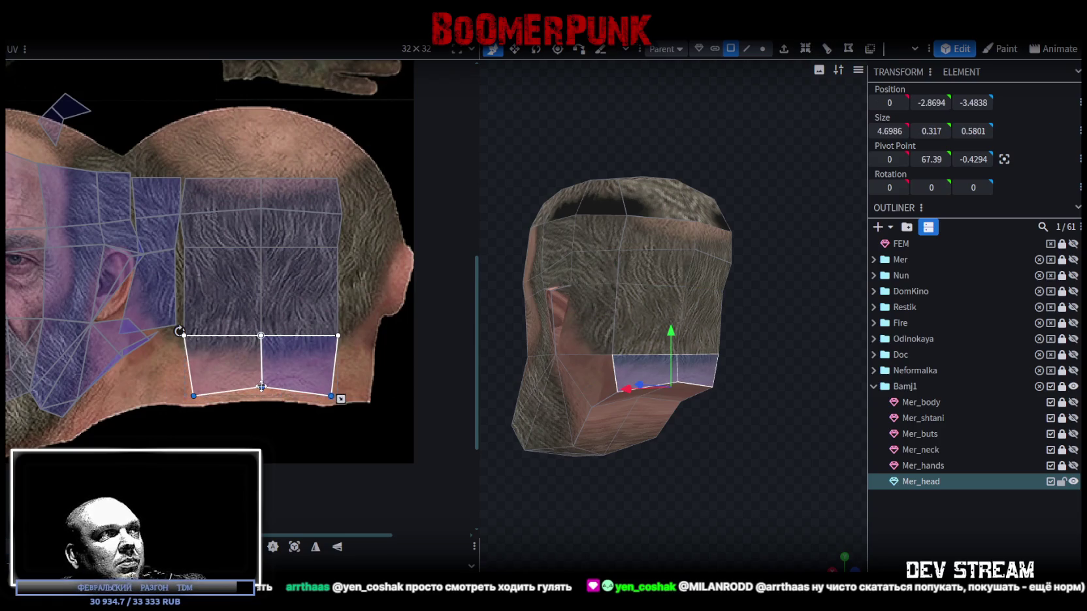
{"action": "left_click_drag", "start_coordinate": [262, 388], "coordinate": [262, 384]}
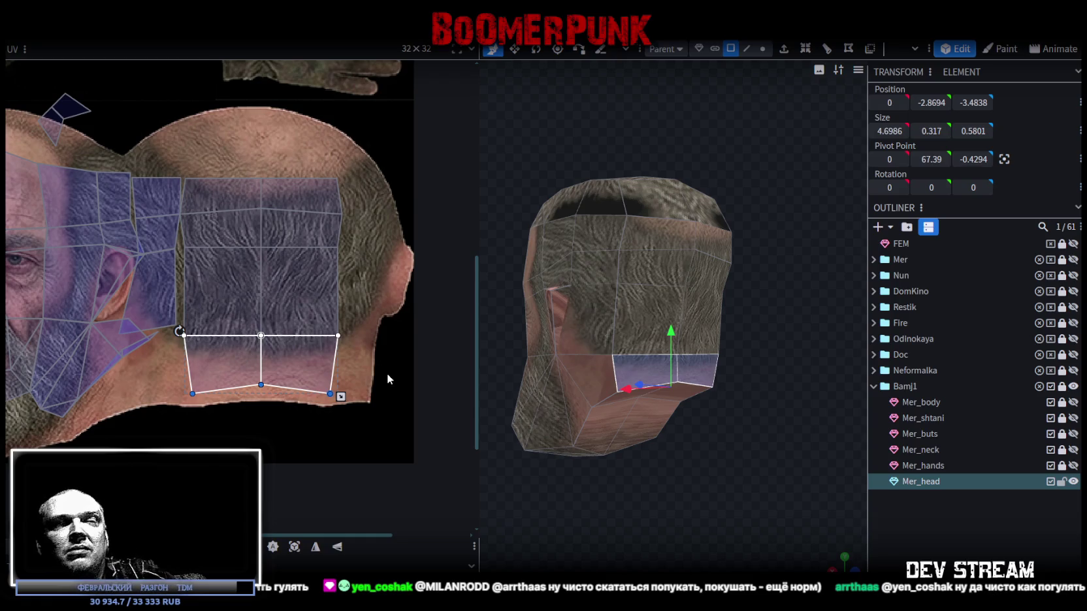
{"action": "left_click_drag", "start_coordinate": [659, 426], "coordinate": [687, 470]}
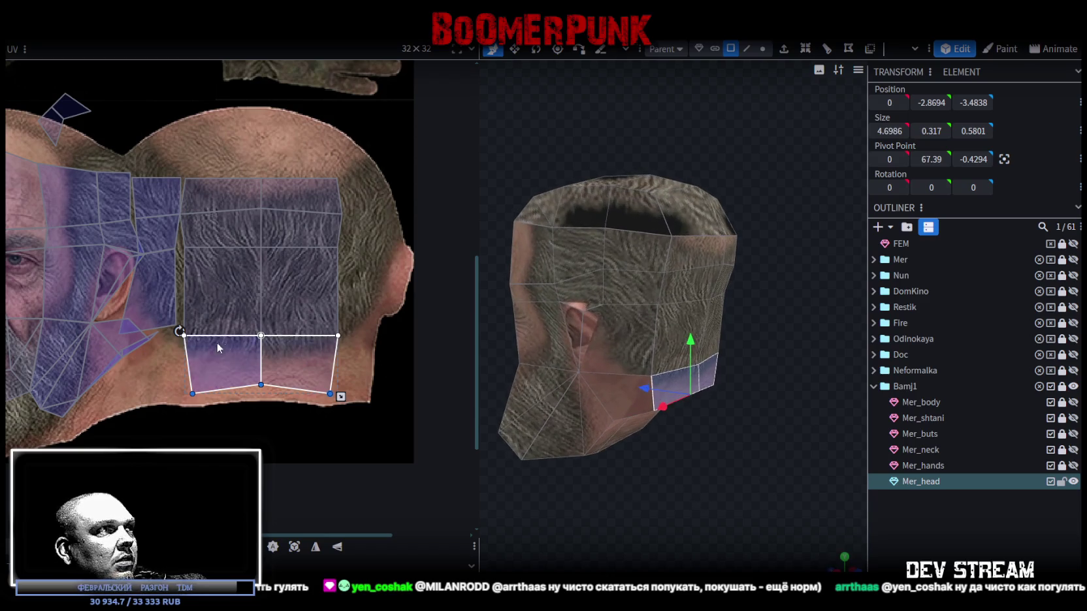
{"action": "scroll", "coordinate": [137, 302], "scroll_direction": "up", "scroll_amount": 3}
{"action": "scroll", "coordinate": [187, 288], "scroll_direction": "up", "scroll_amount": 2}
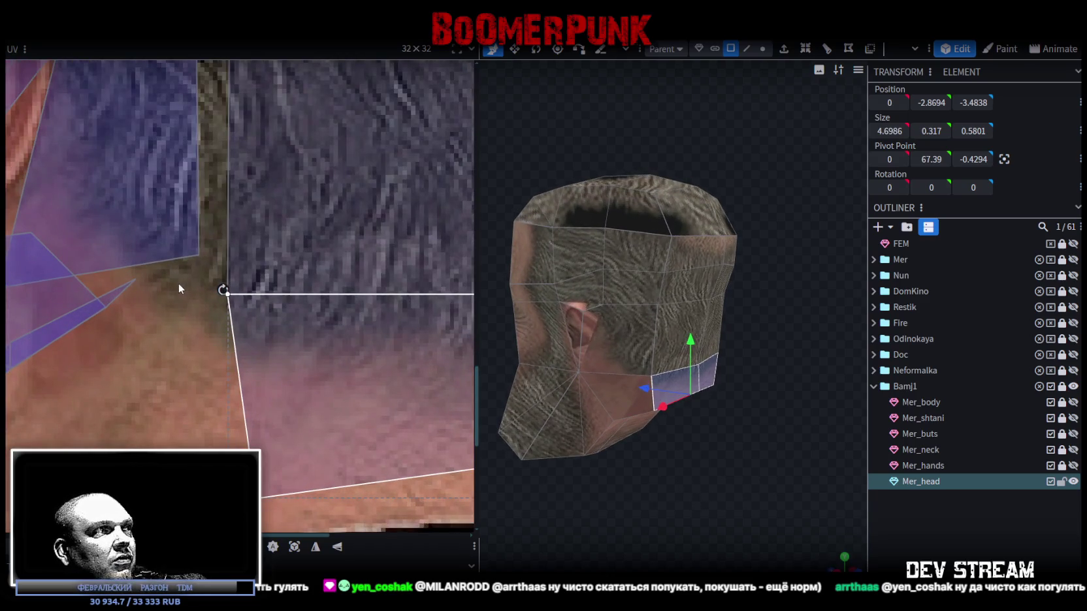
{"action": "left_click", "coordinate": [190, 258]}
{"action": "left_click_drag", "start_coordinate": [199, 250], "coordinate": [226, 299]}
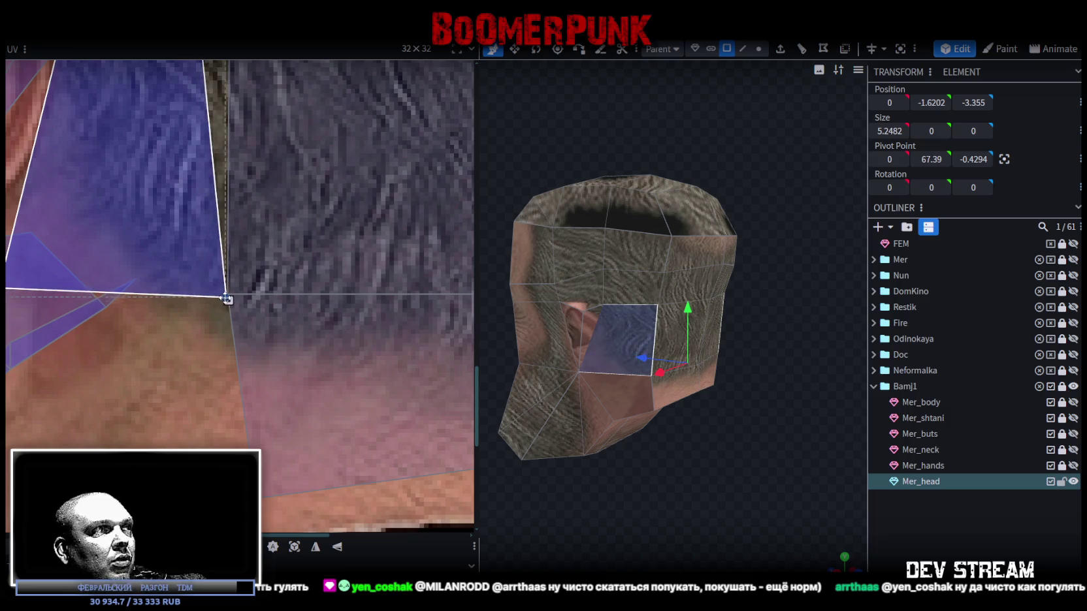
{"action": "mouse_move", "coordinate": [226, 299]}
{"action": "left_mouse_down"}
{"action": "mouse_move", "coordinate": [210, 241]}
{"action": "mouse_move", "coordinate": [204, 339]}
{"action": "mouse_move", "coordinate": [221, 318]}
{"action": "left_mouse_up"}
{"action": "scroll", "coordinate": [261, 326], "scroll_direction": "down", "scroll_amount": 2}
{"action": "scroll", "coordinate": [200, 340], "scroll_direction": "down", "scroll_amount": 2}
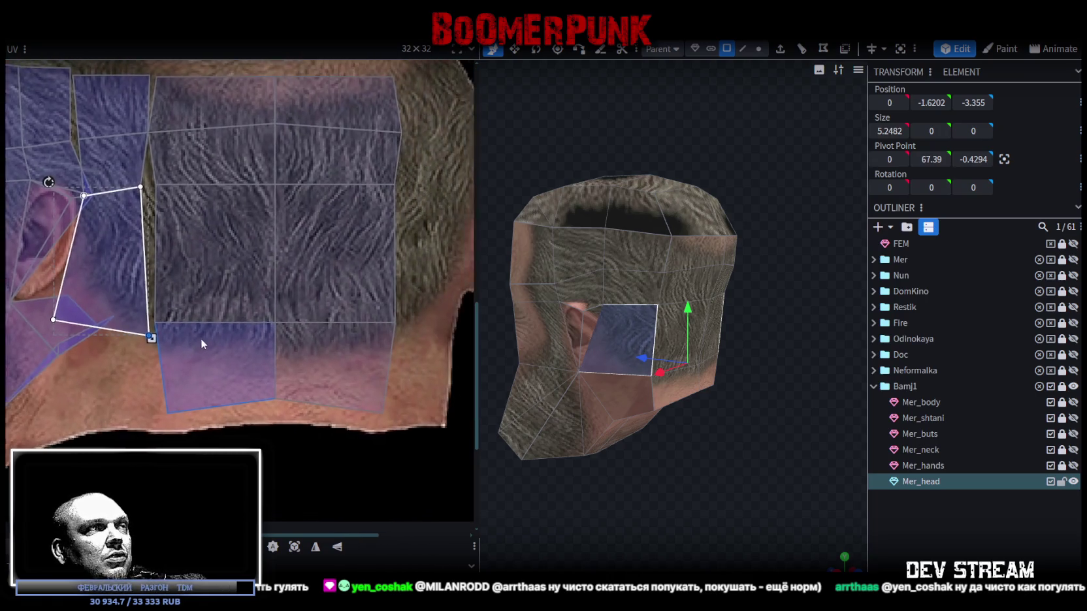
{"action": "scroll", "coordinate": [201, 338], "scroll_direction": "up", "scroll_amount": 1}
{"action": "mouse_move", "coordinate": [410, 309]}
{"action": "left_mouse_down"}
{"action": "mouse_move", "coordinate": [140, 349]}
{"action": "mouse_move", "coordinate": [297, 353]}
{"action": "left_mouse_up"}
{"action": "scroll", "coordinate": [145, 328], "scroll_direction": "up", "scroll_amount": 2}
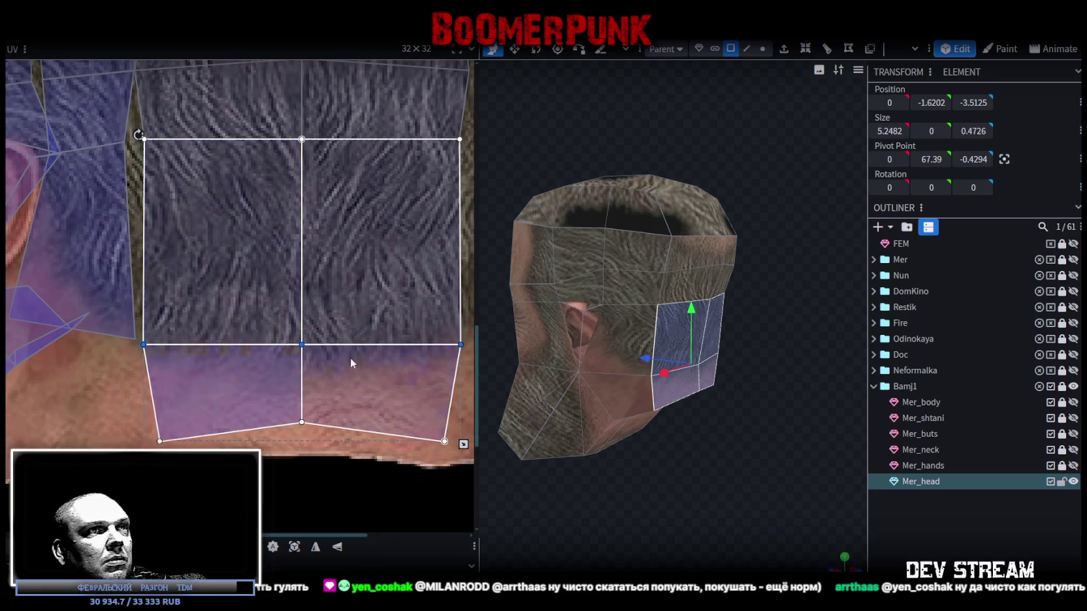
{"action": "left_click", "coordinate": [919, 532]}
{"action": "mouse_move", "coordinate": [703, 452]}
{"action": "left_mouse_down"}
{"action": "mouse_move", "coordinate": [633, 464]}
{"action": "mouse_move", "coordinate": [647, 467]}
{"action": "left_mouse_up"}
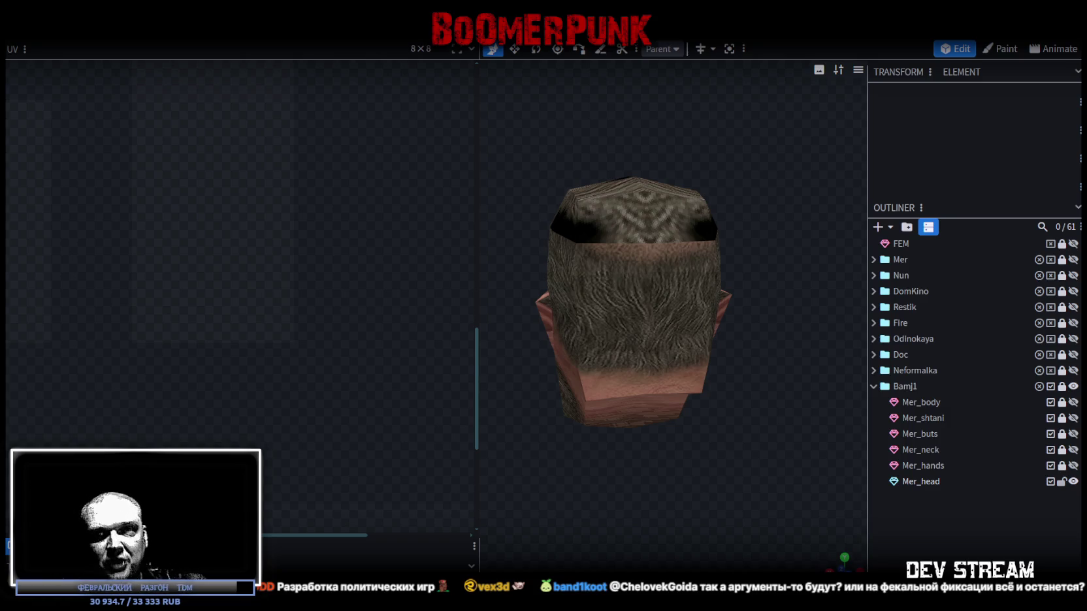
- Select Mer_head's forehead face UV and drag its top point down to the corners' level
{"action": "mouse_move", "coordinate": [532, 353]}
{"action": "left_mouse_down"}
{"action": "mouse_move", "coordinate": [620, 438]}
{"action": "mouse_move", "coordinate": [726, 469]}
{"action": "left_mouse_up"}
{"action": "left_click", "coordinate": [644, 240]}
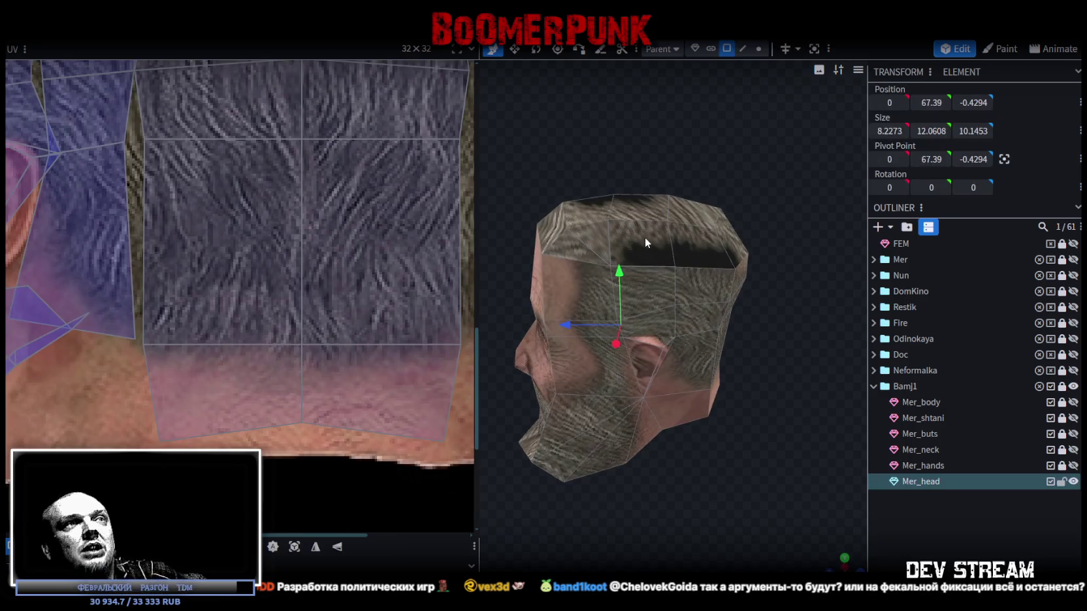
{"action": "scroll", "coordinate": [645, 237], "scroll_direction": "down", "scroll_amount": 3}
{"action": "scroll", "coordinate": [302, 224], "scroll_direction": "down", "scroll_amount": 2}
{"action": "scroll", "coordinate": [306, 201], "scroll_direction": "down", "scroll_amount": 2}
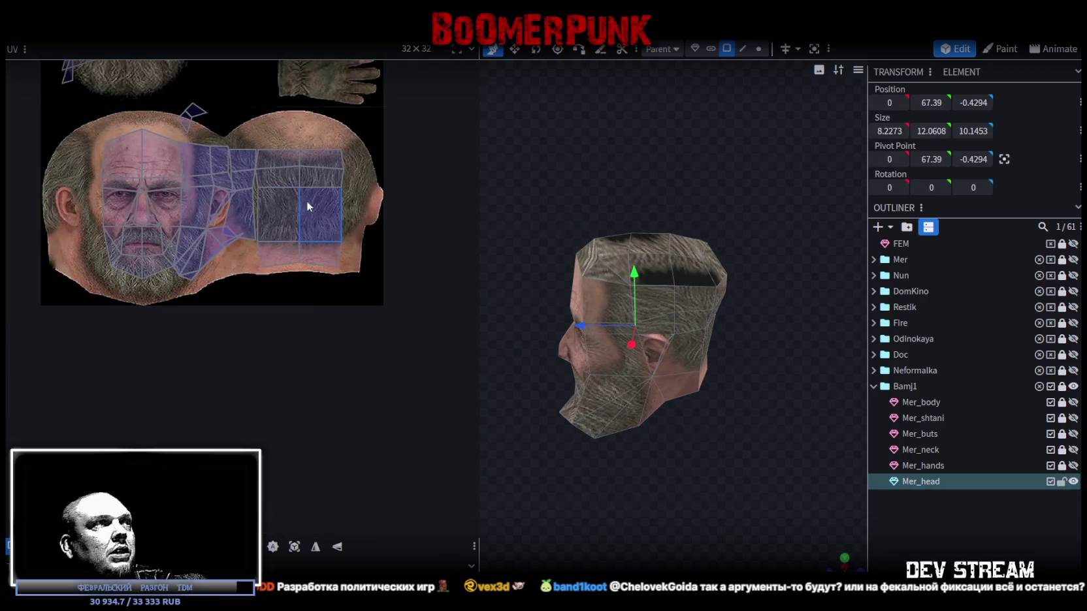
{"action": "scroll", "coordinate": [174, 121], "scroll_direction": "up", "scroll_amount": 2}
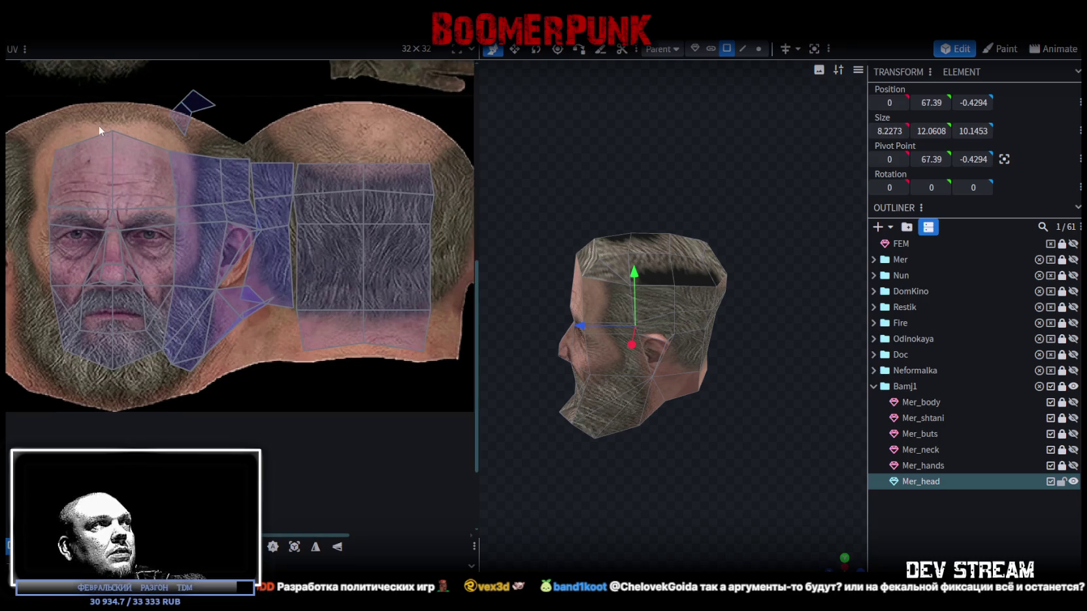
{"action": "left_click", "coordinate": [135, 141]}
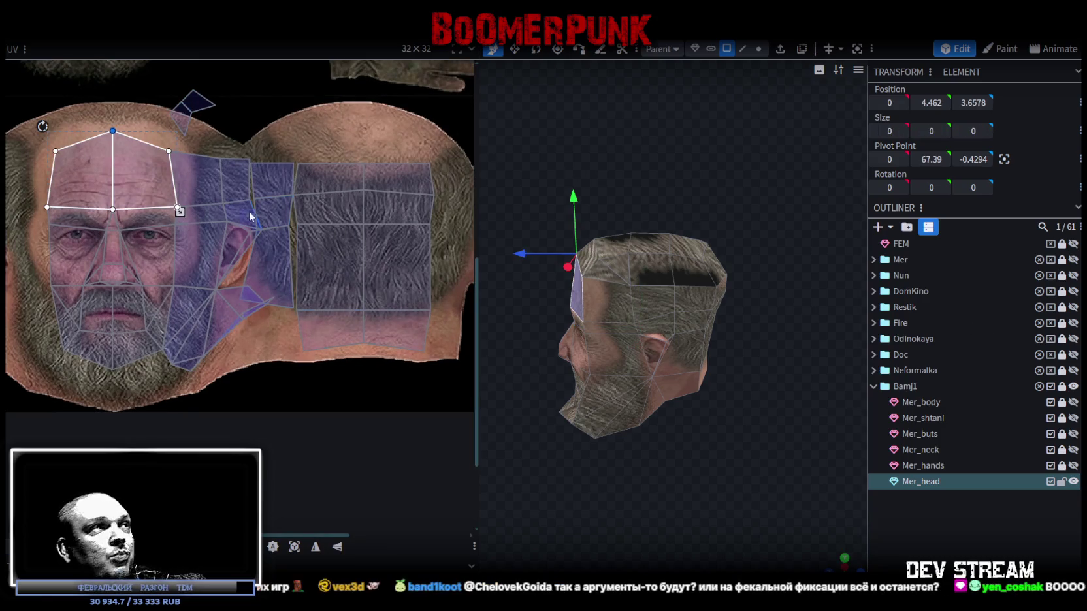
{"action": "left_click", "coordinate": [111, 130]}
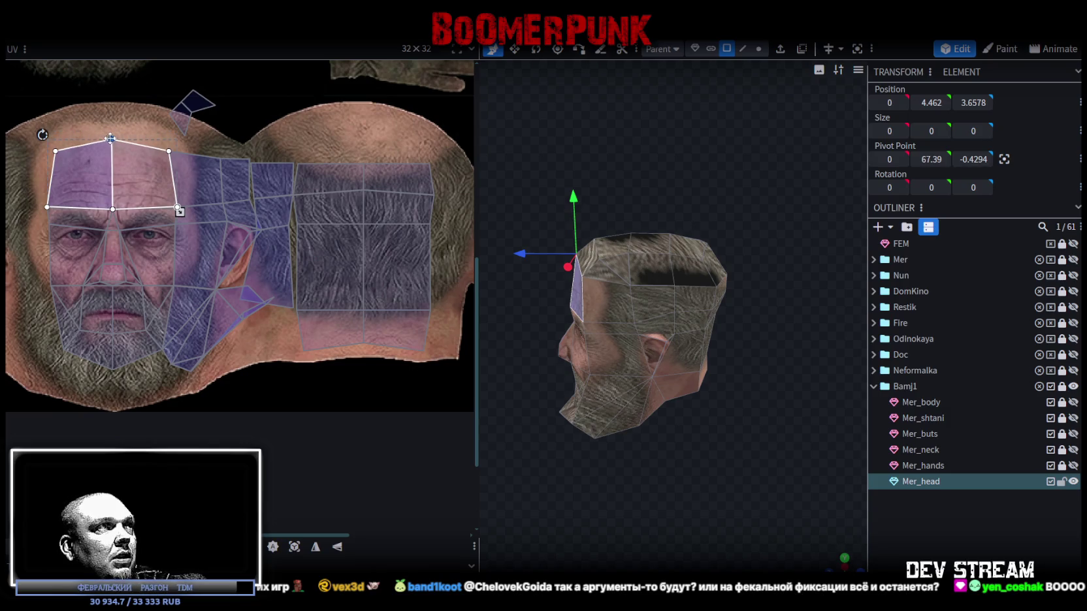
{"action": "scroll", "coordinate": [107, 121], "scroll_direction": "up", "scroll_amount": 2}
{"action": "left_click_drag", "start_coordinate": [131, 149], "coordinate": [131, 165]}
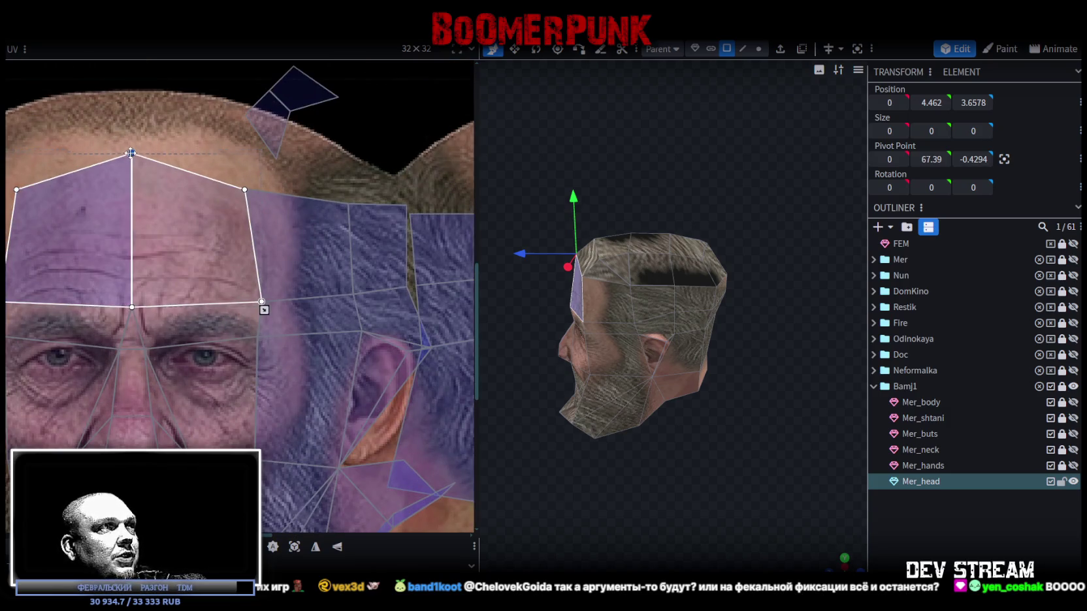
{"action": "left_click_drag", "start_coordinate": [132, 165], "coordinate": [131, 183]}
- Select the small chin face near the beard and shift its UV mapping upward
{"action": "scroll", "coordinate": [291, 189], "scroll_direction": "down", "scroll_amount": 3}
{"action": "middle_click_drag", "start_coordinate": [322, 166], "coordinate": [289, 202]}
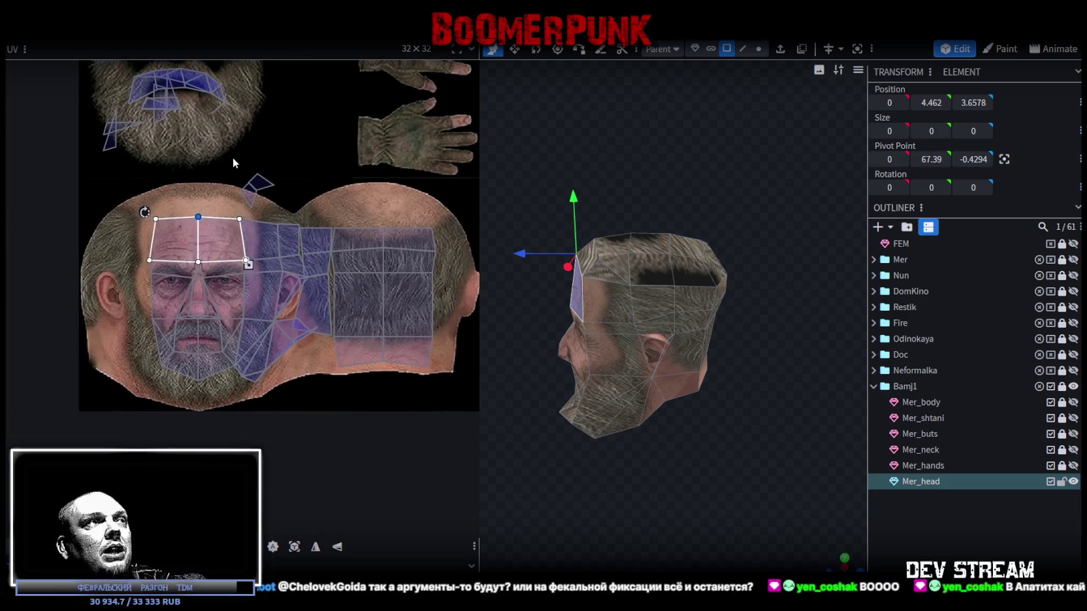
{"action": "left_click", "coordinate": [258, 189]}
{"action": "left_click_drag", "start_coordinate": [280, 193], "coordinate": [291, 136]}
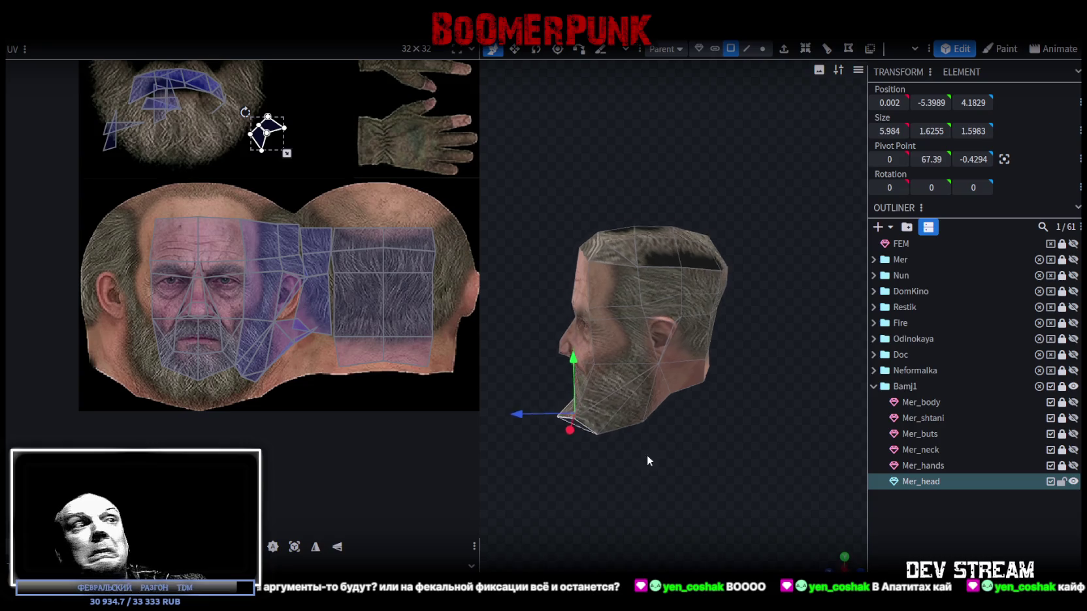
- Select the three faces under the jaw and the right neck face on the head
{"action": "left_click_drag", "start_coordinate": [647, 453], "coordinate": [753, 433]}
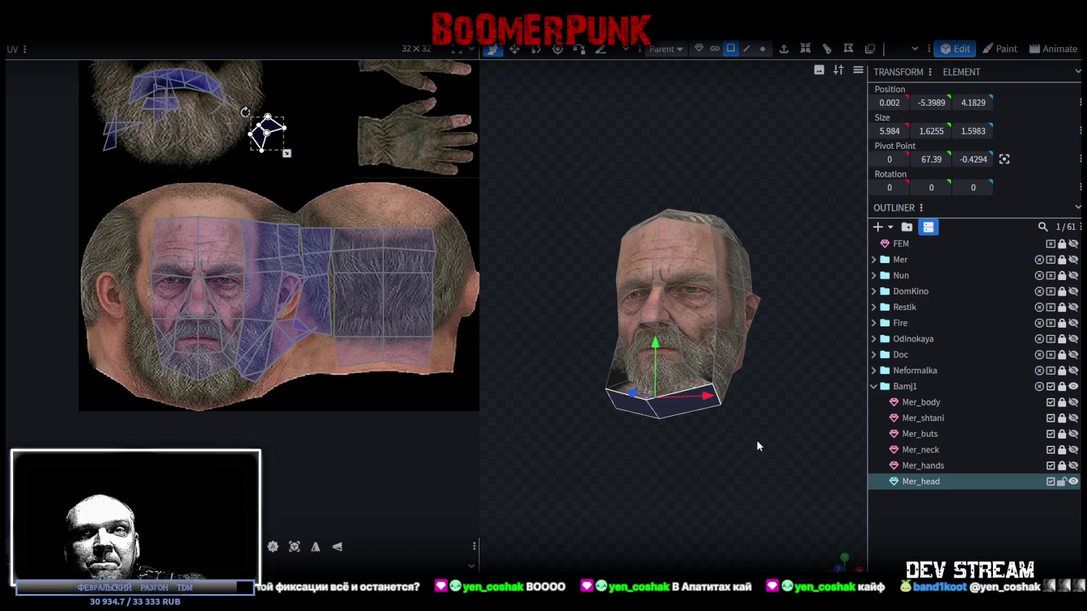
{"action": "left_click_drag", "start_coordinate": [708, 428], "coordinate": [684, 495]}
{"action": "scroll", "coordinate": [718, 516], "scroll_direction": "up", "scroll_amount": 3}
{"action": "scroll", "coordinate": [724, 512], "scroll_direction": "up", "scroll_amount": 2}
{"action": "left_click", "coordinate": [682, 458]}
{"action": "left_click", "coordinate": [702, 484], "text": "shift"}
{"action": "left_click", "coordinate": [784, 457], "text": "shift"}
{"action": "left_click", "coordinate": [802, 430], "text": "shift"}
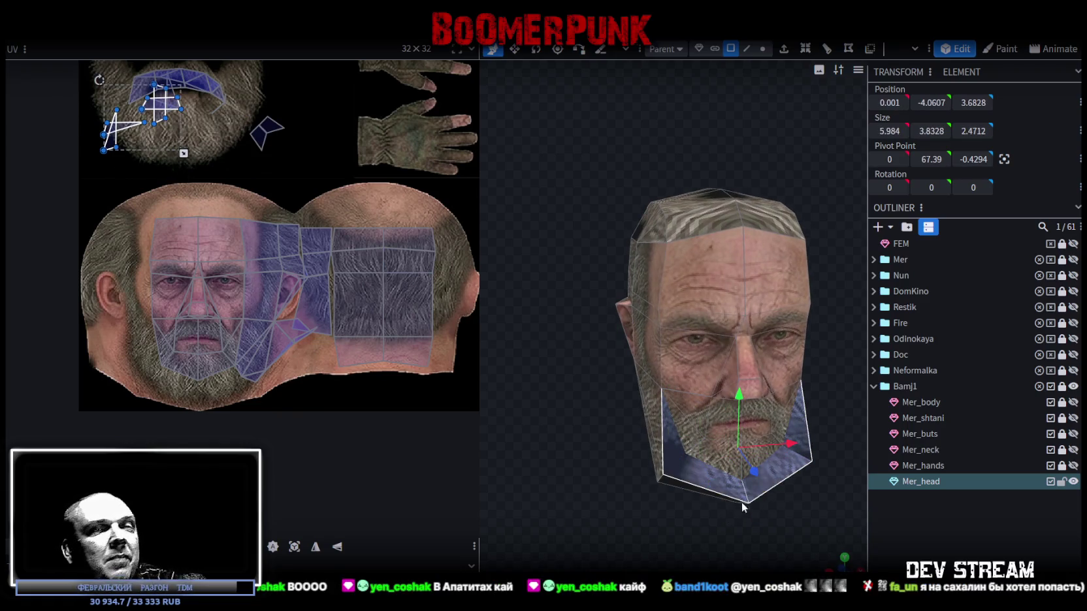
{"action": "left_click_drag", "start_coordinate": [743, 503], "coordinate": [684, 497]}
{"action": "scroll", "coordinate": [684, 496], "scroll_direction": "down", "scroll_amount": 2}
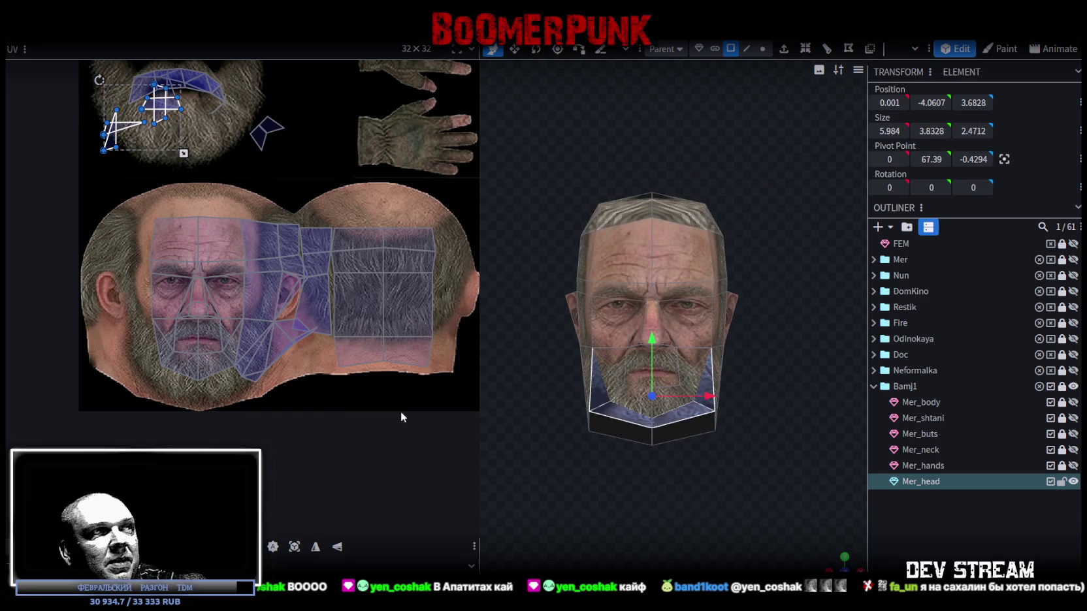
- Unwrap the selected faces as one piece, then enlarge and squash them onto the bearded chin
{"action": "left_click", "coordinate": [189, 173]}
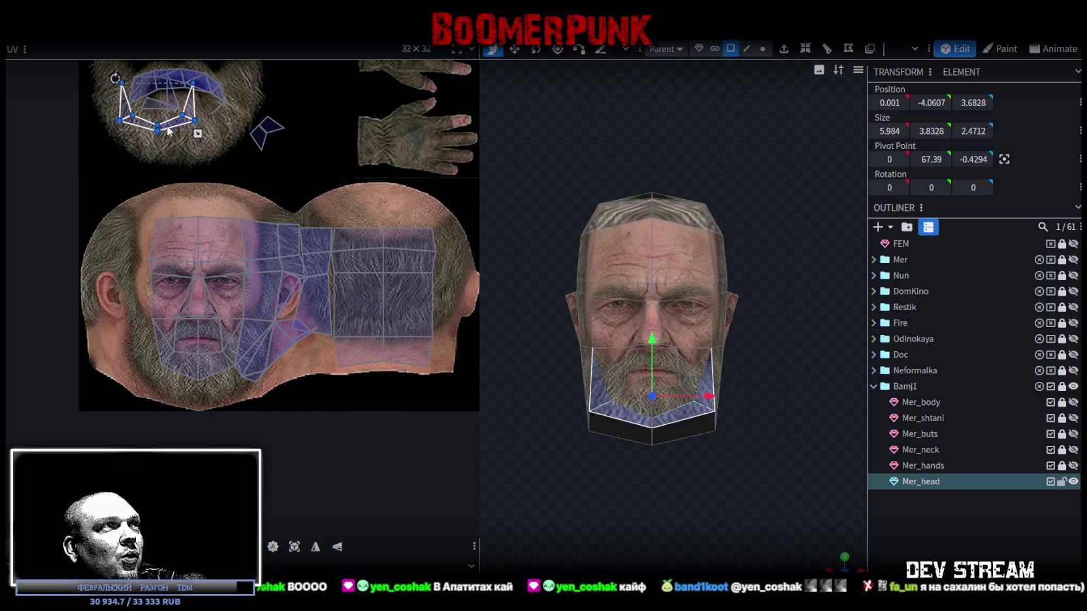
{"action": "left_click_drag", "start_coordinate": [169, 131], "coordinate": [196, 378]}
{"action": "scroll", "coordinate": [197, 379], "scroll_direction": "up", "scroll_amount": 2}
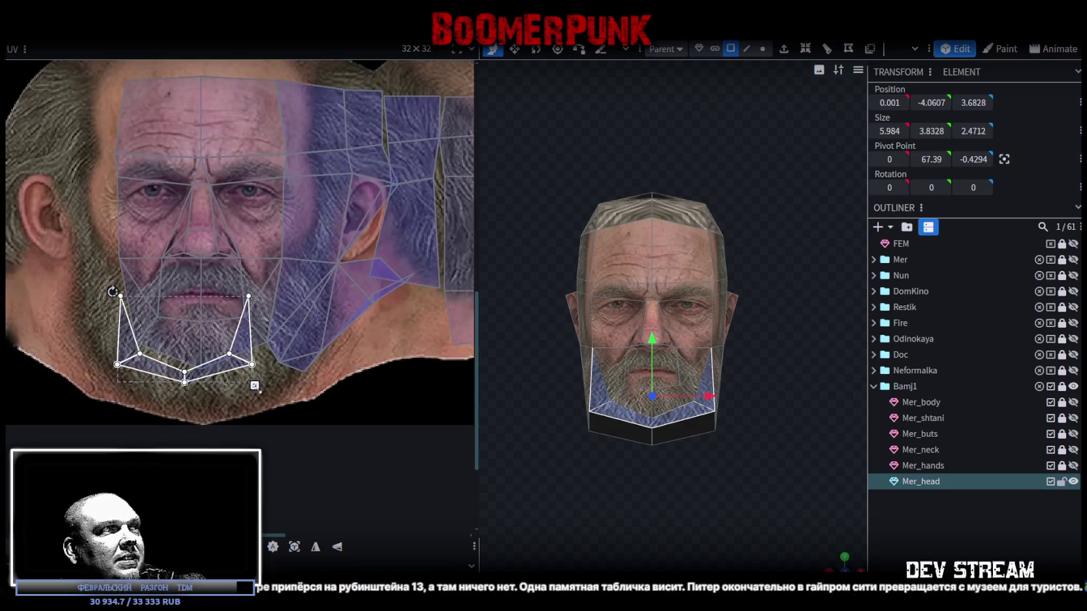
{"action": "mouse_move", "coordinate": [255, 387]}
{"action": "left_mouse_down"}
{"action": "mouse_move", "coordinate": [289, 405]}
{"action": "mouse_move", "coordinate": [229, 359]}
{"action": "left_mouse_up"}
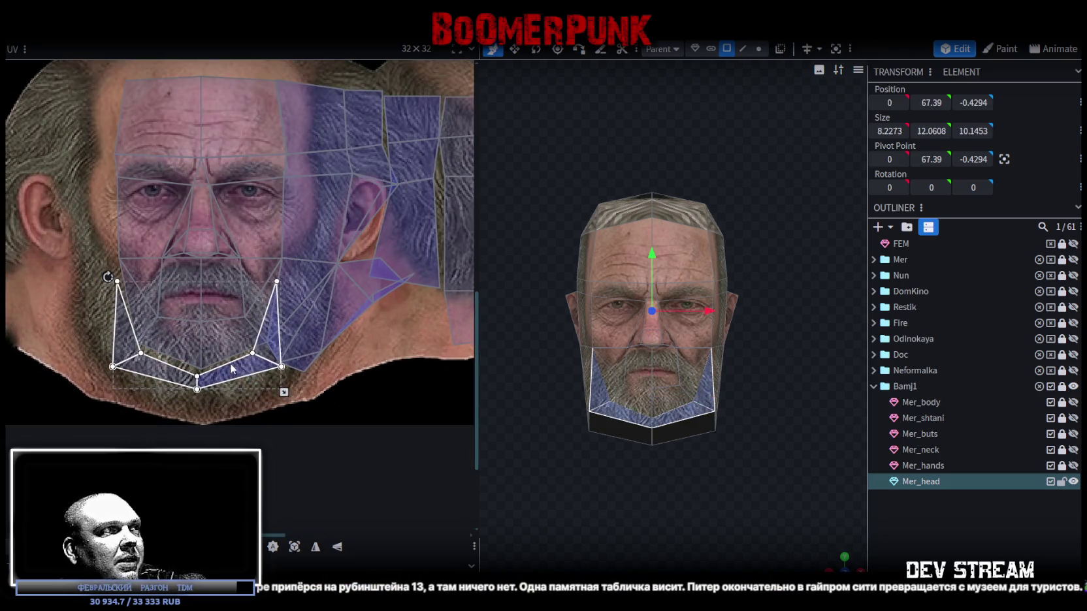
{"action": "left_click_drag", "start_coordinate": [281, 382], "coordinate": [298, 391]}
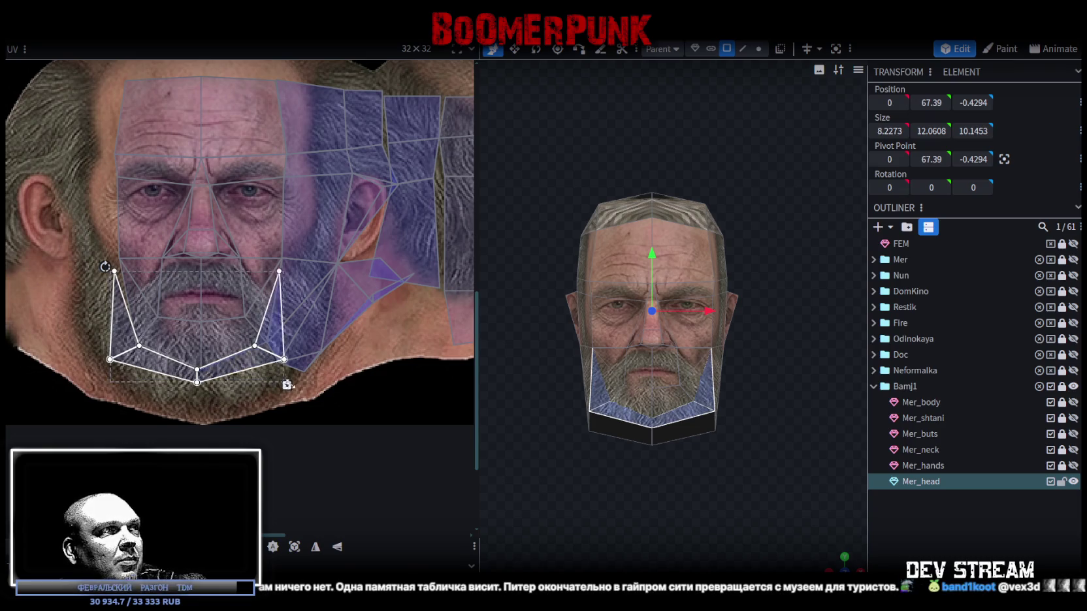
{"action": "left_click_drag", "start_coordinate": [243, 370], "coordinate": [233, 365]}
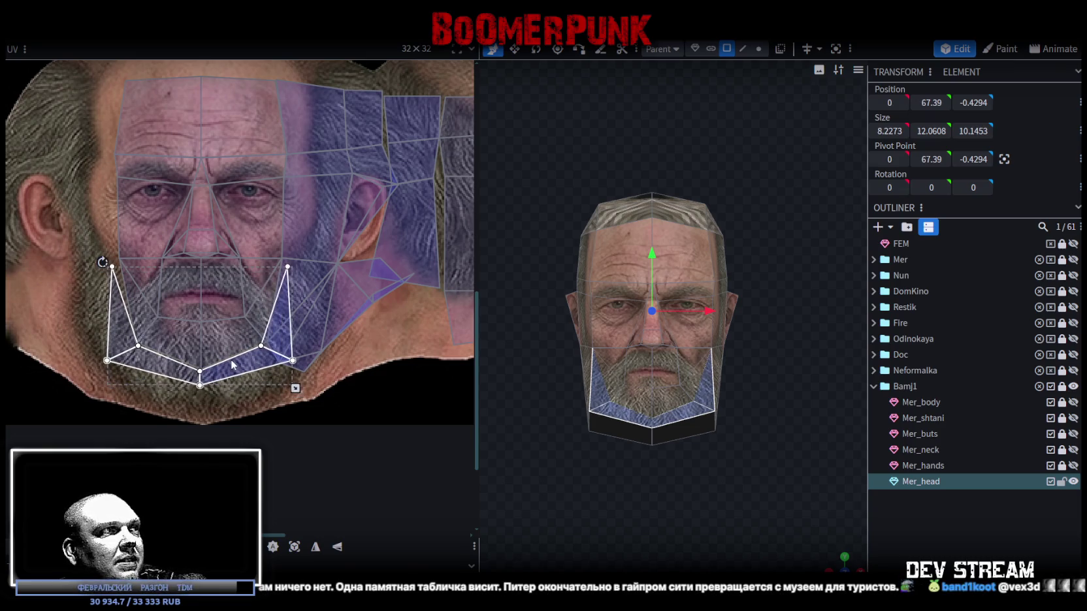
{"action": "left_click_drag", "start_coordinate": [232, 365], "coordinate": [233, 368]}
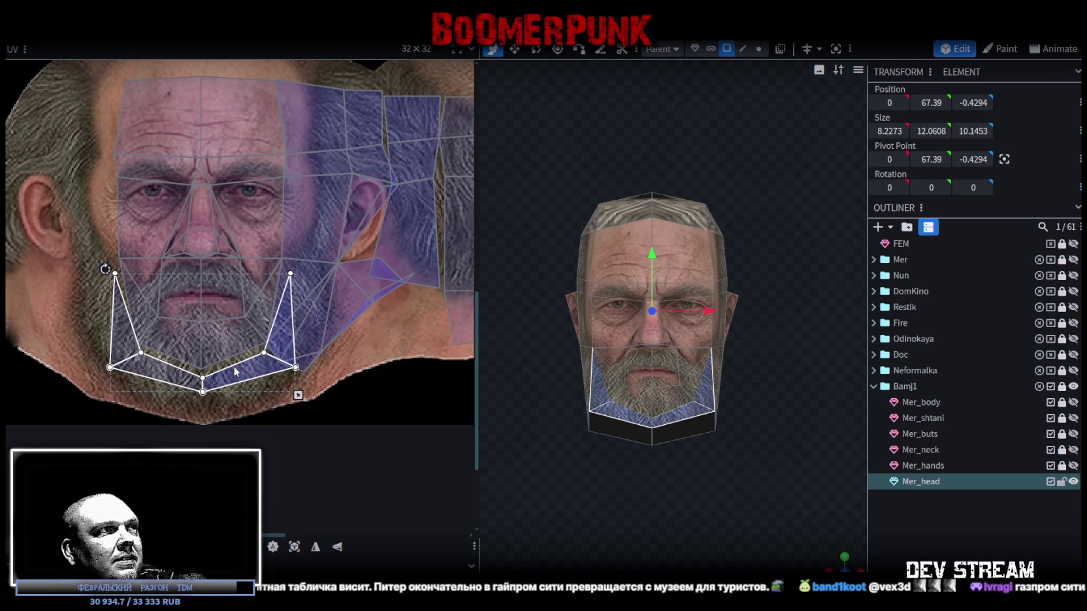
{"action": "mouse_move", "coordinate": [297, 391]}
{"action": "left_mouse_down"}
{"action": "mouse_move", "coordinate": [297, 377]}
{"action": "mouse_move", "coordinate": [256, 368]}
{"action": "left_mouse_up"}
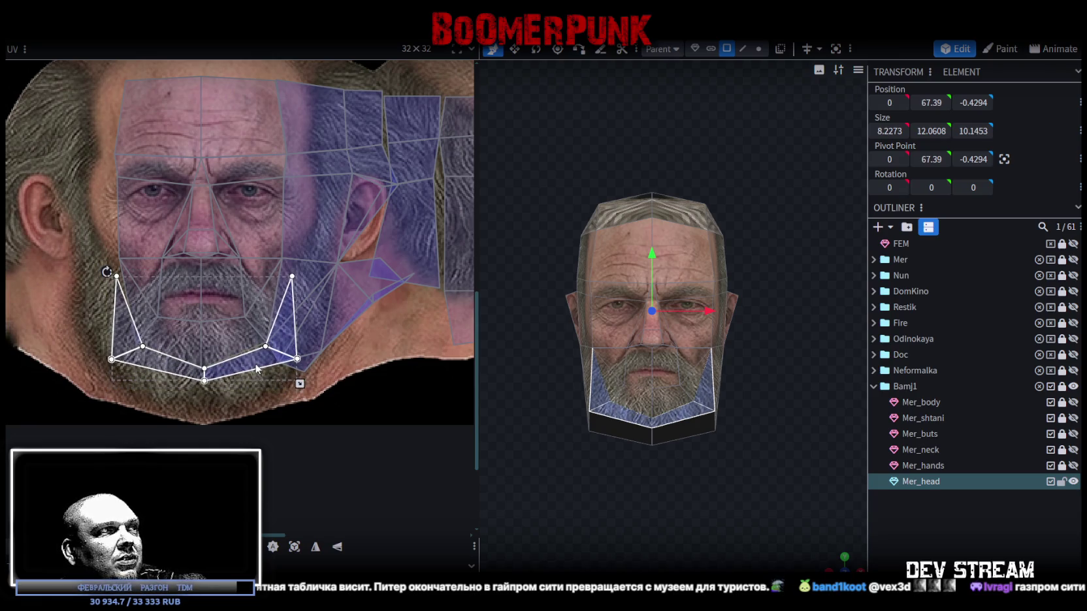
{"action": "left_click_drag", "start_coordinate": [252, 365], "coordinate": [251, 365]}
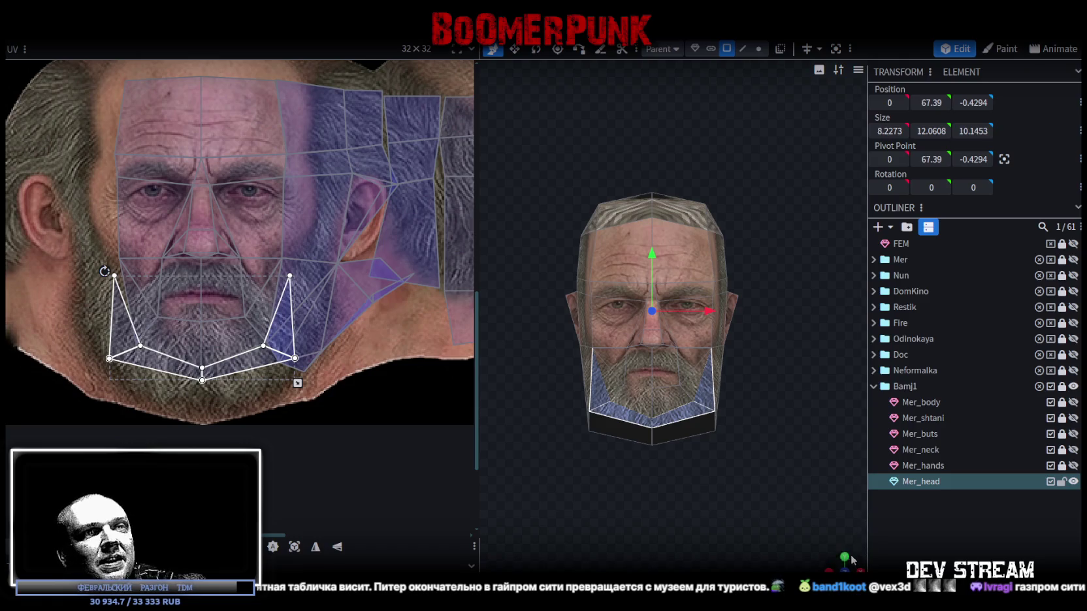
{"action": "left_click", "coordinate": [736, 537]}
- Pick a cheek face on Mer_head and shift its jaw UV point left
{"action": "mouse_move", "coordinate": [736, 537]}
{"action": "left_mouse_down"}
{"action": "mouse_move", "coordinate": [716, 540]}
{"action": "mouse_move", "coordinate": [782, 528]}
{"action": "mouse_move", "coordinate": [742, 521]}
{"action": "mouse_move", "coordinate": [691, 432]}
{"action": "left_mouse_up"}
{"action": "left_click", "coordinate": [663, 412]}
{"action": "left_click", "coordinate": [663, 411]}
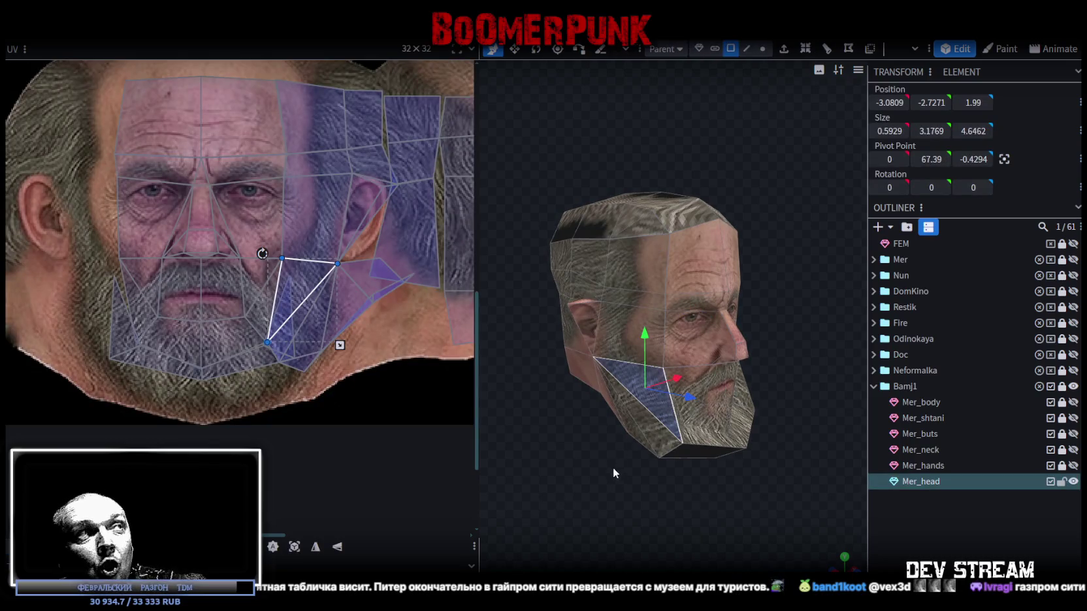
{"action": "scroll", "coordinate": [76, 256], "scroll_direction": "up", "scroll_amount": 3}
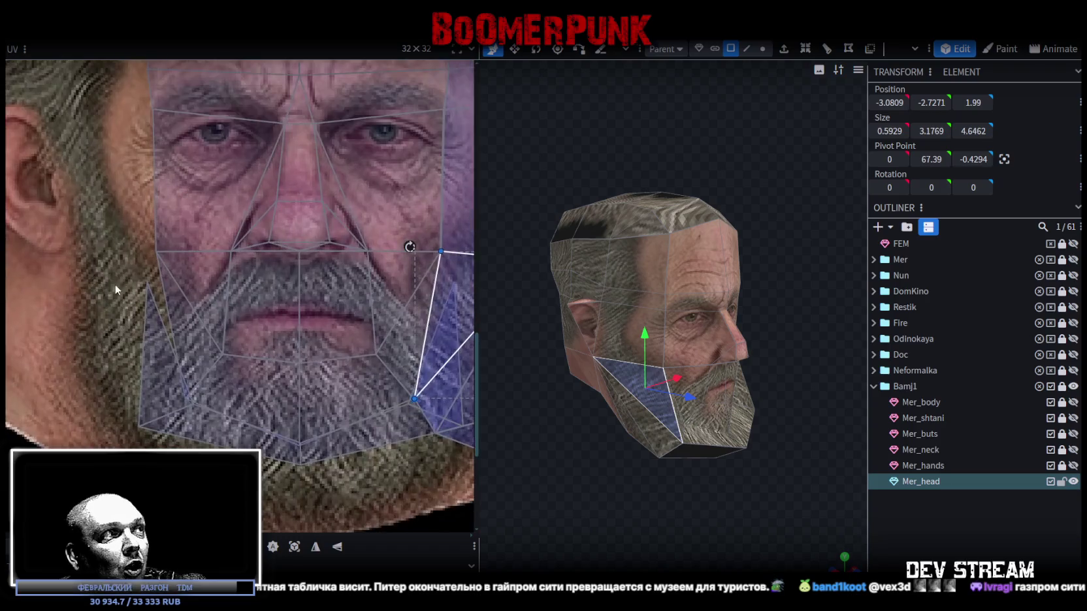
{"action": "scroll", "coordinate": [115, 285], "scroll_direction": "up", "scroll_amount": 2}
{"action": "left_click", "coordinate": [163, 293]}
{"action": "left_click_drag", "start_coordinate": [156, 280], "coordinate": [139, 279]}
- Box-select the jaw faces in the UV editor and move the triangle's top UV point right
{"action": "scroll", "coordinate": [186, 320], "scroll_direction": "right", "scroll_amount": 5}
{"action": "scroll", "coordinate": [242, 281], "scroll_direction": "up", "scroll_amount": 2}
{"action": "scroll", "coordinate": [407, 361], "scroll_direction": "down", "scroll_amount": 2}
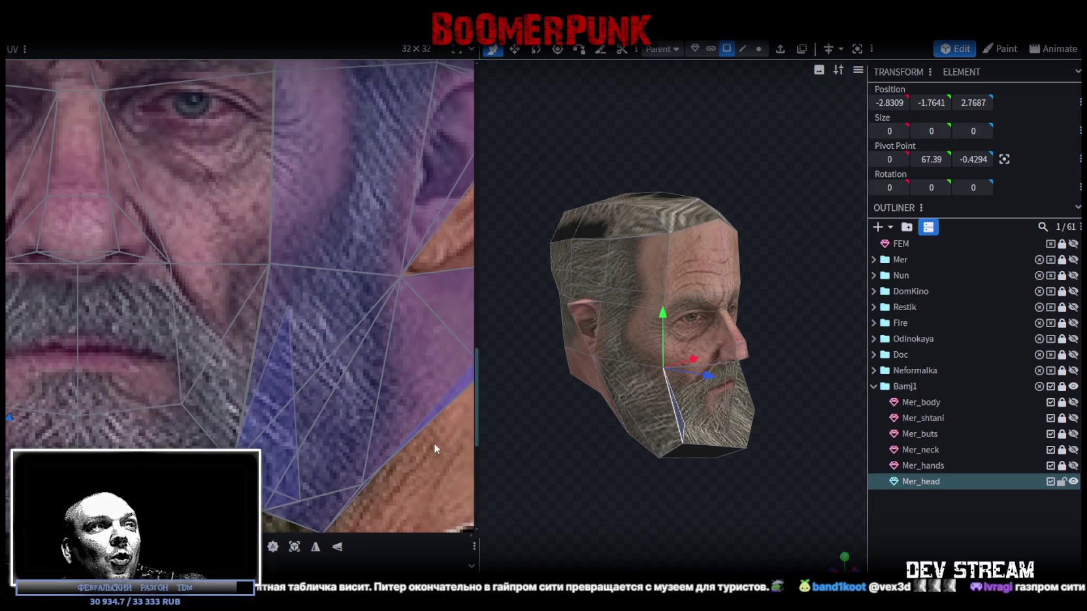
{"action": "left_click_drag", "start_coordinate": [433, 446], "coordinate": [283, 302]}
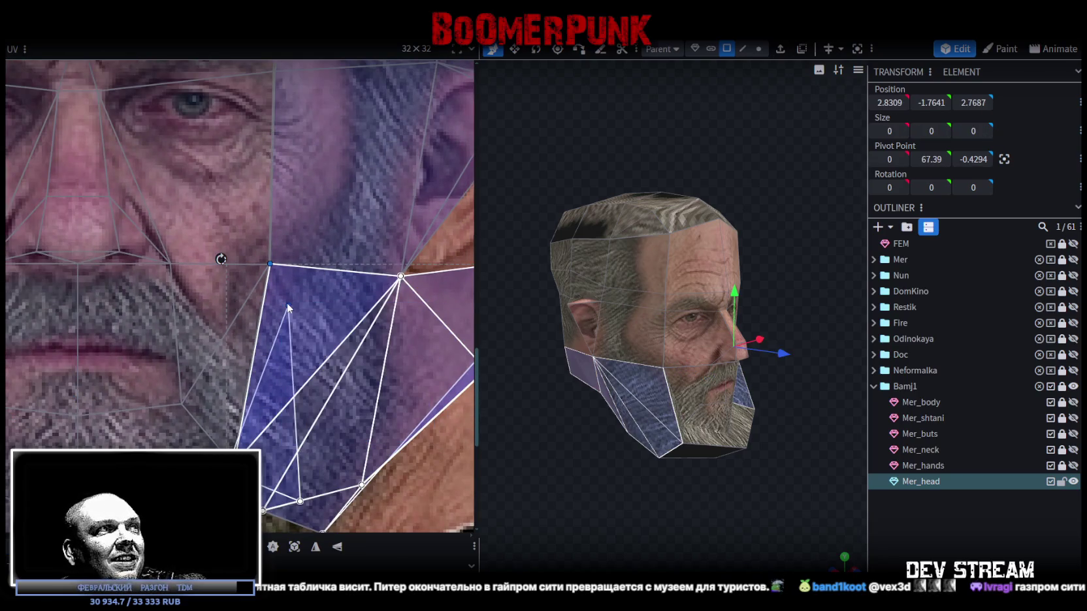
{"action": "left_click_drag", "start_coordinate": [648, 507], "coordinate": [713, 404]}
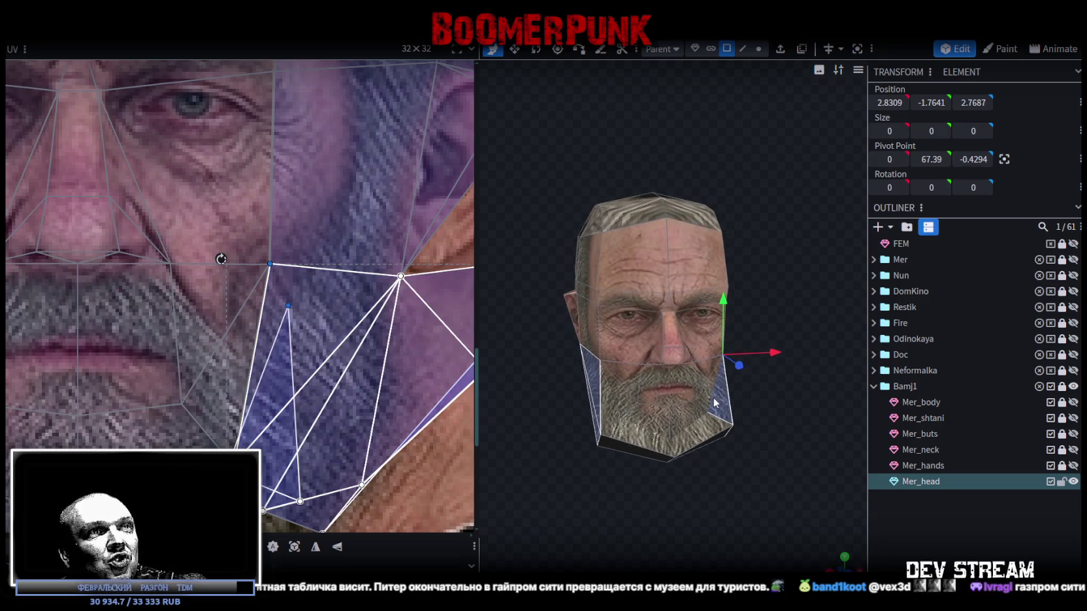
{"action": "left_click_drag", "start_coordinate": [756, 484], "coordinate": [686, 381]}
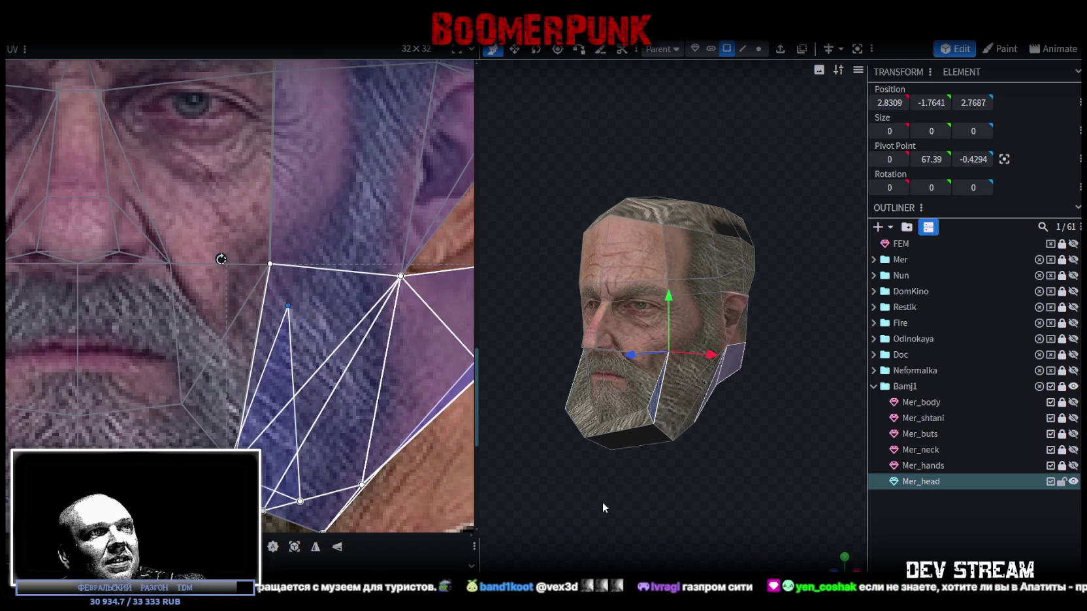
{"action": "left_click_drag", "start_coordinate": [603, 503], "coordinate": [631, 426]}
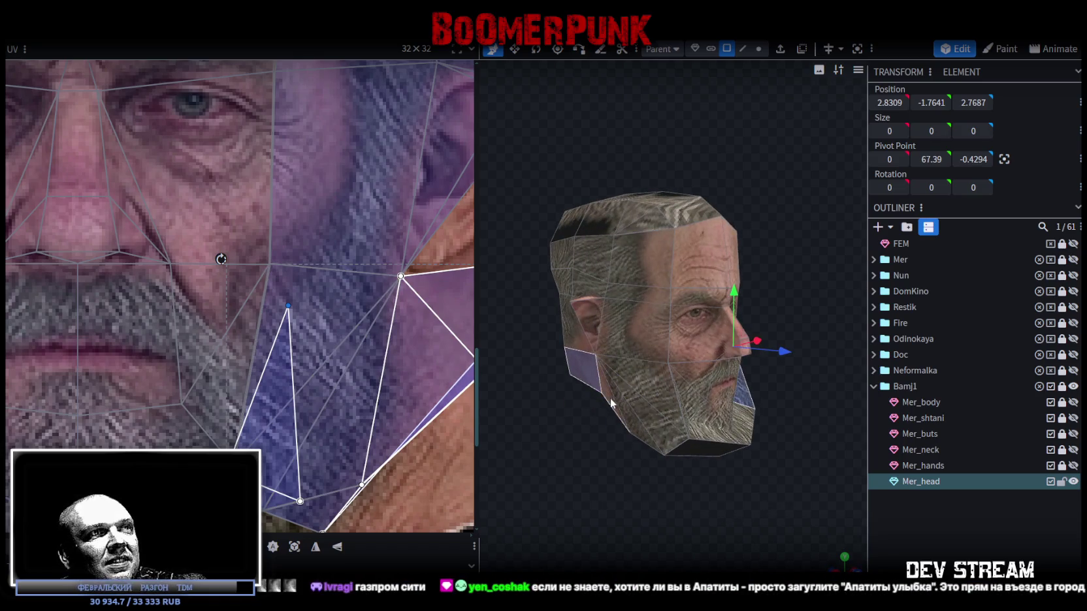
{"action": "mouse_move", "coordinate": [684, 457]}
{"action": "left_mouse_down"}
{"action": "mouse_move", "coordinate": [569, 476]}
{"action": "mouse_move", "coordinate": [646, 430]}
{"action": "left_mouse_up"}
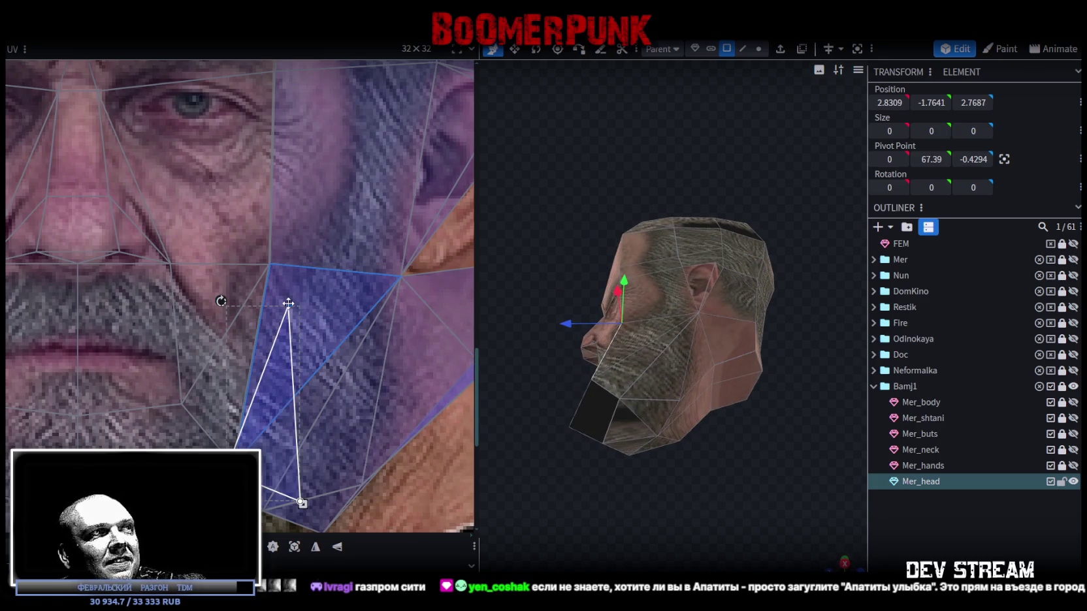
{"action": "left_click_drag", "start_coordinate": [287, 305], "coordinate": [326, 309]}
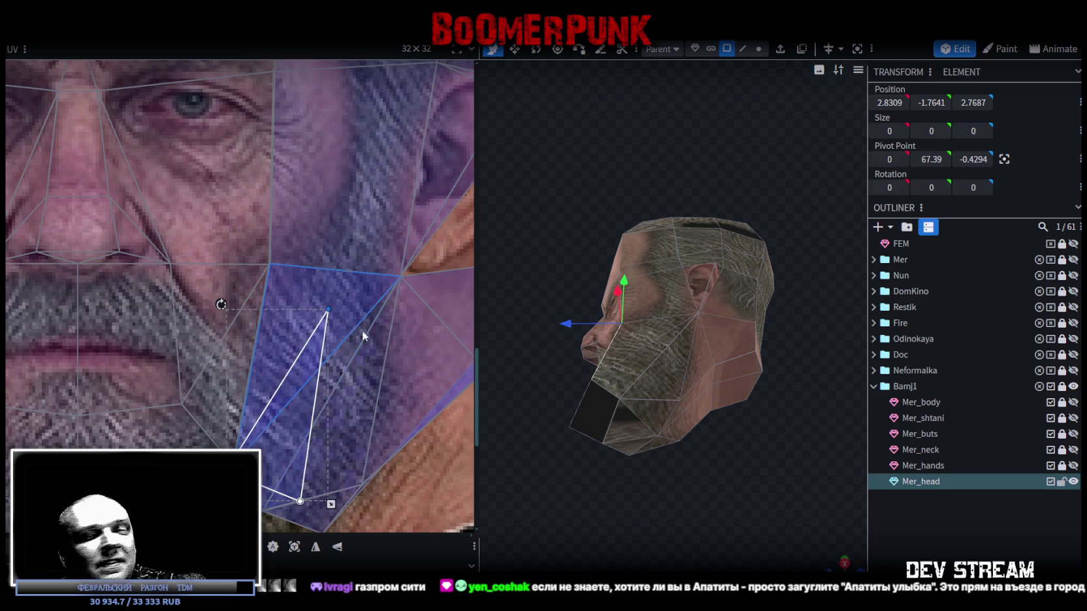
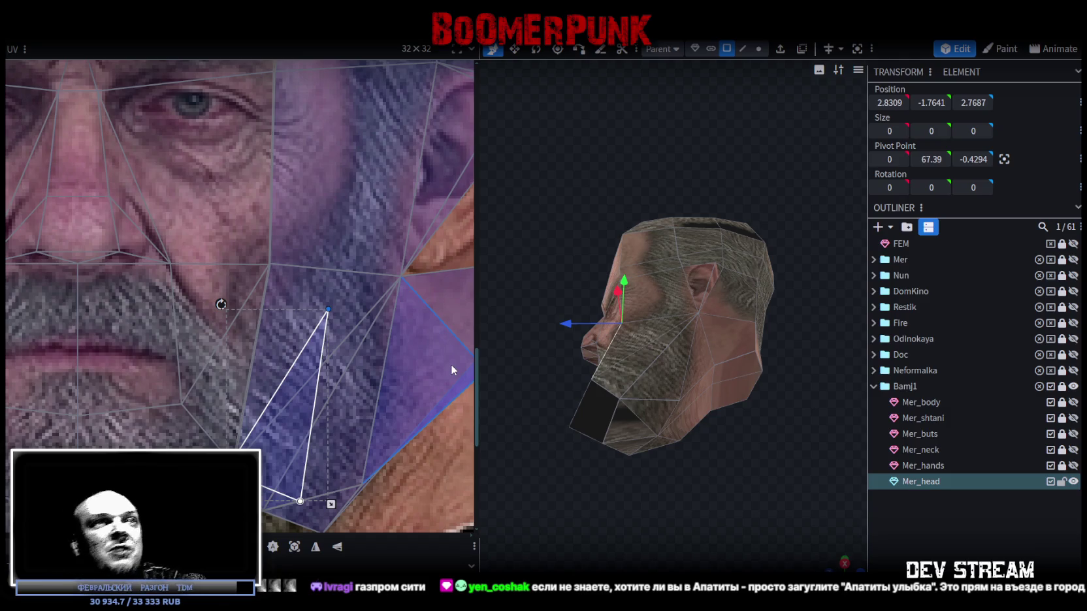
- Select the three lower chin-underside faces of the head
{"action": "mouse_move", "coordinate": [562, 431]}
{"action": "left_mouse_down"}
{"action": "mouse_move", "coordinate": [617, 465]}
{"action": "mouse_move", "coordinate": [625, 529]}
{"action": "mouse_move", "coordinate": [732, 546]}
{"action": "mouse_move", "coordinate": [605, 394]}
{"action": "mouse_move", "coordinate": [593, 356]}
{"action": "mouse_move", "coordinate": [624, 379]}
{"action": "left_mouse_up"}
{"action": "left_click", "coordinate": [658, 355]}
{"action": "left_click", "coordinate": [596, 369], "text": "shift"}
{"action": "left_click", "coordinate": [620, 393], "text": "shift"}
{"action": "mouse_move", "coordinate": [686, 392]}
{"action": "left_mouse_down"}
{"action": "mouse_move", "coordinate": [683, 502]}
{"action": "mouse_move", "coordinate": [594, 510]}
{"action": "mouse_move", "coordinate": [520, 491]}
{"action": "mouse_move", "coordinate": [602, 534]}
{"action": "mouse_move", "coordinate": [596, 516]}
{"action": "left_mouse_up"}
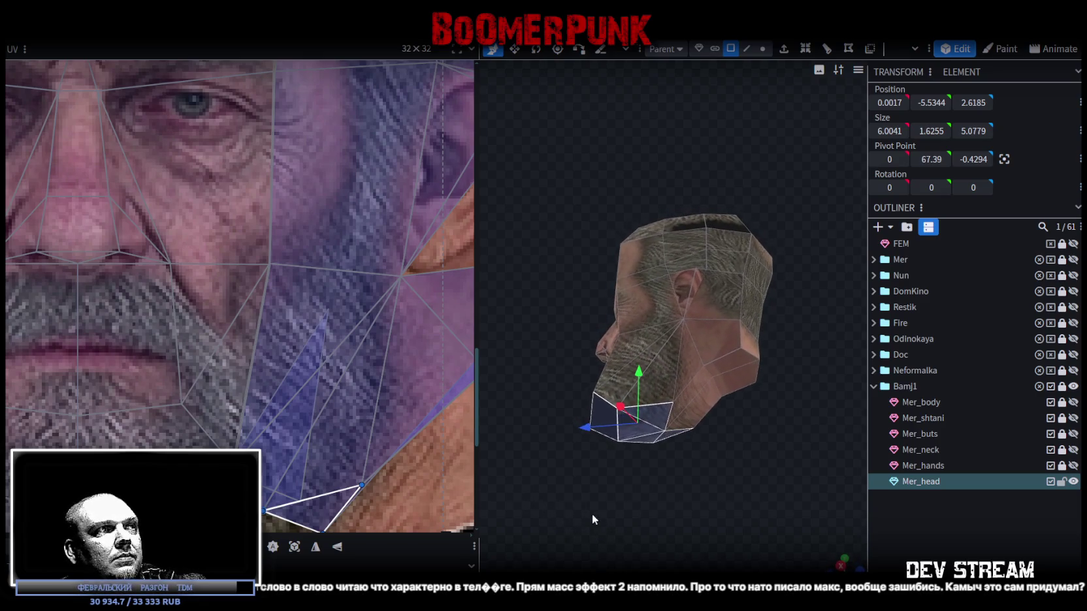
{"action": "scroll", "coordinate": [183, 404], "scroll_direction": "down", "scroll_amount": 3}
{"action": "scroll", "coordinate": [251, 392], "scroll_direction": "down", "scroll_amount": 2}
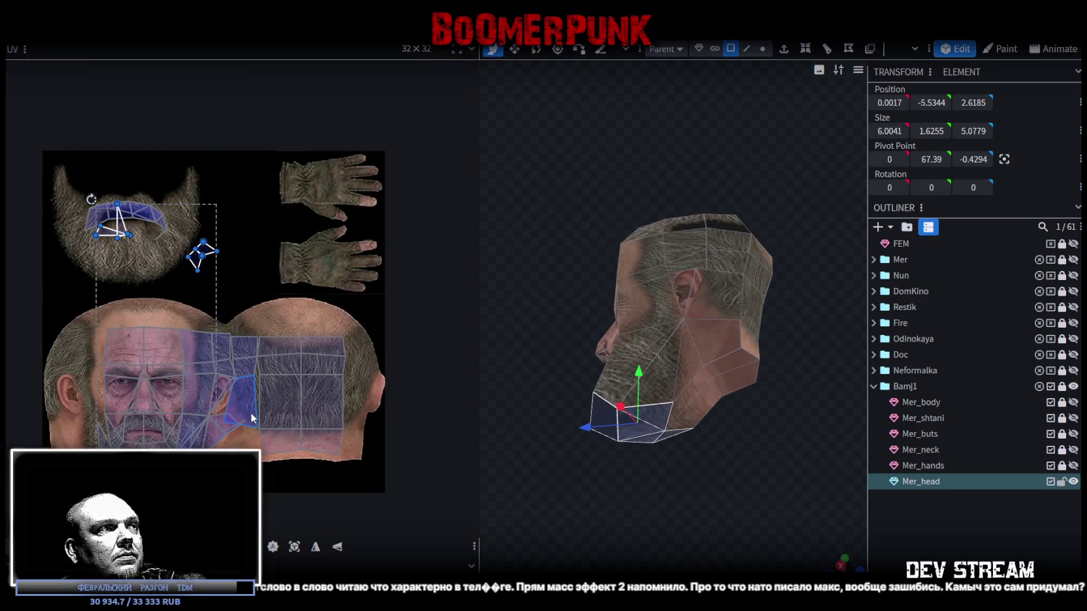
{"action": "mouse_move", "coordinate": [522, 479]}
{"action": "left_mouse_down"}
{"action": "mouse_move", "coordinate": [720, 513]}
{"action": "mouse_move", "coordinate": [738, 446]}
{"action": "mouse_move", "coordinate": [769, 420]}
{"action": "mouse_move", "coordinate": [771, 444]}
{"action": "mouse_move", "coordinate": [778, 428]}
{"action": "mouse_move", "coordinate": [786, 346]}
{"action": "left_mouse_up"}
- Project those faces from Top view, flip the island vertically and place it on the back-of-head hair
{"action": "left_click", "coordinate": [844, 556]}
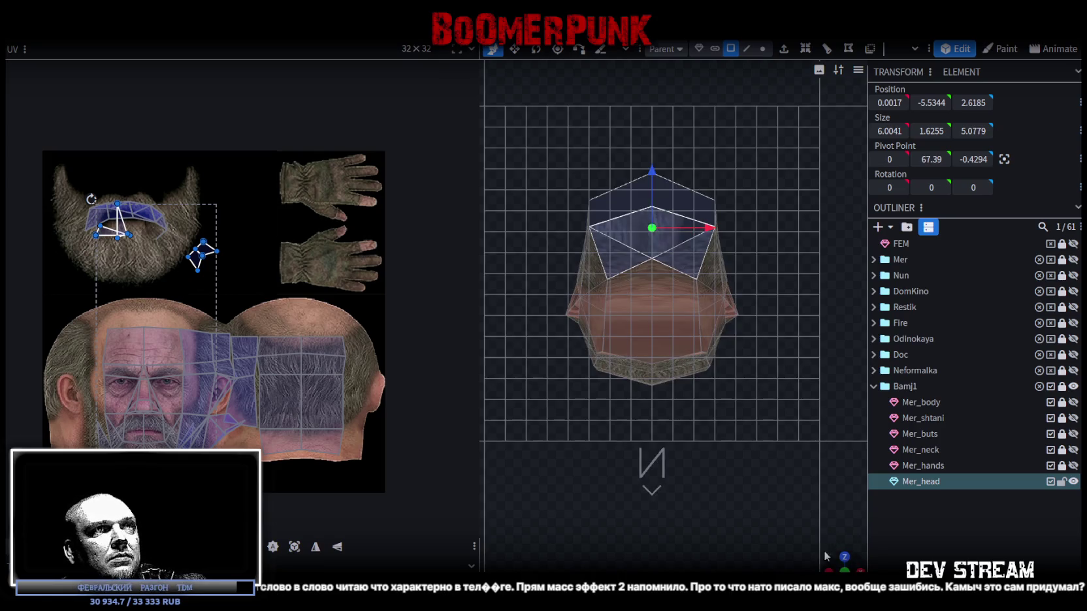
{"action": "left_click", "coordinate": [295, 548]}
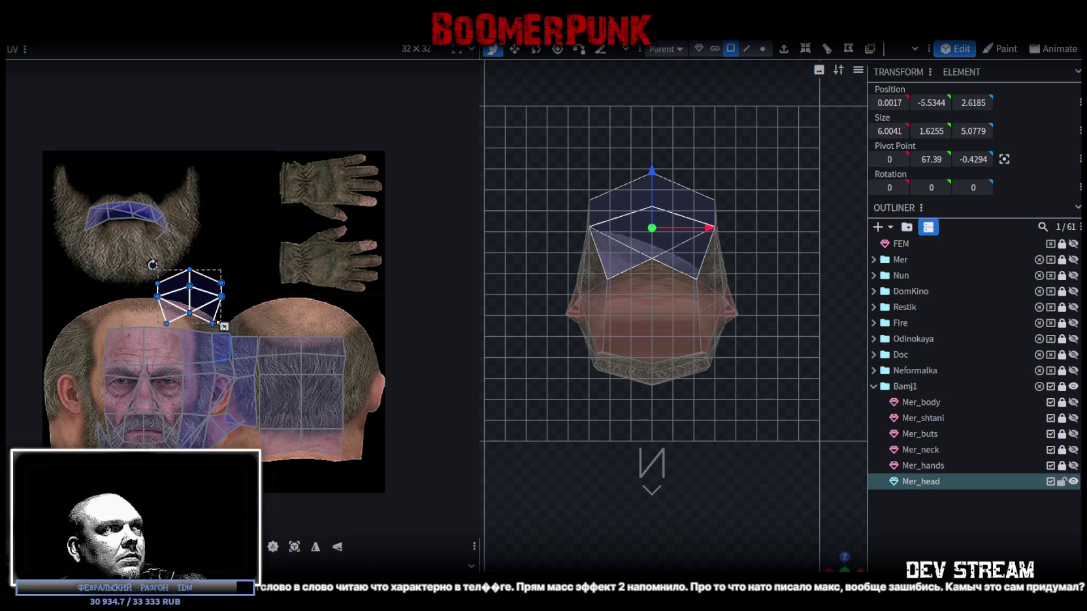
{"action": "mouse_move", "coordinate": [199, 300]}
{"action": "left_mouse_down"}
{"action": "mouse_move", "coordinate": [297, 332]}
{"action": "mouse_move", "coordinate": [310, 356]}
{"action": "left_mouse_up"}
{"action": "left_click", "coordinate": [338, 547]}
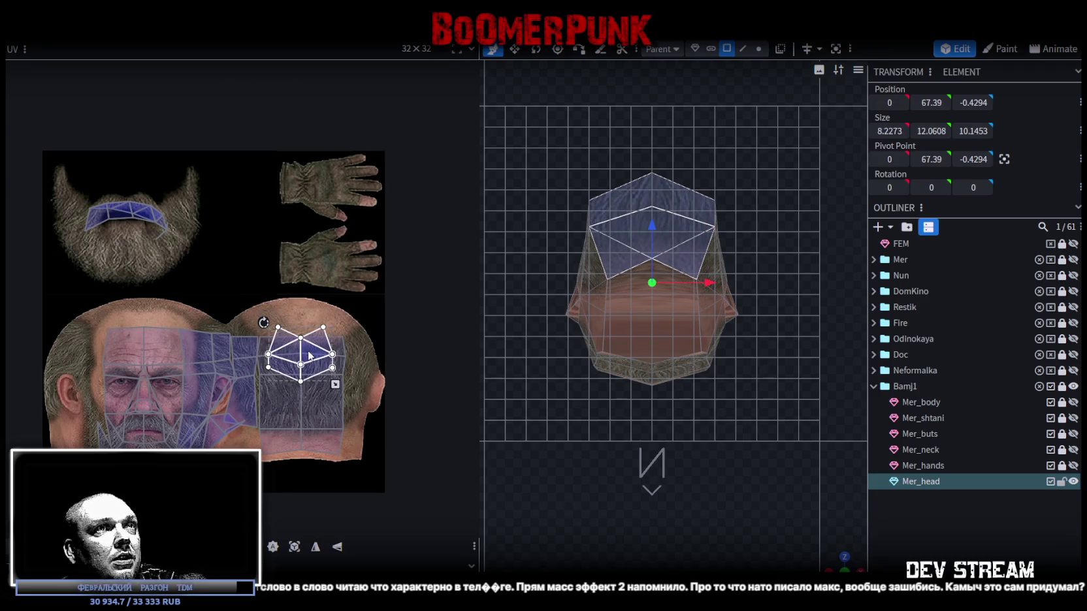
{"action": "left_click_drag", "start_coordinate": [309, 354], "coordinate": [309, 364]}
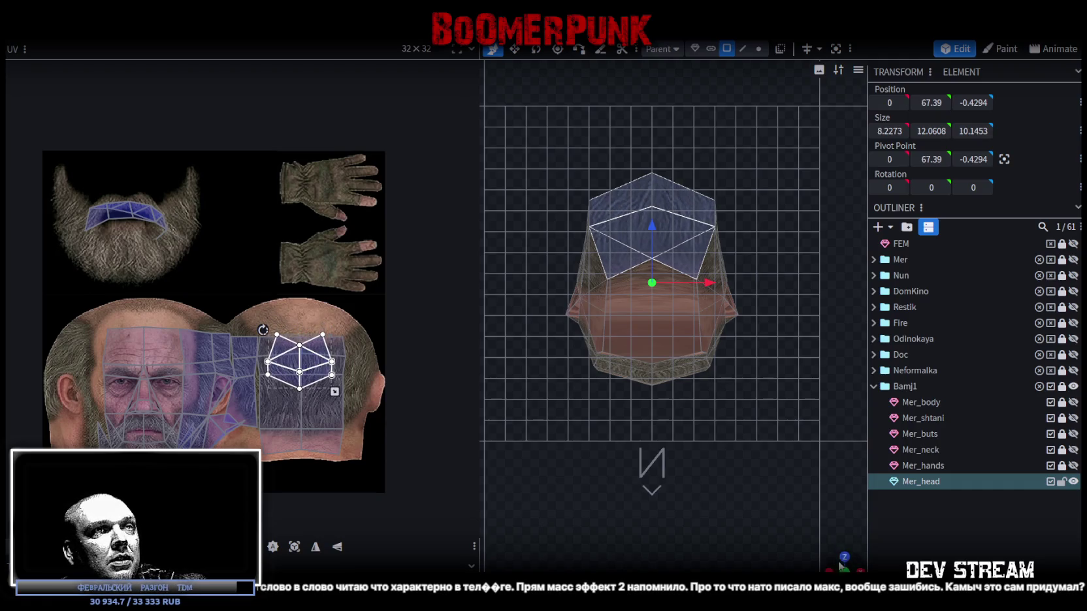
- Clear the selection and select the six top faces of the head
{"action": "left_click_drag", "start_coordinate": [840, 566], "coordinate": [838, 563]}
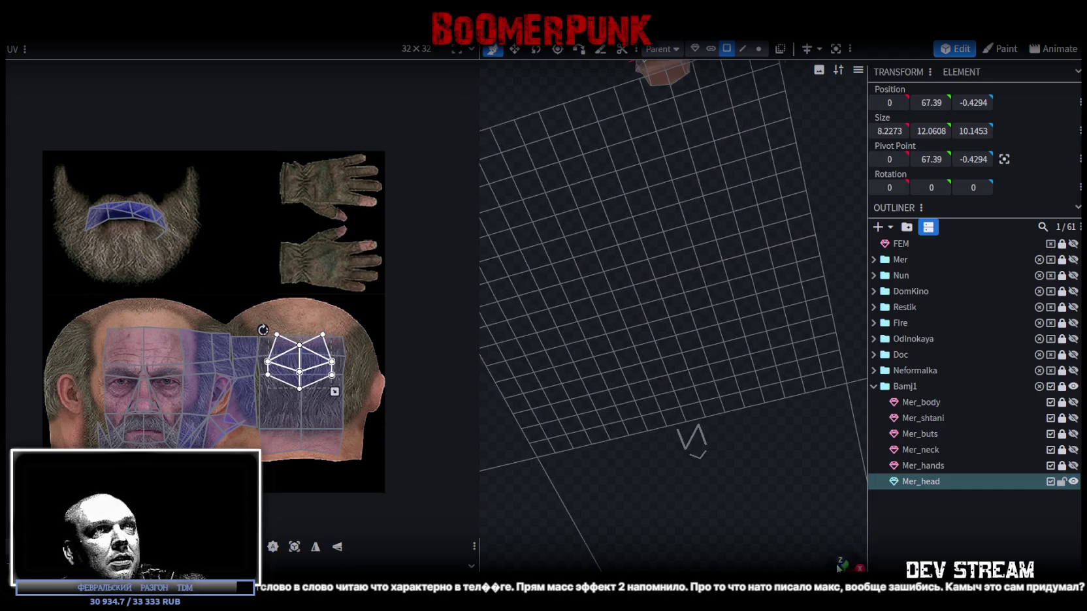
{"action": "left_click", "coordinate": [836, 48]}
{"action": "mouse_move", "coordinate": [806, 321]}
{"action": "left_mouse_down"}
{"action": "mouse_move", "coordinate": [778, 428]}
{"action": "mouse_move", "coordinate": [663, 472]}
{"action": "mouse_move", "coordinate": [572, 477]}
{"action": "left_mouse_up"}
{"action": "left_click", "coordinate": [983, 557]}
{"action": "mouse_move", "coordinate": [712, 462]}
{"action": "left_mouse_down"}
{"action": "mouse_move", "coordinate": [722, 526]}
{"action": "mouse_move", "coordinate": [701, 492]}
{"action": "mouse_move", "coordinate": [784, 531]}
{"action": "mouse_move", "coordinate": [717, 506]}
{"action": "mouse_move", "coordinate": [857, 504]}
{"action": "mouse_move", "coordinate": [889, 515]}
{"action": "mouse_move", "coordinate": [875, 522]}
{"action": "mouse_move", "coordinate": [656, 255]}
{"action": "left_mouse_up"}
{"action": "left_click", "coordinate": [655, 242]}
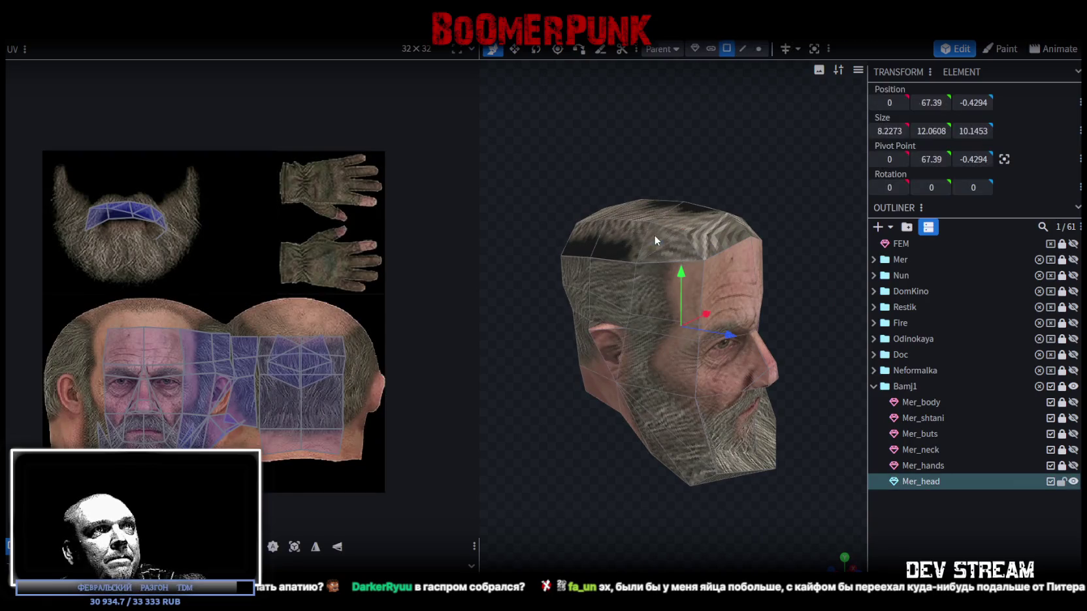
{"action": "mouse_move", "coordinate": [802, 173]}
{"action": "left_mouse_down"}
{"action": "mouse_move", "coordinate": [765, 227]}
{"action": "mouse_move", "coordinate": [724, 235]}
{"action": "mouse_move", "coordinate": [756, 223]}
{"action": "left_mouse_up"}
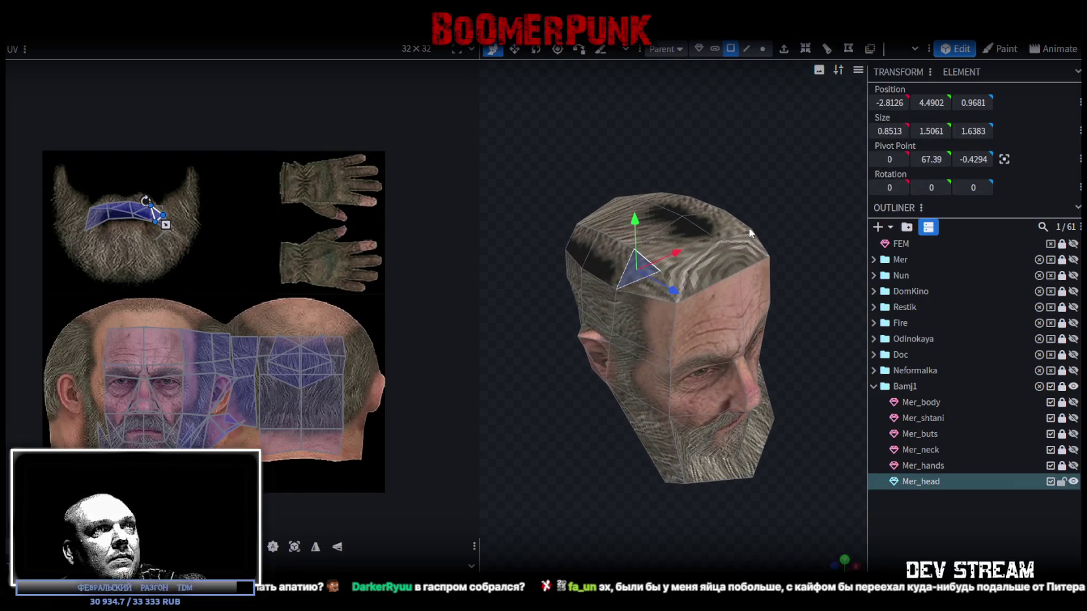
{"action": "left_click", "coordinate": [646, 293], "text": "shift"}
{"action": "left_click", "coordinate": [718, 272], "text": "shift"}
{"action": "left_click", "coordinate": [704, 240], "text": "shift"}
{"action": "left_click", "coordinate": [727, 232], "text": "shift"}
{"action": "left_click", "coordinate": [747, 250], "text": "shift"}
{"action": "left_click_drag", "start_coordinate": [754, 255], "coordinate": [722, 296]}
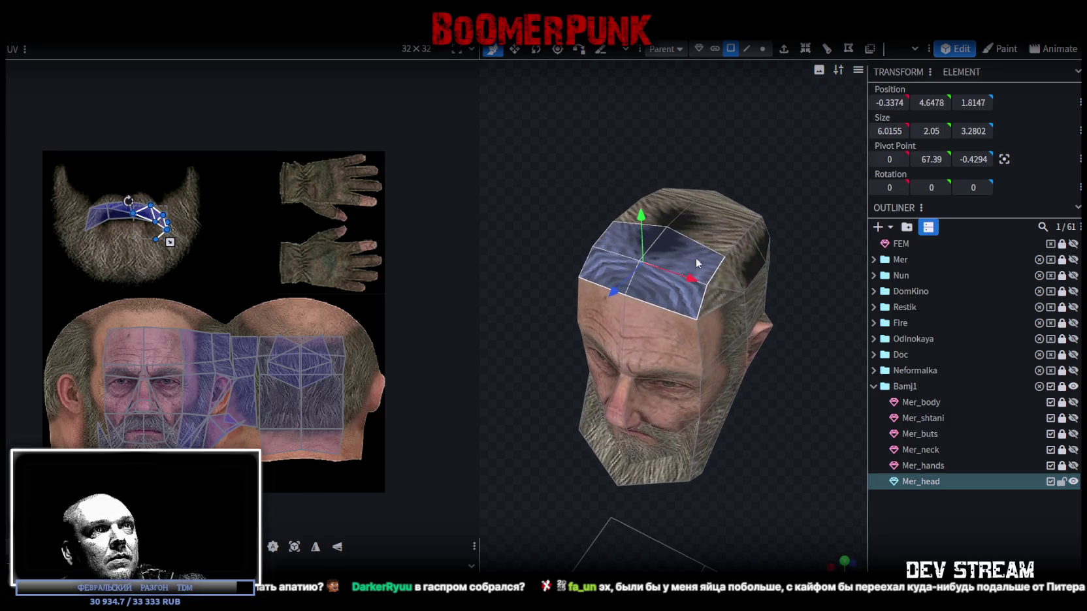
- Project the top faces from Top view and move their UV island onto the forehead
{"action": "left_click", "coordinate": [845, 560]}
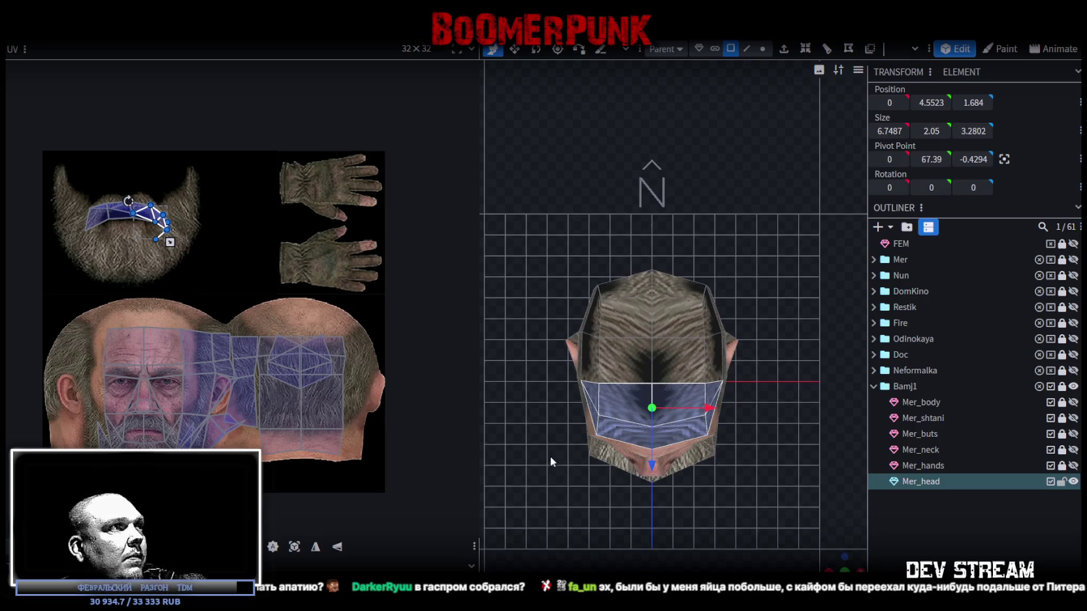
{"action": "left_click", "coordinate": [294, 548]}
{"action": "mouse_move", "coordinate": [163, 234]}
{"action": "left_mouse_down"}
{"action": "mouse_move", "coordinate": [145, 325]}
{"action": "mouse_move", "coordinate": [167, 302]}
{"action": "mouse_move", "coordinate": [168, 282]}
{"action": "mouse_move", "coordinate": [154, 288]}
{"action": "left_mouse_up"}
{"action": "scroll", "coordinate": [142, 323], "scroll_direction": "up", "scroll_amount": 4}
{"action": "scroll", "coordinate": [161, 299], "scroll_direction": "up", "scroll_amount": 1}
- Stretch the forehead UV island wider, nudge it down, and shift the left face's corner down-left
{"action": "mouse_move", "coordinate": [241, 305]}
{"action": "left_mouse_down"}
{"action": "mouse_move", "coordinate": [266, 306]}
{"action": "mouse_move", "coordinate": [268, 282]}
{"action": "left_mouse_up"}
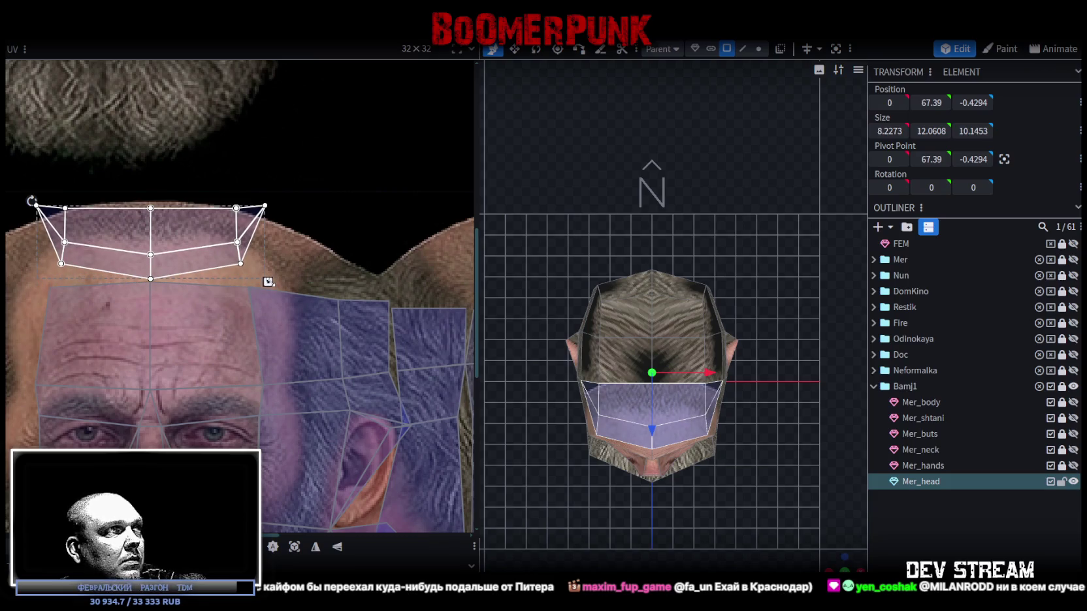
{"action": "left_click_drag", "start_coordinate": [190, 234], "coordinate": [245, 264]}
{"action": "left_click", "coordinate": [244, 266]}
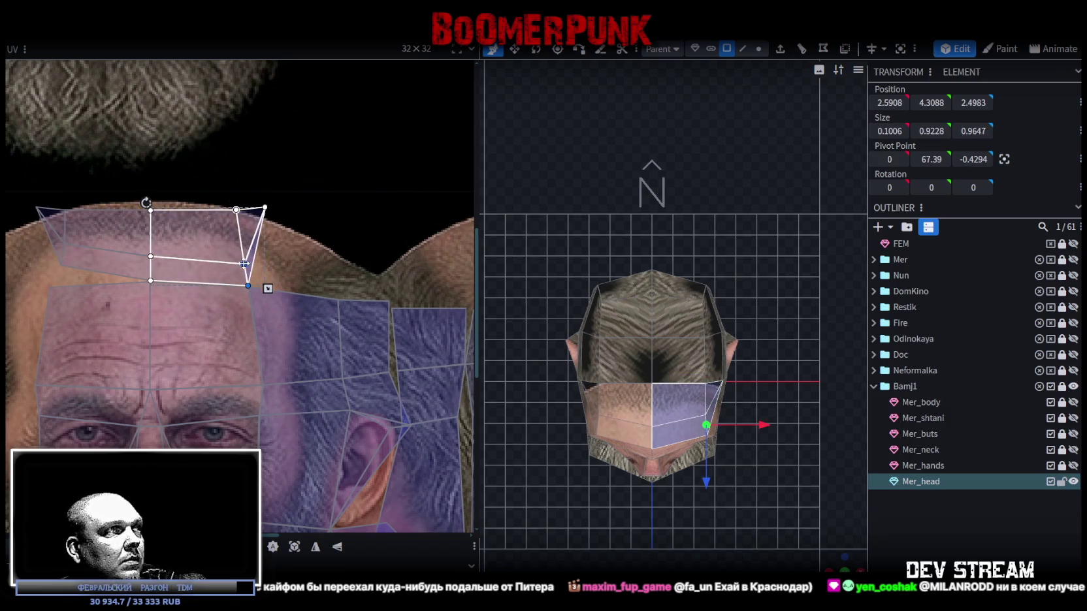
{"action": "left_click", "coordinate": [53, 267]}
{"action": "left_click_drag", "start_coordinate": [63, 247], "coordinate": [55, 264]}
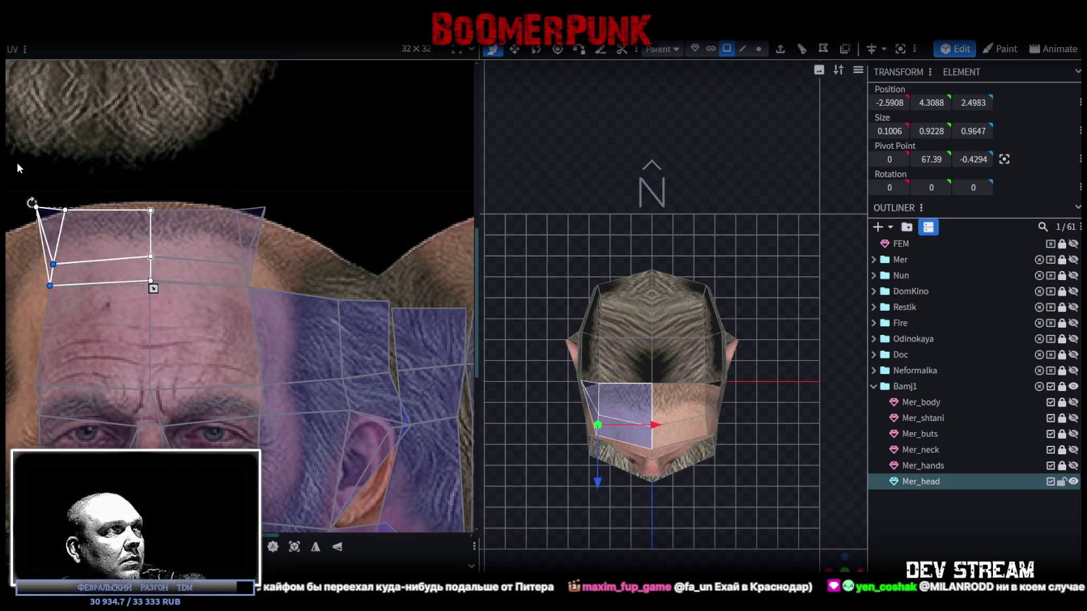
- Lower the top row of forehead vertices and pull the left corner triangle down and outward
{"action": "left_click_drag", "start_coordinate": [17, 164], "coordinate": [293, 209]}
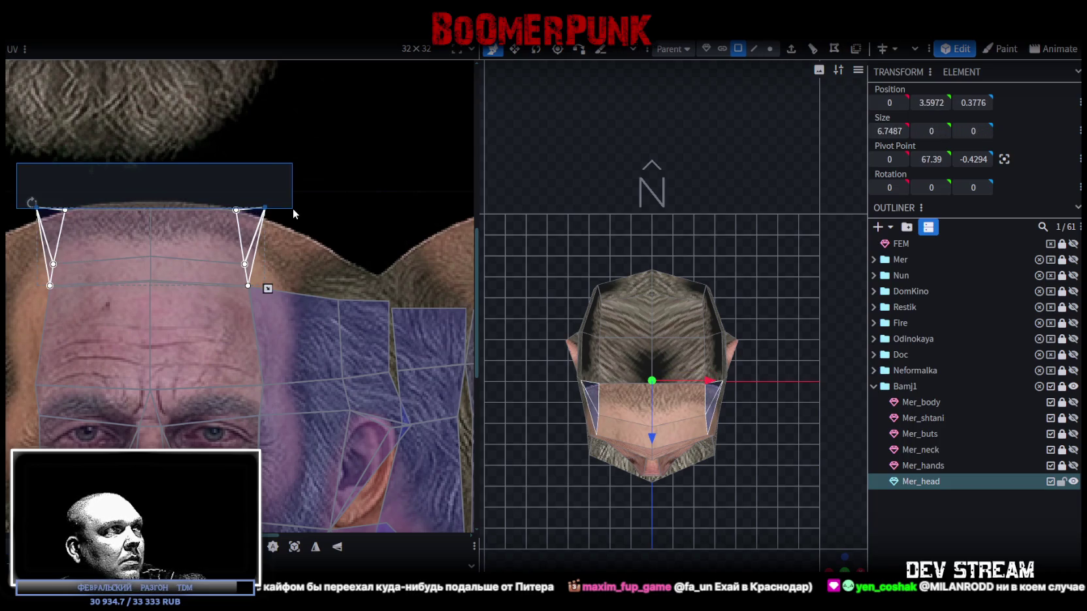
{"action": "left_click_drag", "start_coordinate": [293, 208], "coordinate": [292, 210]}
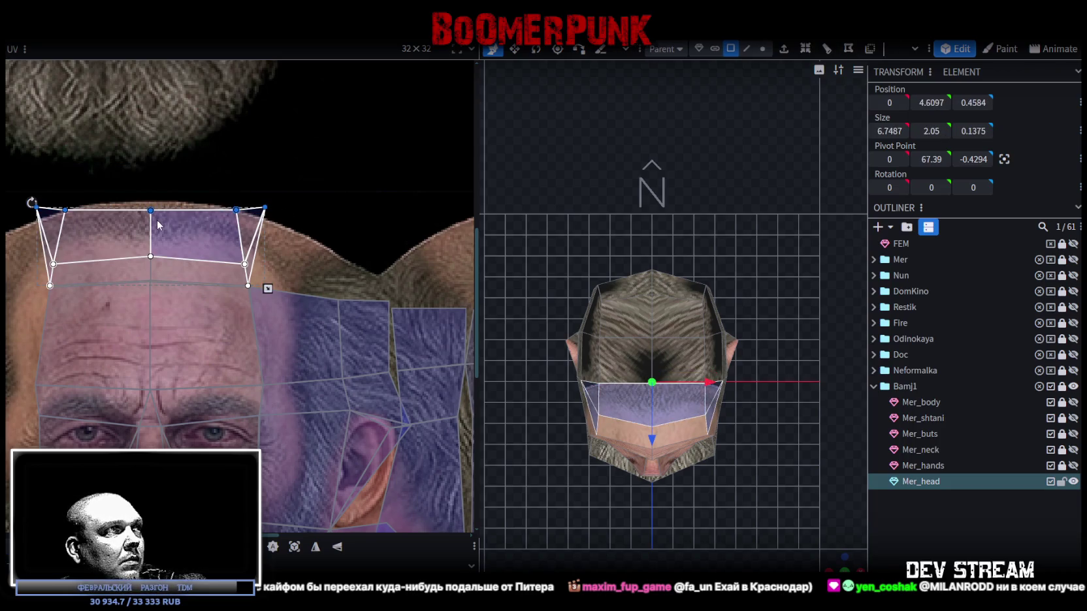
{"action": "left_click_drag", "start_coordinate": [151, 211], "coordinate": [152, 203]}
{"action": "mouse_move", "coordinate": [296, 191]}
{"action": "left_mouse_down"}
{"action": "mouse_move", "coordinate": [264, 221]}
{"action": "mouse_move", "coordinate": [312, 246]}
{"action": "left_mouse_up"}
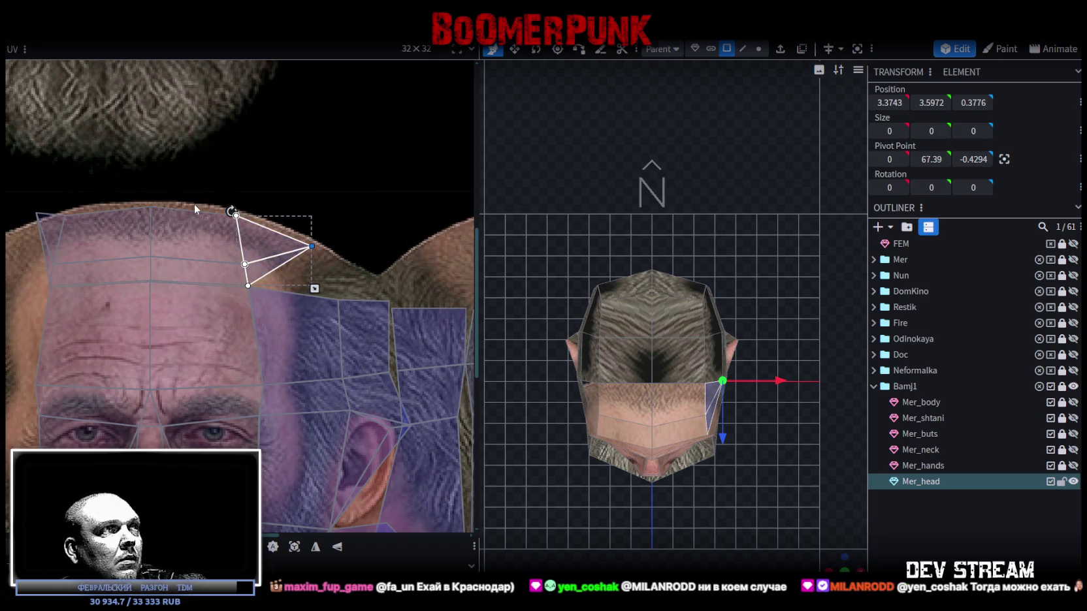
{"action": "scroll", "coordinate": [96, 186], "scroll_direction": "left", "scroll_amount": 2}
{"action": "left_click", "coordinate": [120, 227]}
{"action": "left_click_drag", "start_coordinate": [112, 216], "coordinate": [68, 246]}
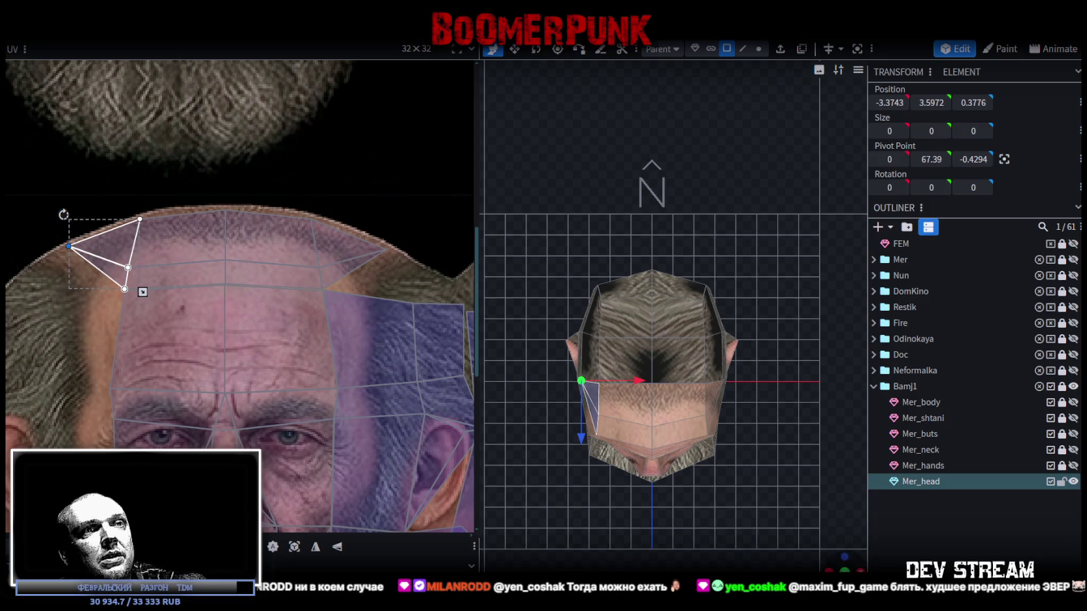
- Reselect the forehead UVs, lower the middle forehead edge, and move the left triangle outward
{"action": "left_click_drag", "start_coordinate": [711, 452], "coordinate": [775, 234]}
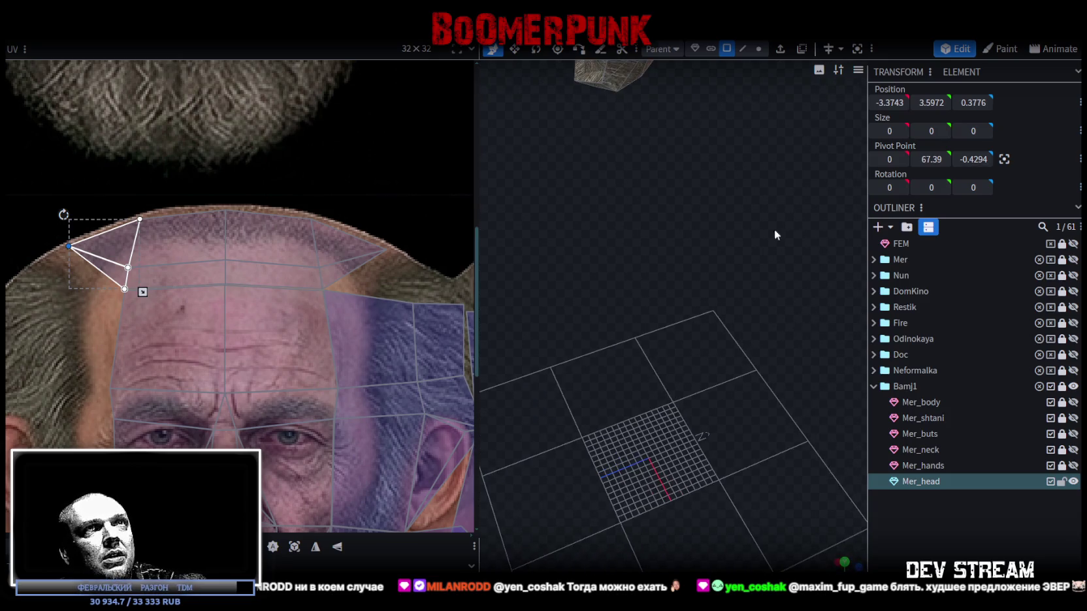
{"action": "left_click", "coordinate": [858, 48]}
{"action": "left_click_drag", "start_coordinate": [603, 495], "coordinate": [794, 472]}
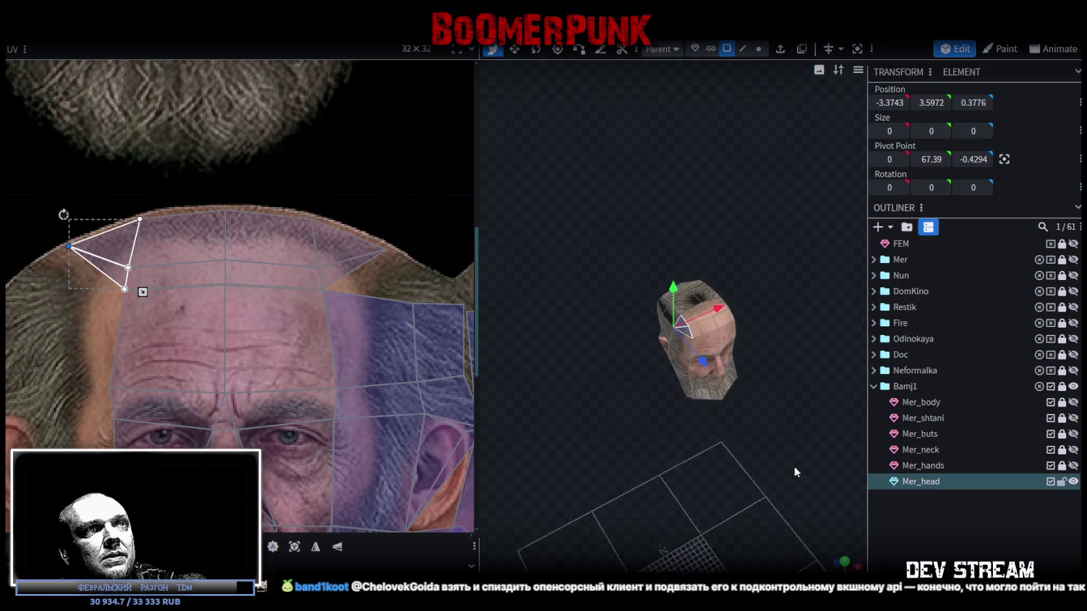
{"action": "scroll", "coordinate": [828, 438], "scroll_direction": "up", "scroll_amount": 3}
{"action": "scroll", "coordinate": [830, 436], "scroll_direction": "up", "scroll_amount": 2}
{"action": "left_click", "coordinate": [792, 493]}
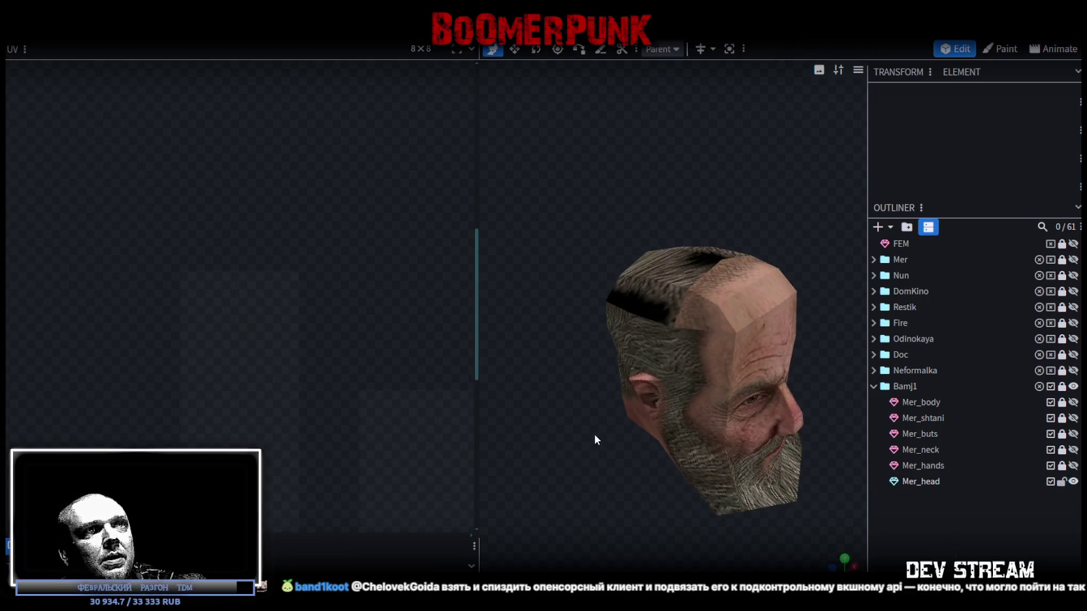
{"action": "left_click_drag", "start_coordinate": [594, 439], "coordinate": [695, 323]}
{"action": "left_click", "coordinate": [700, 318]}
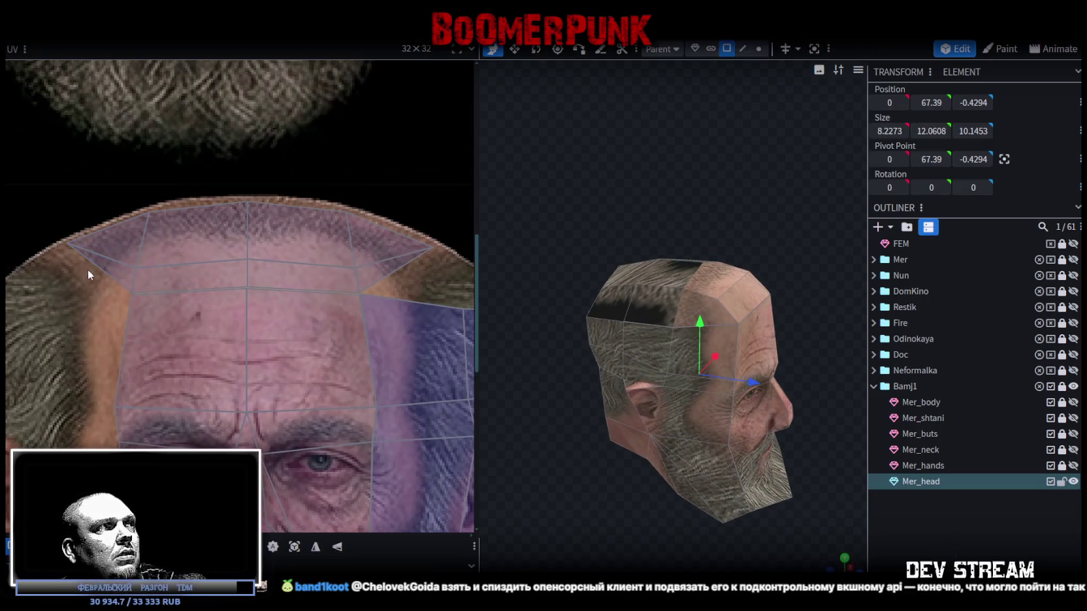
{"action": "scroll", "coordinate": [87, 268], "scroll_direction": "down", "scroll_amount": 2}
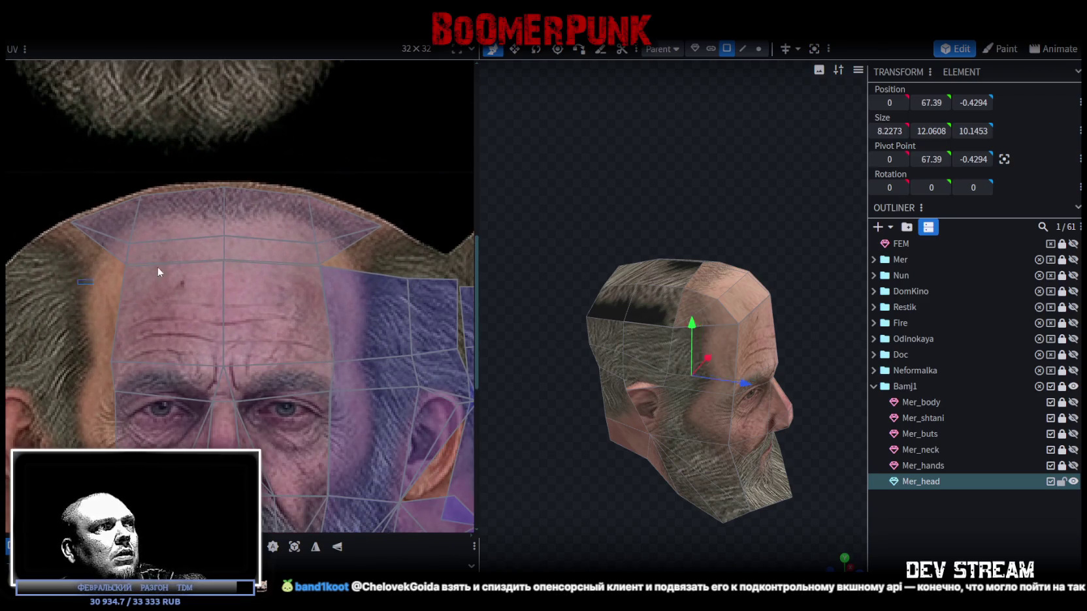
{"action": "left_click_drag", "start_coordinate": [80, 258], "coordinate": [343, 284]}
{"action": "left_click_drag", "start_coordinate": [224, 261], "coordinate": [226, 287]}
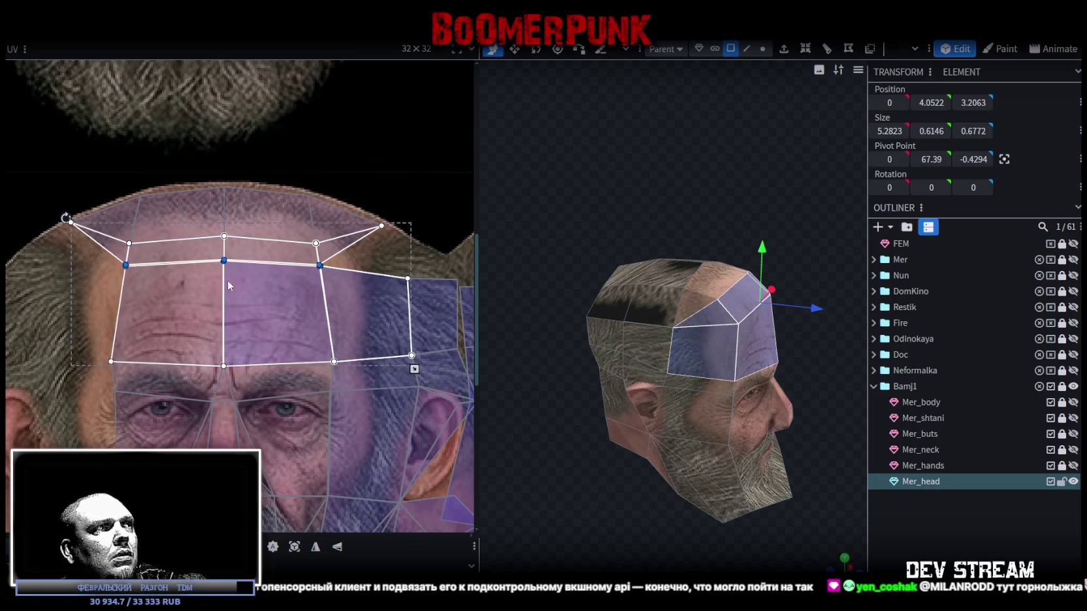
{"action": "left_click_drag", "start_coordinate": [226, 288], "coordinate": [224, 287]}
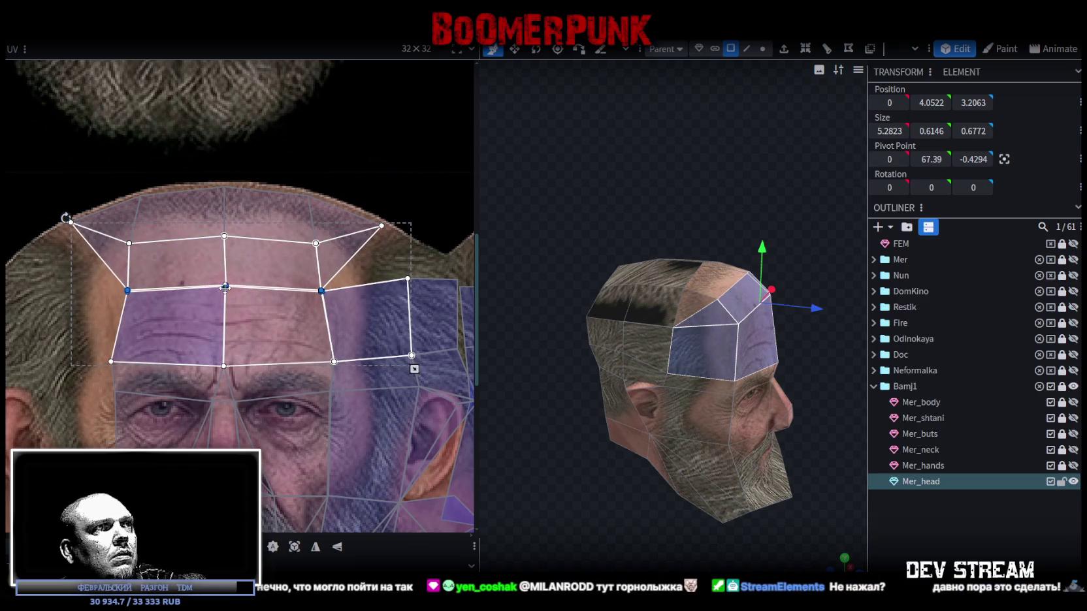
{"action": "left_click", "coordinate": [67, 241]}
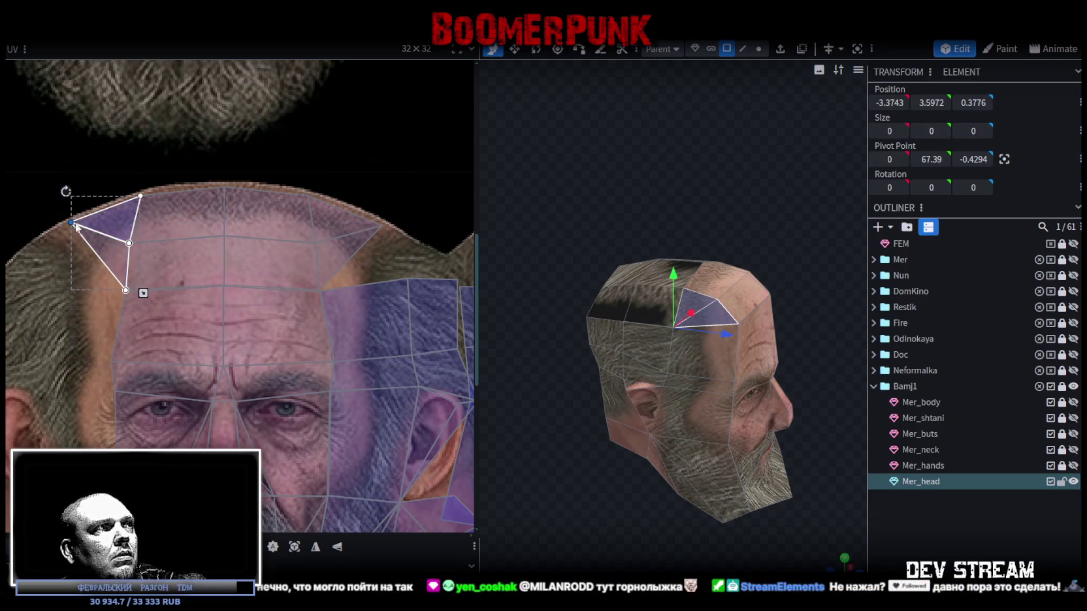
{"action": "left_click_drag", "start_coordinate": [68, 237], "coordinate": [40, 242]}
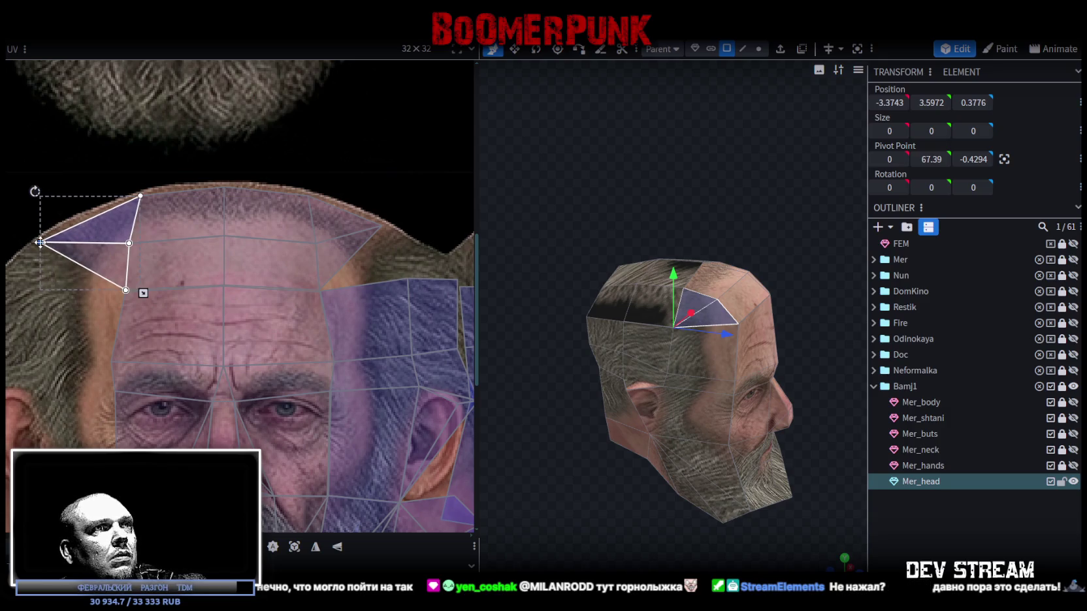
- Pull the right forehead corner triangle's UV outward to fit the texture
{"action": "mouse_move", "coordinate": [446, 370]}
{"action": "left_mouse_down"}
{"action": "mouse_move", "coordinate": [523, 425]}
{"action": "mouse_move", "coordinate": [444, 425]}
{"action": "mouse_move", "coordinate": [527, 462]}
{"action": "mouse_move", "coordinate": [812, 312]}
{"action": "mouse_move", "coordinate": [897, 515]}
{"action": "left_mouse_up"}
{"action": "left_click", "coordinate": [821, 420]}
{"action": "mouse_move", "coordinate": [820, 421]}
{"action": "left_mouse_down"}
{"action": "mouse_move", "coordinate": [675, 394]}
{"action": "mouse_move", "coordinate": [765, 321]}
{"action": "left_mouse_up"}
{"action": "left_click", "coordinate": [765, 321]}
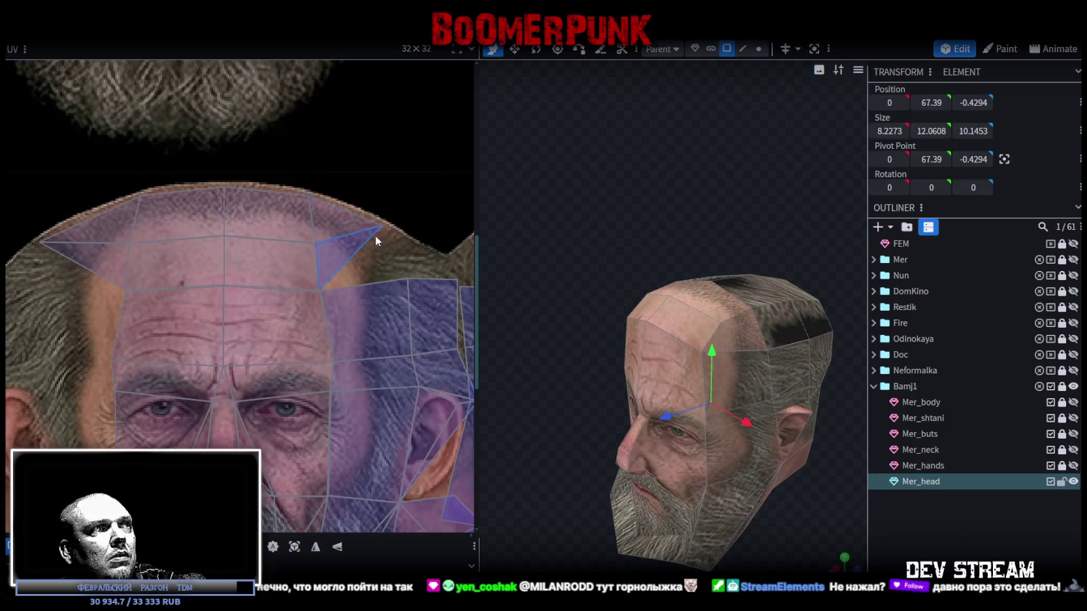
{"action": "left_click_drag", "start_coordinate": [382, 226], "coordinate": [420, 248]}
{"action": "left_click", "coordinate": [964, 538]}
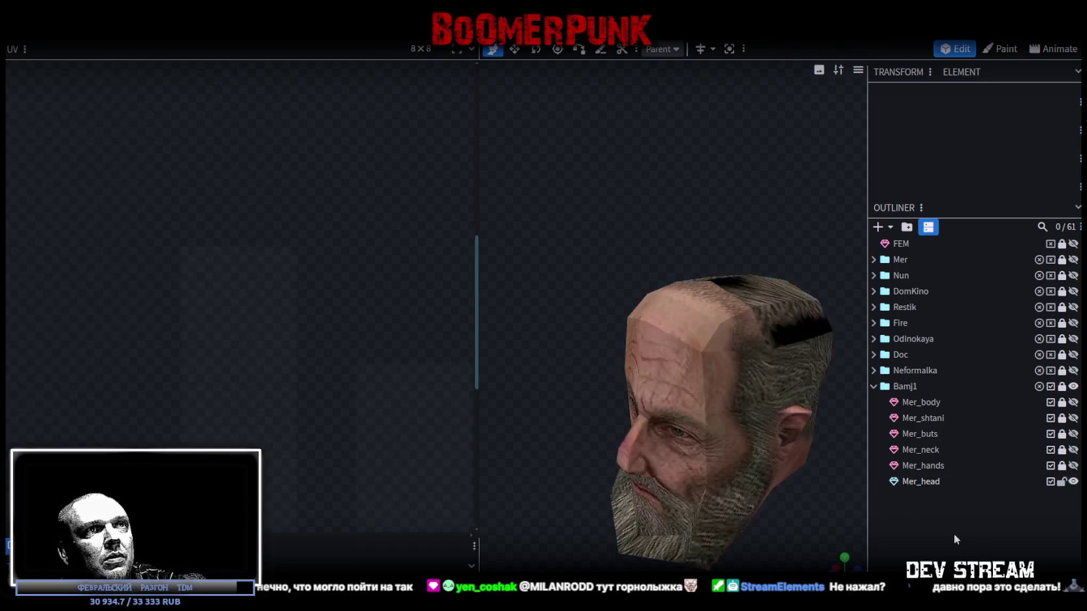
{"action": "mouse_move", "coordinate": [575, 371]}
{"action": "left_mouse_down"}
{"action": "mouse_move", "coordinate": [639, 380]}
{"action": "mouse_move", "coordinate": [784, 326]}
{"action": "mouse_move", "coordinate": [790, 338]}
{"action": "mouse_move", "coordinate": [713, 277]}
{"action": "mouse_move", "coordinate": [629, 342]}
{"action": "left_mouse_up"}
- Box-select the head's crown faces and project their UVs from a top-down view
{"action": "left_click", "coordinate": [794, 320]}
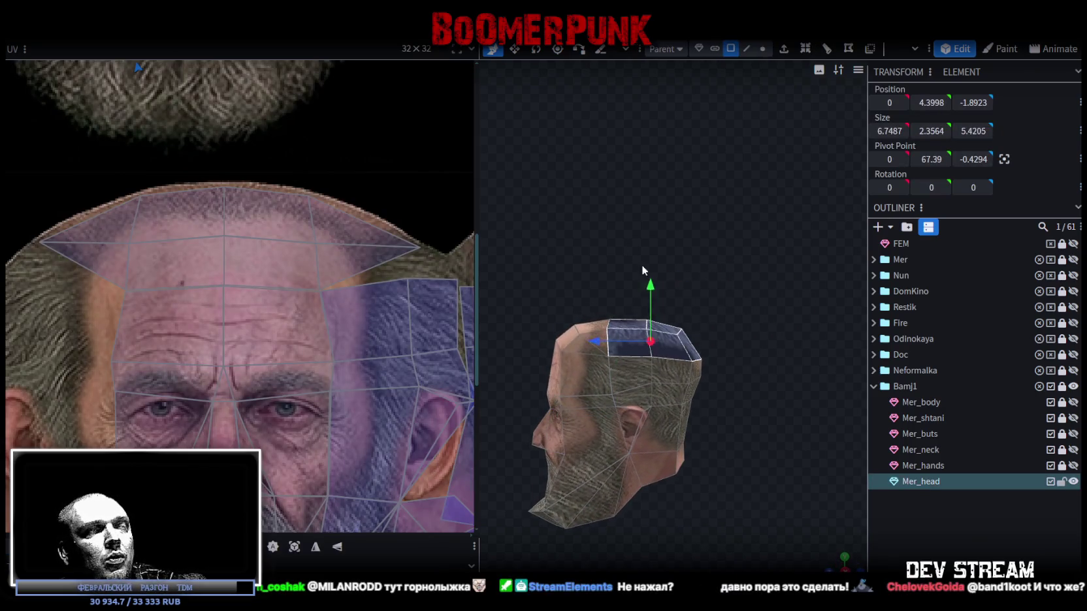
{"action": "left_click_drag", "start_coordinate": [643, 271], "coordinate": [862, 501]}
{"action": "left_click", "coordinate": [844, 569]}
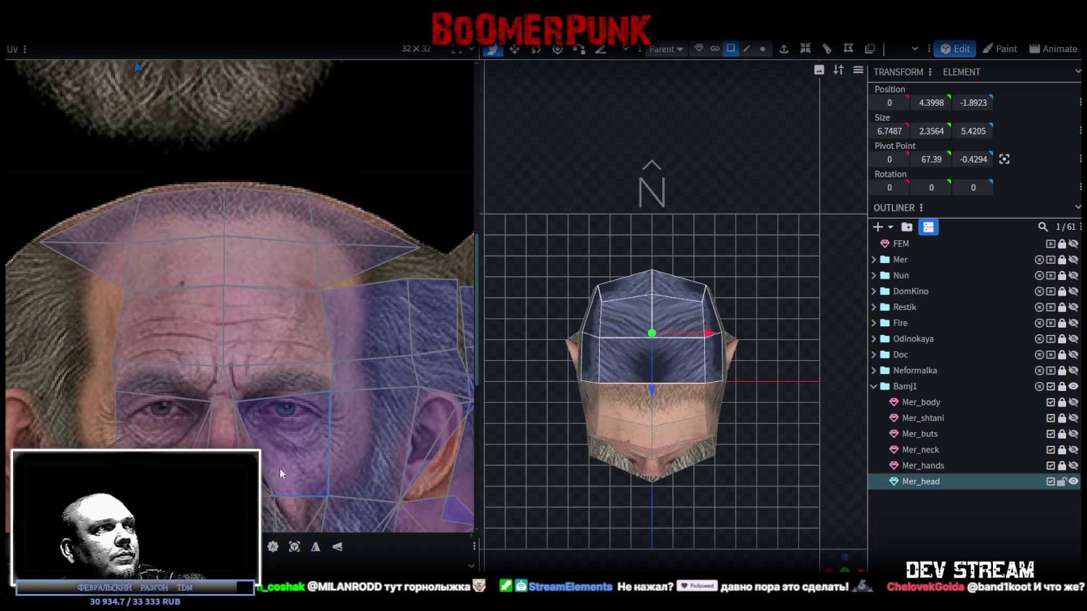
{"action": "left_click", "coordinate": [294, 555]}
{"action": "scroll", "coordinate": [265, 389], "scroll_direction": "down", "scroll_amount": 5}
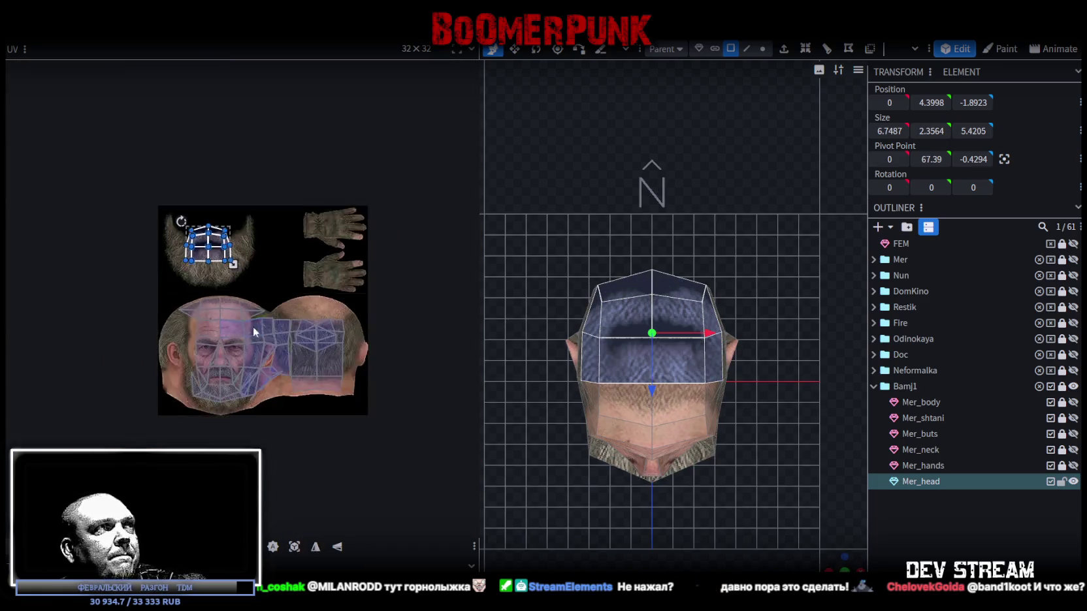
- Mirror the crown UVs on Y, place them on the bald scalp, and stretch them wider
{"action": "left_click_drag", "start_coordinate": [160, 271], "coordinate": [215, 291]}
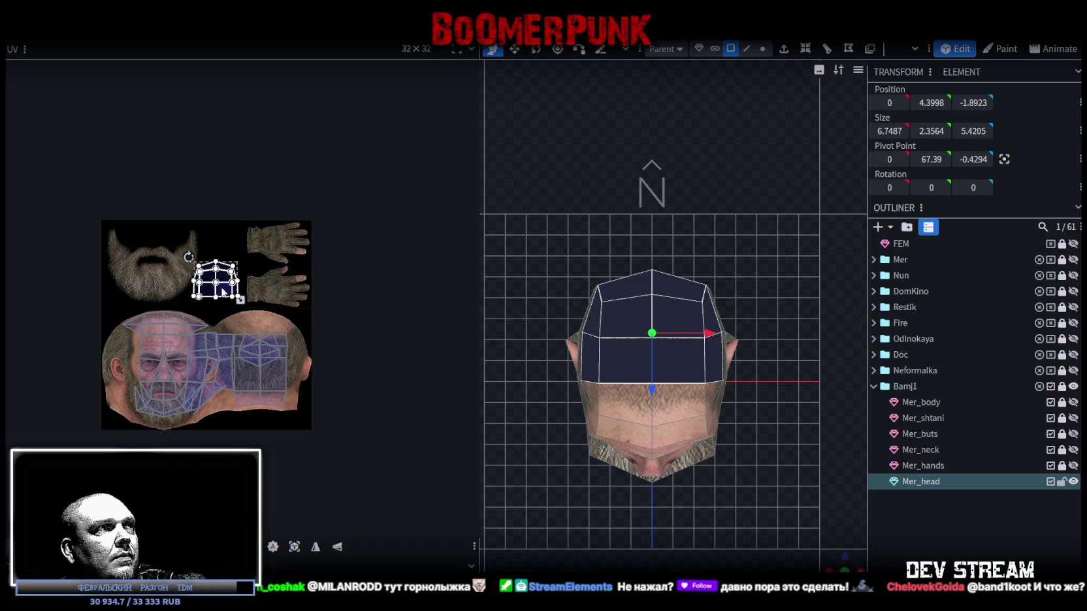
{"action": "right_click", "coordinate": [222, 290]}
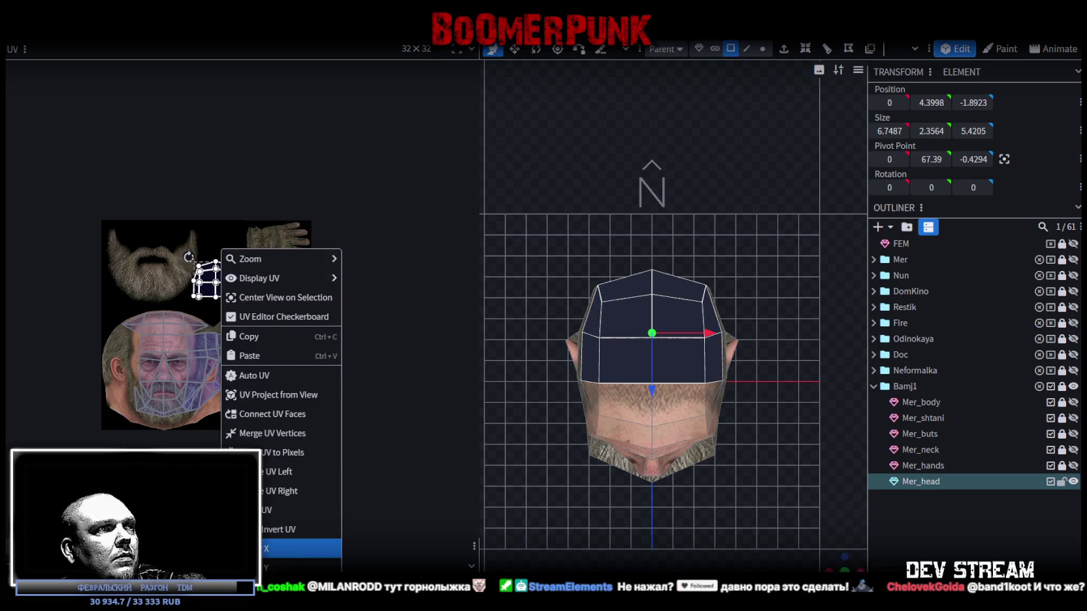
{"action": "left_click", "coordinate": [301, 565]}
{"action": "left_click", "coordinate": [335, 548]}
{"action": "scroll", "coordinate": [155, 251], "scroll_direction": "up", "scroll_amount": 2}
{"action": "scroll", "coordinate": [155, 250], "scroll_direction": "up", "scroll_amount": 2}
{"action": "mouse_move", "coordinate": [155, 251]}
{"action": "left_mouse_down"}
{"action": "mouse_move", "coordinate": [247, 318]}
{"action": "mouse_move", "coordinate": [238, 370]}
{"action": "left_mouse_up"}
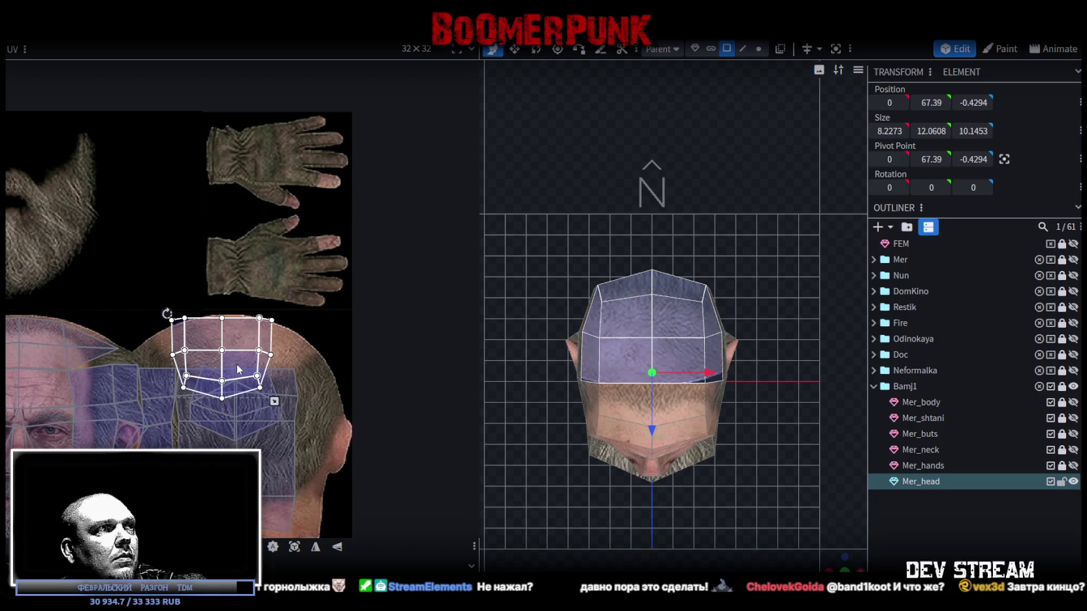
{"action": "left_click_drag", "start_coordinate": [275, 401], "coordinate": [303, 369]}
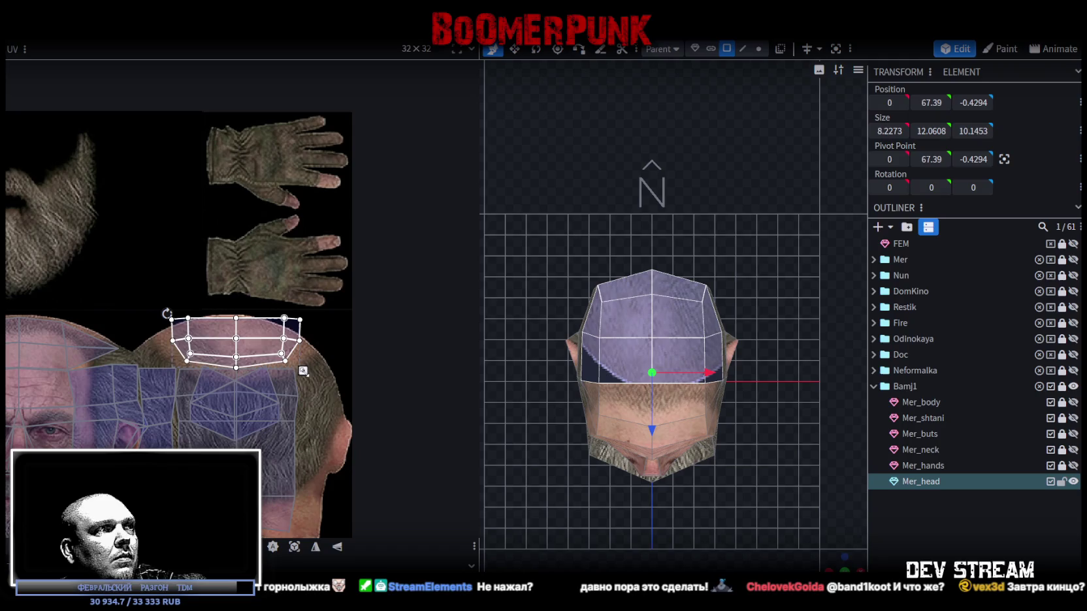
- Reselect all crown UV faces, shift them down-left, and enlarge them across the scalp
{"action": "scroll", "coordinate": [287, 358], "scroll_direction": "up", "scroll_amount": 2}
{"action": "scroll", "coordinate": [301, 336], "scroll_direction": "up", "scroll_amount": 2}
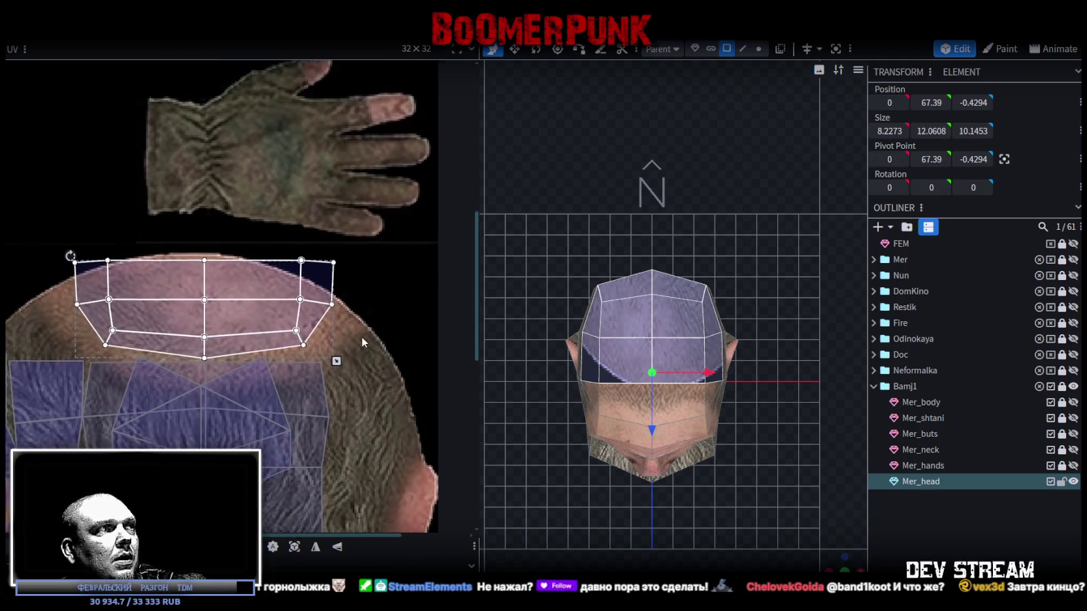
{"action": "scroll", "coordinate": [360, 337], "scroll_direction": "up", "scroll_amount": 2}
{"action": "scroll", "coordinate": [131, 353], "scroll_direction": "up", "scroll_amount": 2}
{"action": "left_click", "coordinate": [140, 307]}
{"action": "left_click", "coordinate": [261, 294], "text": "shift"}
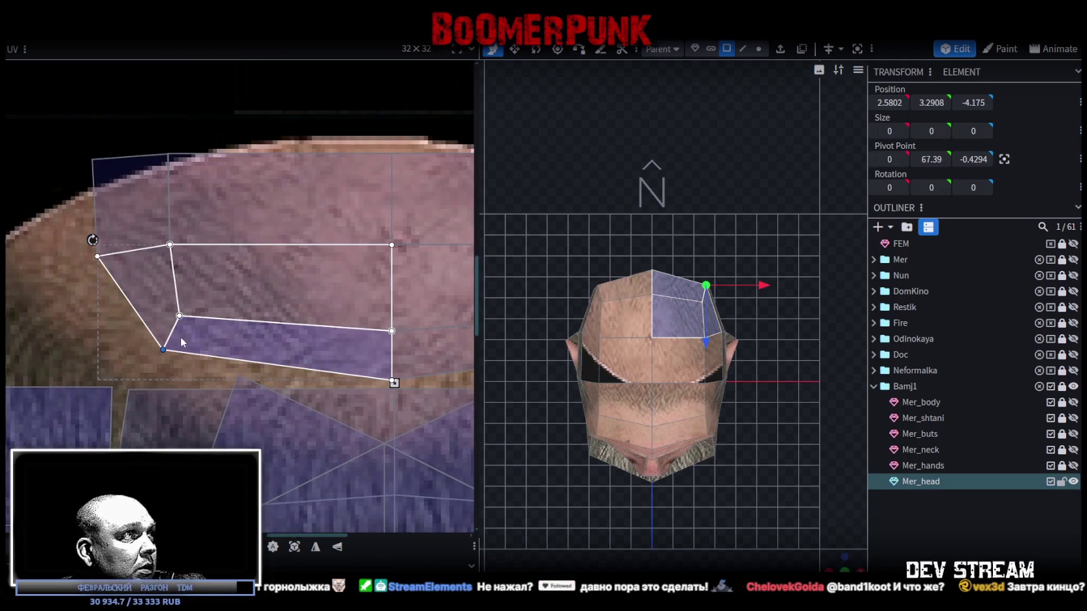
{"action": "scroll", "coordinate": [160, 352], "scroll_direction": "down", "scroll_amount": 2}
{"action": "scroll", "coordinate": [162, 353], "scroll_direction": "down", "scroll_amount": 2}
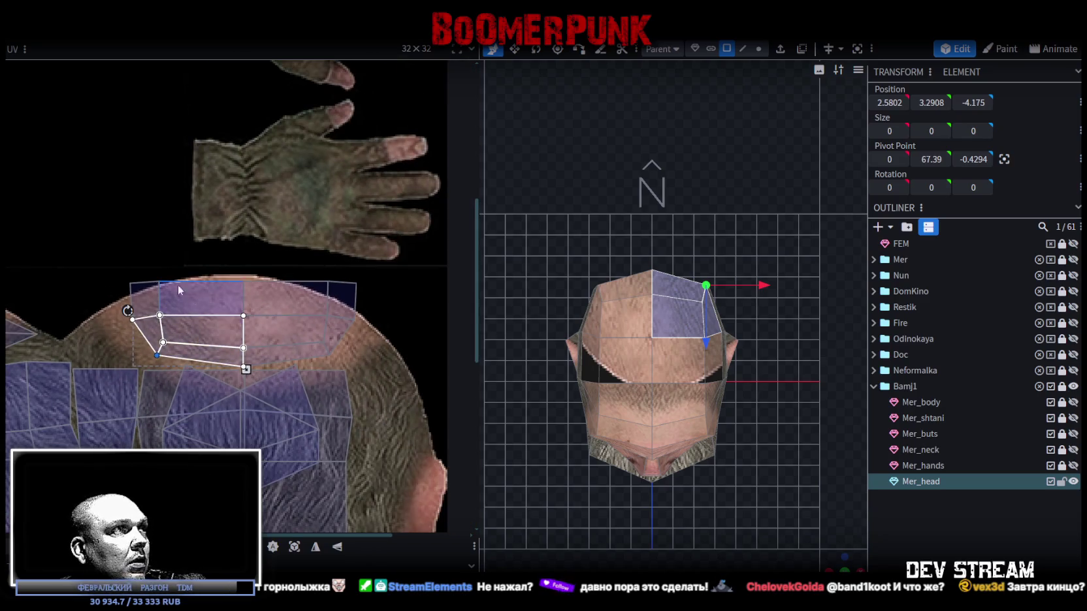
{"action": "left_click_drag", "start_coordinate": [137, 262], "coordinate": [344, 358]}
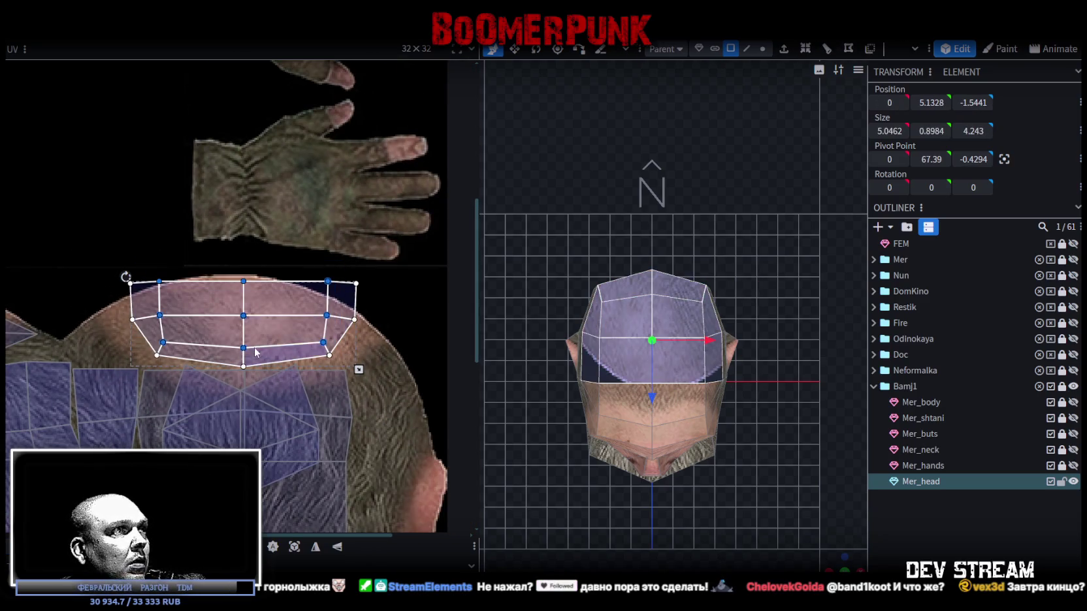
{"action": "left_click_drag", "start_coordinate": [258, 354], "coordinate": [224, 374]}
{"action": "left_click_drag", "start_coordinate": [222, 374], "coordinate": [221, 375]}
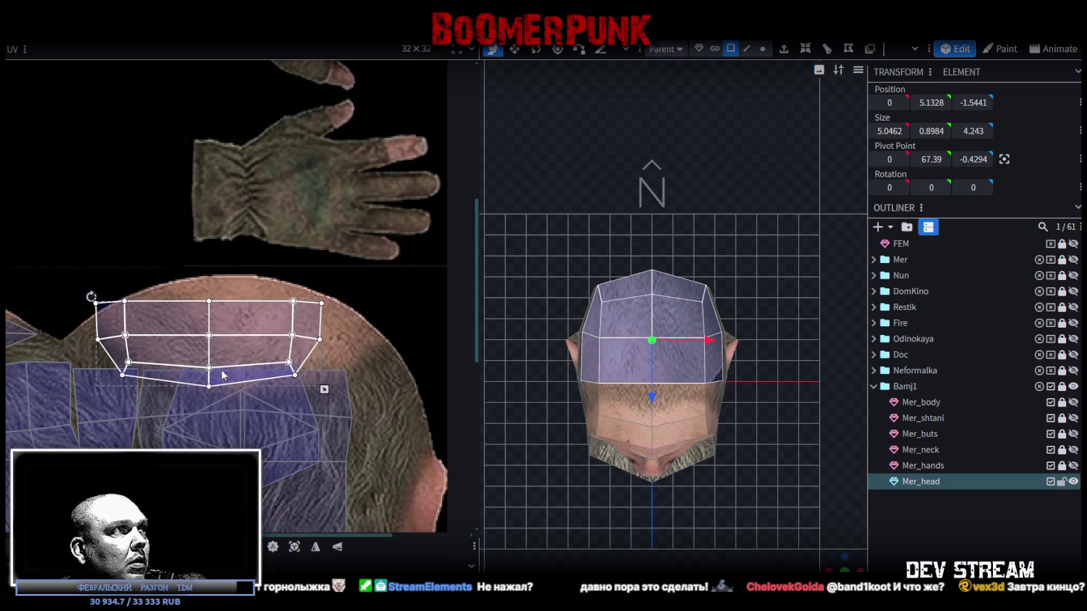
{"action": "left_click_drag", "start_coordinate": [323, 391], "coordinate": [387, 416]}
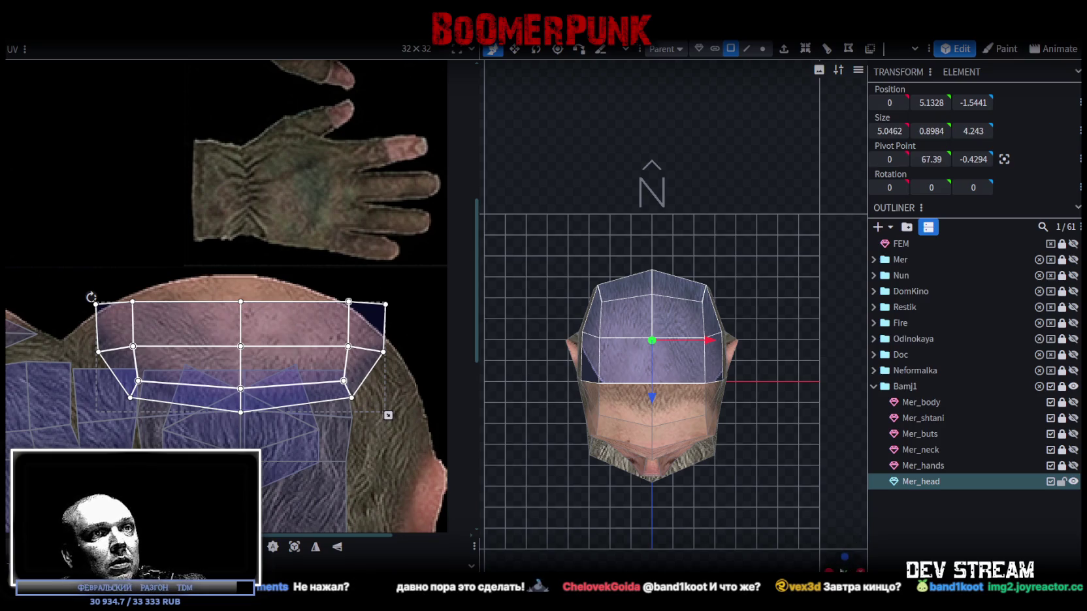
{"action": "mouse_move", "coordinate": [625, 367]}
{"action": "left_mouse_down"}
{"action": "mouse_move", "coordinate": [711, 331]}
{"action": "mouse_move", "coordinate": [656, 496]}
{"action": "mouse_move", "coordinate": [685, 447]}
{"action": "mouse_move", "coordinate": [721, 429]}
{"action": "mouse_move", "coordinate": [734, 334]}
{"action": "left_mouse_up"}
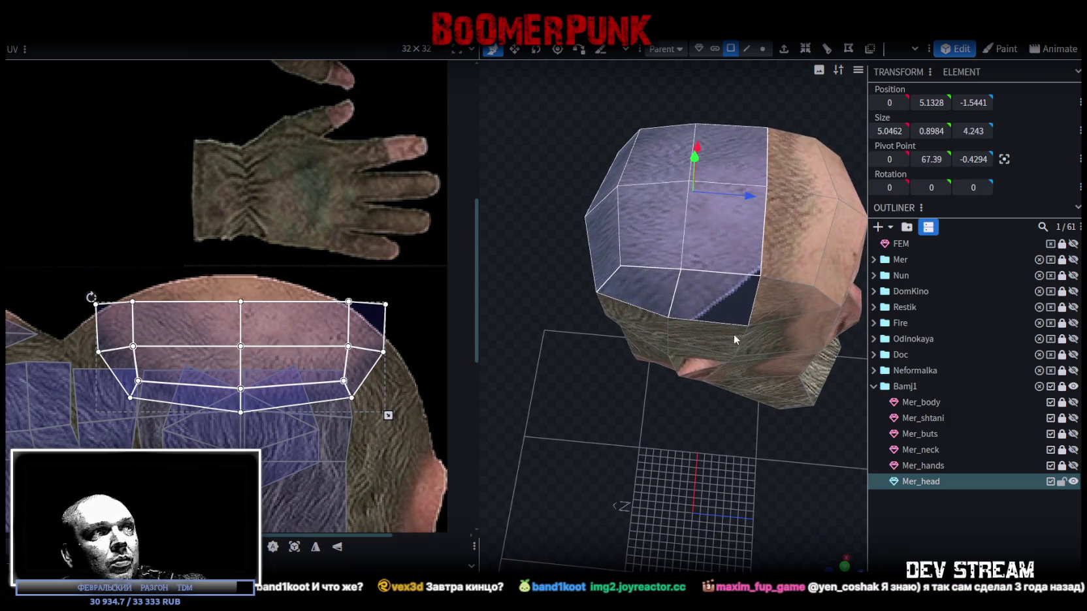
{"action": "middle_click_drag", "start_coordinate": [423, 390], "coordinate": [428, 331]}
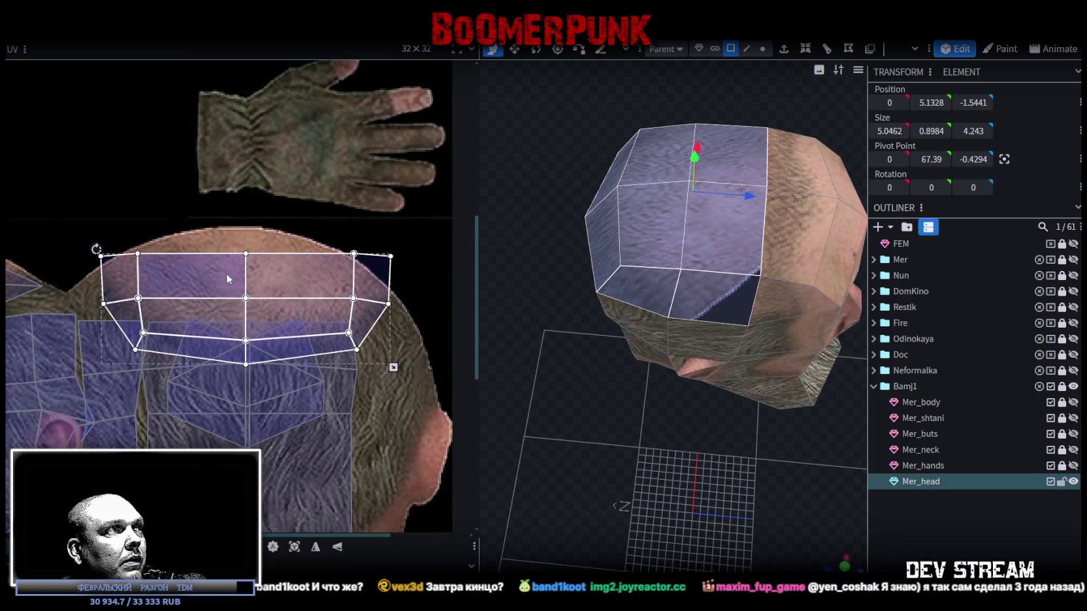
- Drag the right-side crown faces' UV corners down and outward to fit the scalp
{"action": "left_click_drag", "start_coordinate": [84, 289], "coordinate": [145, 308]}
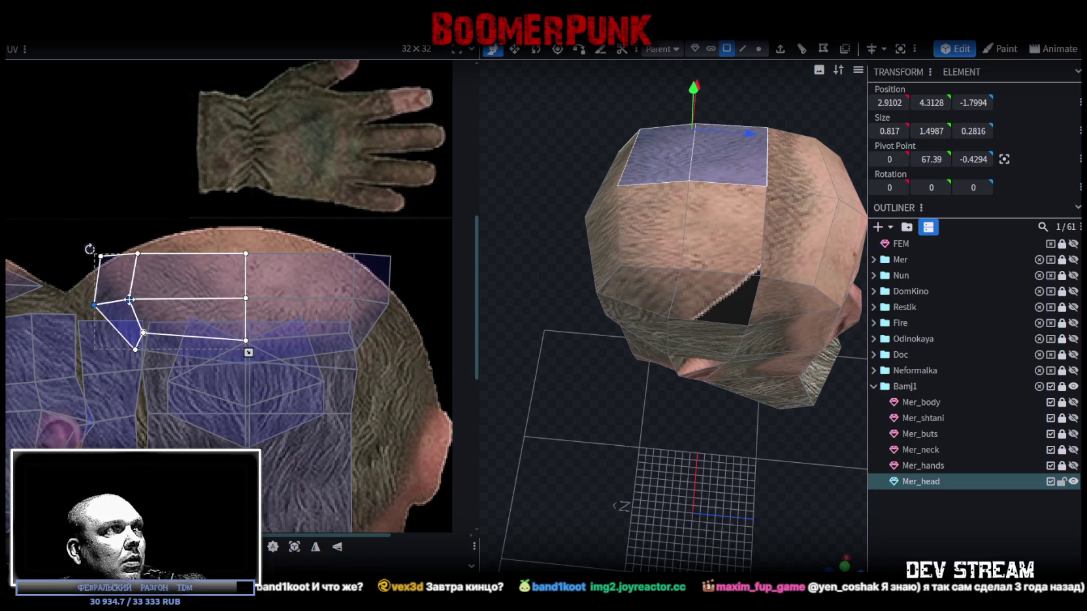
{"action": "left_click", "coordinate": [375, 299]}
{"action": "left_click", "coordinate": [350, 292], "text": "shift"}
{"action": "left_click_drag", "start_coordinate": [353, 298], "coordinate": [360, 308]}
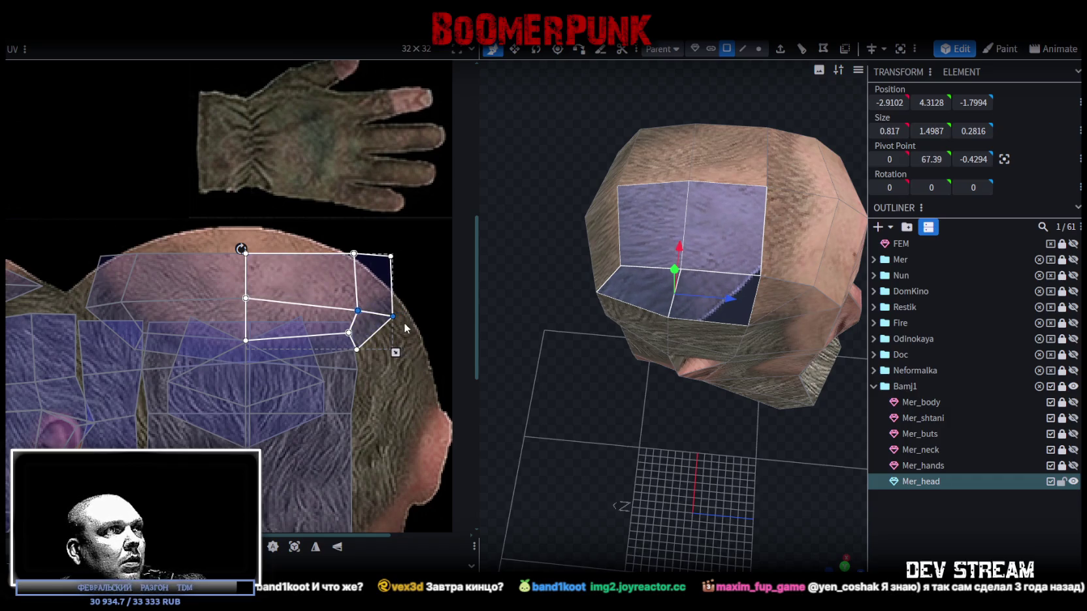
{"action": "left_click_drag", "start_coordinate": [359, 312], "coordinate": [374, 320]}
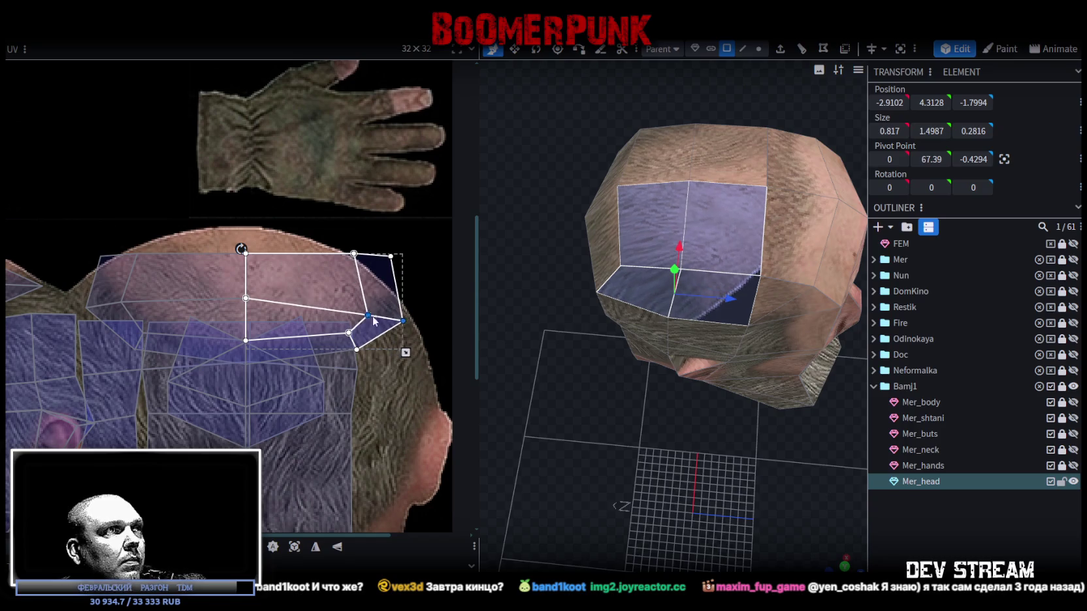
{"action": "left_click", "coordinate": [404, 322]}
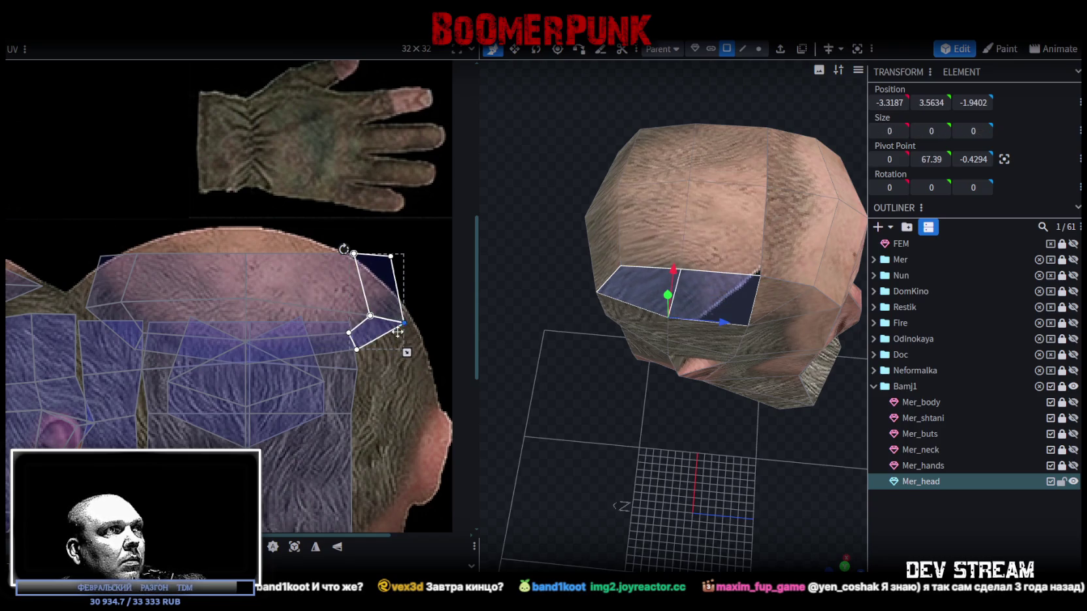
{"action": "left_click", "coordinate": [374, 242]}
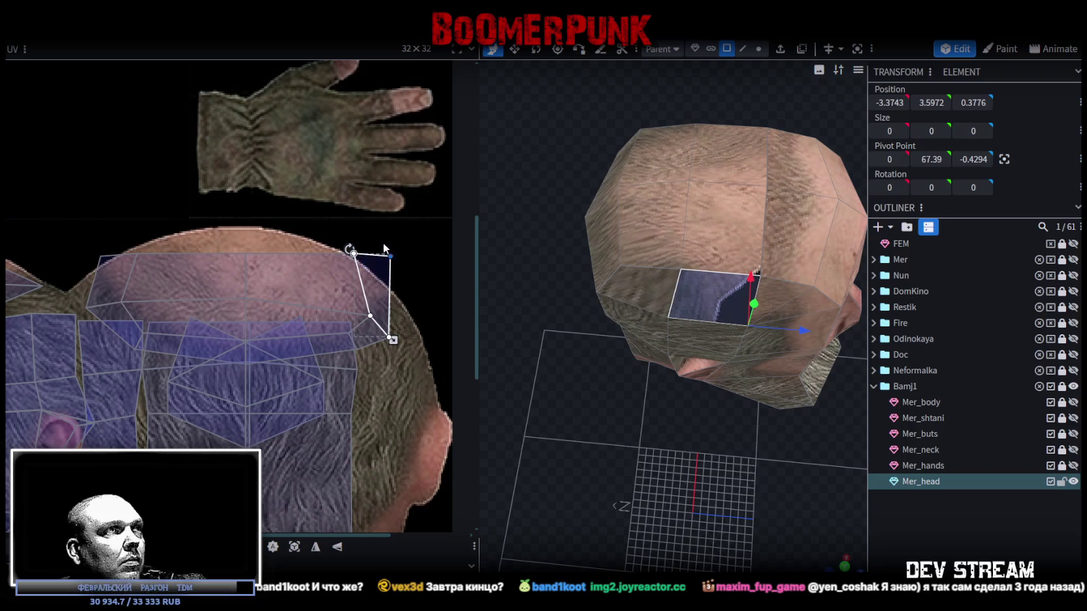
{"action": "left_click_drag", "start_coordinate": [390, 256], "coordinate": [401, 313]}
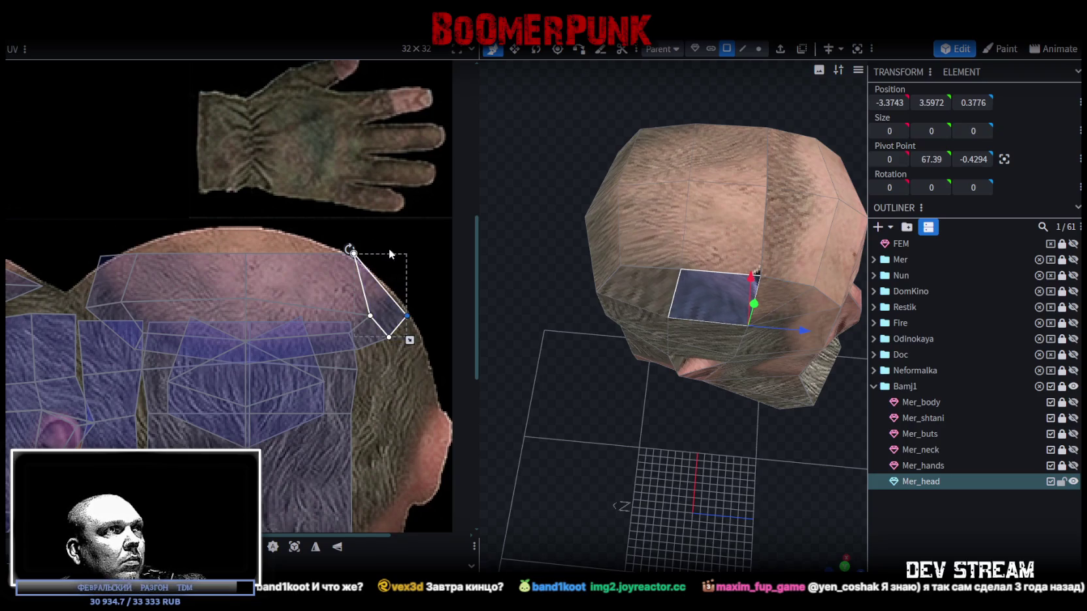
{"action": "left_click", "coordinate": [354, 252]}
{"action": "left_click_drag", "start_coordinate": [353, 252], "coordinate": [372, 288]}
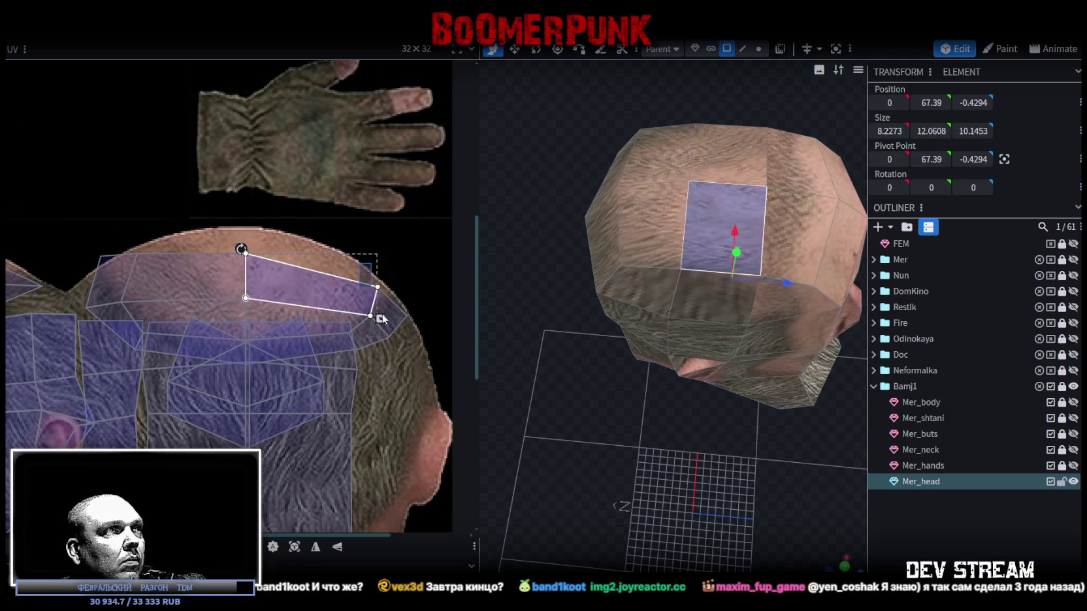
{"action": "left_click", "coordinate": [383, 294], "text": "shift"}
{"action": "left_click_drag", "start_coordinate": [377, 285], "coordinate": [374, 280]}
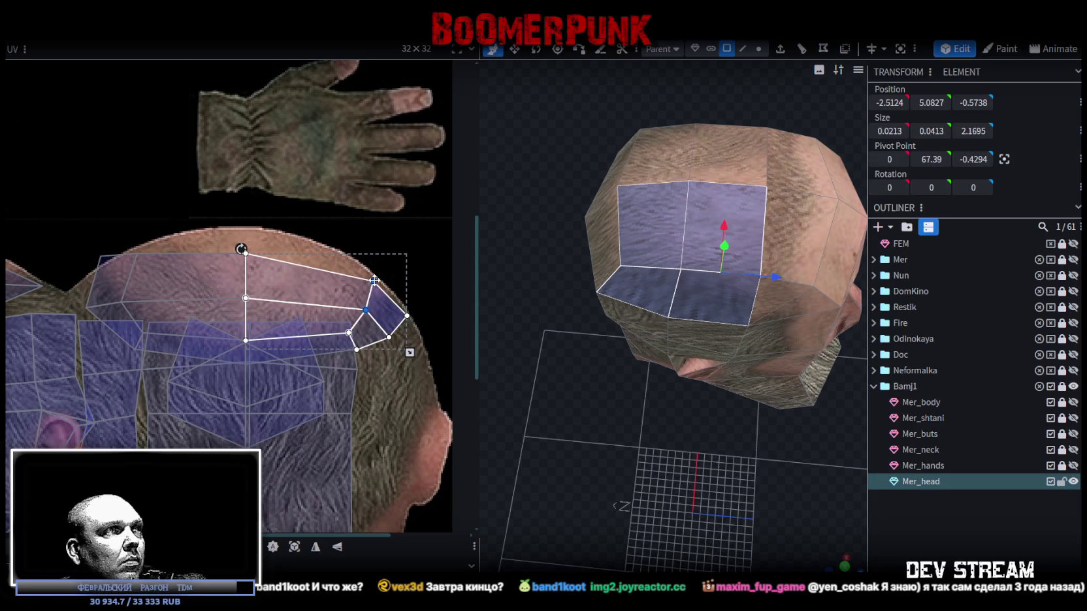
- Select the upper-left scalp faces for adjustment, then reselect the Mer_head mesh
{"action": "left_click", "coordinate": [265, 302]}
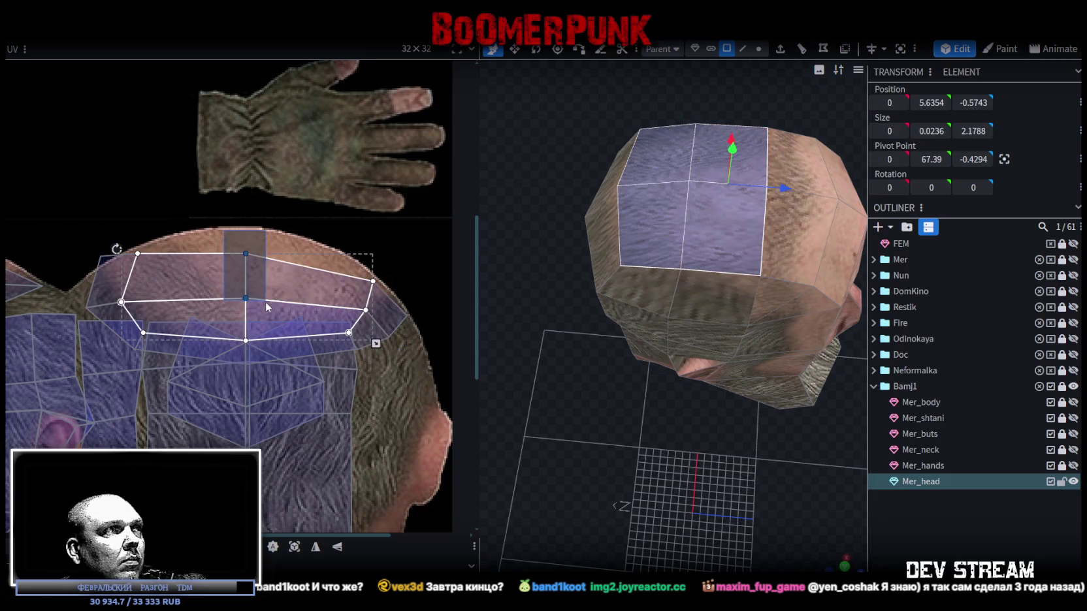
{"action": "left_click", "coordinate": [250, 248]}
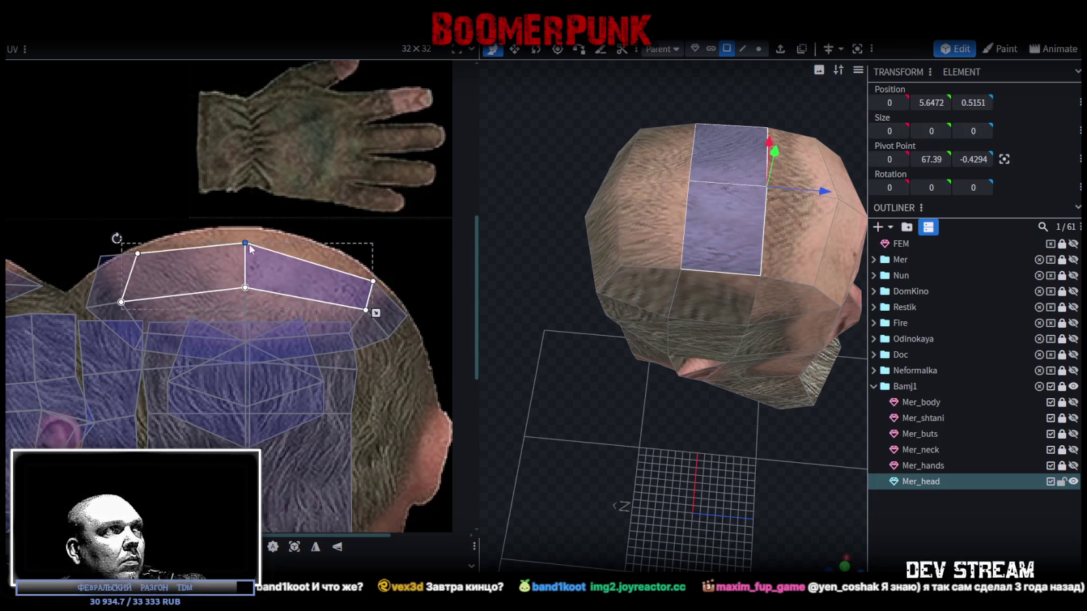
{"action": "scroll", "coordinate": [123, 272], "scroll_direction": "up", "scroll_amount": 2}
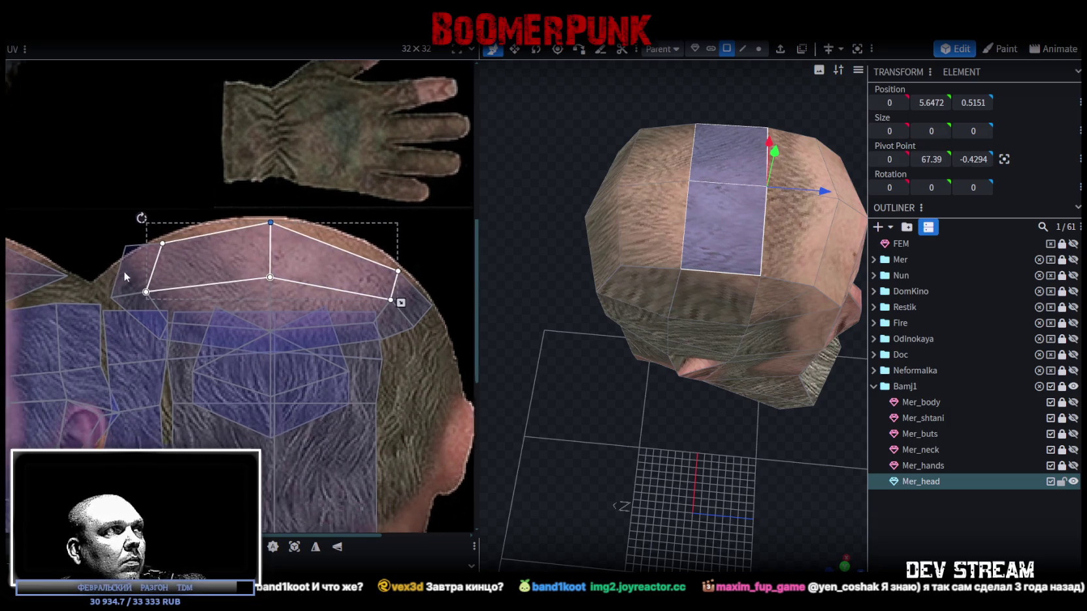
{"action": "scroll", "coordinate": [147, 265], "scroll_direction": "up", "scroll_amount": 2}
{"action": "left_click", "coordinate": [171, 291]}
{"action": "scroll", "coordinate": [180, 296], "scroll_direction": "down", "scroll_amount": 1}
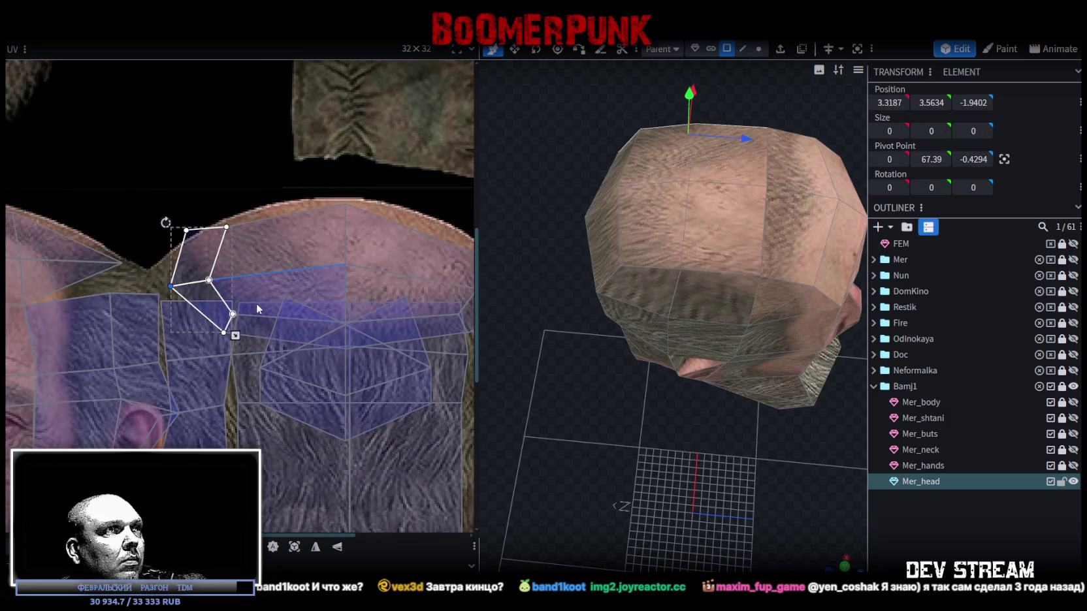
{"action": "scroll", "coordinate": [196, 297], "scroll_direction": "down", "scroll_amount": 1}
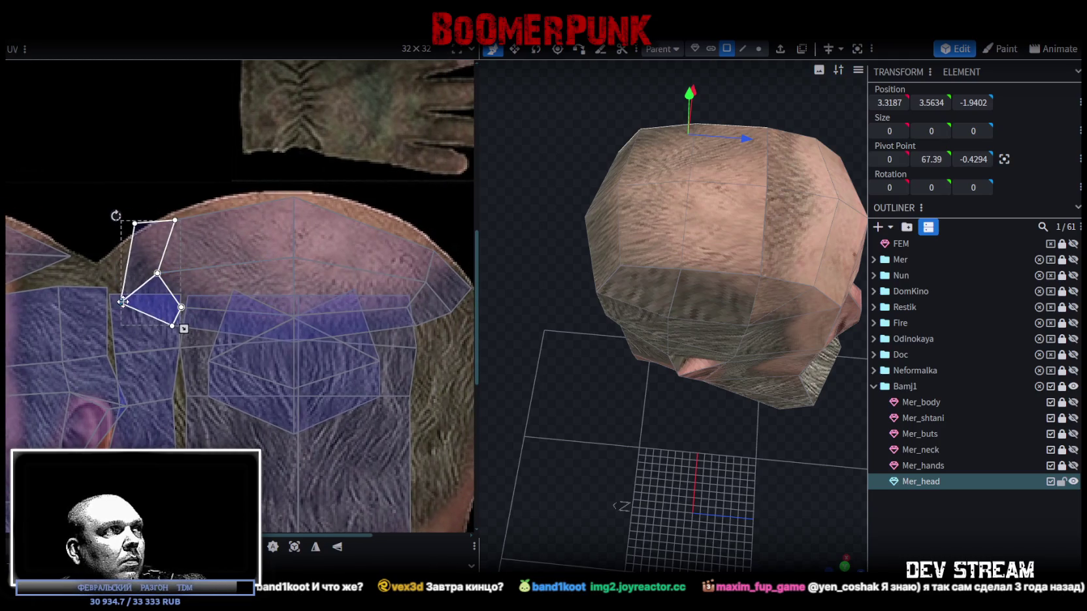
{"action": "left_click", "coordinate": [146, 236]}
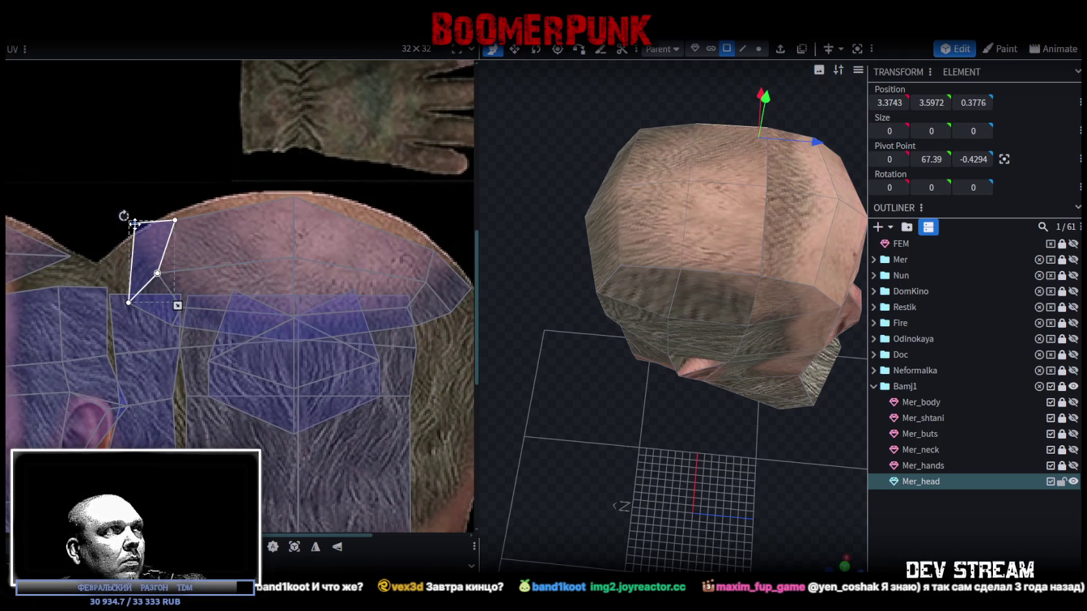
{"action": "left_click", "coordinate": [183, 227], "text": "shift"}
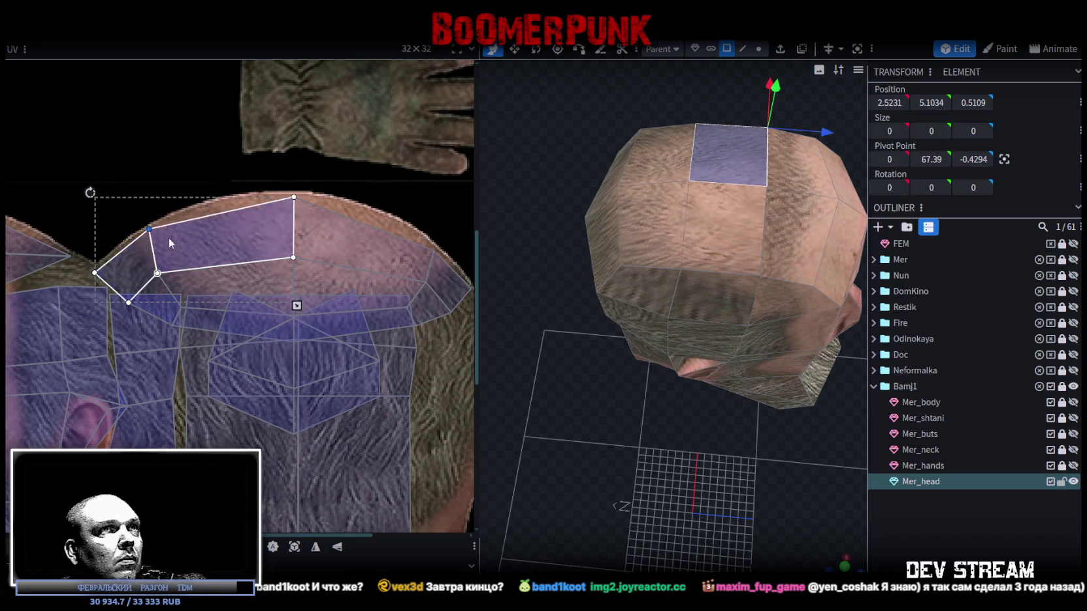
{"action": "left_click", "coordinate": [951, 538]}
{"action": "mouse_move", "coordinate": [686, 446]}
{"action": "left_mouse_down"}
{"action": "mouse_move", "coordinate": [650, 427]}
{"action": "mouse_move", "coordinate": [682, 406]}
{"action": "mouse_move", "coordinate": [644, 265]}
{"action": "left_mouse_up"}
{"action": "left_click", "coordinate": [643, 264]}
{"action": "scroll", "coordinate": [615, 288], "scroll_direction": "up", "scroll_amount": 2}
{"action": "scroll", "coordinate": [649, 307], "scroll_direction": "up", "scroll_amount": 2}
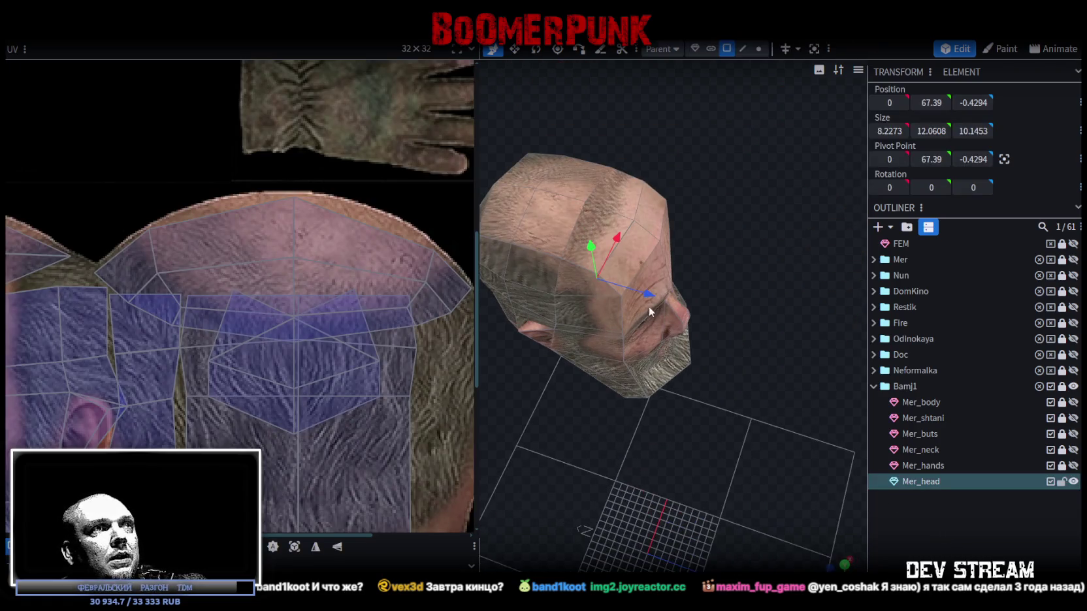
- Select the front crown UVs and drag their top row of vertices down onto the scalp edge
{"action": "left_click", "coordinate": [610, 223]}
{"action": "scroll", "coordinate": [275, 308], "scroll_direction": "down", "scroll_amount": 3}
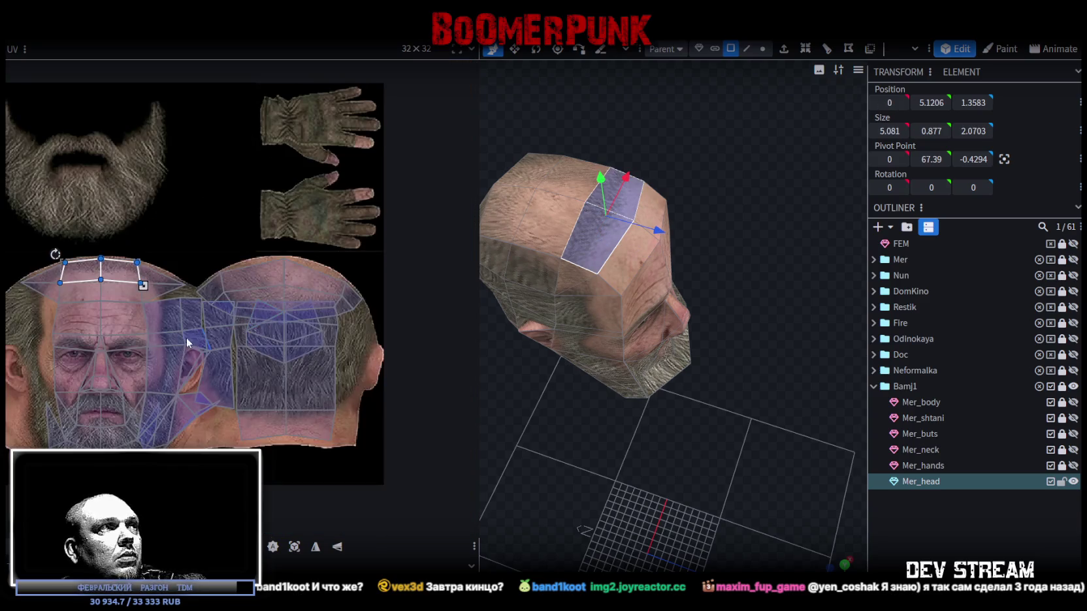
{"action": "scroll", "coordinate": [156, 268], "scroll_direction": "up", "scroll_amount": 1}
{"action": "scroll", "coordinate": [160, 262], "scroll_direction": "up", "scroll_amount": 2}
{"action": "mouse_move", "coordinate": [36, 227]}
{"action": "left_mouse_down"}
{"action": "mouse_move", "coordinate": [208, 304]}
{"action": "mouse_move", "coordinate": [137, 308]}
{"action": "left_mouse_up"}
{"action": "scroll", "coordinate": [144, 301], "scroll_direction": "up", "scroll_amount": 2}
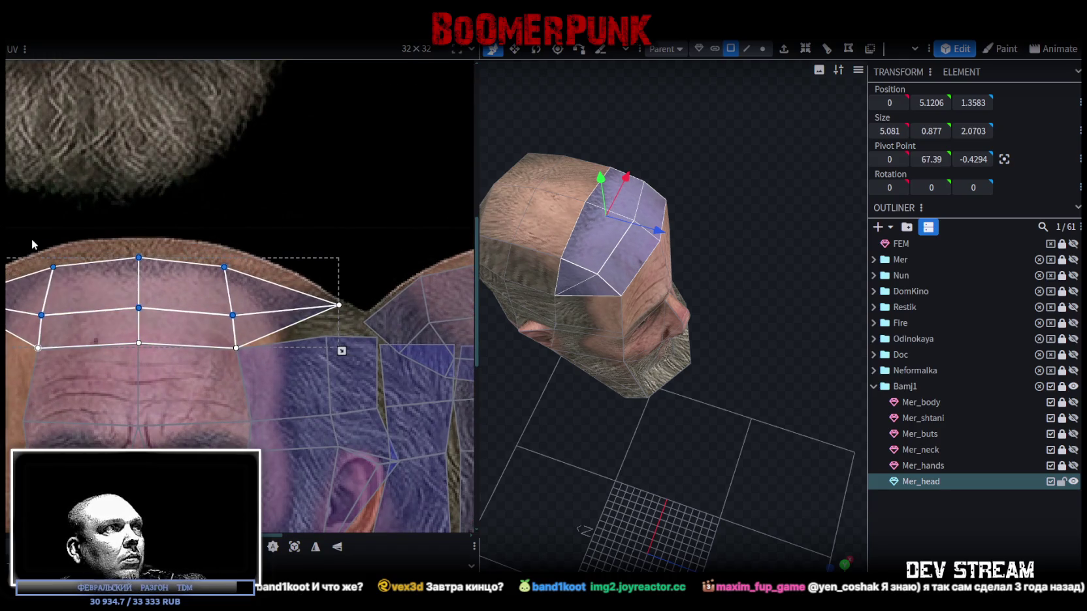
{"action": "left_click_drag", "start_coordinate": [31, 240], "coordinate": [347, 297]}
{"action": "left_click_drag", "start_coordinate": [137, 258], "coordinate": [139, 272]}
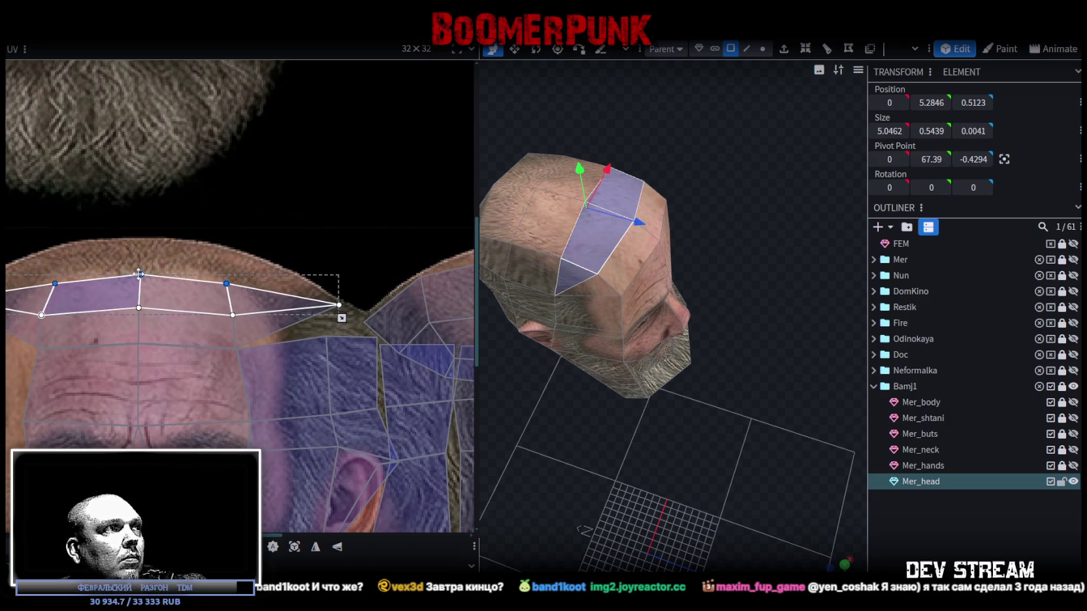
- Deselect the head and orbit to check the crown now shows bald skin
{"action": "left_click", "coordinate": [909, 540]}
{"action": "scroll", "coordinate": [615, 444], "scroll_direction": "down", "scroll_amount": 3}
{"action": "mouse_move", "coordinate": [615, 444]}
{"action": "left_mouse_down"}
{"action": "mouse_move", "coordinate": [637, 416]}
{"action": "mouse_move", "coordinate": [614, 425]}
{"action": "mouse_move", "coordinate": [631, 433]}
{"action": "mouse_move", "coordinate": [699, 370]}
{"action": "mouse_move", "coordinate": [608, 423]}
{"action": "mouse_move", "coordinate": [645, 403]}
{"action": "mouse_move", "coordinate": [565, 407]}
{"action": "mouse_move", "coordinate": [690, 359]}
{"action": "mouse_move", "coordinate": [622, 393]}
{"action": "mouse_move", "coordinate": [582, 360]}
{"action": "mouse_move", "coordinate": [648, 381]}
{"action": "mouse_move", "coordinate": [590, 345]}
{"action": "mouse_move", "coordinate": [623, 360]}
{"action": "mouse_move", "coordinate": [649, 323]}
{"action": "left_mouse_up"}
{"action": "scroll", "coordinate": [632, 418], "scroll_direction": "up", "scroll_amount": 3}
{"action": "scroll", "coordinate": [657, 408], "scroll_direction": "down", "scroll_amount": 3}
{"action": "scroll", "coordinate": [623, 382], "scroll_direction": "up", "scroll_amount": 3}
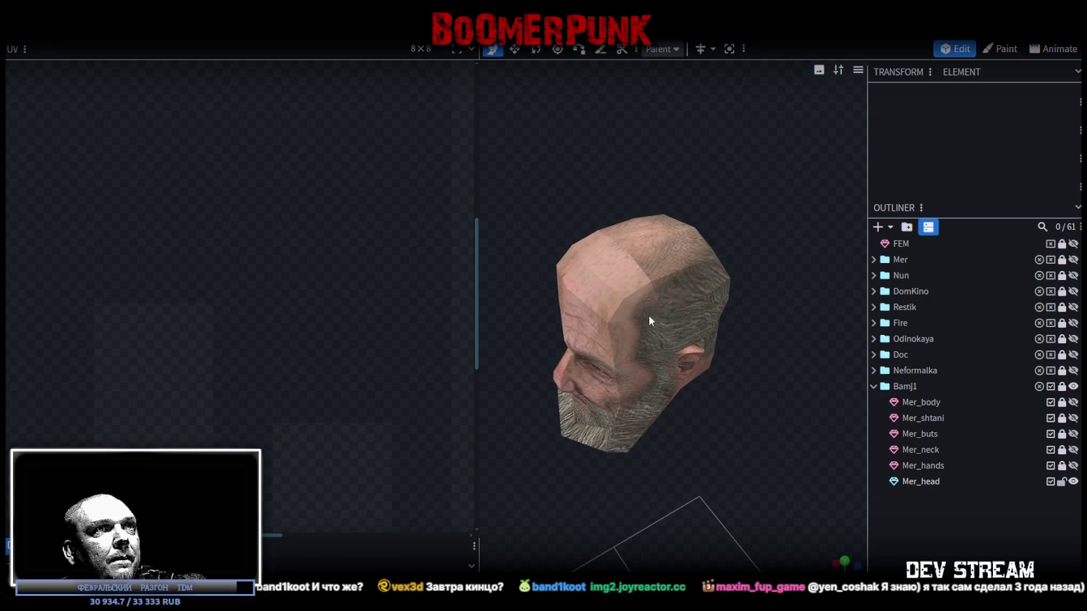
- Select the Mer_head mesh and turn the view round to its side
{"action": "left_click", "coordinate": [640, 290]}
{"action": "left_click", "coordinate": [655, 272]}
{"action": "scroll", "coordinate": [418, 240], "scroll_direction": "down", "scroll_amount": 3}
{"action": "scroll", "coordinate": [405, 274], "scroll_direction": "down", "scroll_amount": 2}
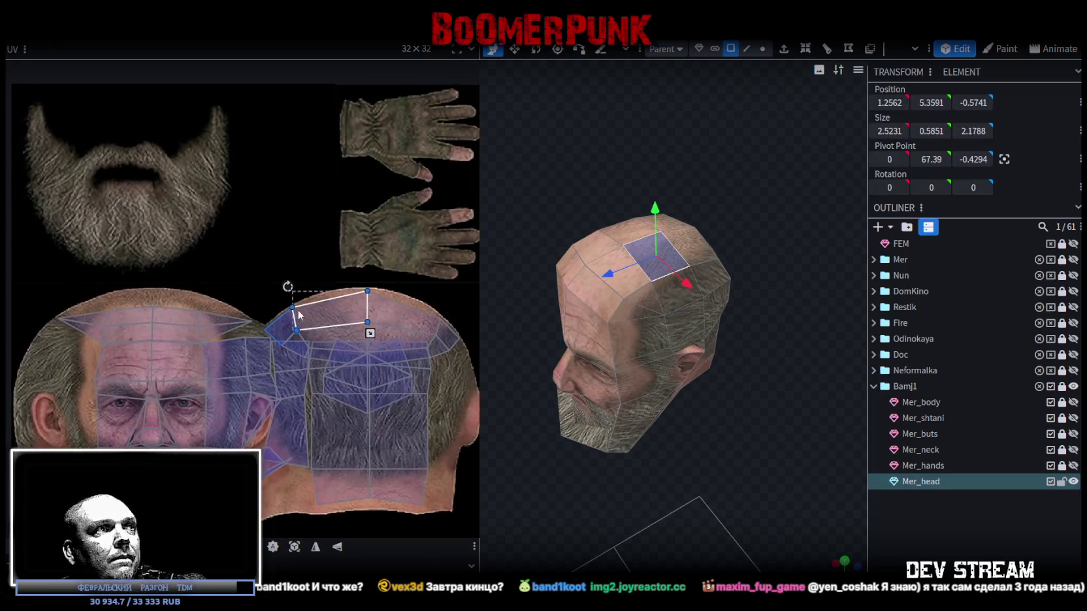
{"action": "scroll", "coordinate": [405, 291], "scroll_direction": "up", "scroll_amount": 5}
{"action": "scroll", "coordinate": [405, 291], "scroll_direction": "down", "scroll_amount": 2}
{"action": "mouse_move", "coordinate": [627, 392]}
{"action": "left_mouse_down"}
{"action": "mouse_move", "coordinate": [702, 468]}
{"action": "mouse_move", "coordinate": [612, 448]}
{"action": "mouse_move", "coordinate": [672, 445]}
{"action": "mouse_move", "coordinate": [671, 421]}
{"action": "left_mouse_up"}
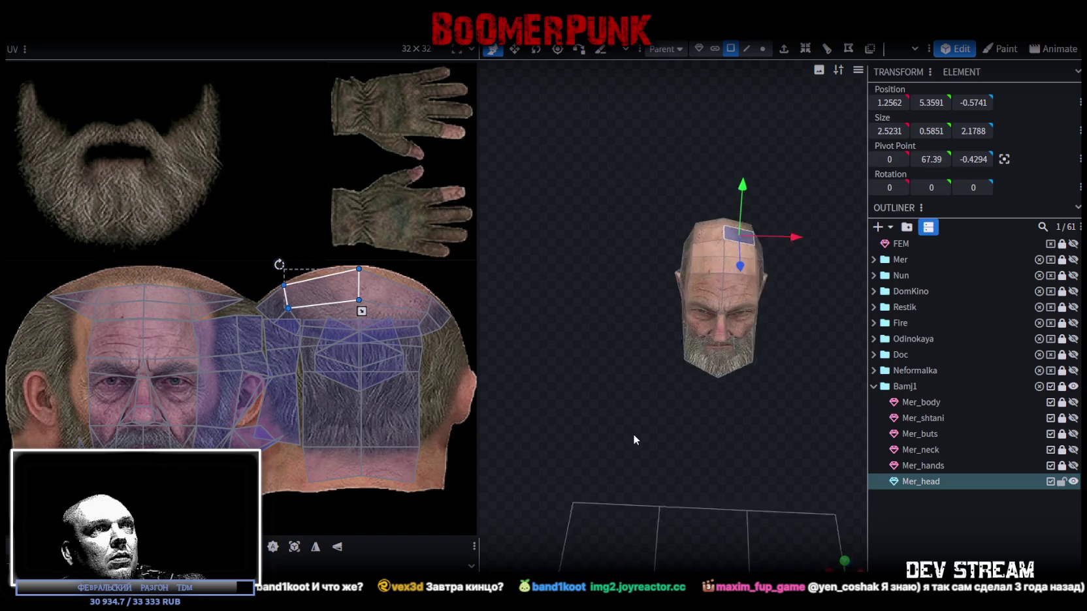
{"action": "scroll", "coordinate": [633, 437], "scroll_direction": "up", "scroll_amount": 3}
{"action": "scroll", "coordinate": [637, 436], "scroll_direction": "down", "scroll_amount": 3}
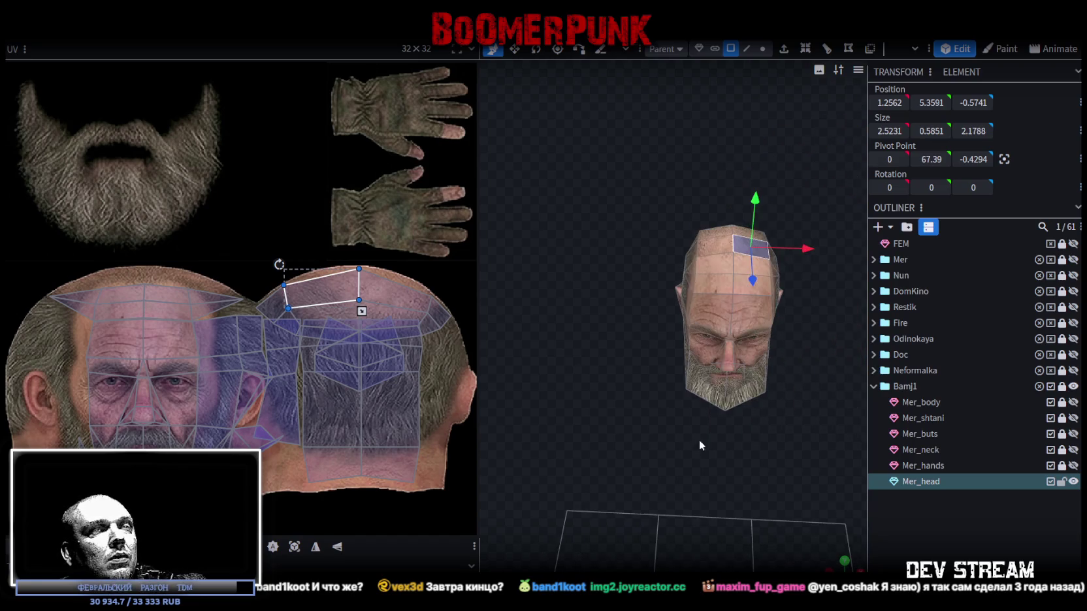
{"action": "mouse_move", "coordinate": [812, 539]}
{"action": "left_mouse_down"}
{"action": "mouse_move", "coordinate": [683, 489]}
{"action": "mouse_move", "coordinate": [720, 418]}
{"action": "mouse_move", "coordinate": [701, 450]}
{"action": "mouse_move", "coordinate": [583, 428]}
{"action": "mouse_move", "coordinate": [695, 399]}
{"action": "left_mouse_up"}
{"action": "scroll", "coordinate": [663, 401], "scroll_direction": "up", "scroll_amount": 2}
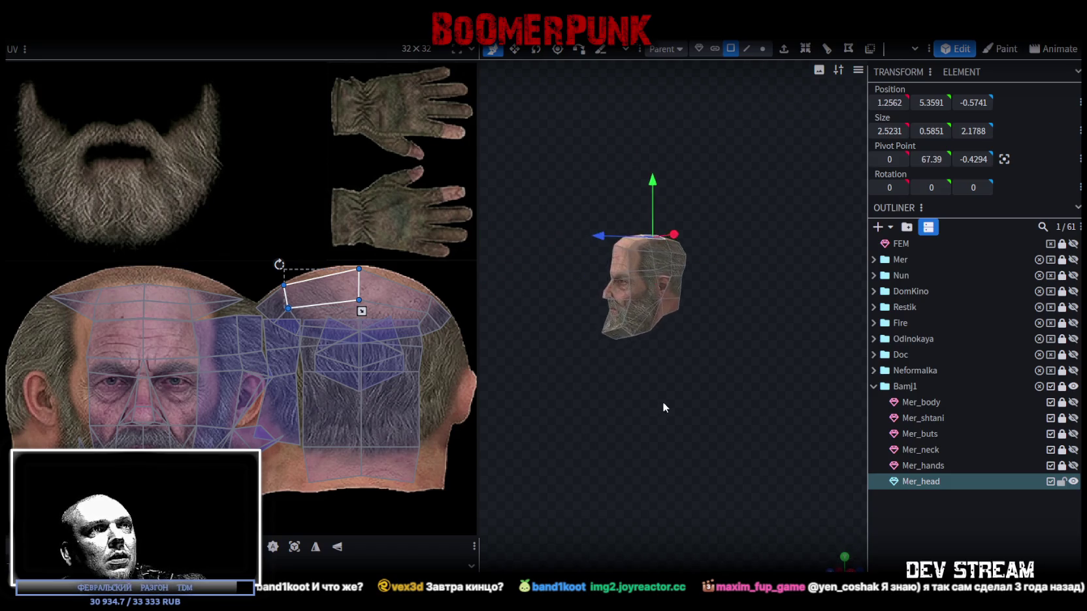
{"action": "scroll", "coordinate": [654, 407], "scroll_direction": "up", "scroll_amount": 3}
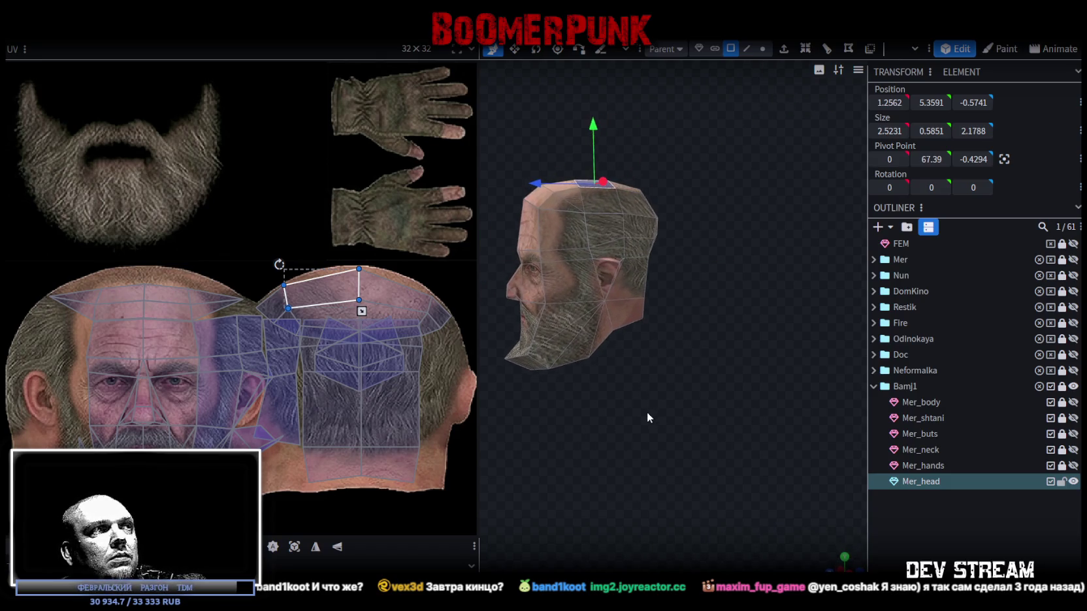
{"action": "mouse_move", "coordinate": [652, 412]}
{"action": "right_mouse_down"}
{"action": "mouse_move", "coordinate": [634, 416]}
{"action": "mouse_move", "coordinate": [691, 418]}
{"action": "right_mouse_up"}
{"action": "mouse_move", "coordinate": [691, 418]}
{"action": "left_mouse_down"}
{"action": "mouse_move", "coordinate": [773, 439]}
{"action": "mouse_move", "coordinate": [600, 414]}
{"action": "mouse_move", "coordinate": [744, 410]}
{"action": "mouse_move", "coordinate": [685, 421]}
{"action": "mouse_move", "coordinate": [714, 414]}
{"action": "left_mouse_up"}
{"action": "scroll", "coordinate": [686, 420], "scroll_direction": "up", "scroll_amount": 2}
{"action": "scroll", "coordinate": [615, 412], "scroll_direction": "up", "scroll_amount": 2}
{"action": "left_click_drag", "start_coordinate": [615, 412], "coordinate": [652, 173]}
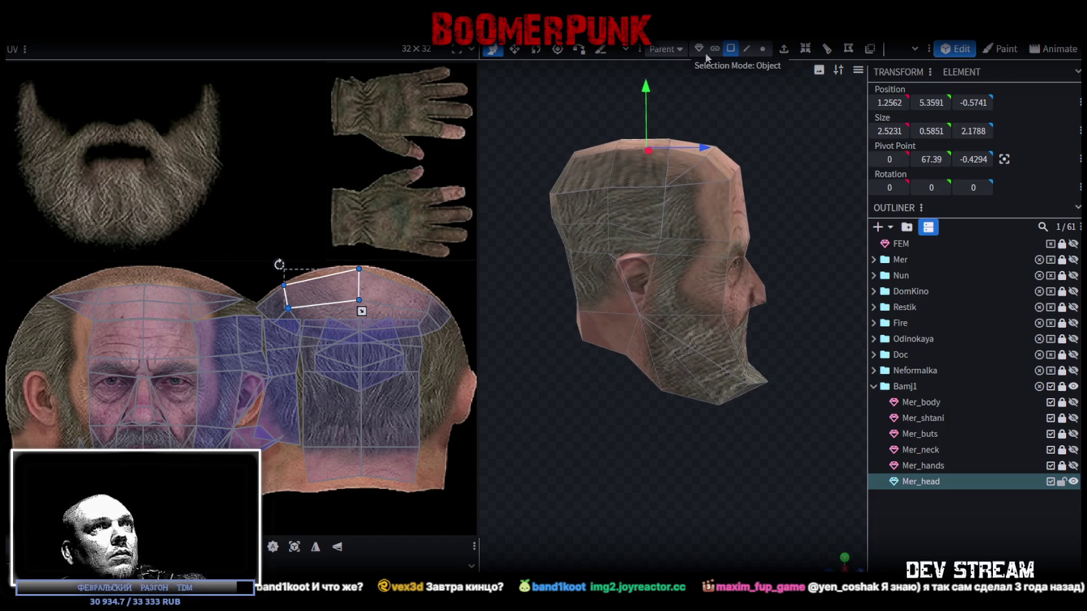
{"action": "scroll", "coordinate": [639, 187], "scroll_direction": "up", "scroll_amount": 1}
- Select the temple, forehead, ear-side and under-jaw faces down the side of the head
{"action": "left_click", "coordinate": [639, 188]}
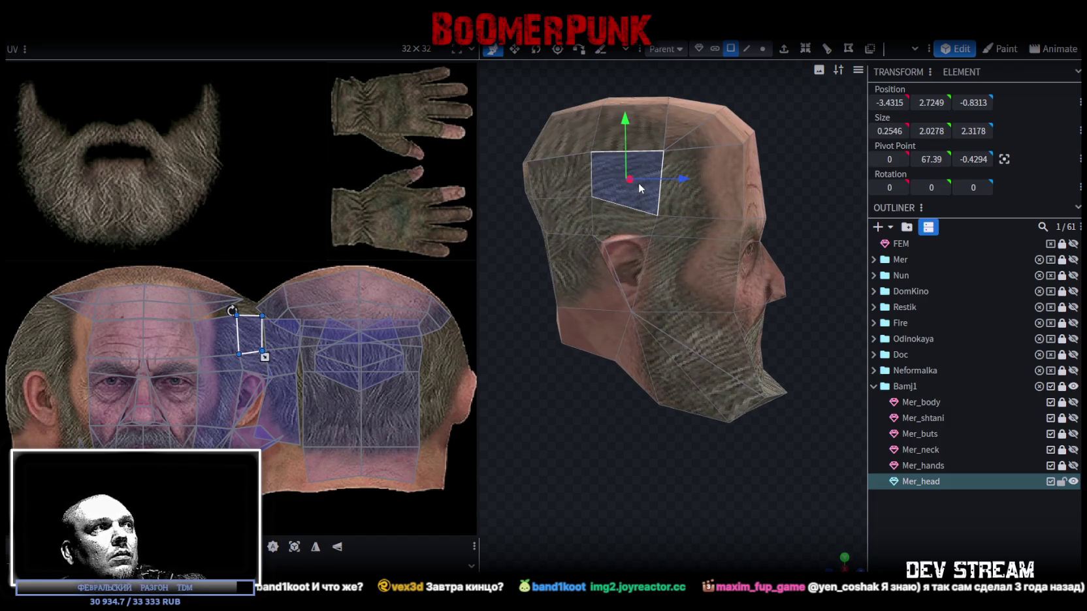
{"action": "left_click", "coordinate": [716, 194], "text": "shift"}
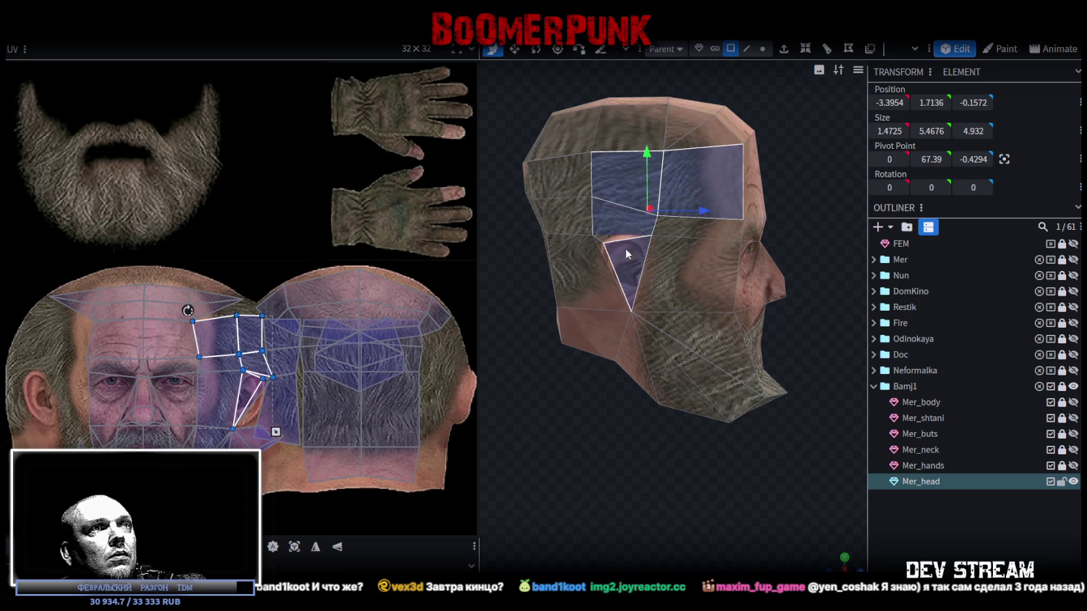
{"action": "left_click", "coordinate": [602, 251], "text": "shift"}
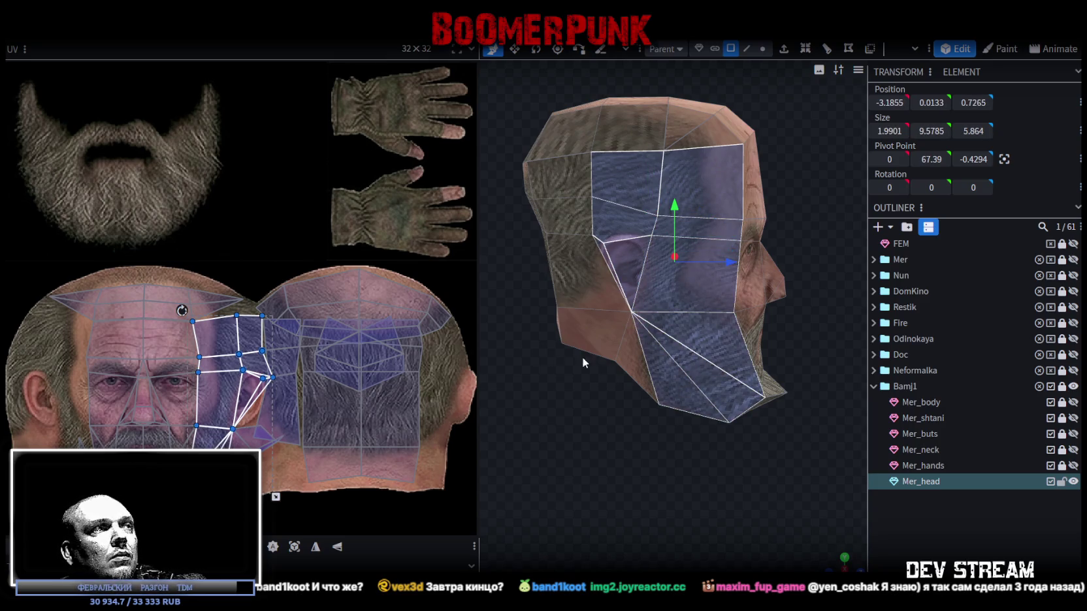
{"action": "left_click_drag", "start_coordinate": [705, 474], "coordinate": [687, 379]}
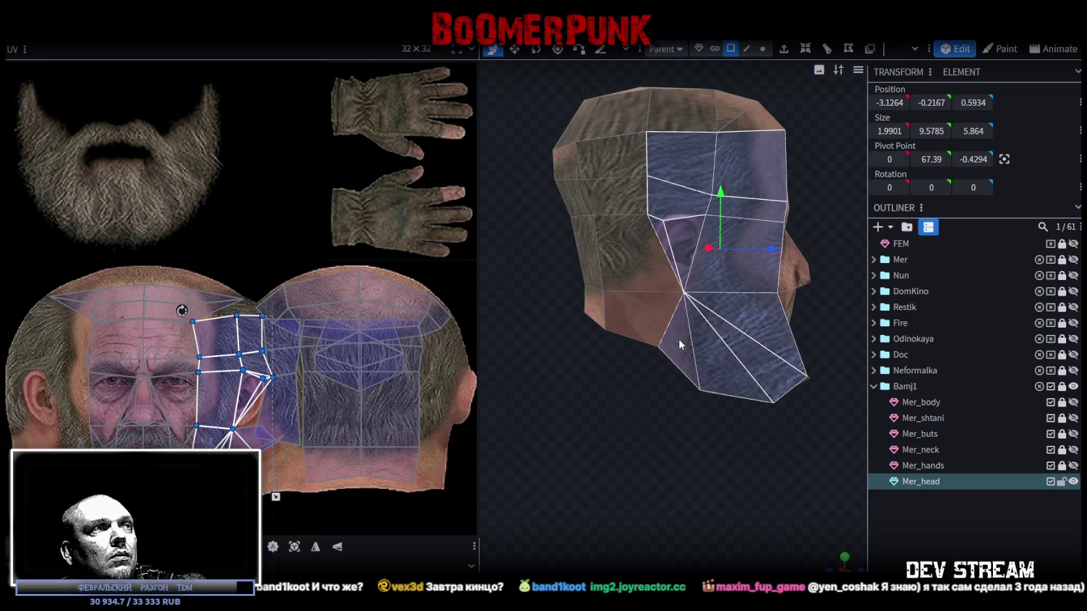
{"action": "mouse_move", "coordinate": [658, 433]}
{"action": "left_mouse_down"}
{"action": "mouse_move", "coordinate": [676, 386]}
{"action": "mouse_move", "coordinate": [669, 367]}
{"action": "left_mouse_up"}
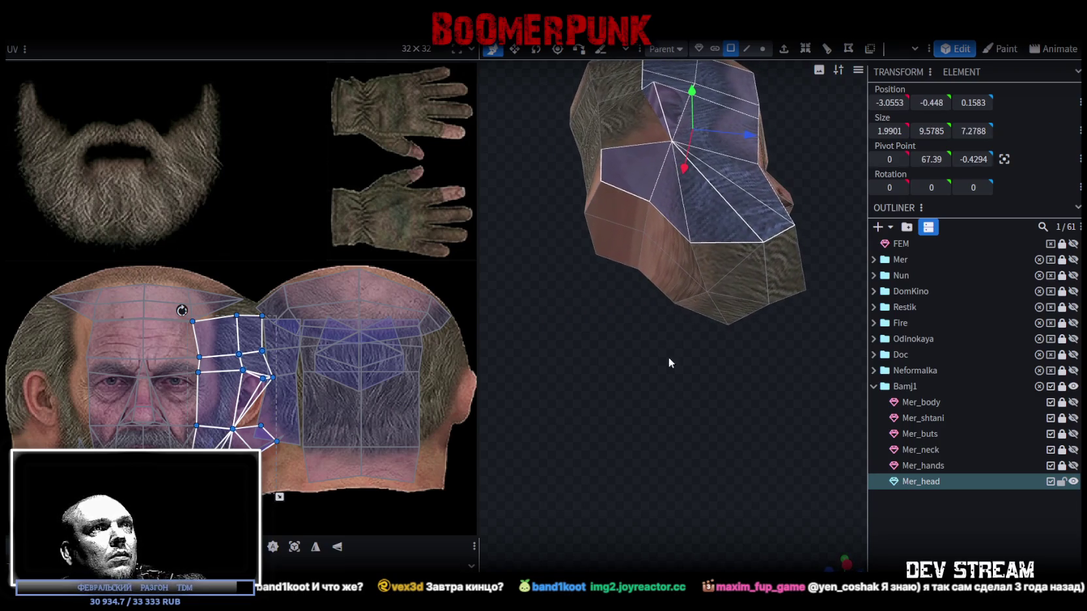
{"action": "left_click", "coordinate": [673, 237], "text": "shift"}
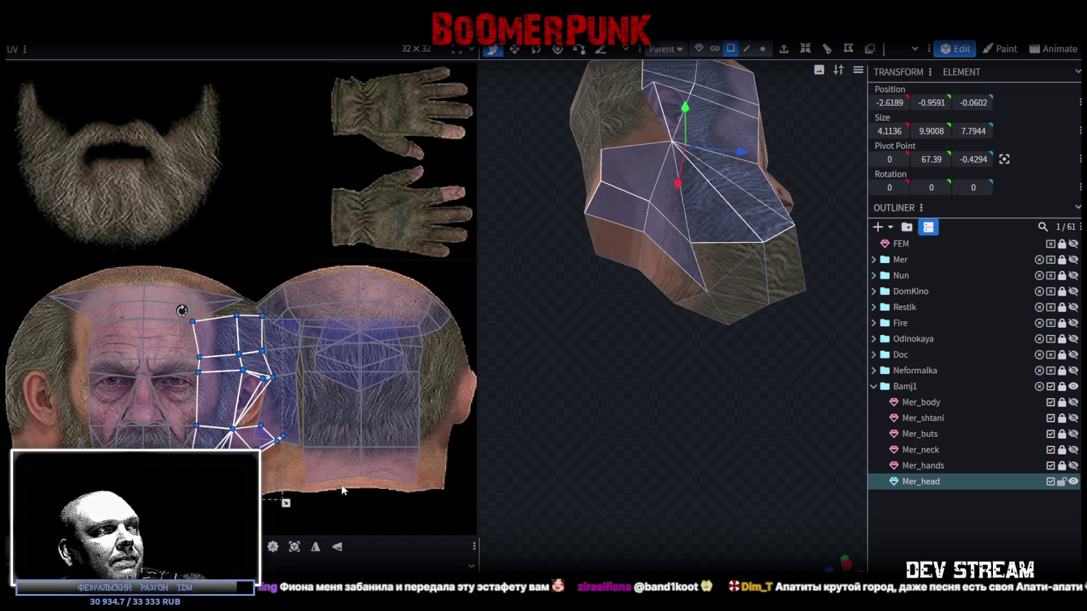
- Mirror the side-of-head UV island horizontally and place it over the face's left side
{"action": "scroll", "coordinate": [342, 489], "scroll_direction": "down", "scroll_amount": 2}
{"action": "scroll", "coordinate": [342, 489], "scroll_direction": "left", "scroll_amount": 3}
{"action": "scroll", "coordinate": [346, 499], "scroll_direction": "down", "scroll_amount": 1}
{"action": "scroll", "coordinate": [346, 499], "scroll_direction": "left", "scroll_amount": 1}
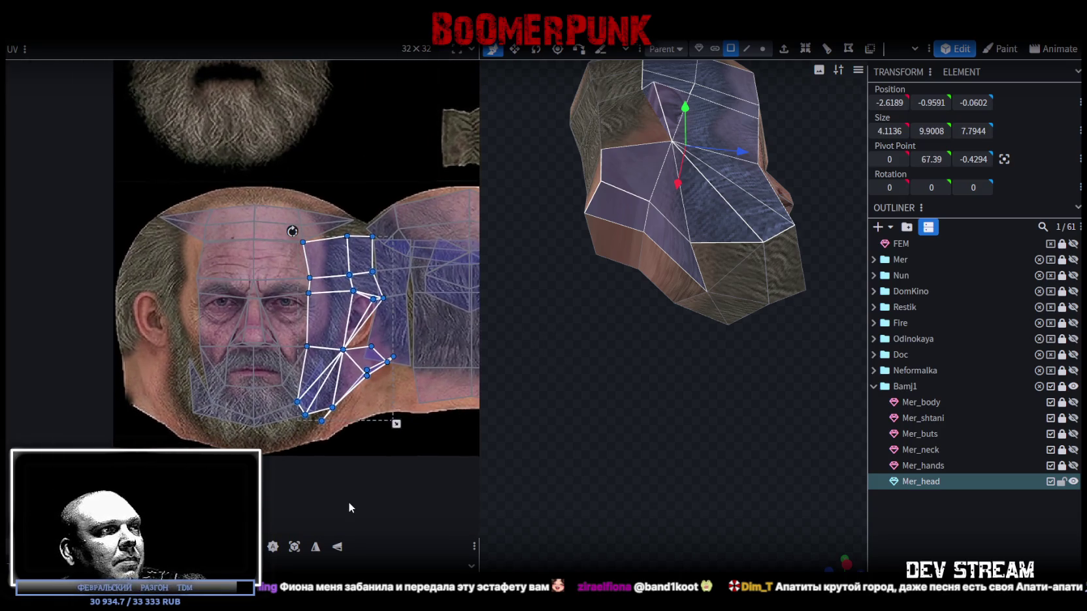
{"action": "left_click", "coordinate": [316, 549]}
{"action": "left_click_drag", "start_coordinate": [371, 371], "coordinate": [187, 367]}
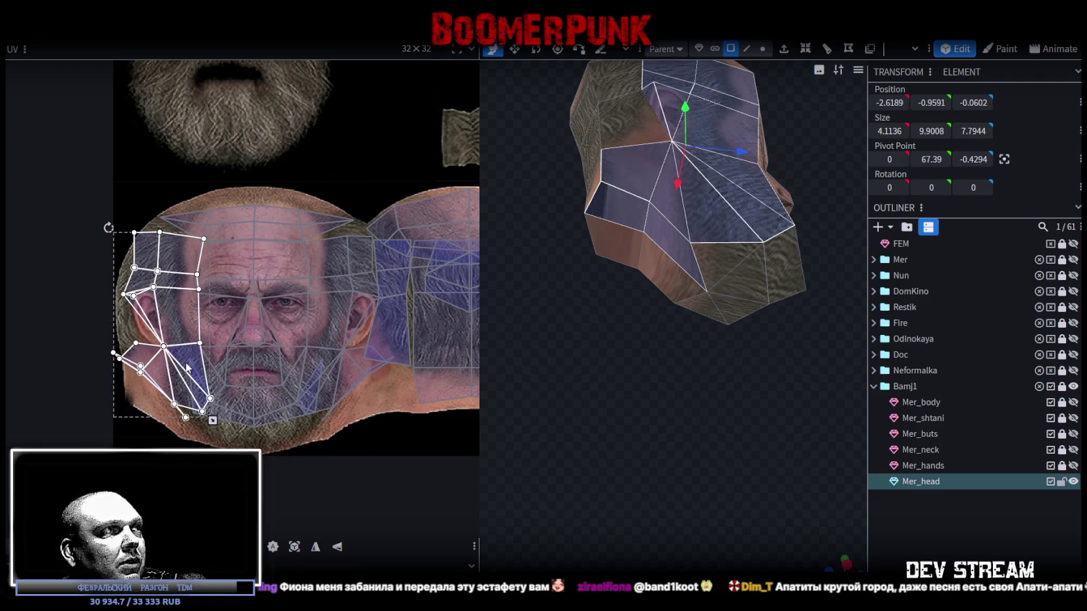
- Shift the temple face's top-left UV corner right to fit the texture
{"action": "scroll", "coordinate": [180, 300], "scroll_direction": "up", "scroll_amount": 3}
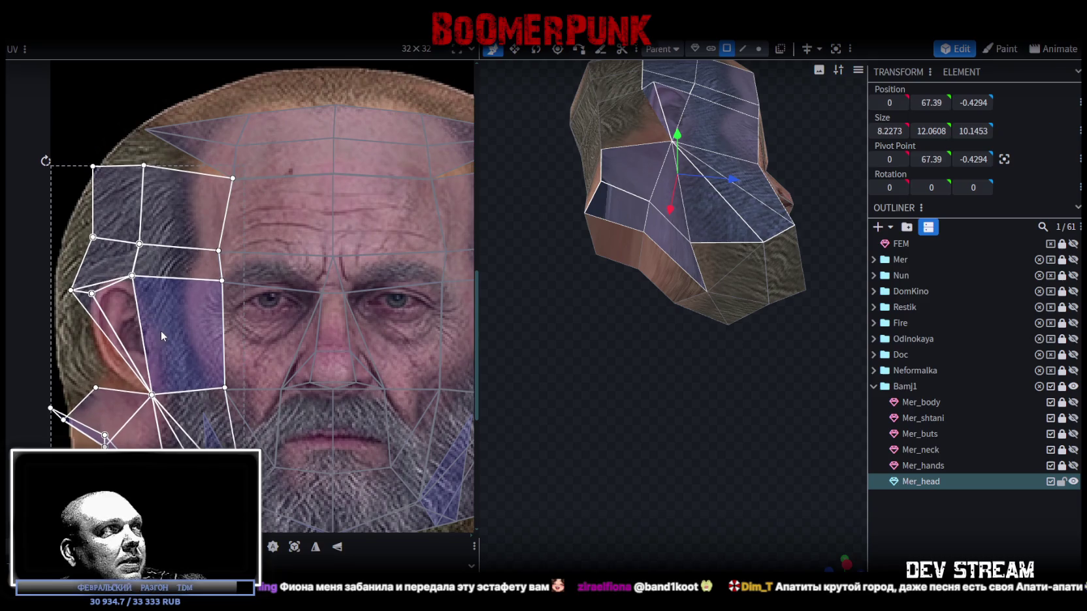
{"action": "scroll", "coordinate": [162, 333], "scroll_direction": "up", "scroll_amount": 1}
{"action": "scroll", "coordinate": [215, 341], "scroll_direction": "up", "scroll_amount": 1}
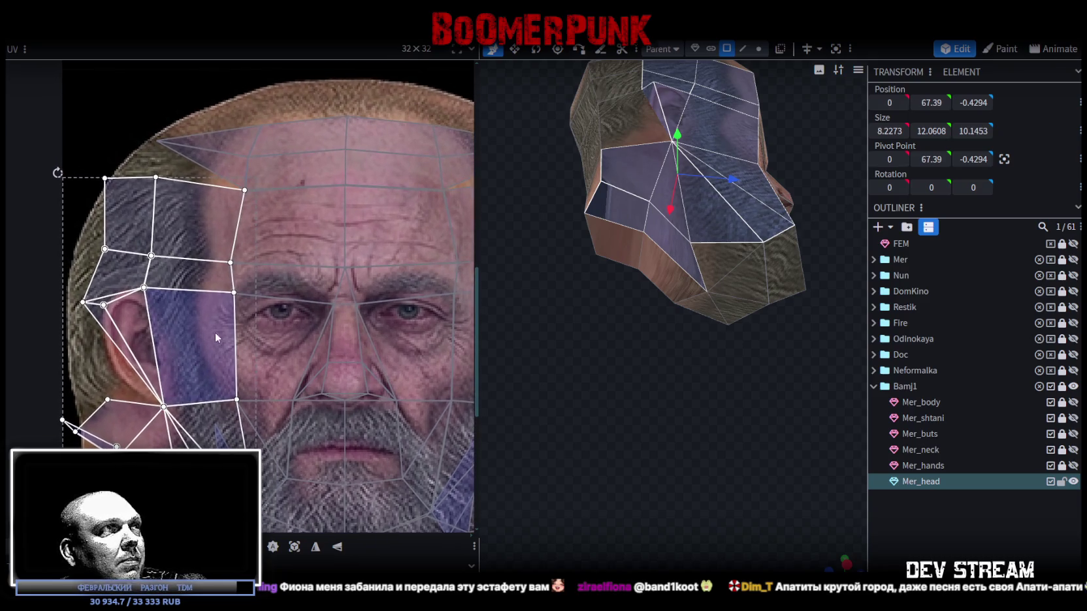
{"action": "scroll", "coordinate": [134, 190], "scroll_direction": "up", "scroll_amount": 1}
{"action": "left_click", "coordinate": [72, 164]}
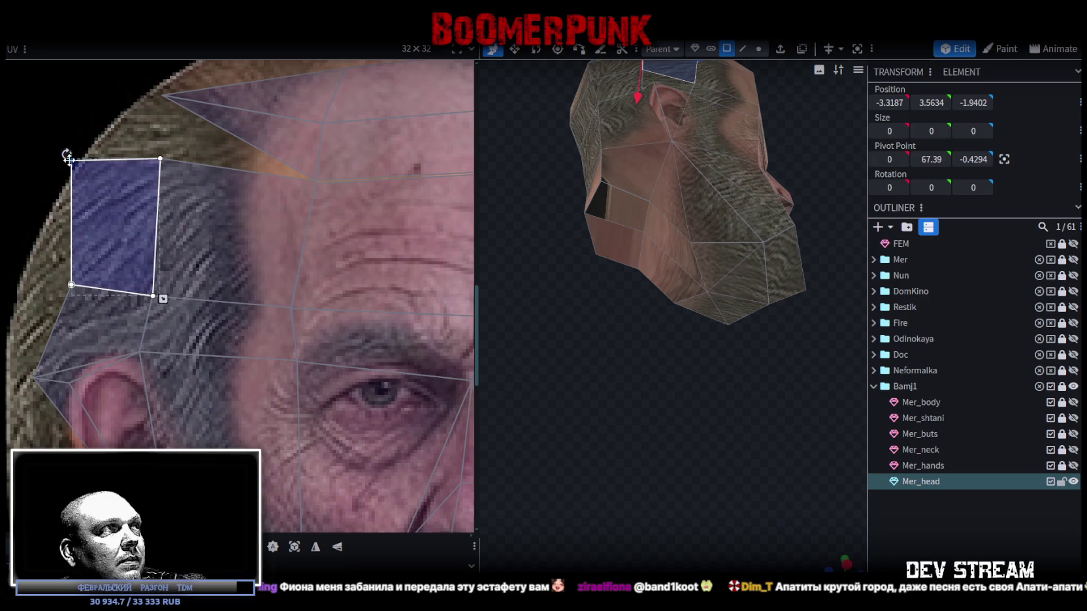
{"action": "left_click_drag", "start_coordinate": [69, 160], "coordinate": [81, 160]}
- Move a jaw face's UV corner to fit the cheek texture
{"action": "scroll", "coordinate": [170, 316], "scroll_direction": "down", "scroll_amount": 2}
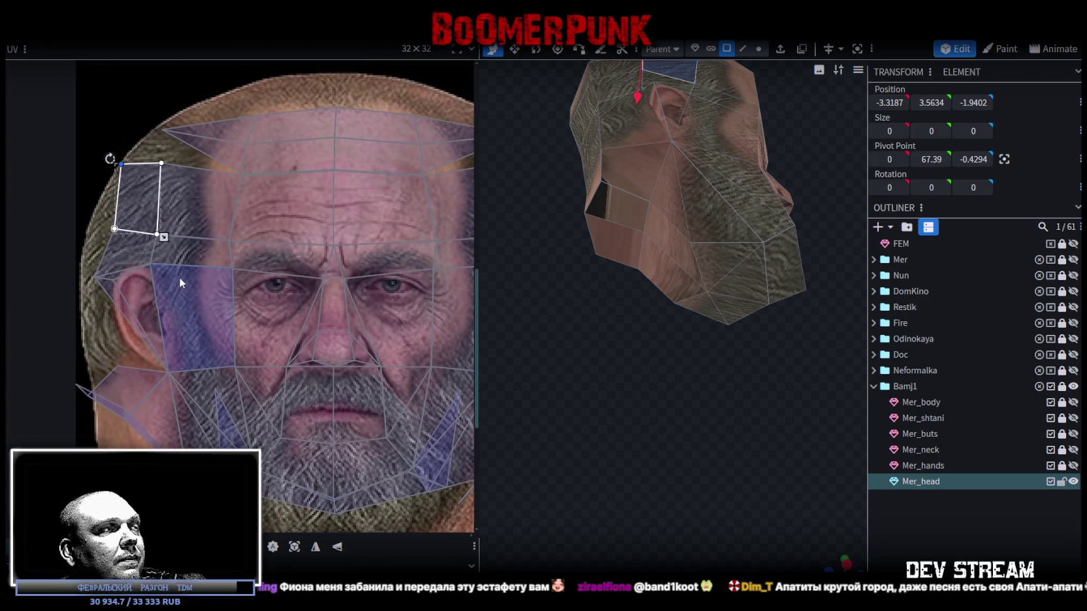
{"action": "scroll", "coordinate": [179, 292], "scroll_direction": "down", "scroll_amount": 1}
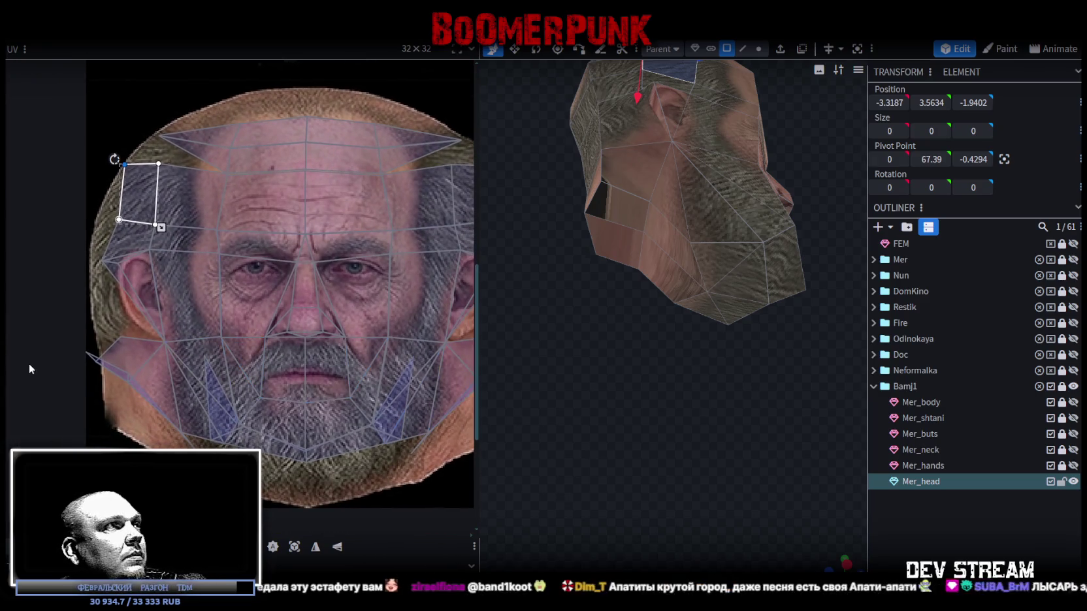
{"action": "scroll", "coordinate": [134, 371], "scroll_direction": "up", "scroll_amount": 2}
{"action": "scroll", "coordinate": [169, 359], "scroll_direction": "up", "scroll_amount": 1}
{"action": "left_click", "coordinate": [188, 337]}
{"action": "left_click_drag", "start_coordinate": [180, 337], "coordinate": [195, 339]}
{"action": "scroll", "coordinate": [659, 405], "scroll_direction": "down", "scroll_amount": 2}
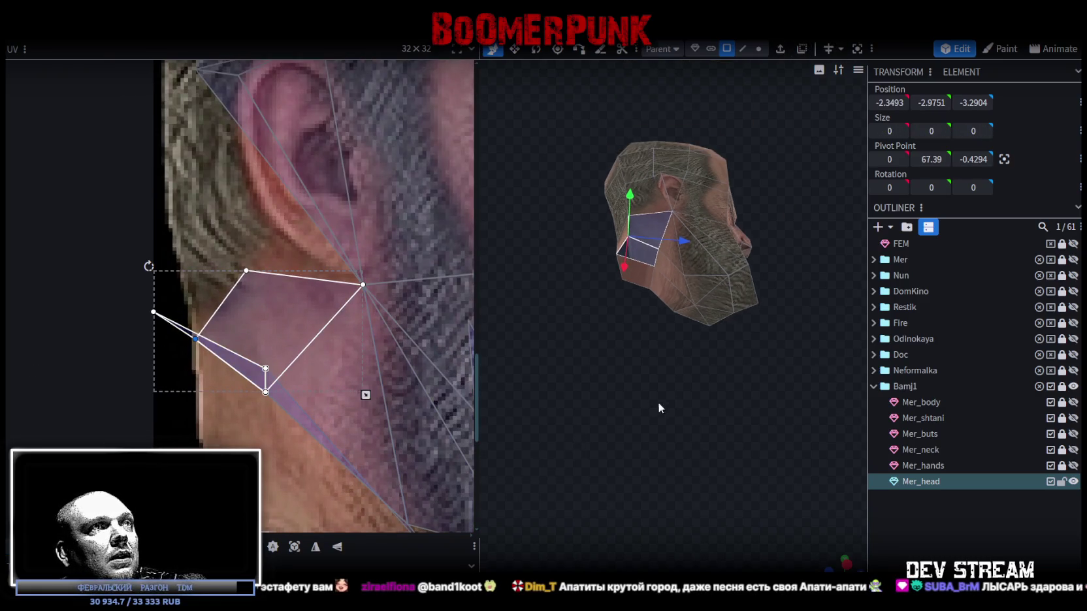
{"action": "left_click_drag", "start_coordinate": [659, 408], "coordinate": [710, 402]}
{"action": "scroll", "coordinate": [710, 401], "scroll_direction": "up", "scroll_amount": 2}
- Select the two lower jaw faces beneath the chin
{"action": "left_click", "coordinate": [708, 246]}
{"action": "left_click", "coordinate": [746, 279], "text": "shift"}
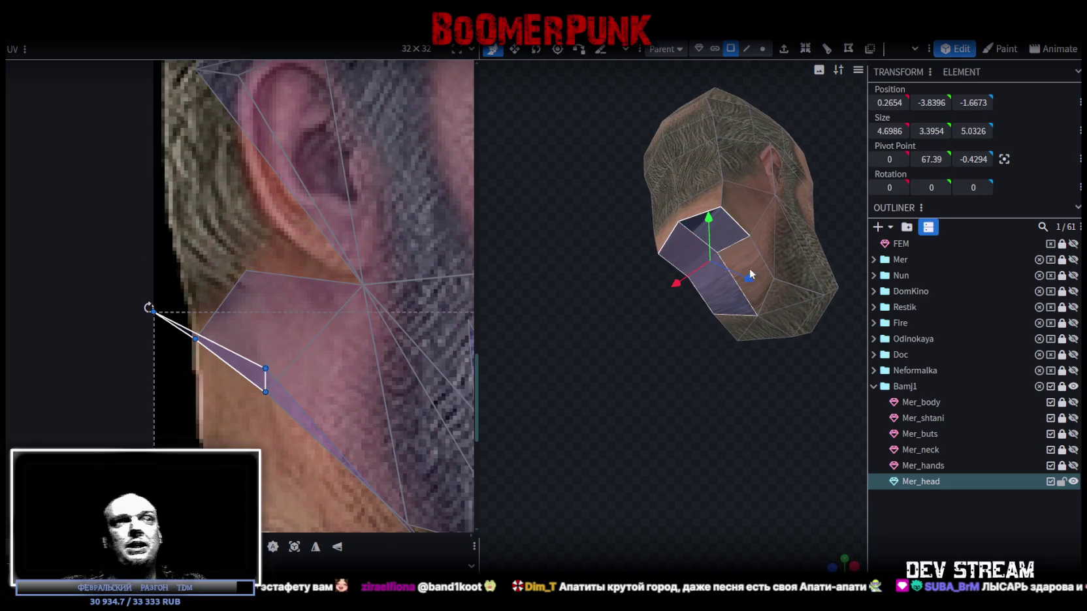
{"action": "key", "text": "ctrl+z"}
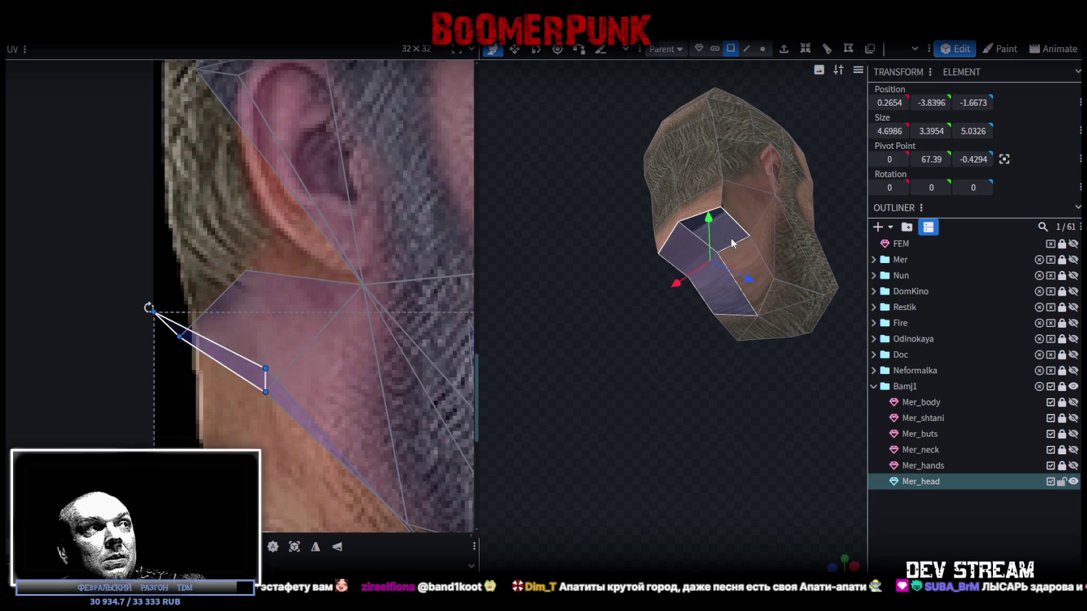
{"action": "key", "text": "ctrl+y"}
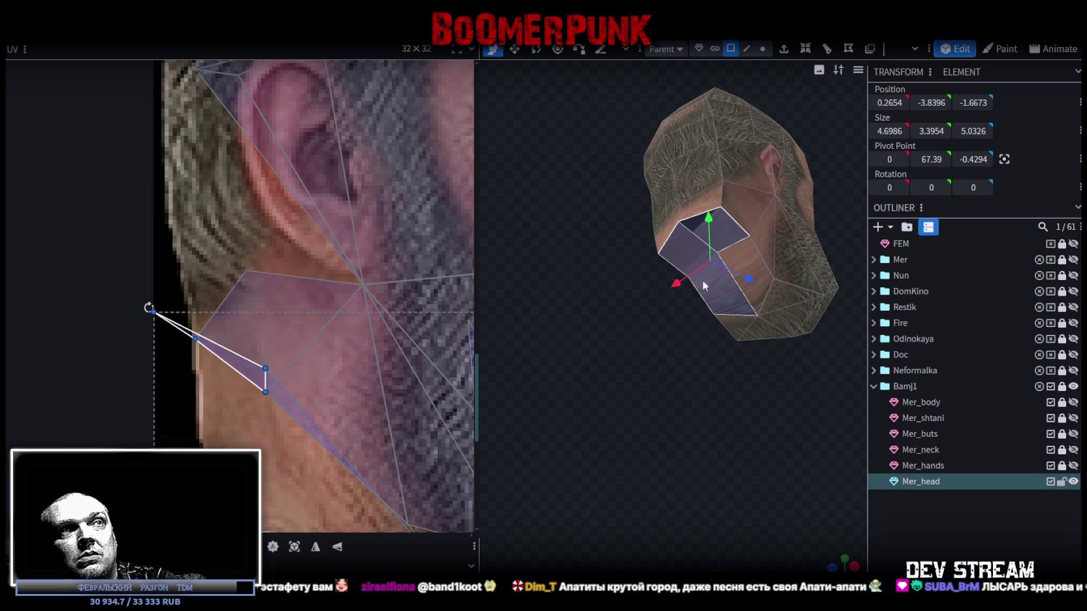
{"action": "left_click", "coordinate": [746, 258], "text": "shift"}
- Orbit around the head and switch to the top orthographic view (numpad 7)
{"action": "mouse_move", "coordinate": [732, 422]}
{"action": "left_mouse_down"}
{"action": "mouse_move", "coordinate": [795, 408]}
{"action": "mouse_move", "coordinate": [693, 453]}
{"action": "mouse_move", "coordinate": [743, 434]}
{"action": "mouse_move", "coordinate": [696, 468]}
{"action": "mouse_move", "coordinate": [812, 421]}
{"action": "left_mouse_up"}
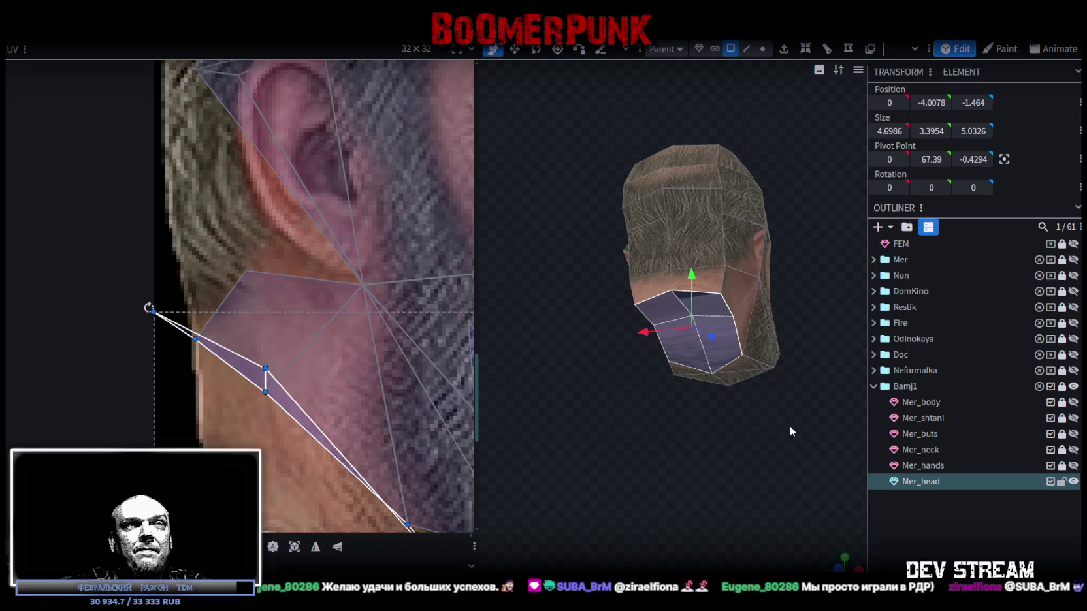
{"action": "mouse_move", "coordinate": [733, 369]}
{"action": "left_mouse_down"}
{"action": "mouse_move", "coordinate": [663, 397]}
{"action": "mouse_move", "coordinate": [701, 384]}
{"action": "left_mouse_up"}
{"action": "key", "text": "KP_7"}
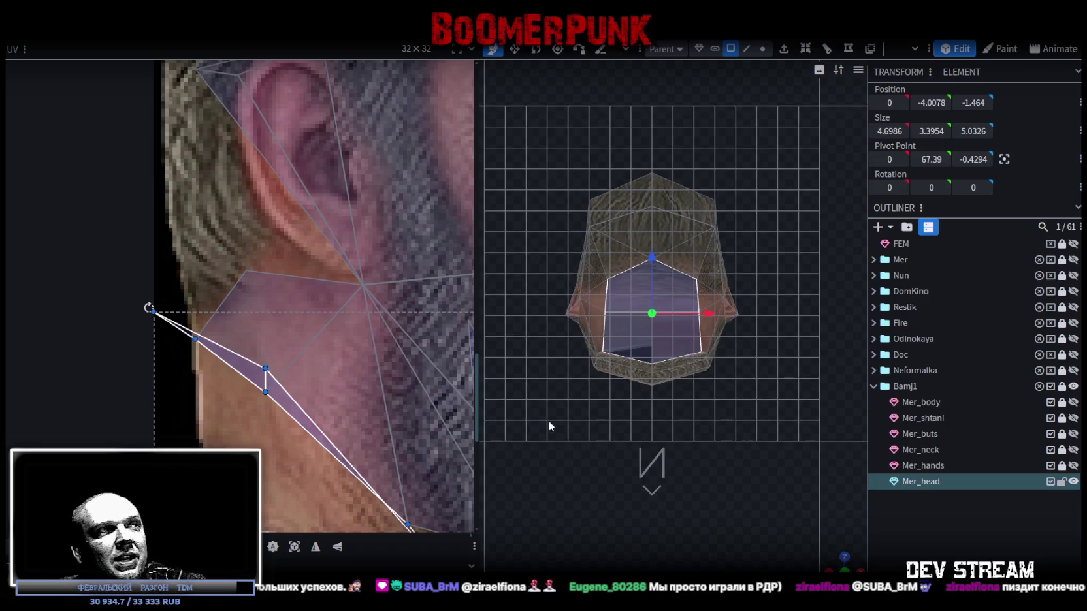
- Move the chin-underside UV island below the back-of-head texture and squash it wider
{"action": "scroll", "coordinate": [319, 335], "scroll_direction": "down", "scroll_amount": 3}
{"action": "scroll", "coordinate": [319, 334], "scroll_direction": "down", "scroll_amount": 2}
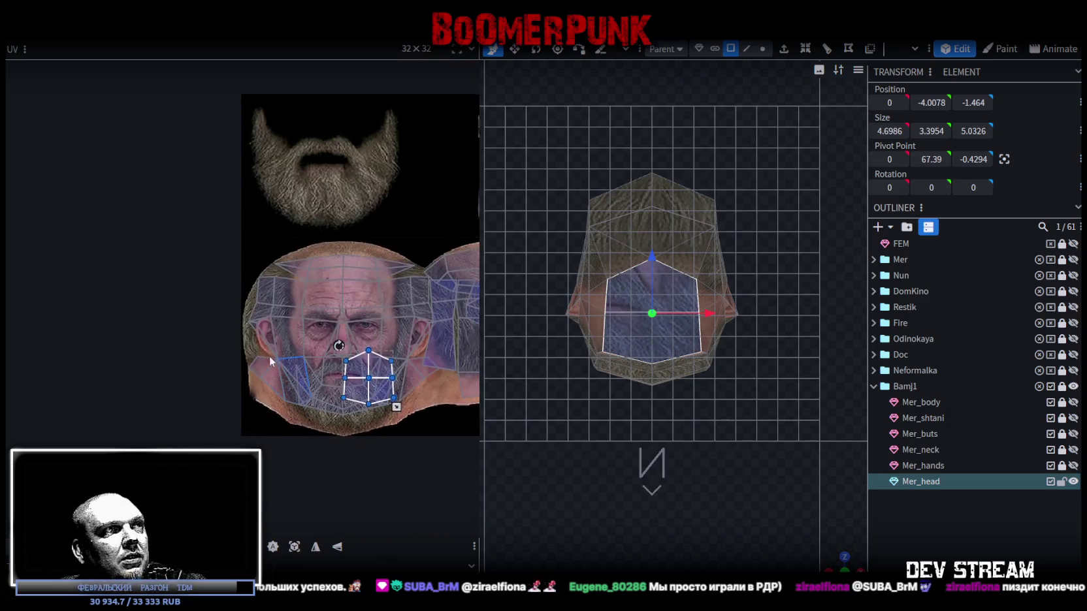
{"action": "scroll", "coordinate": [318, 335], "scroll_direction": "down", "scroll_amount": 2}
{"action": "scroll", "coordinate": [318, 334], "scroll_direction": "up", "scroll_amount": 1}
{"action": "middle_click_drag", "start_coordinate": [318, 335], "coordinate": [193, 409]}
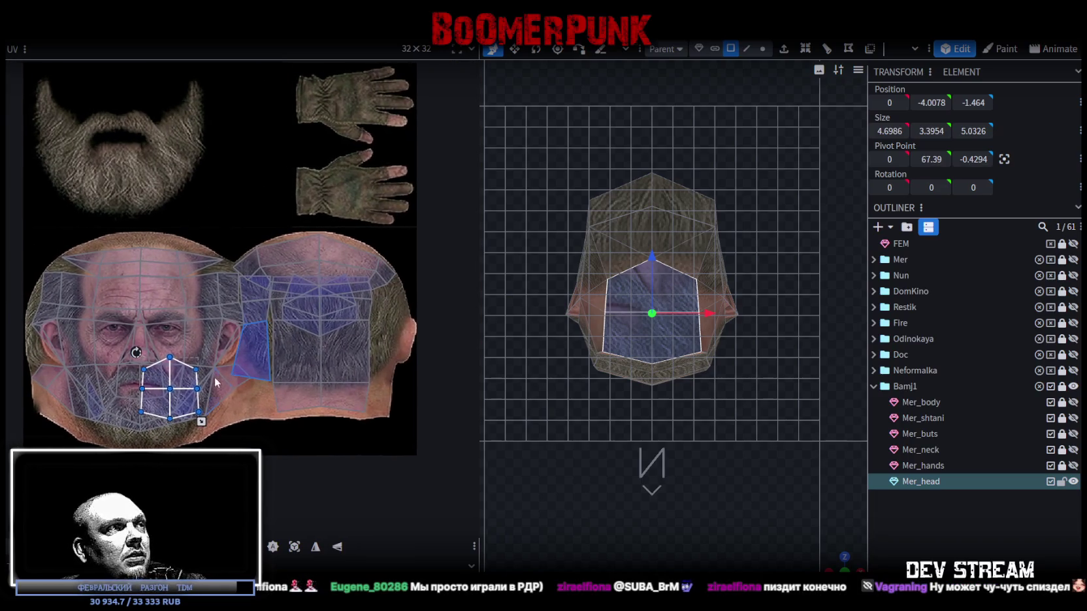
{"action": "mouse_move", "coordinate": [193, 409]}
{"action": "left_mouse_down"}
{"action": "mouse_move", "coordinate": [342, 425]}
{"action": "mouse_move", "coordinate": [352, 449]}
{"action": "left_mouse_up"}
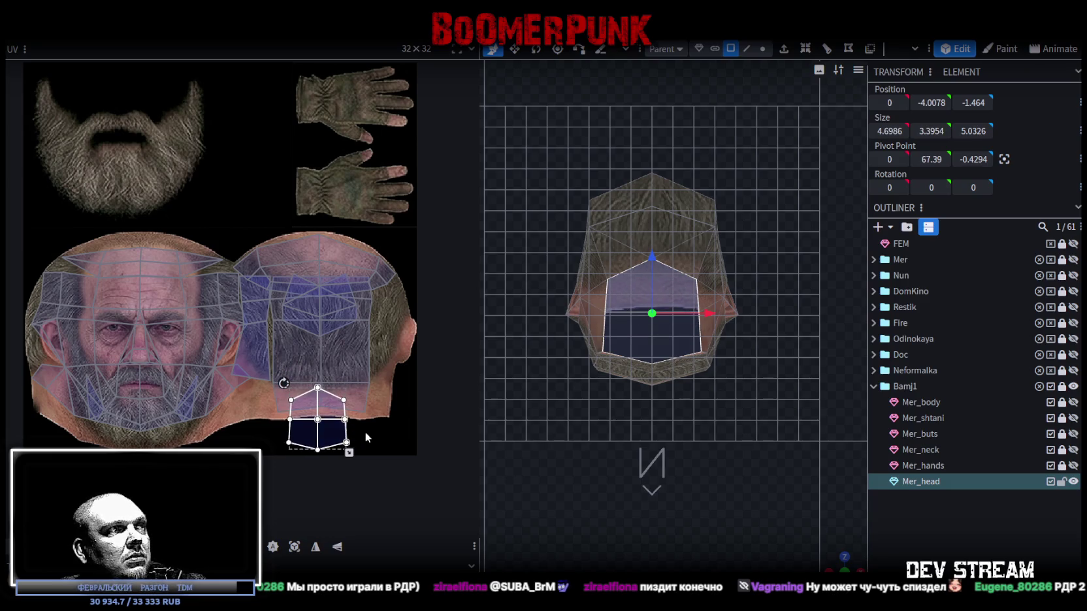
{"action": "scroll", "coordinate": [362, 395], "scroll_direction": "down", "scroll_amount": 2}
{"action": "mouse_move", "coordinate": [340, 413]}
{"action": "left_mouse_down"}
{"action": "mouse_move", "coordinate": [352, 379]}
{"action": "mouse_move", "coordinate": [333, 373]}
{"action": "left_mouse_up"}
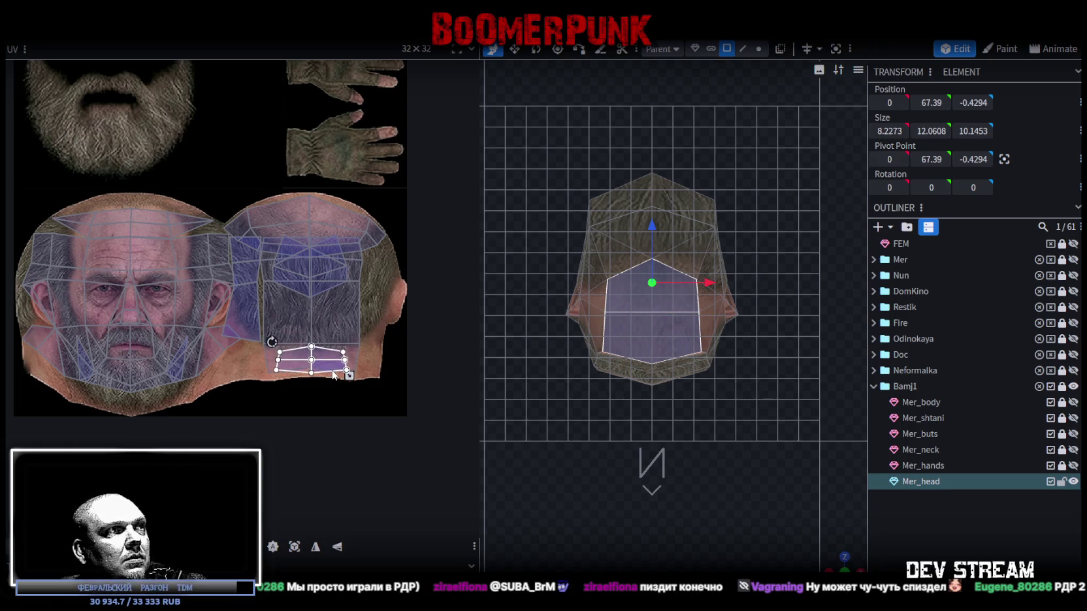
{"action": "scroll", "coordinate": [671, 469], "scroll_direction": "up", "scroll_amount": 3}
- Select the head's small bottom face, widen the 3D viewport and focus on the head
{"action": "left_click_drag", "start_coordinate": [849, 567], "coordinate": [705, 222]}
{"action": "left_click", "coordinate": [841, 54]}
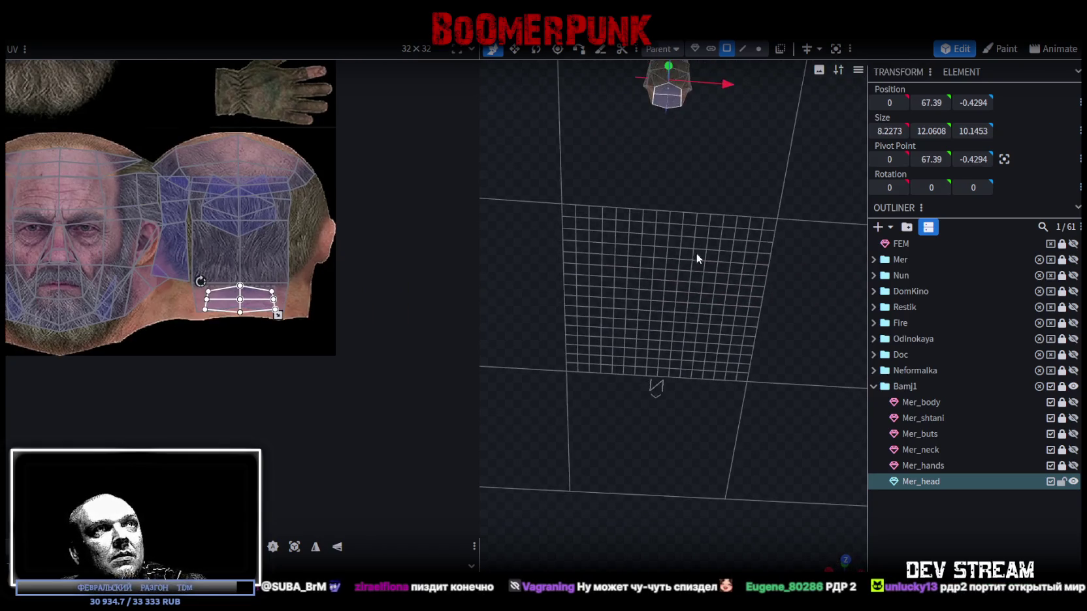
{"action": "left_click", "coordinate": [659, 171]}
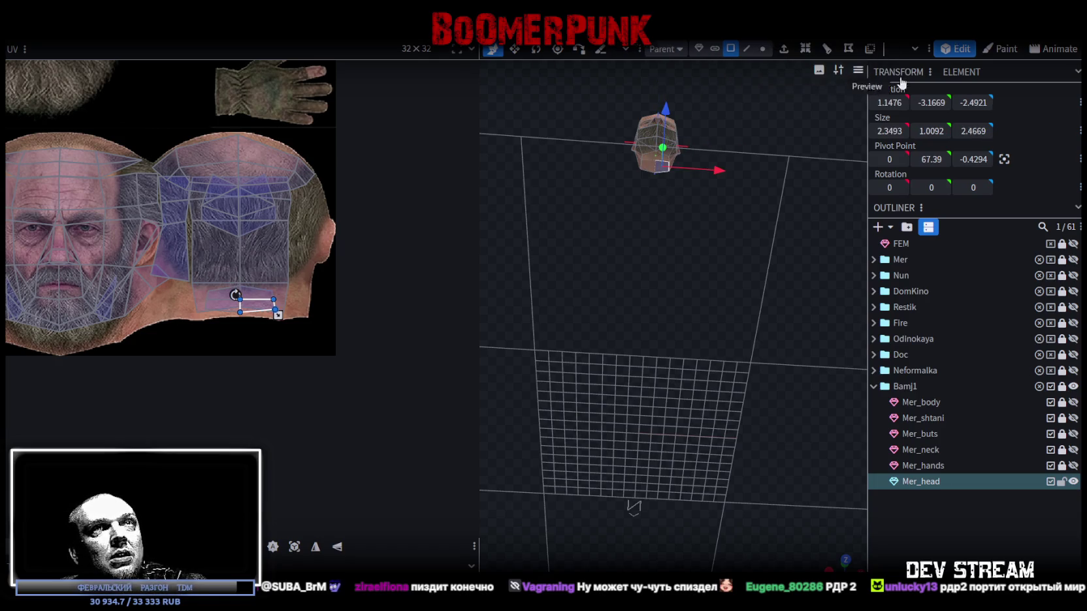
{"action": "left_click_drag", "start_coordinate": [788, 87], "coordinate": [789, 144]}
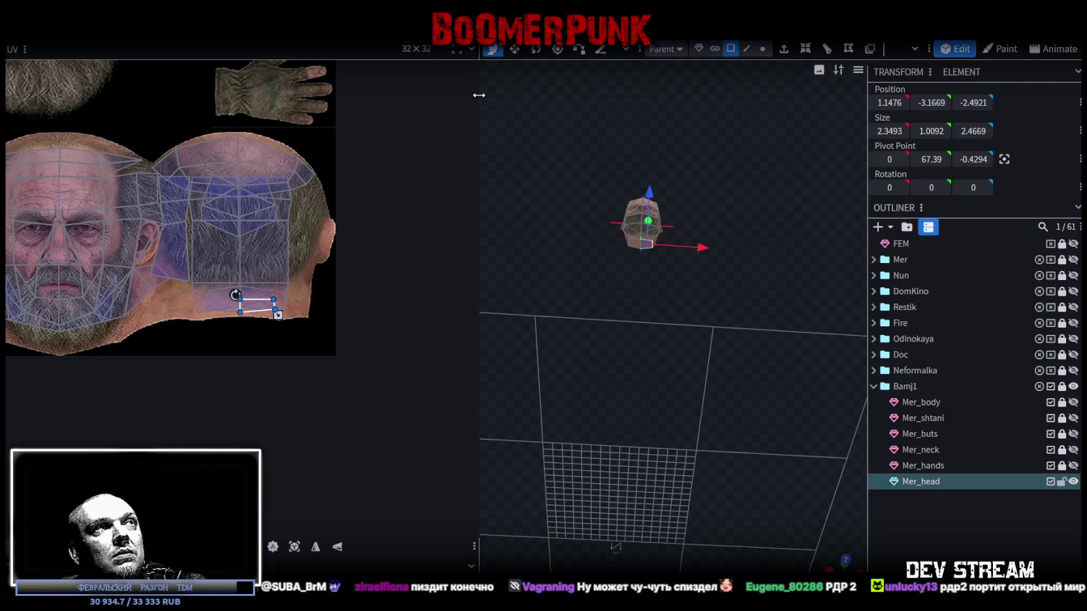
{"action": "left_click_drag", "start_coordinate": [479, 95], "coordinate": [370, 89]}
{"action": "left_click", "coordinate": [809, 49]}
- Box-select the ring of crown faces on top of Mer_head from an overhead view
{"action": "mouse_move", "coordinate": [670, 171]}
{"action": "left_mouse_down"}
{"action": "mouse_move", "coordinate": [704, 287]}
{"action": "mouse_move", "coordinate": [691, 211]}
{"action": "mouse_move", "coordinate": [648, 241]}
{"action": "mouse_move", "coordinate": [473, 217]}
{"action": "mouse_move", "coordinate": [495, 235]}
{"action": "mouse_move", "coordinate": [491, 284]}
{"action": "mouse_move", "coordinate": [744, 234]}
{"action": "mouse_move", "coordinate": [648, 190]}
{"action": "mouse_move", "coordinate": [660, 287]}
{"action": "left_mouse_up"}
{"action": "left_click", "coordinate": [665, 282]}
{"action": "left_click", "coordinate": [690, 275]}
{"action": "left_click", "coordinate": [641, 241]}
{"action": "mouse_move", "coordinate": [679, 246]}
{"action": "left_mouse_down"}
{"action": "mouse_move", "coordinate": [747, 188]}
{"action": "mouse_move", "coordinate": [736, 198]}
{"action": "mouse_move", "coordinate": [828, 184]}
{"action": "left_mouse_up"}
{"action": "left_click", "coordinate": [568, 189]}
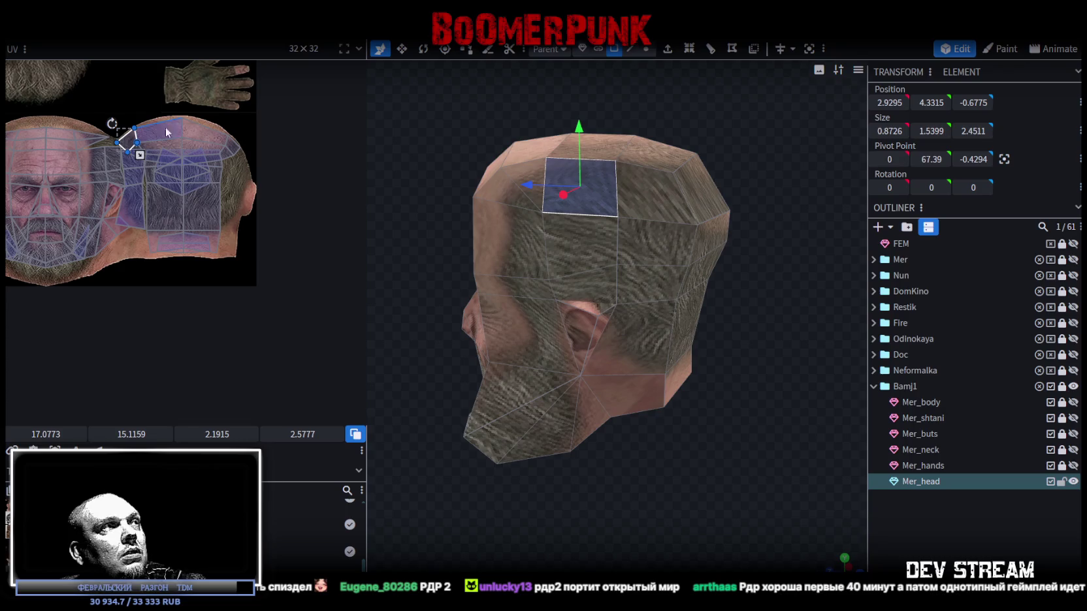
{"action": "mouse_move", "coordinate": [679, 188]}
{"action": "left_mouse_down"}
{"action": "mouse_move", "coordinate": [745, 133]}
{"action": "mouse_move", "coordinate": [492, 183]}
{"action": "mouse_move", "coordinate": [752, 100]}
{"action": "mouse_move", "coordinate": [652, 114]}
{"action": "left_mouse_up"}
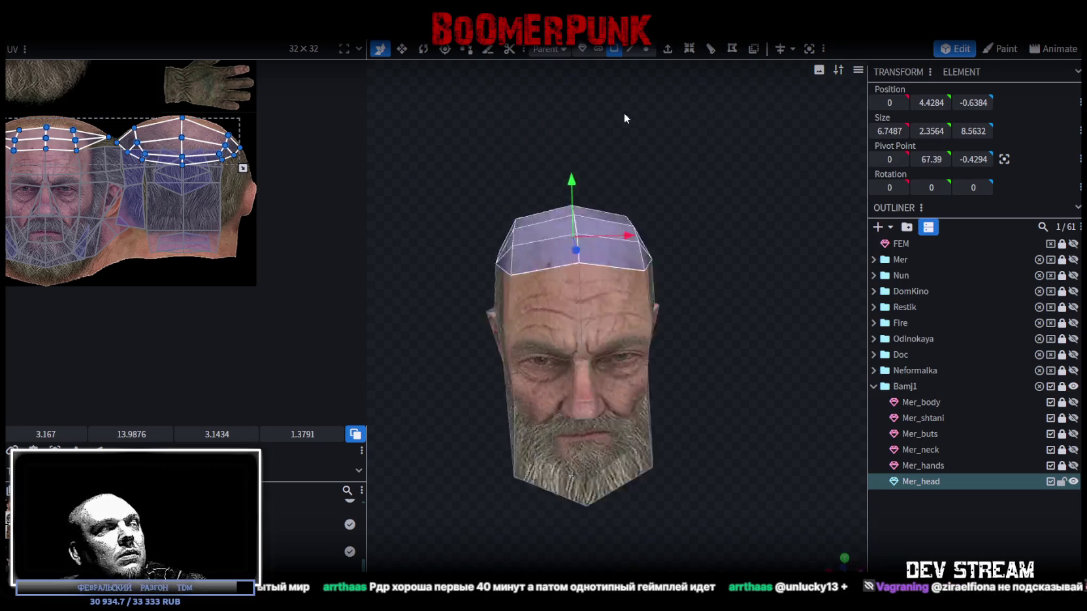
{"action": "right_click", "coordinate": [642, 237]}
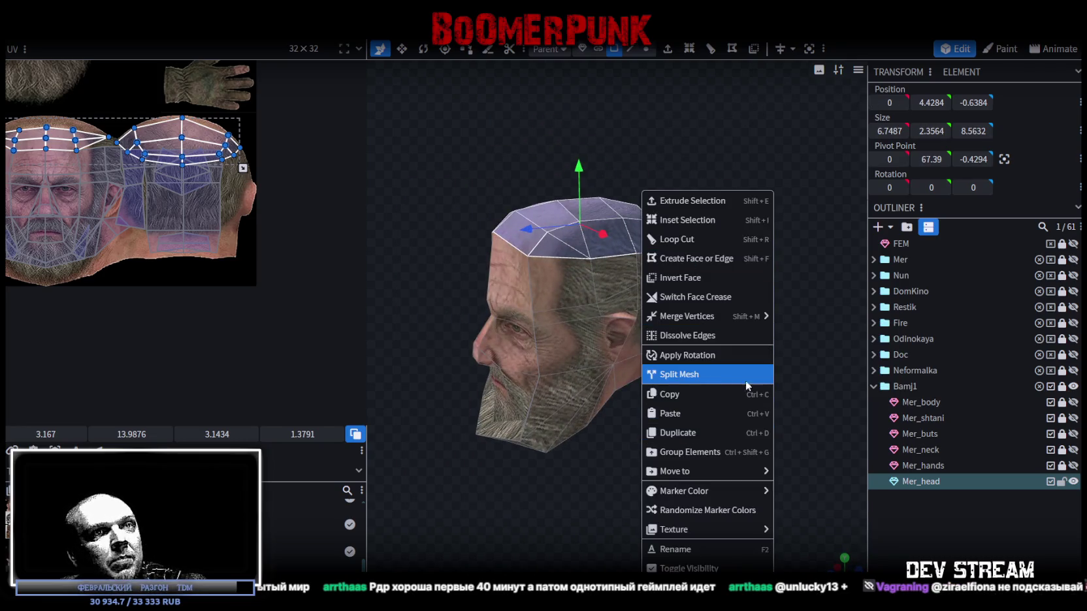
- Split the crown faces into Mer_head_selection, briefly hiding Mer_head to inspect the cap
{"action": "left_click", "coordinate": [722, 375]}
{"action": "left_click", "coordinate": [1074, 481]}
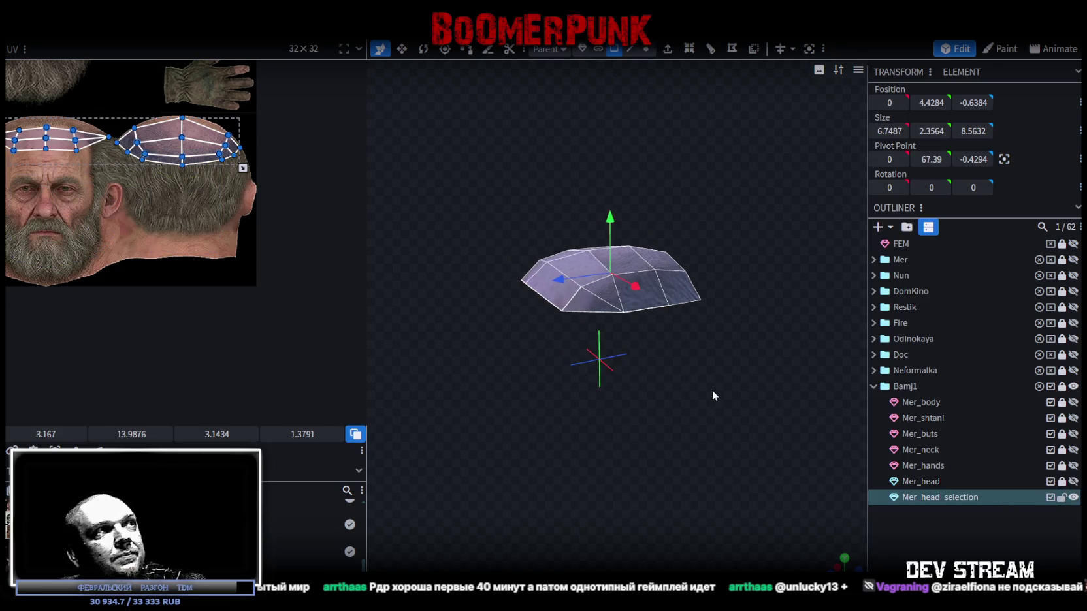
{"action": "scroll", "coordinate": [197, 162], "scroll_direction": "up", "scroll_amount": 3}
{"action": "scroll", "coordinate": [180, 180], "scroll_direction": "up", "scroll_amount": 1}
{"action": "middle_click_drag", "start_coordinate": [180, 181], "coordinate": [181, 228]}
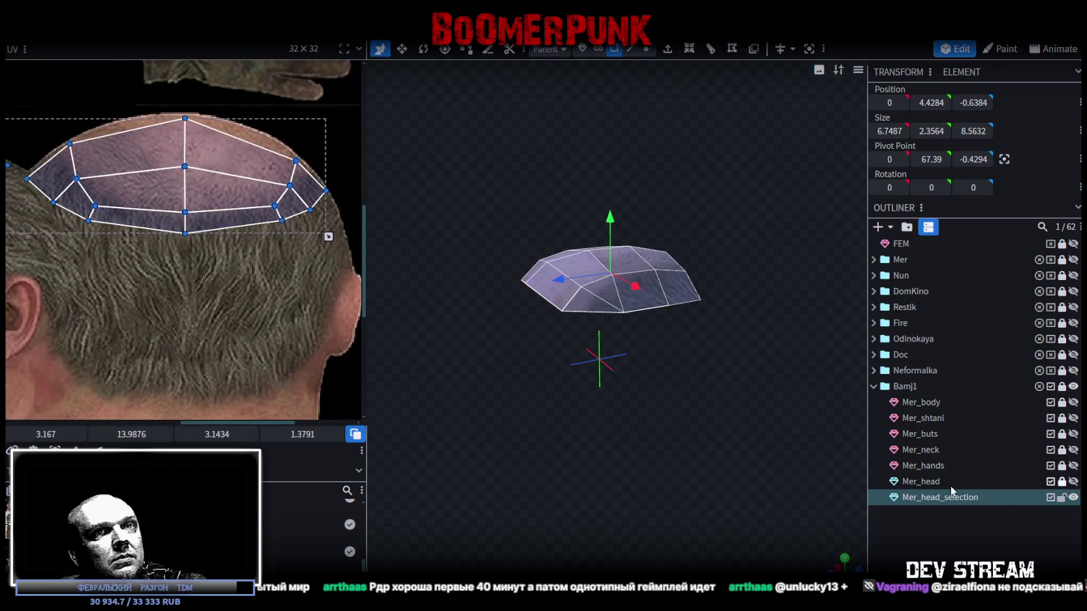
{"action": "left_click", "coordinate": [1073, 481]}
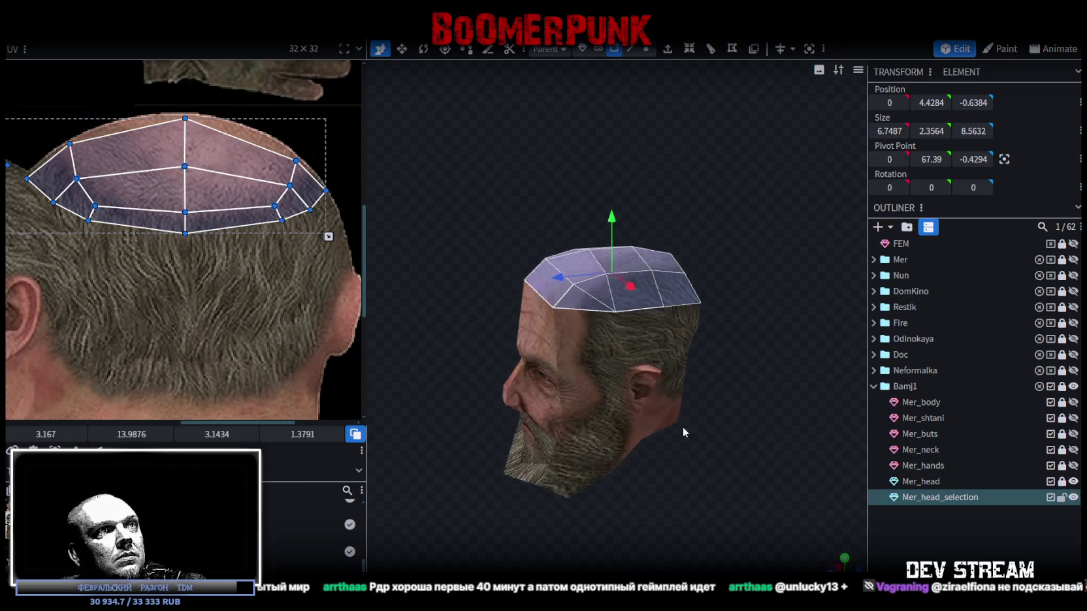
{"action": "left_click_drag", "start_coordinate": [683, 427], "coordinate": [518, 415]}
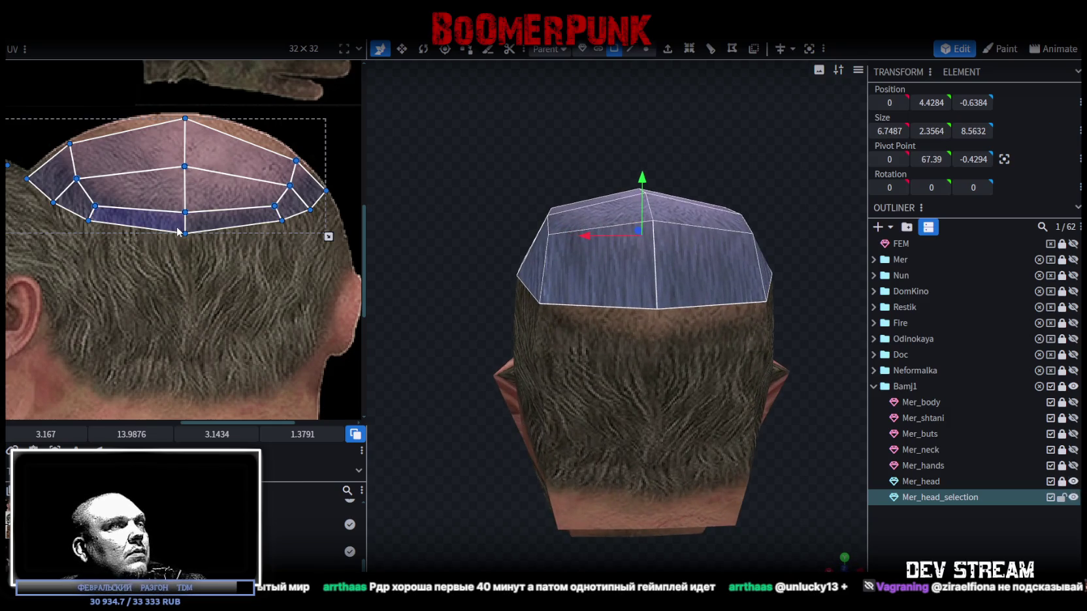
{"action": "left_click_drag", "start_coordinate": [477, 341], "coordinate": [575, 352]}
- Box-select the cap's top UV band and nudge its lower vertices upward
{"action": "left_click_drag", "start_coordinate": [73, 233], "coordinate": [129, 208]}
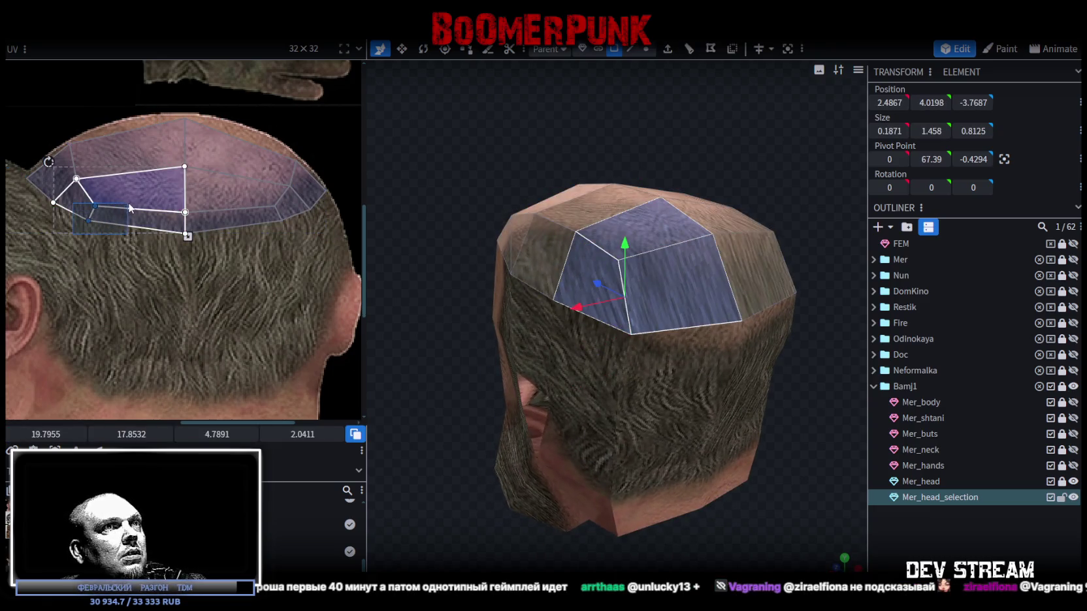
{"action": "left_click_drag", "start_coordinate": [132, 209], "coordinate": [294, 206]}
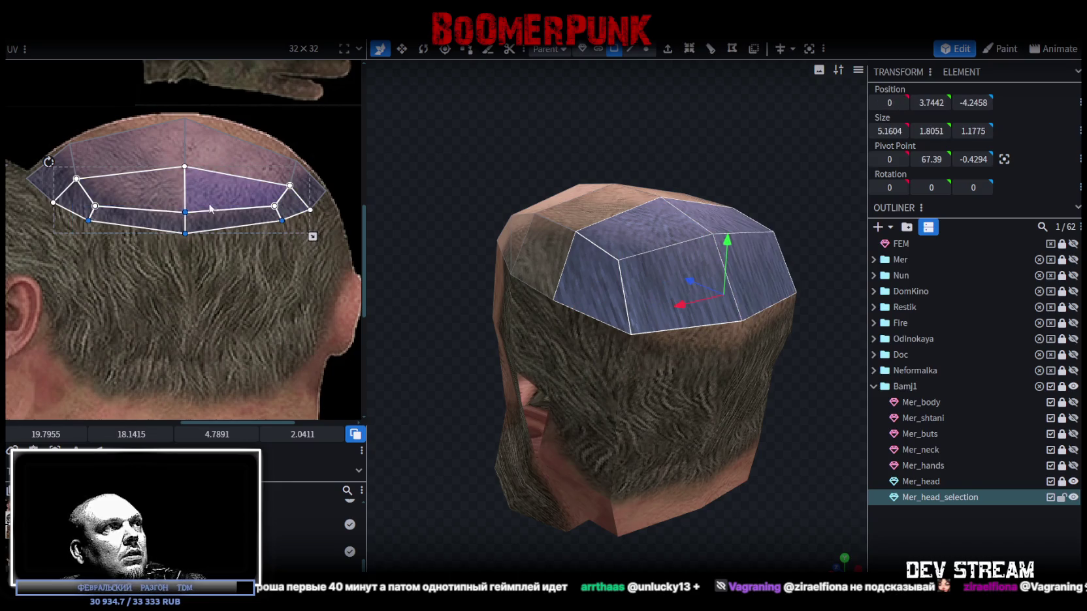
{"action": "mouse_move", "coordinate": [185, 212]}
{"action": "left_mouse_down"}
{"action": "mouse_move", "coordinate": [187, 198]}
{"action": "mouse_move", "coordinate": [186, 213]}
{"action": "left_mouse_up"}
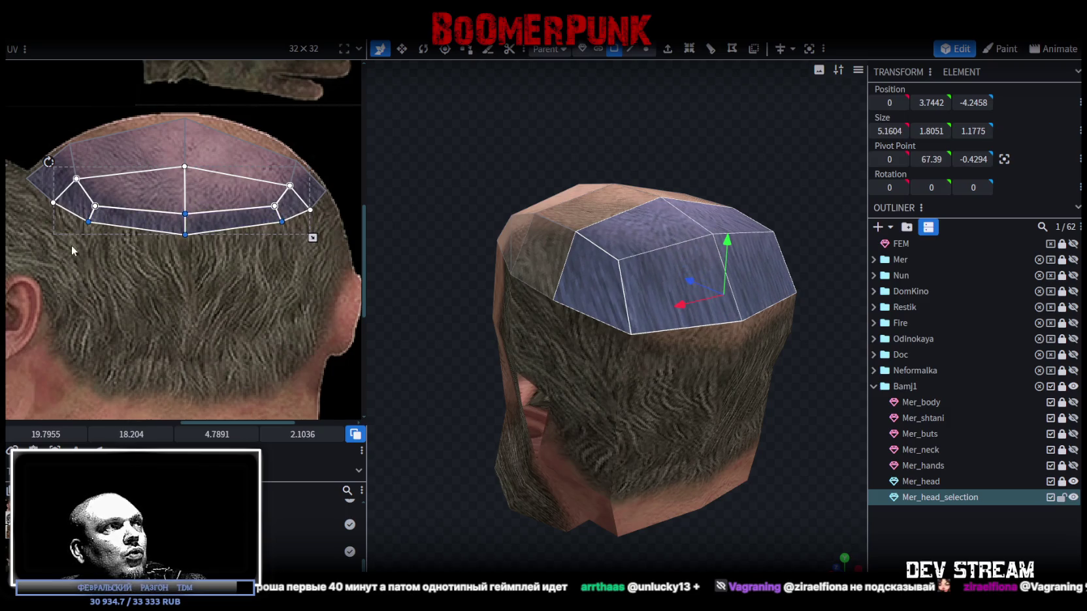
{"action": "left_click_drag", "start_coordinate": [39, 232], "coordinate": [105, 185]}
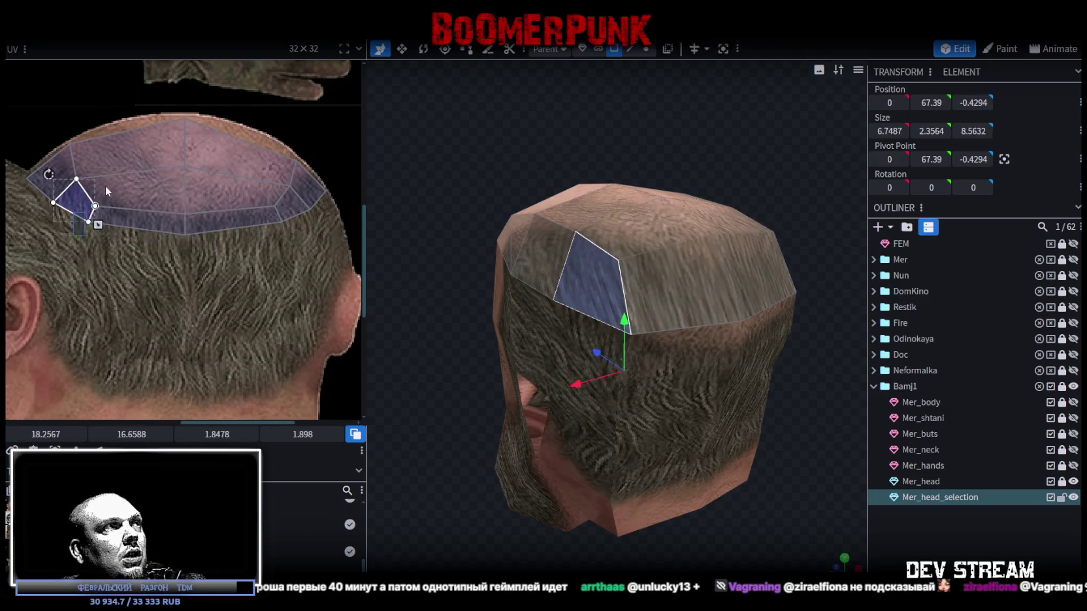
{"action": "key", "text": "ctrl+a"}
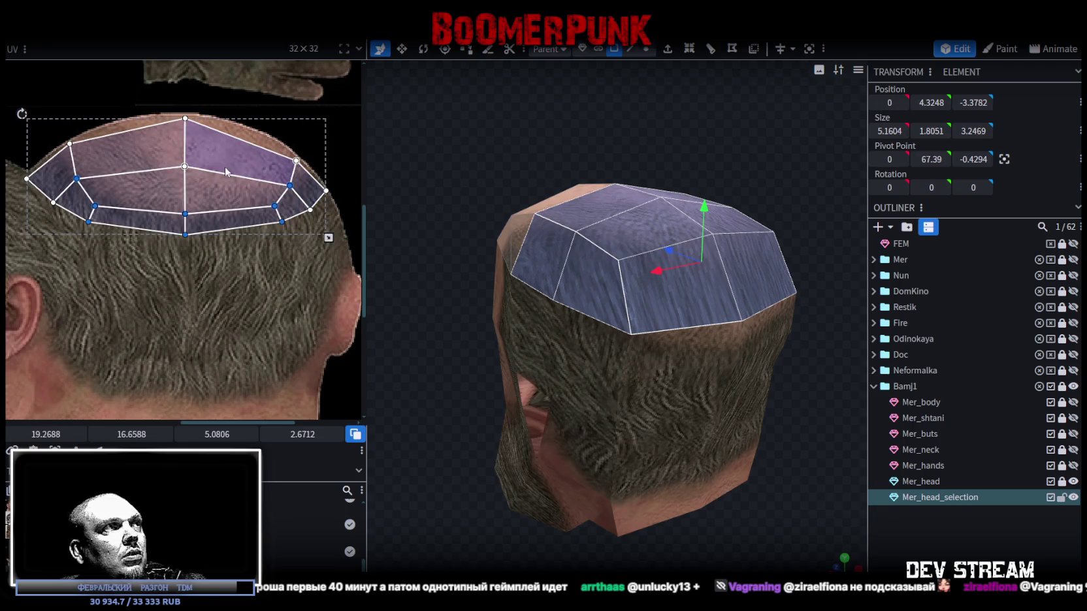
- Raise the cap's lower-ring and centre UV vertices onto the bald scalp, then check the profile
{"action": "left_click_drag", "start_coordinate": [70, 242], "coordinate": [305, 171]}
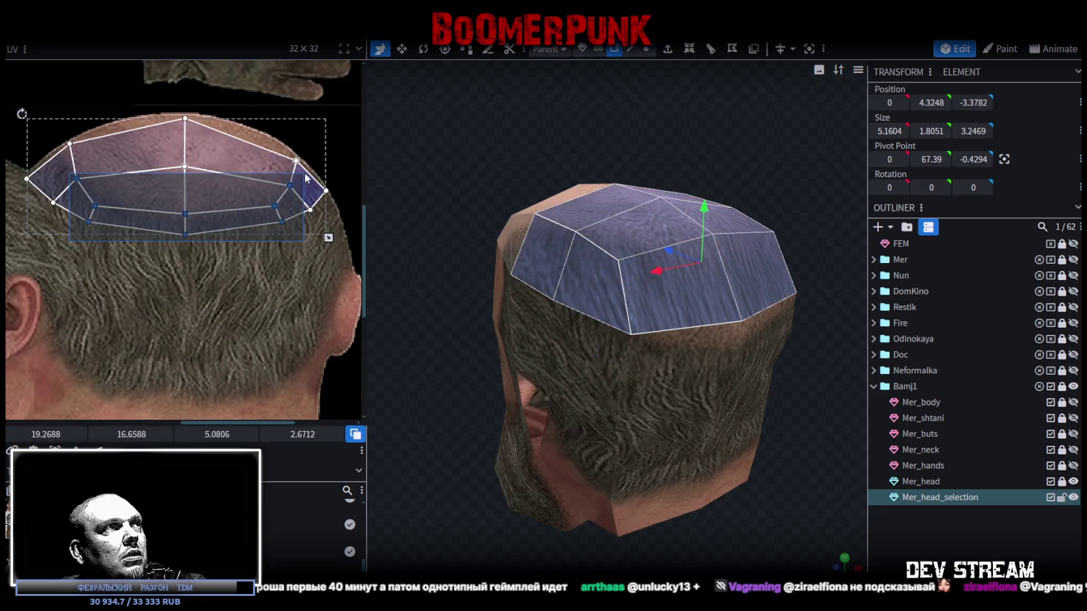
{"action": "left_click_drag", "start_coordinate": [304, 170], "coordinate": [306, 164]}
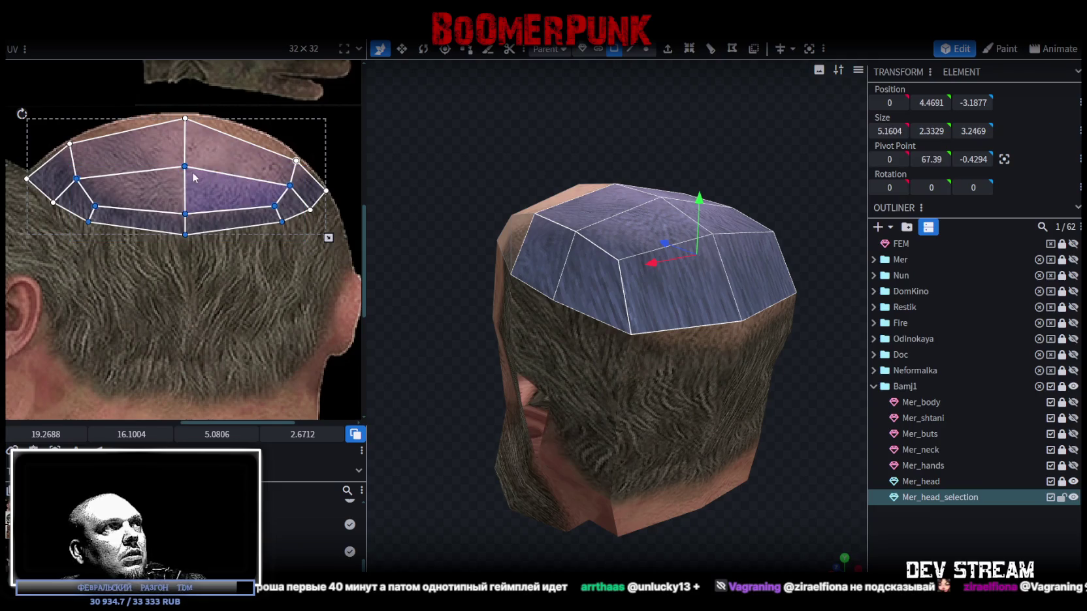
{"action": "left_click_drag", "start_coordinate": [184, 166], "coordinate": [182, 146]}
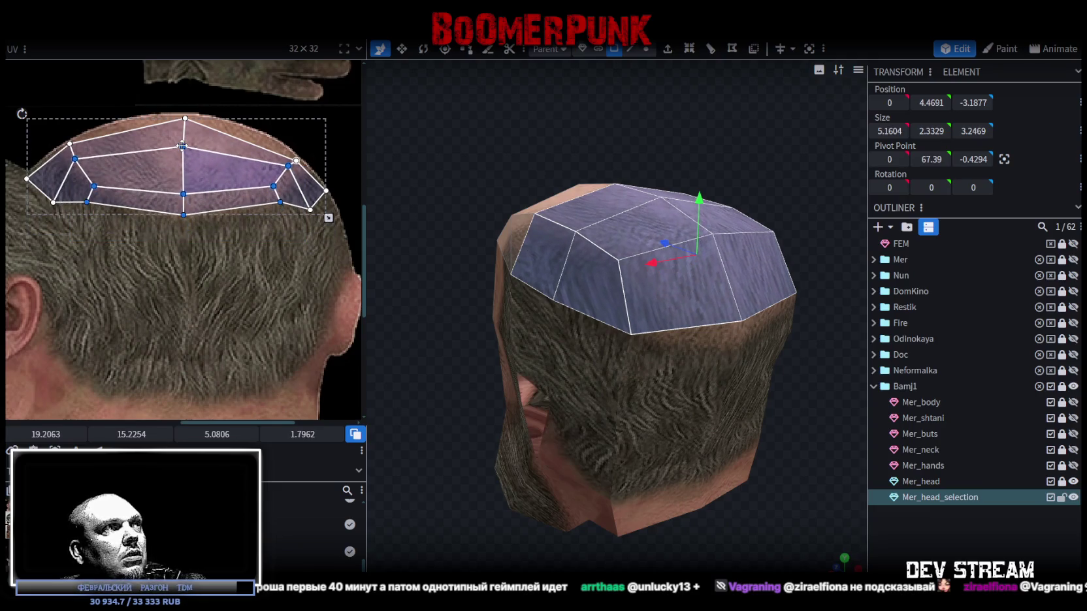
{"action": "scroll", "coordinate": [182, 146], "scroll_direction": "down", "scroll_amount": 2}
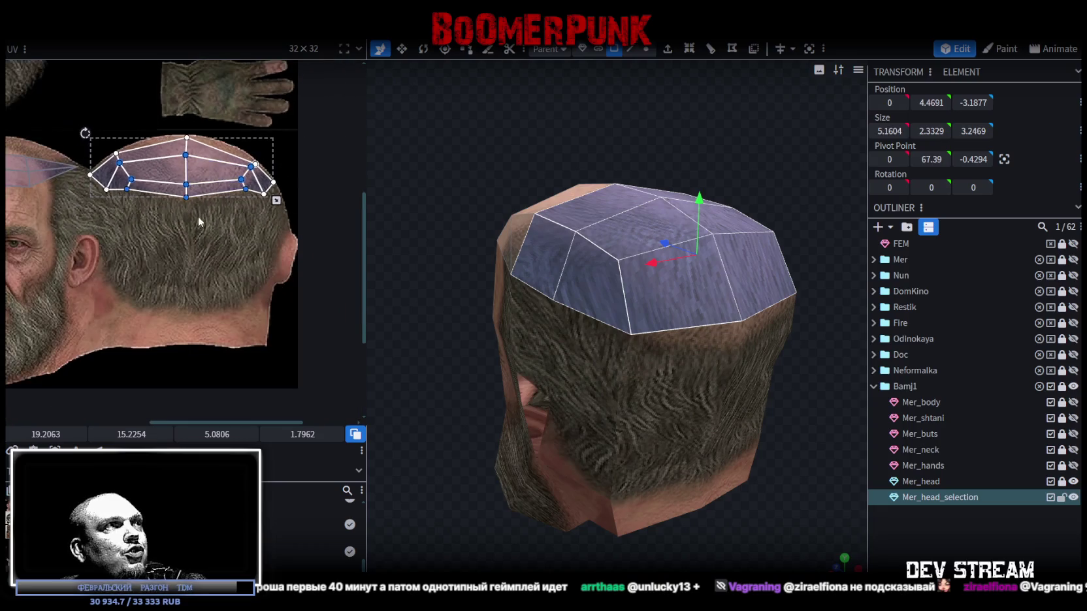
{"action": "scroll", "coordinate": [196, 215], "scroll_direction": "up", "scroll_amount": 1}
{"action": "scroll", "coordinate": [174, 263], "scroll_direction": "up", "scroll_amount": 2}
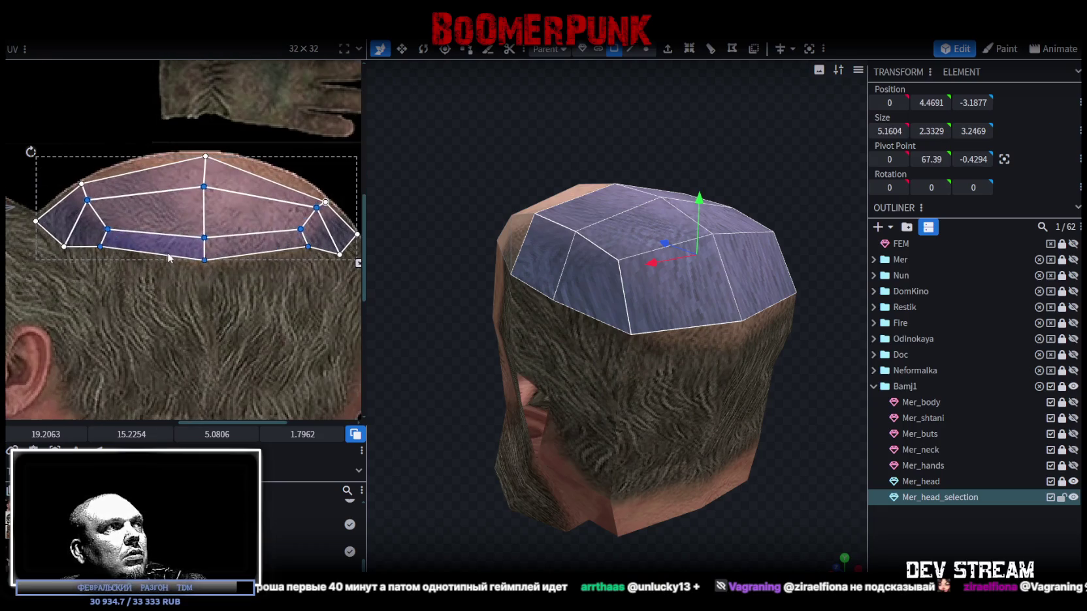
{"action": "mouse_move", "coordinate": [151, 253]}
{"action": "left_mouse_down"}
{"action": "mouse_move", "coordinate": [207, 228]}
{"action": "mouse_move", "coordinate": [148, 238]}
{"action": "left_mouse_up"}
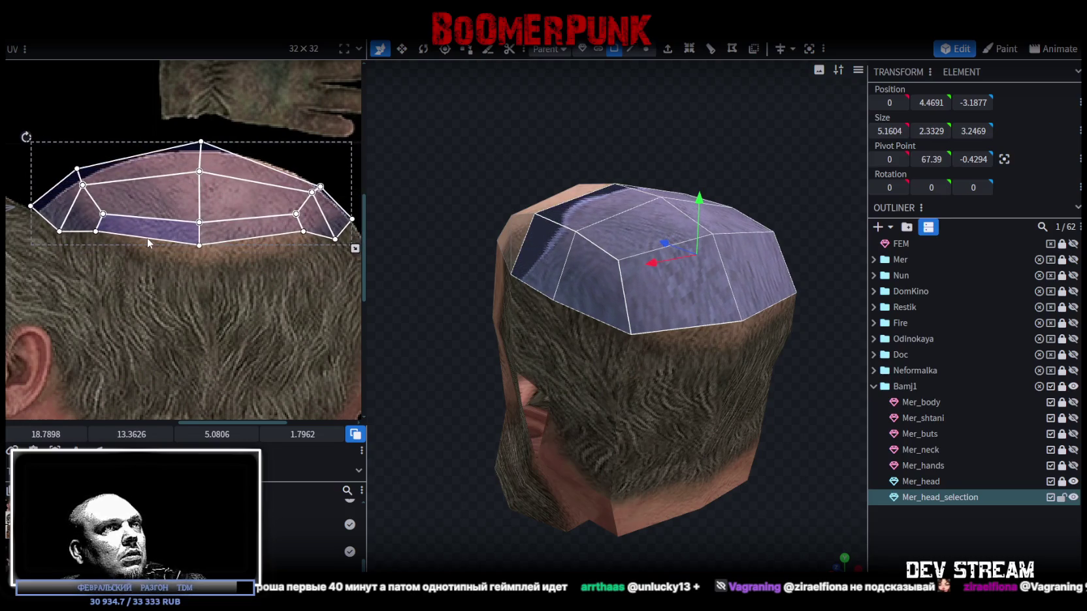
{"action": "mouse_move", "coordinate": [425, 346]}
{"action": "left_mouse_down"}
{"action": "mouse_move", "coordinate": [526, 370]}
{"action": "mouse_move", "coordinate": [530, 339]}
{"action": "left_mouse_up"}
{"action": "scroll", "coordinate": [189, 286], "scroll_direction": "down", "scroll_amount": 5}
{"action": "left_click_drag", "start_coordinate": [562, 284], "coordinate": [626, 281]}
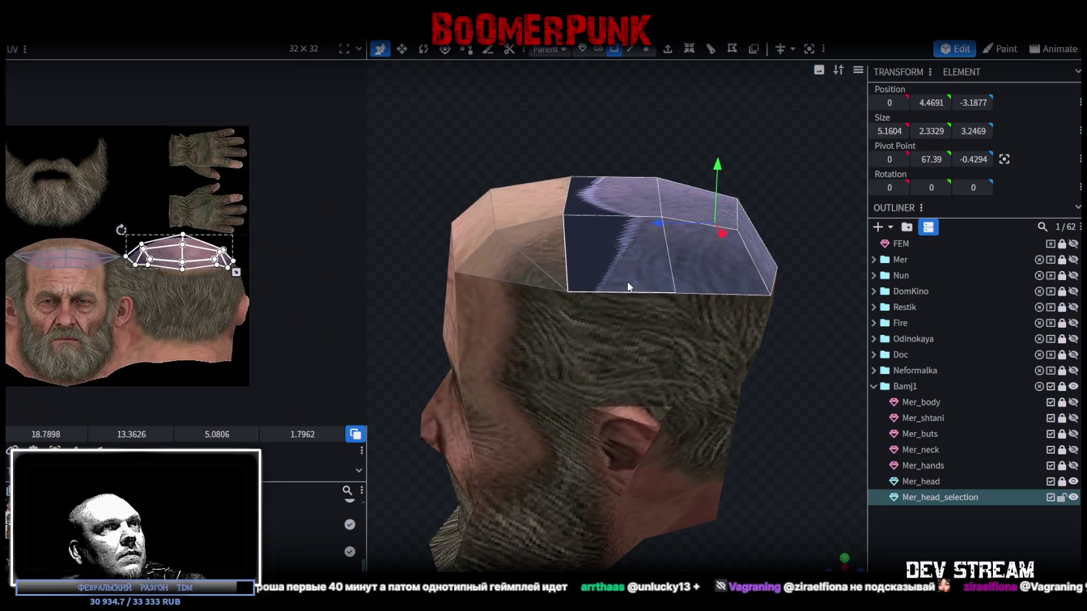
- Select the two top faces of the head cap
{"action": "left_click", "coordinate": [626, 281]}
{"action": "left_click_drag", "start_coordinate": [805, 377], "coordinate": [677, 391]}
{"action": "left_click", "coordinate": [717, 295], "text": "shift"}
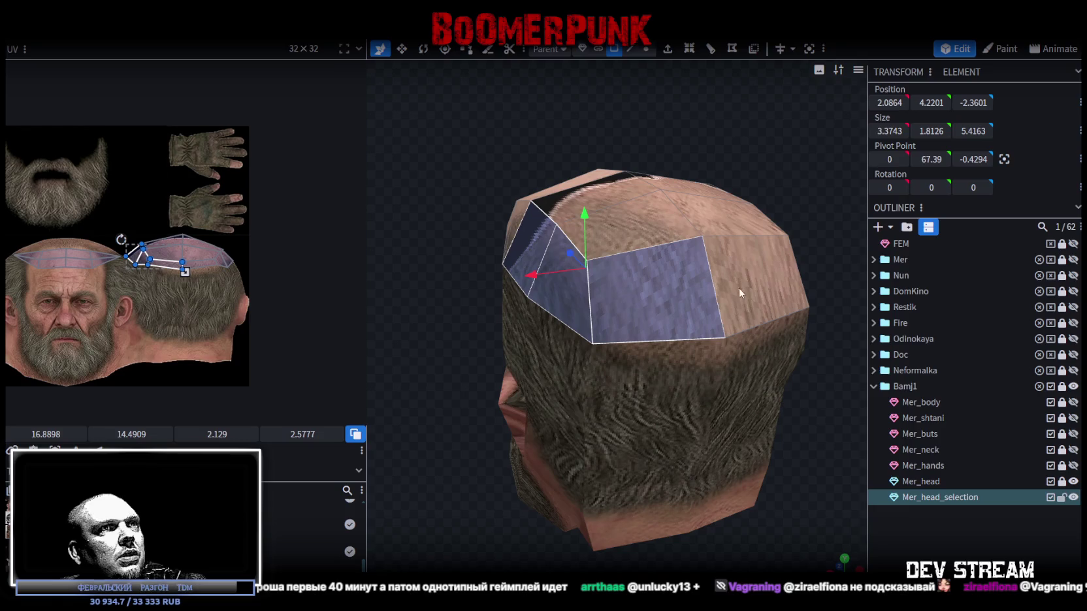
{"action": "left_click", "coordinate": [666, 297], "text": "shift"}
{"action": "left_click_drag", "start_coordinate": [796, 194], "coordinate": [650, 268]}
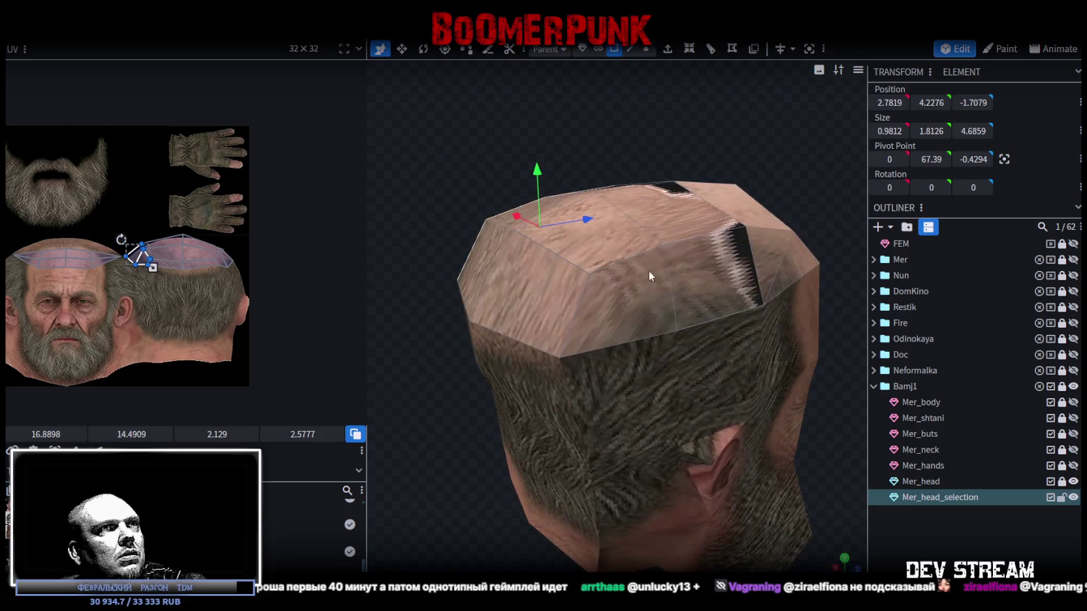
{"action": "left_click", "coordinate": [729, 275], "text": "shift"}
{"action": "left_click_drag", "start_coordinate": [719, 457], "coordinate": [764, 486]}
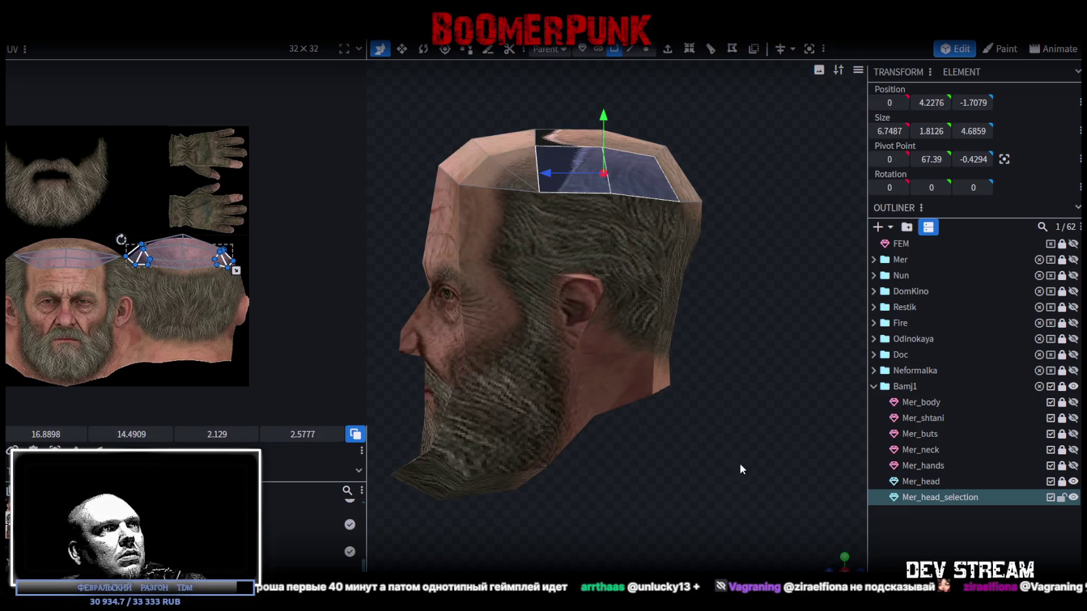
- Move the two faces' UVs off the beard onto the scalp and turn them diagonally
{"action": "key", "text": "ctrl+z"}
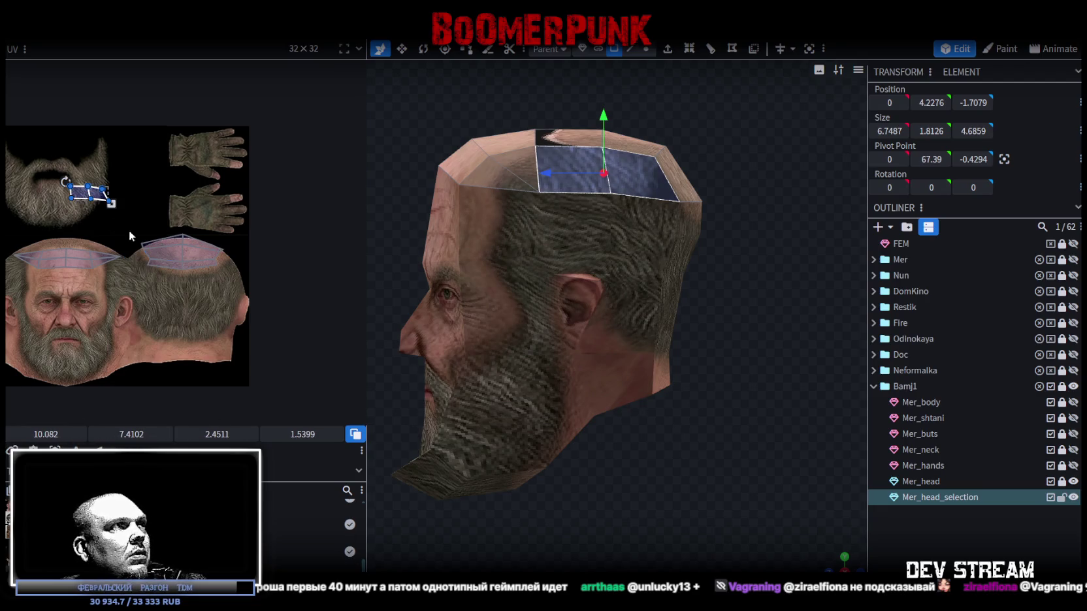
{"action": "left_click_drag", "start_coordinate": [98, 199], "coordinate": [137, 283]}
{"action": "scroll", "coordinate": [137, 283], "scroll_direction": "up", "scroll_amount": 3}
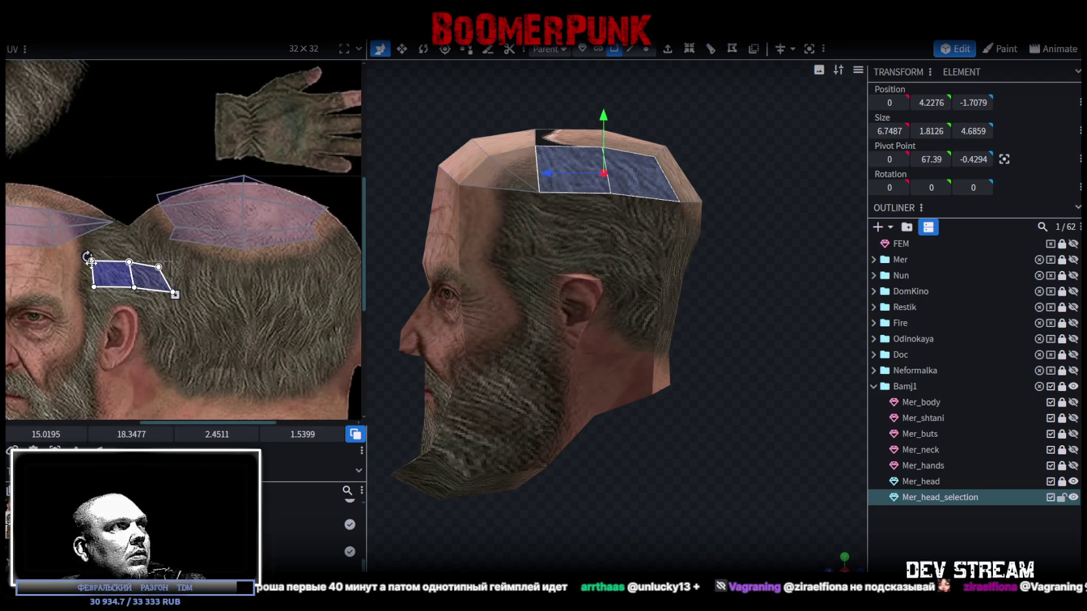
{"action": "left_click_drag", "start_coordinate": [87, 255], "coordinate": [192, 273]}
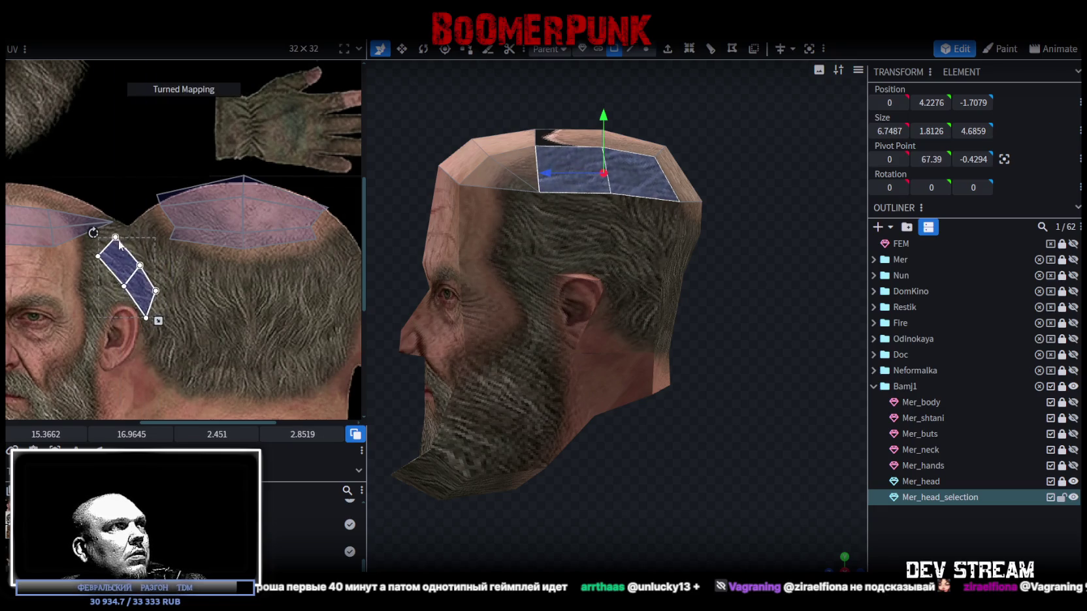
{"action": "mouse_move", "coordinate": [191, 272]}
{"action": "left_mouse_down"}
{"action": "mouse_move", "coordinate": [190, 174]}
{"action": "mouse_move", "coordinate": [138, 285]}
{"action": "mouse_move", "coordinate": [188, 258]}
{"action": "left_mouse_up"}
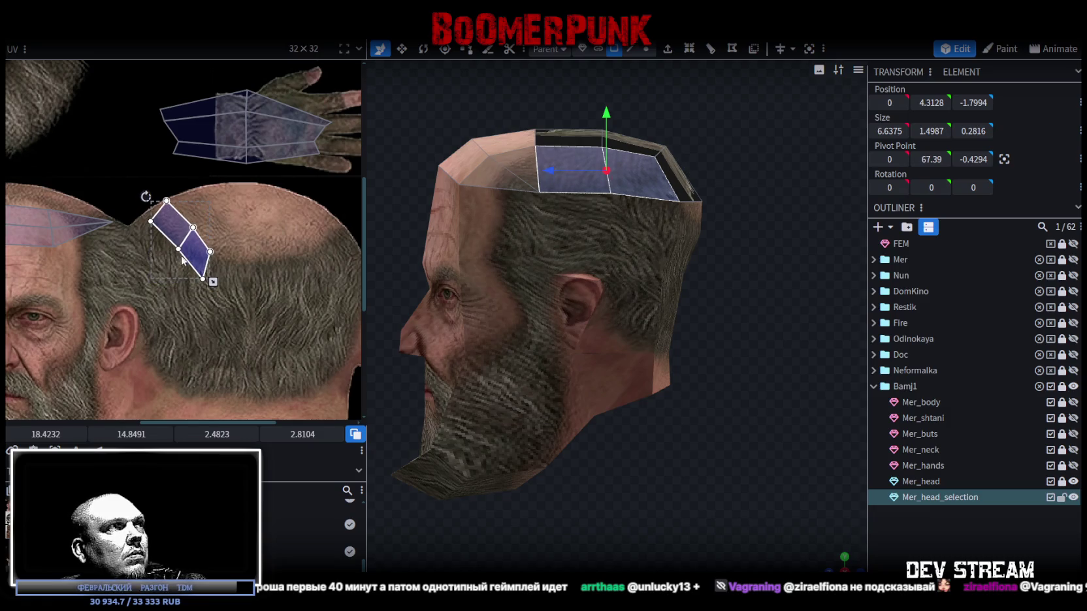
- Pull the lower-right UV face's corner outward and rotate both faces slightly
{"action": "scroll", "coordinate": [185, 258], "scroll_direction": "up", "scroll_amount": 2}
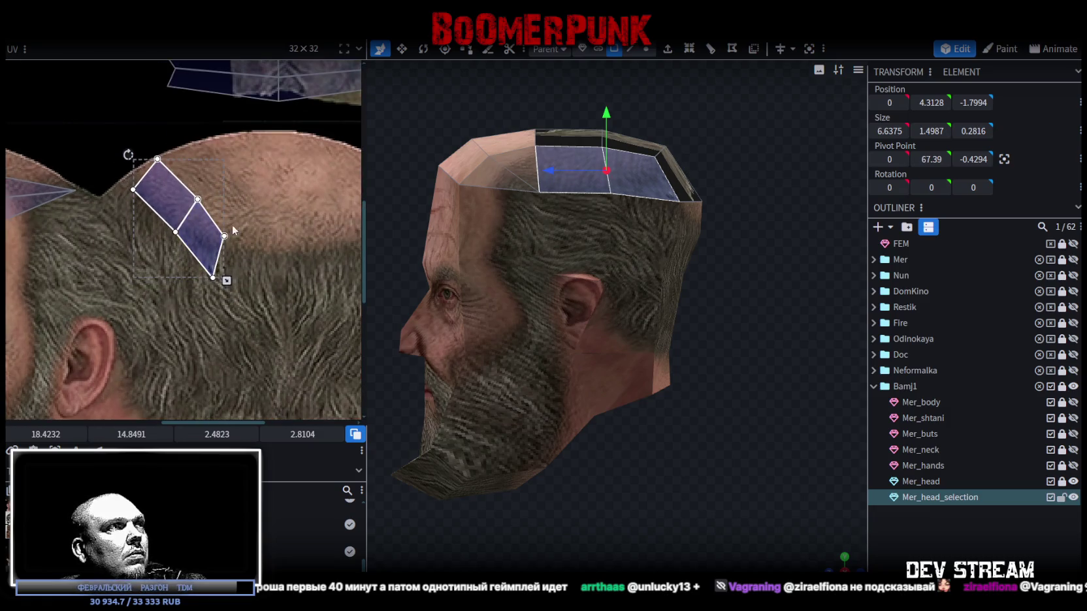
{"action": "left_click", "coordinate": [206, 233]}
{"action": "left_click_drag", "start_coordinate": [241, 229], "coordinate": [245, 225]}
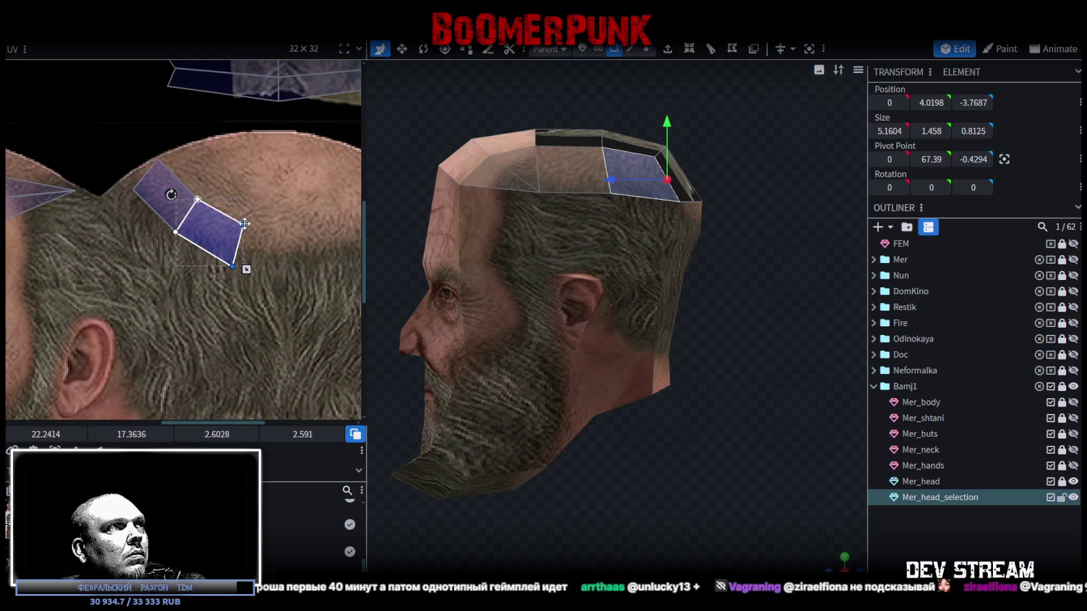
{"action": "left_click_drag", "start_coordinate": [119, 150], "coordinate": [223, 235]}
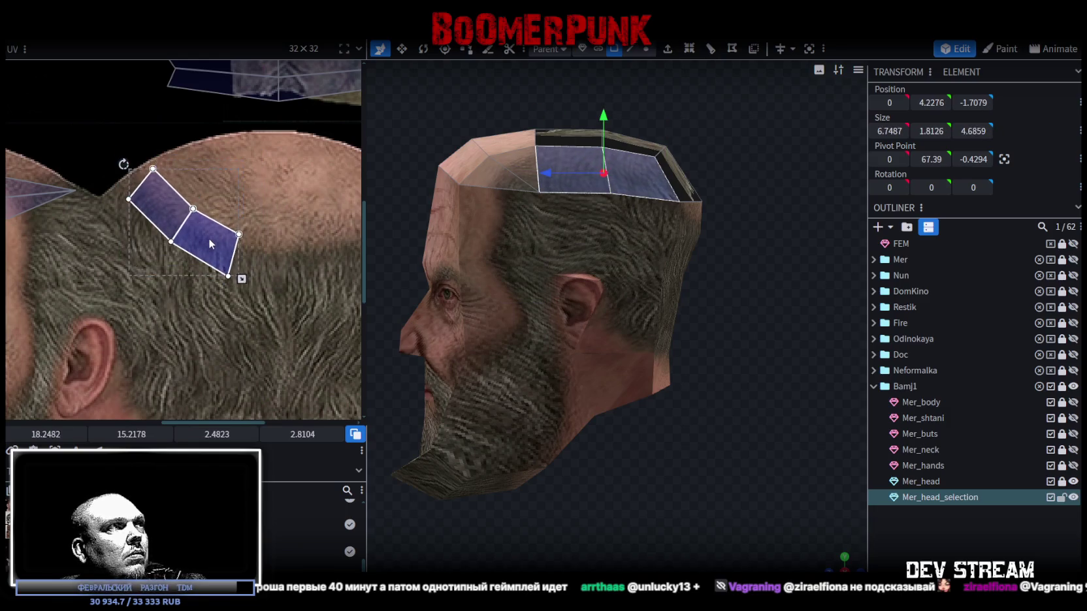
{"action": "left_click_drag", "start_coordinate": [134, 169], "coordinate": [130, 171]}
{"action": "right_click_drag", "start_coordinate": [665, 423], "coordinate": [680, 500]}
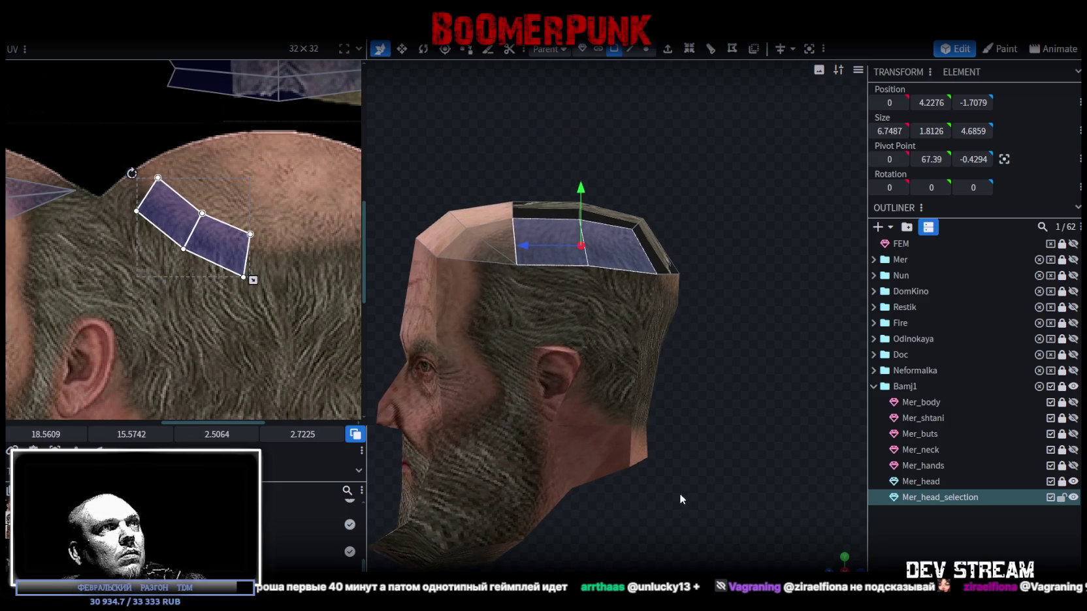
- Enlarge, rotate and then shrink the two top-of-head UVs to fit the scalp
{"action": "left_click_drag", "start_coordinate": [230, 224], "coordinate": [236, 205]}
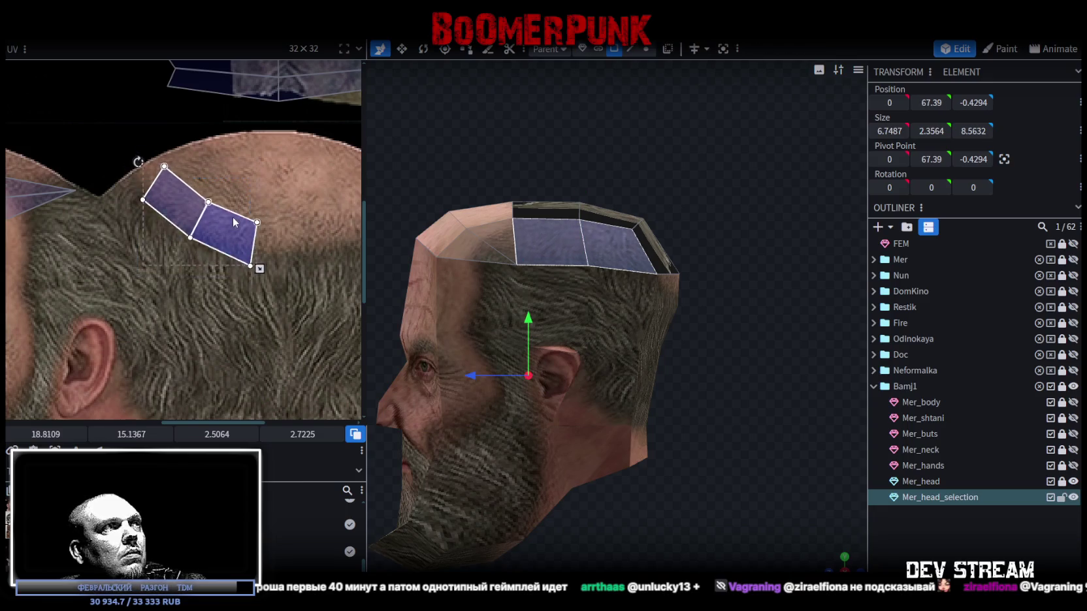
{"action": "mouse_move", "coordinate": [261, 261]}
{"action": "left_mouse_down"}
{"action": "mouse_move", "coordinate": [322, 316]}
{"action": "mouse_move", "coordinate": [246, 268]}
{"action": "mouse_move", "coordinate": [259, 265]}
{"action": "left_mouse_up"}
{"action": "left_click_drag", "start_coordinate": [136, 149], "coordinate": [115, 166]}
{"action": "left_click_drag", "start_coordinate": [263, 237], "coordinate": [266, 241]}
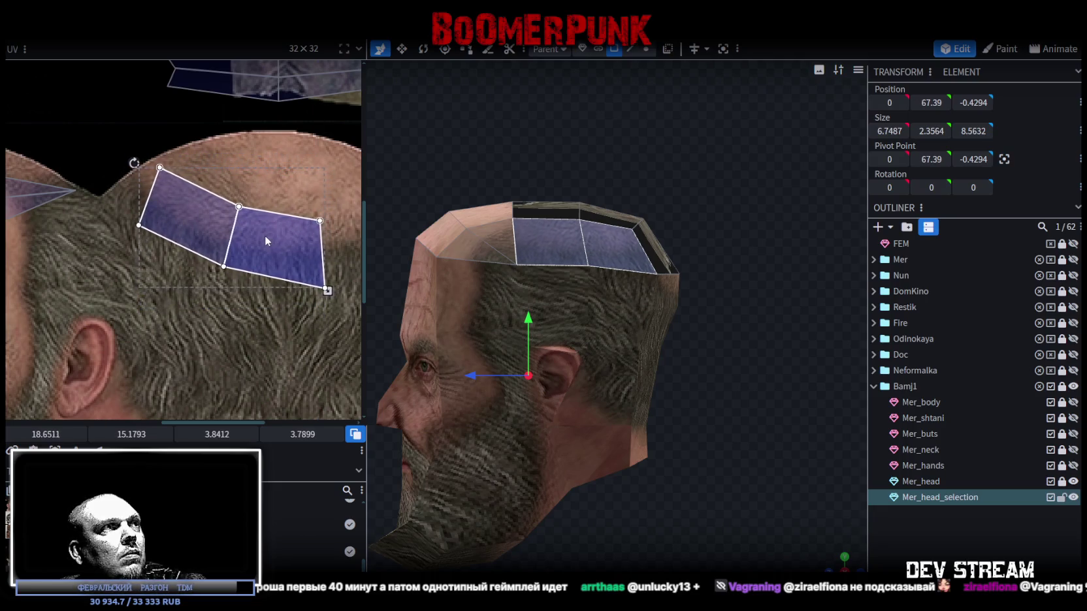
{"action": "scroll", "coordinate": [197, 336], "scroll_direction": "down", "scroll_amount": 3}
{"action": "scroll", "coordinate": [171, 326], "scroll_direction": "up", "scroll_amount": 1}
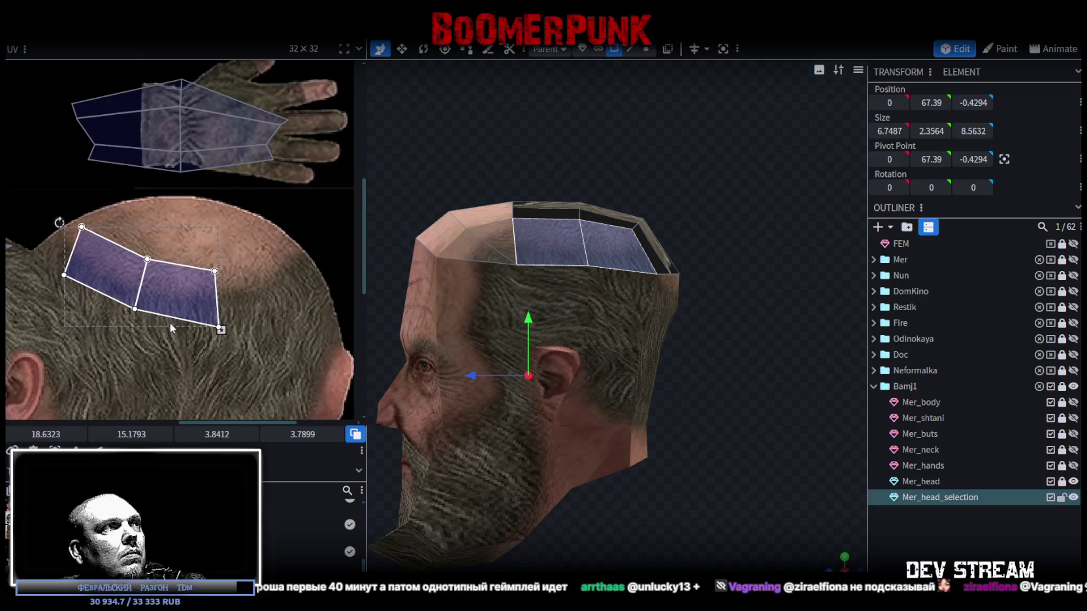
{"action": "left_click_drag", "start_coordinate": [221, 329], "coordinate": [149, 284]}
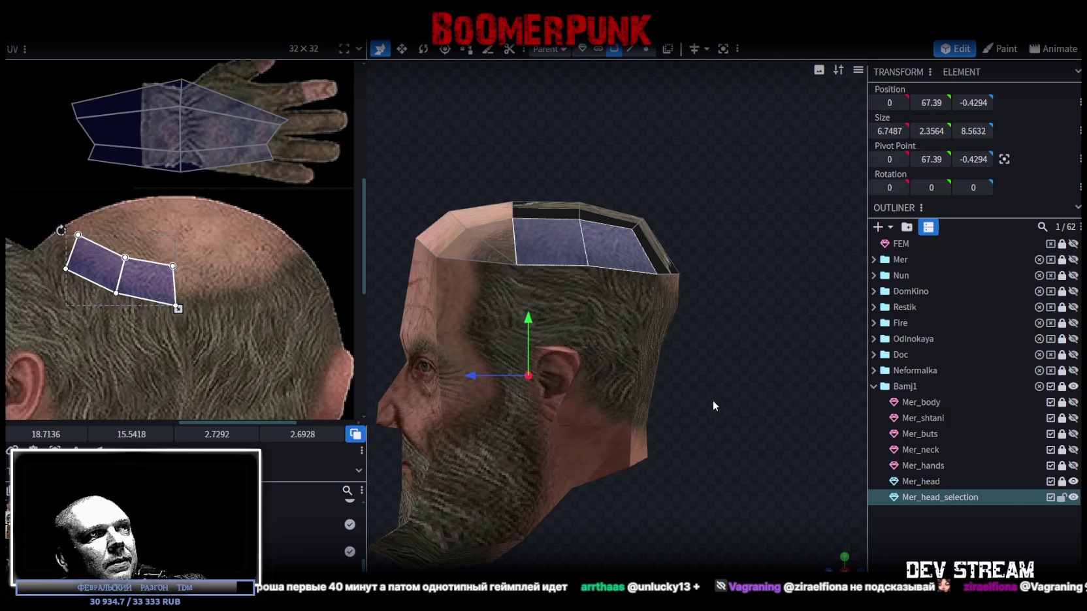
- Shift the top-of-head UVs up the scalp, turn them back to horizontal, and deselect the mesh
{"action": "left_click_drag", "start_coordinate": [141, 283], "coordinate": [143, 298]}
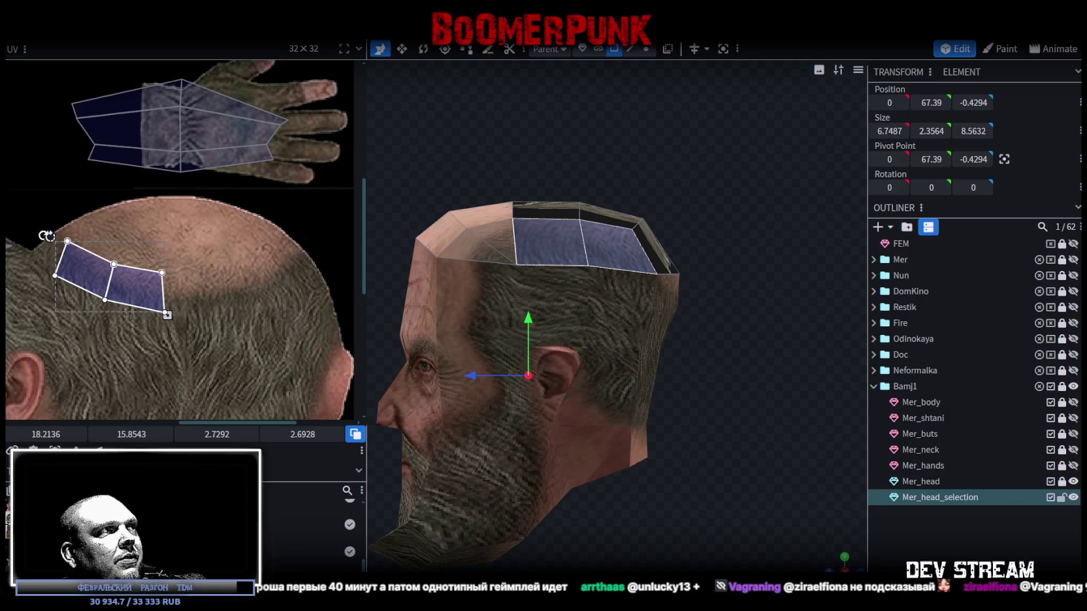
{"action": "left_click_drag", "start_coordinate": [45, 235], "coordinate": [8, 249]}
{"action": "left_click_drag", "start_coordinate": [141, 267], "coordinate": [133, 257]}
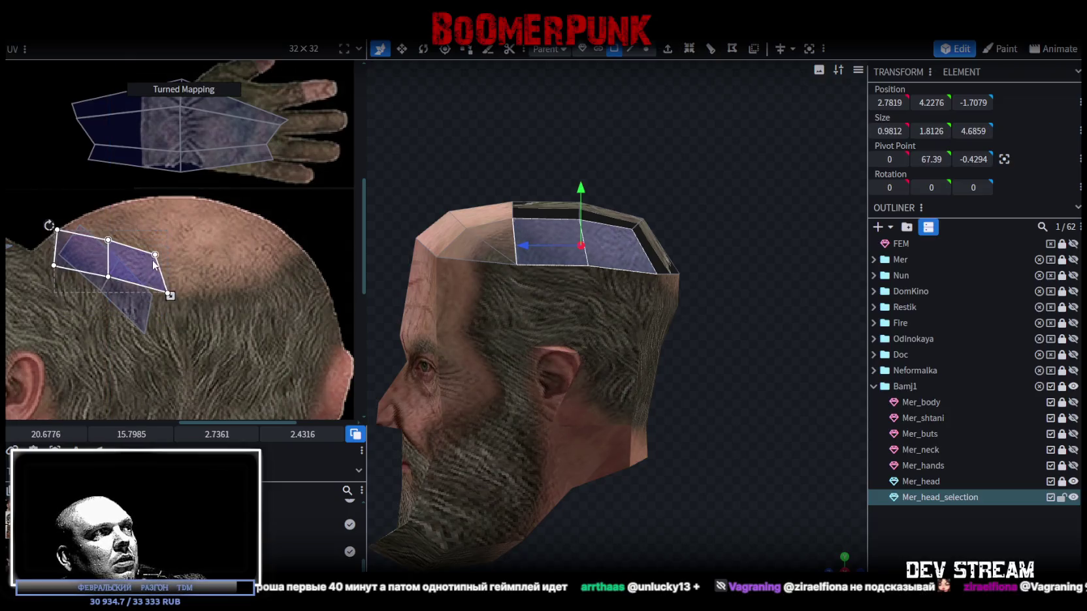
{"action": "left_click", "coordinate": [686, 269]}
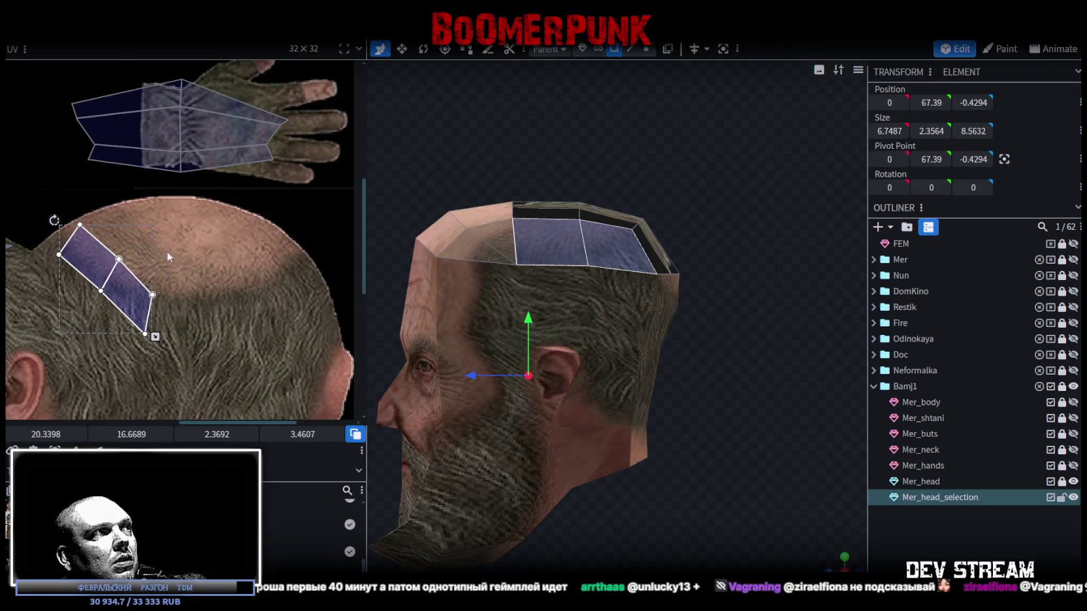
{"action": "left_click", "coordinate": [119, 261]}
{"action": "mouse_move", "coordinate": [54, 220]}
{"action": "left_mouse_down"}
{"action": "mouse_move", "coordinate": [98, 270]}
{"action": "mouse_move", "coordinate": [145, 281]}
{"action": "left_mouse_up"}
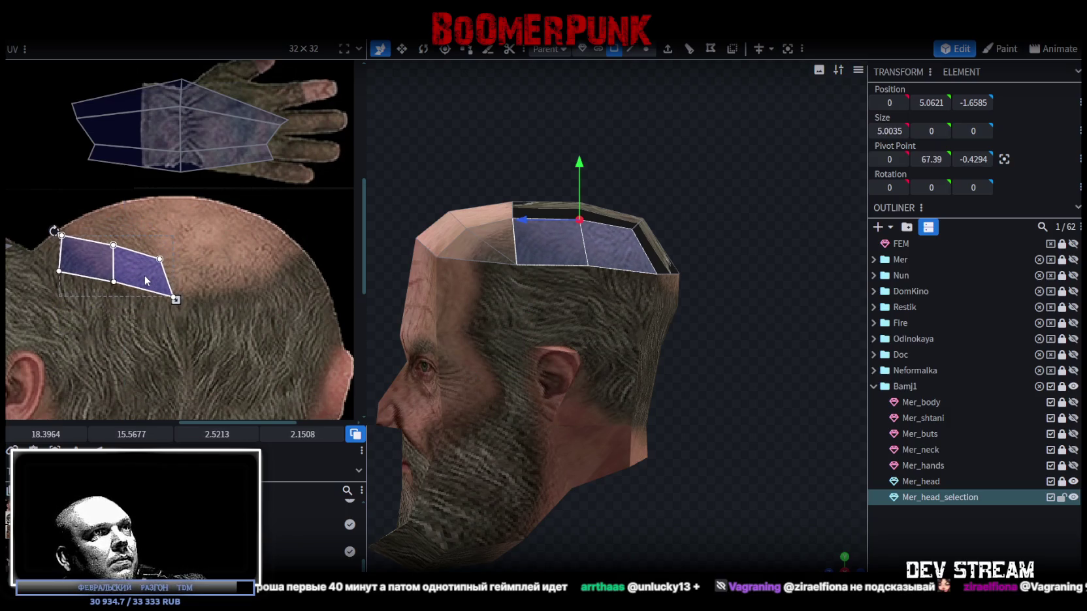
{"action": "left_click_drag", "start_coordinate": [145, 281], "coordinate": [137, 289]}
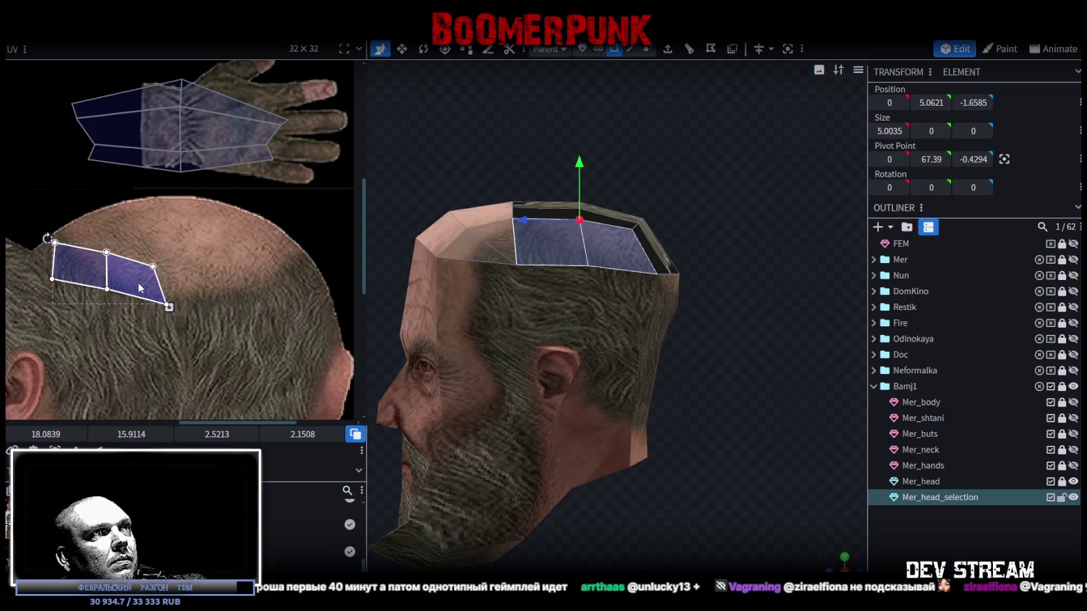
{"action": "left_click", "coordinate": [988, 553]}
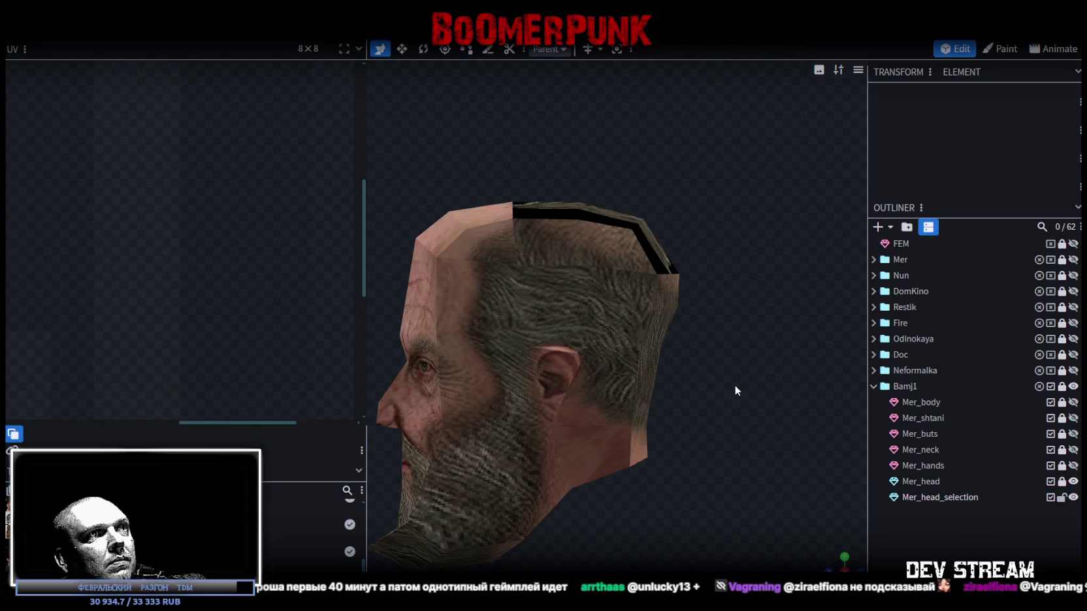
- Reselect Mer_head_selection and pick the two rear faces on top of the head
{"action": "left_click", "coordinate": [536, 248]}
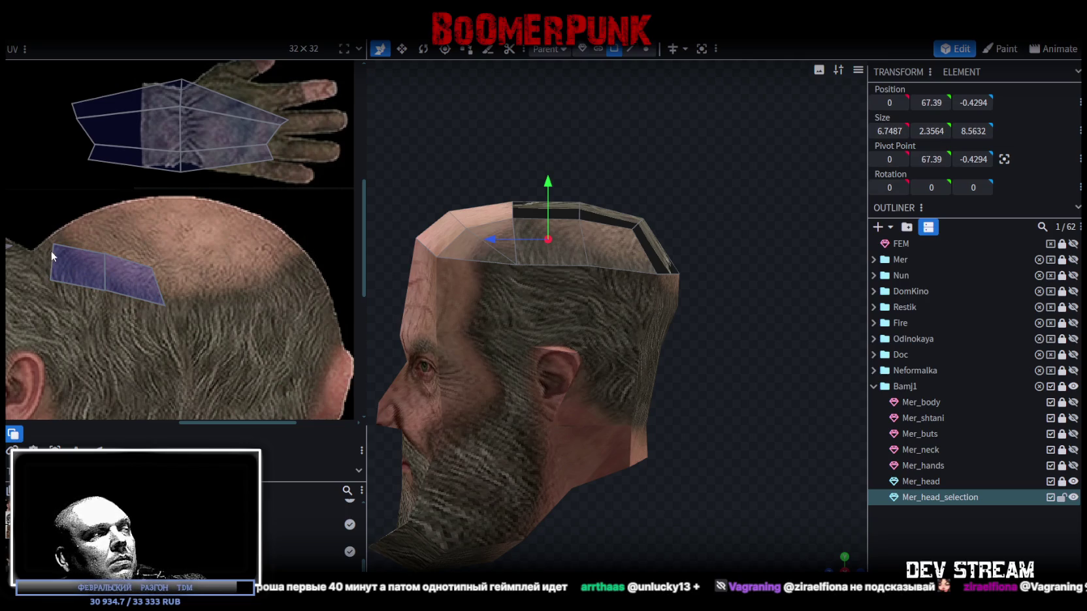
{"action": "scroll", "coordinate": [30, 228], "scroll_direction": "down", "scroll_amount": 3}
{"action": "scroll", "coordinate": [78, 255], "scroll_direction": "down", "scroll_amount": 2}
{"action": "scroll", "coordinate": [128, 282], "scroll_direction": "down", "scroll_amount": 2}
{"action": "middle_click_drag", "start_coordinate": [183, 287], "coordinate": [187, 287]}
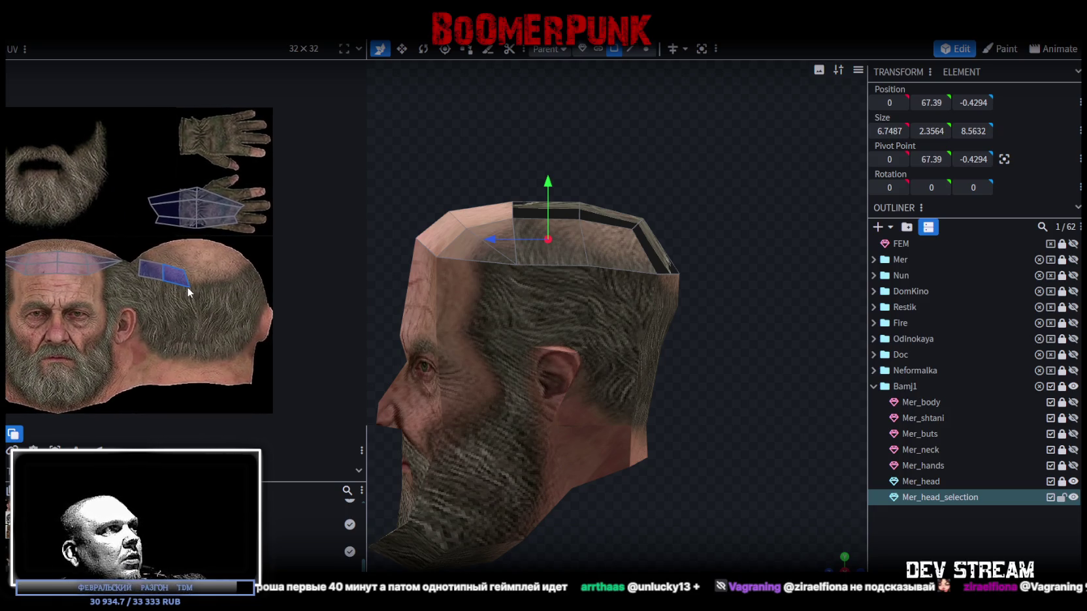
{"action": "left_click_drag", "start_coordinate": [837, 530], "coordinate": [769, 495]}
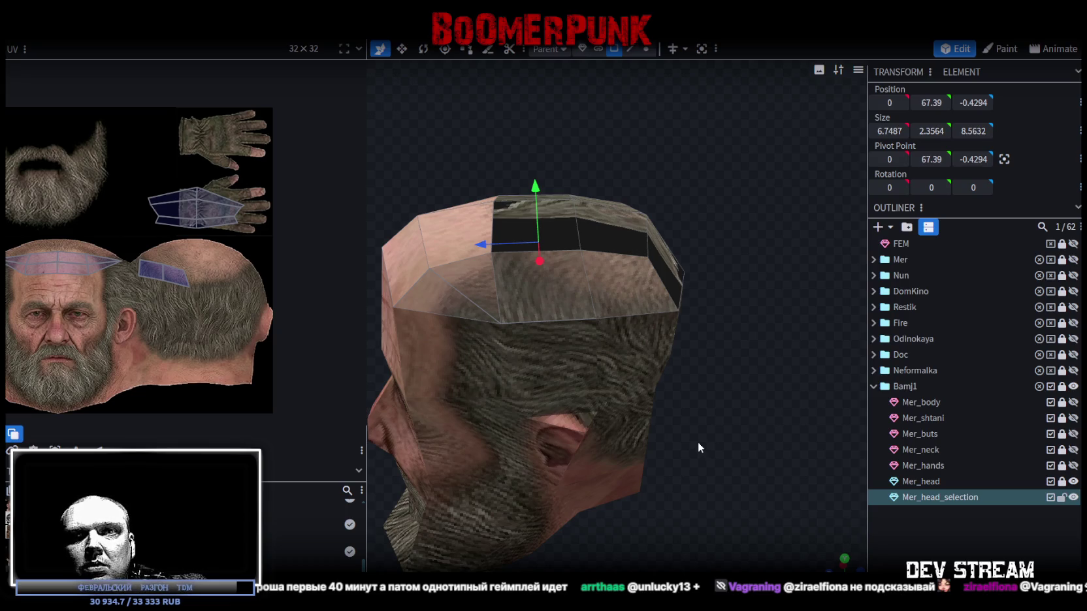
{"action": "left_click_drag", "start_coordinate": [710, 386], "coordinate": [611, 376]}
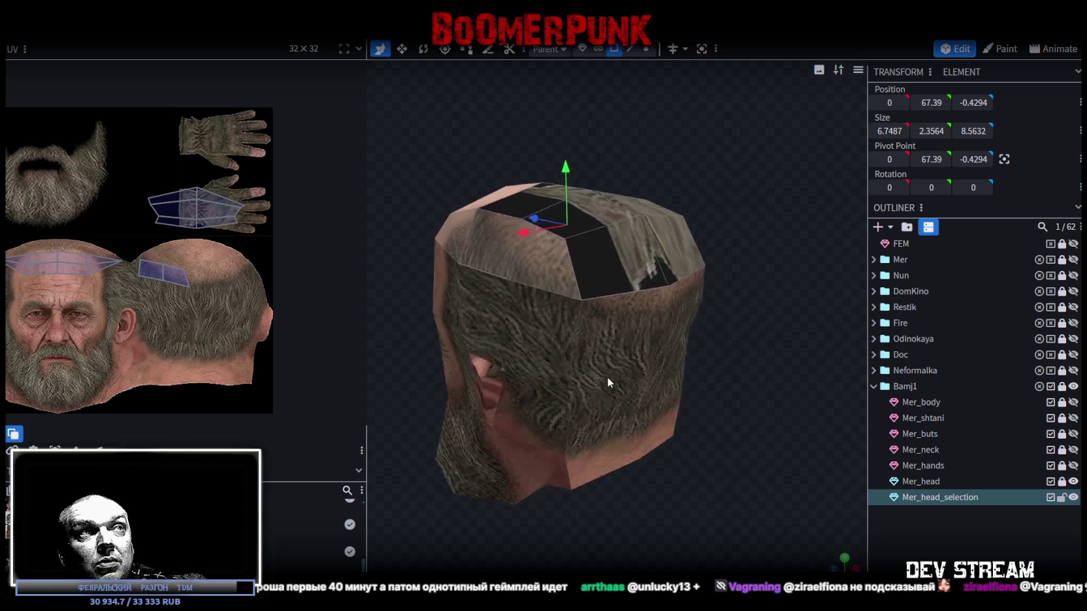
{"action": "left_click", "coordinate": [605, 269]}
{"action": "left_click", "coordinate": [666, 269], "text": "shift"}
{"action": "scroll", "coordinate": [207, 221], "scroll_direction": "up", "scroll_amount": 3}
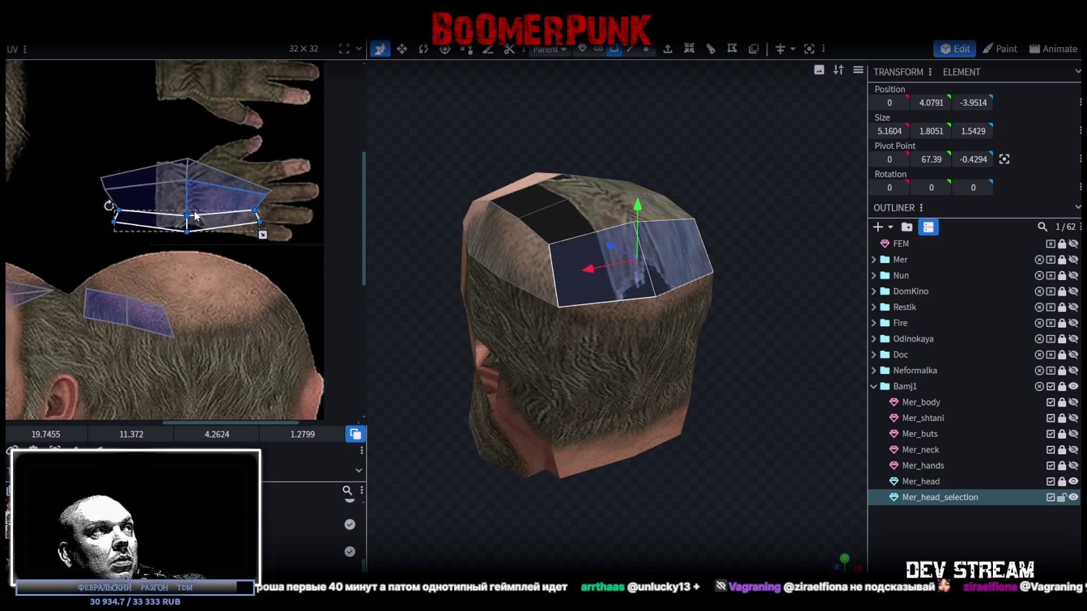
- Move the two rear top faces' UVs from the glove onto the scalp and stretch them taller
{"action": "left_click_drag", "start_coordinate": [170, 225], "coordinate": [164, 299]}
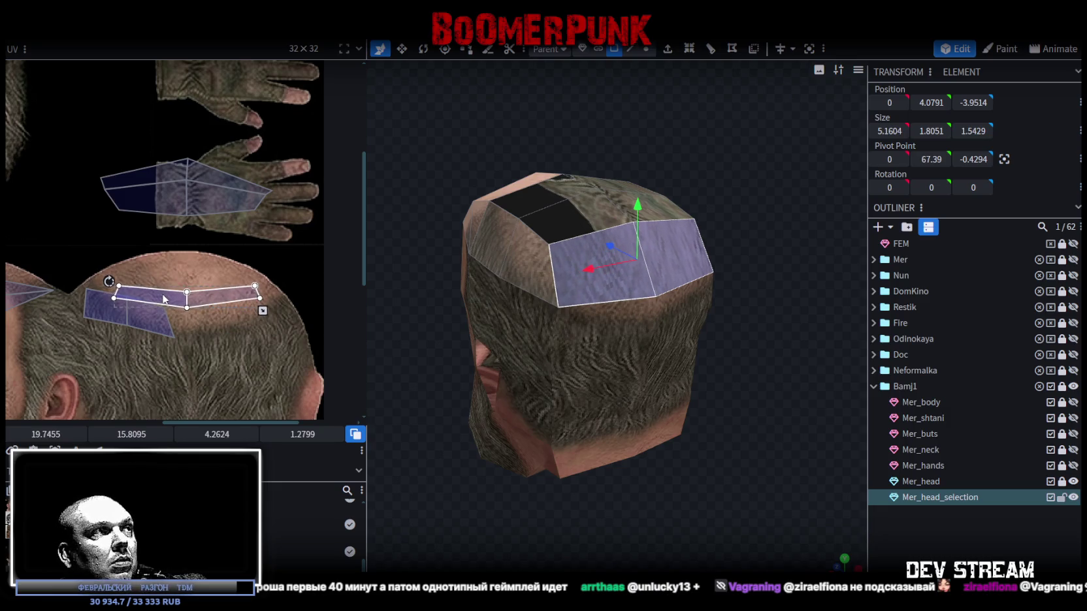
{"action": "left_click_drag", "start_coordinate": [262, 310], "coordinate": [206, 277]}
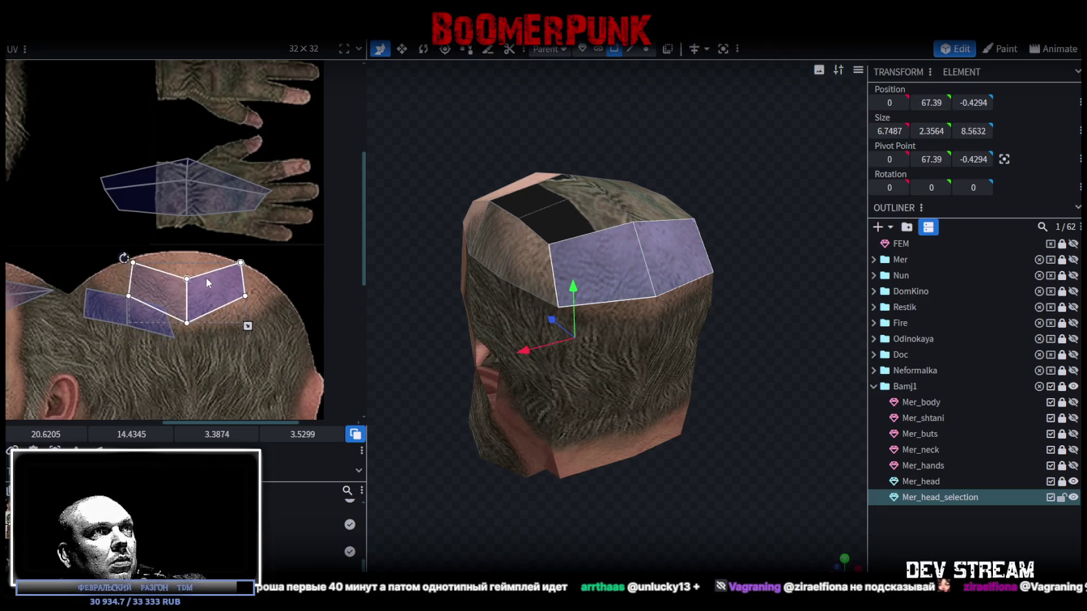
{"action": "left_click", "coordinate": [752, 453]}
{"action": "left_click_drag", "start_coordinate": [753, 453], "coordinate": [758, 460]}
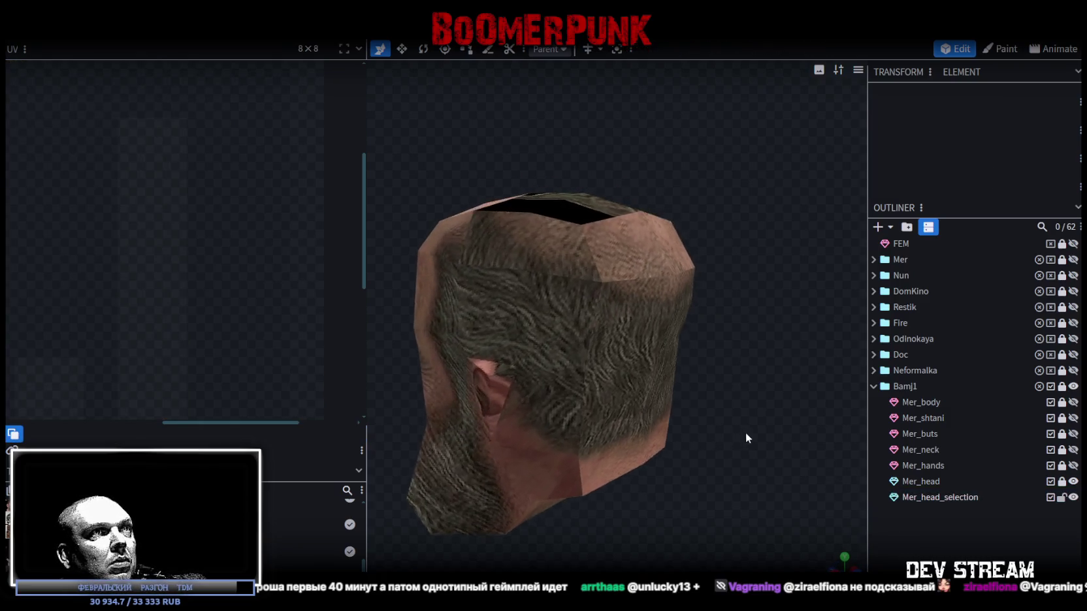
- Reshape a top face's UV corners and shift the adjacent face's shared bottom corner left
{"action": "left_click", "coordinate": [569, 277]}
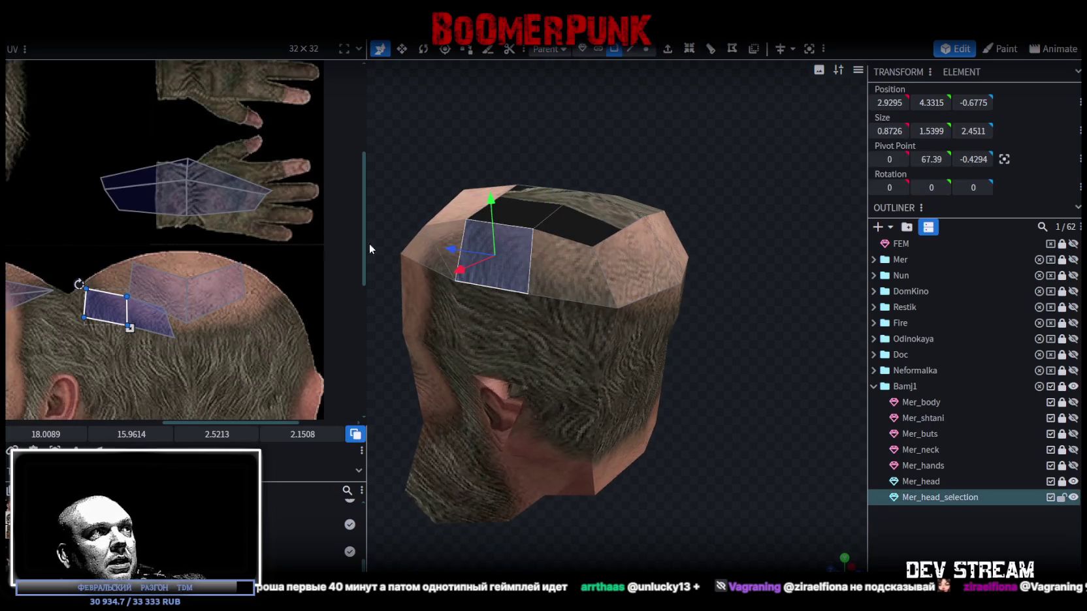
{"action": "scroll", "coordinate": [85, 281], "scroll_direction": "up", "scroll_amount": 2}
{"action": "left_click", "coordinate": [90, 292]}
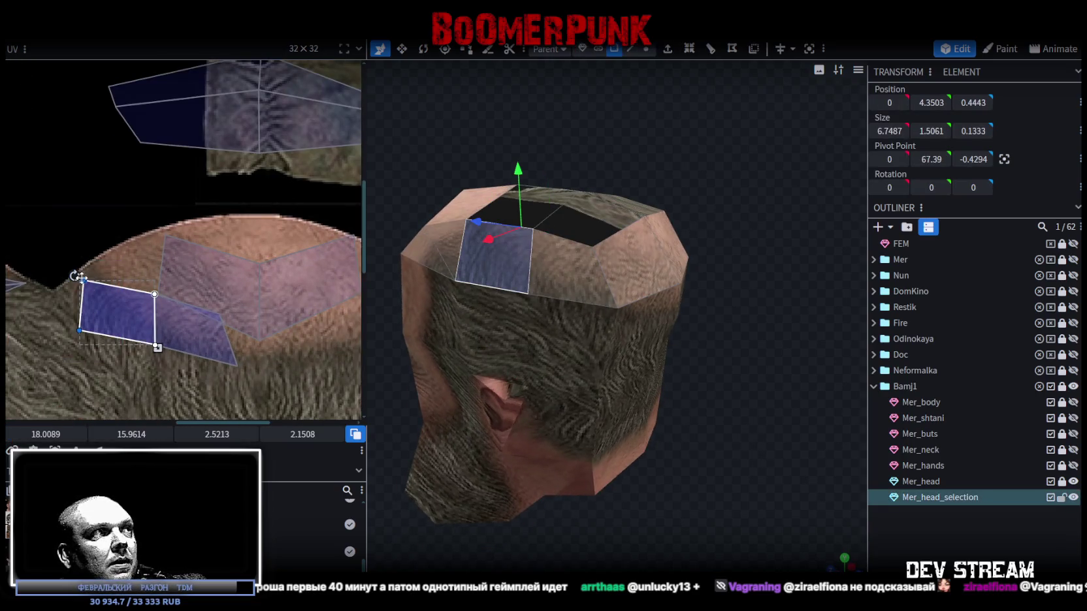
{"action": "left_click_drag", "start_coordinate": [81, 278], "coordinate": [112, 253]}
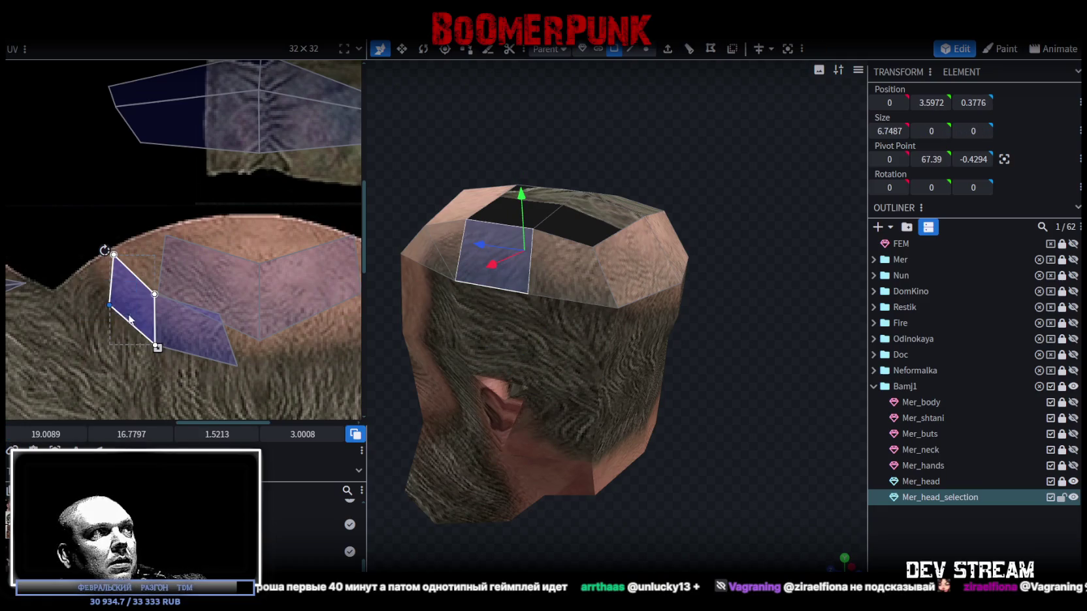
{"action": "left_click_drag", "start_coordinate": [111, 306], "coordinate": [79, 273]}
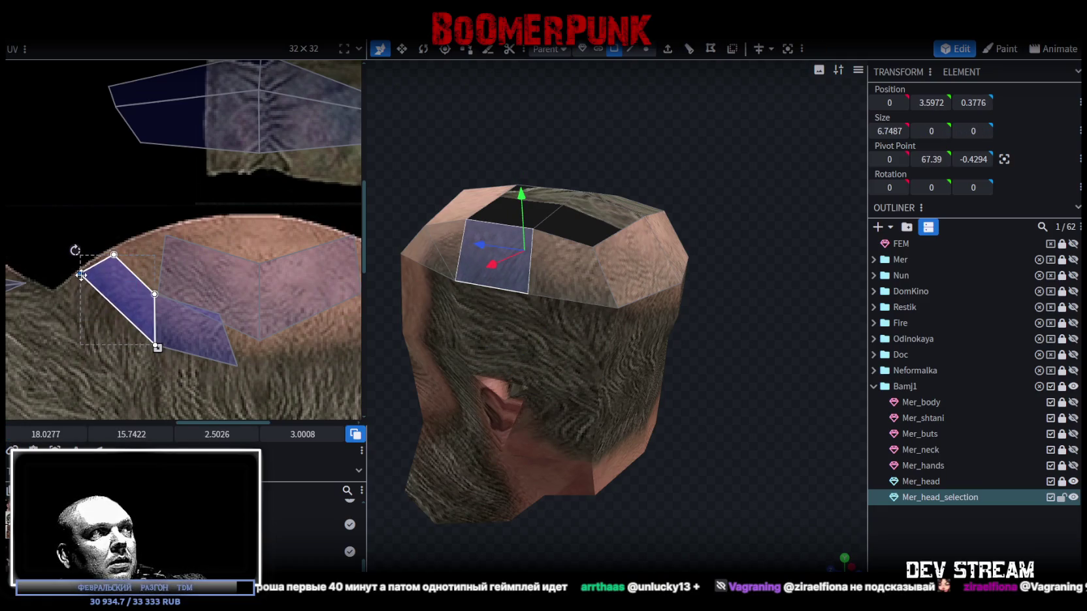
{"action": "left_click", "coordinate": [164, 339], "text": "shift"}
{"action": "left_click_drag", "start_coordinate": [156, 344], "coordinate": [119, 335]}
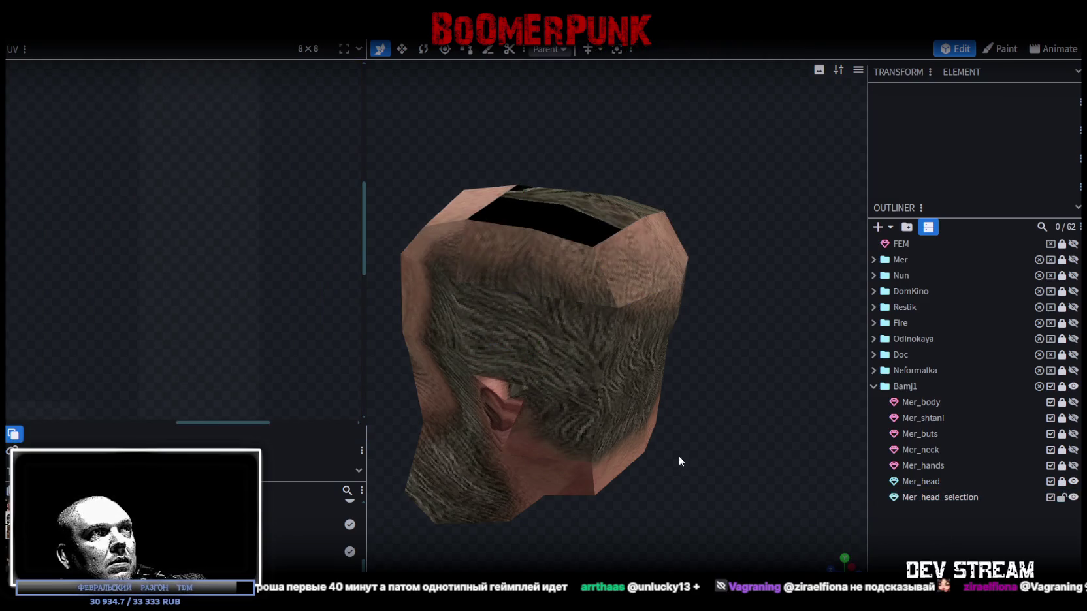
- Move another top face's left and top UV corners down on the scalp
{"action": "left_click_drag", "start_coordinate": [679, 456], "coordinate": [726, 472]}
{"action": "left_click", "coordinate": [551, 283]}
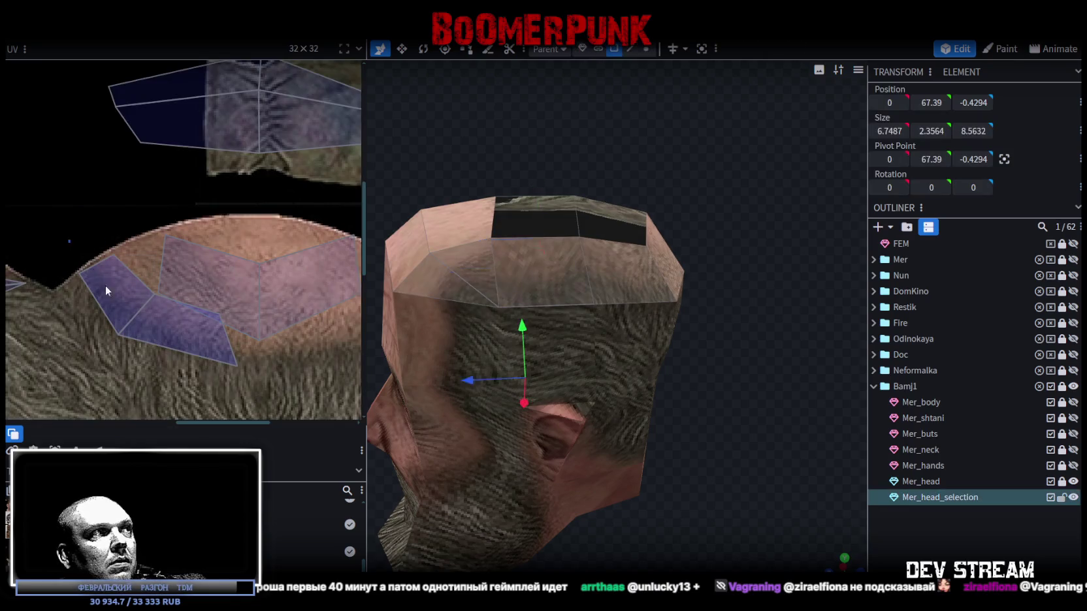
{"action": "left_click", "coordinate": [106, 283]}
{"action": "left_click_drag", "start_coordinate": [78, 273], "coordinate": [76, 294]}
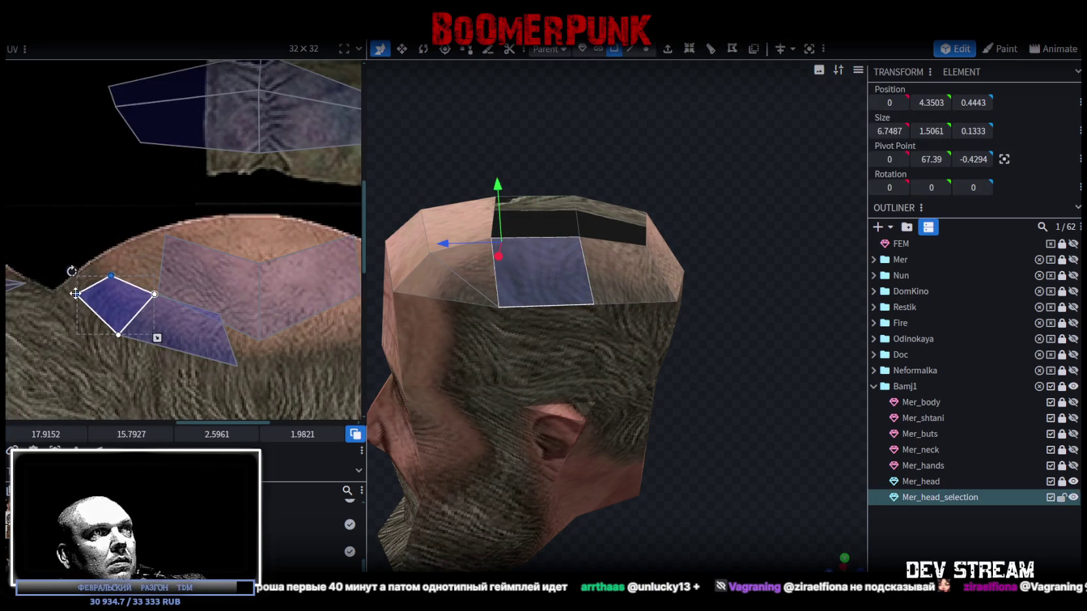
{"action": "mouse_move", "coordinate": [87, 253]}
{"action": "left_mouse_down"}
{"action": "mouse_move", "coordinate": [124, 282]}
{"action": "mouse_move", "coordinate": [99, 260]}
{"action": "left_mouse_up"}
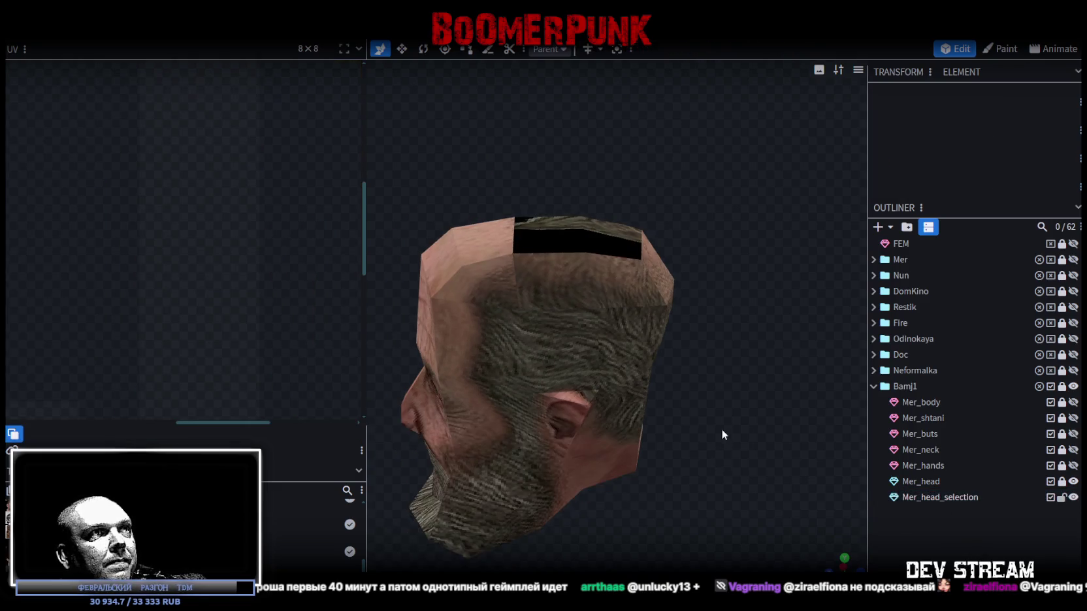
- Pull a further crown face's left UV corner up and left onto the scalp
{"action": "left_click_drag", "start_coordinate": [721, 434], "coordinate": [624, 286]}
{"action": "left_click", "coordinate": [615, 297]}
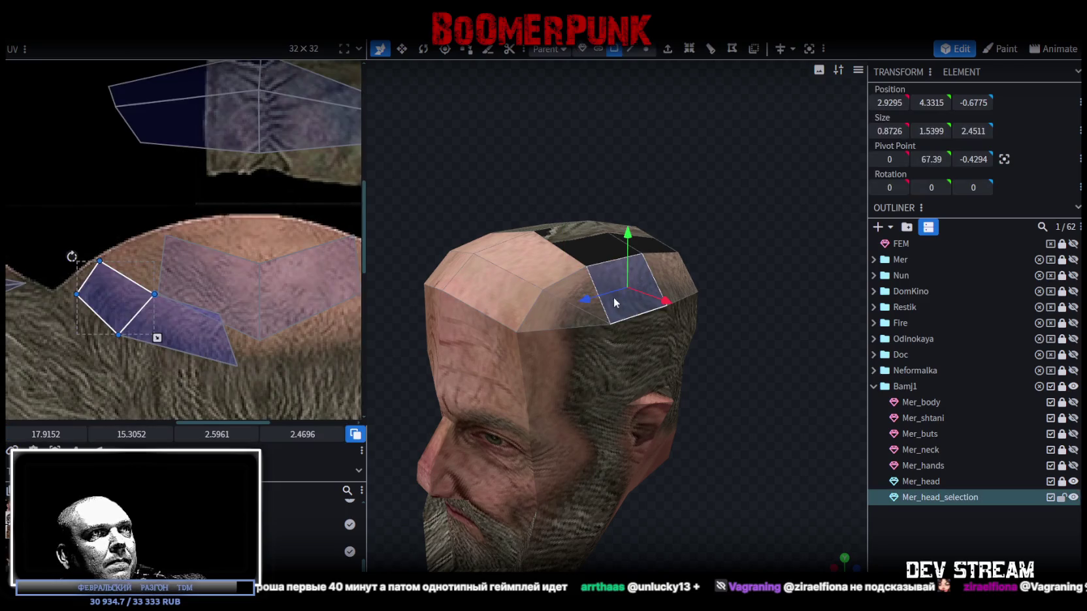
{"action": "scroll", "coordinate": [139, 271], "scroll_direction": "up", "scroll_amount": 2}
{"action": "left_click_drag", "start_coordinate": [59, 241], "coordinate": [115, 326]}
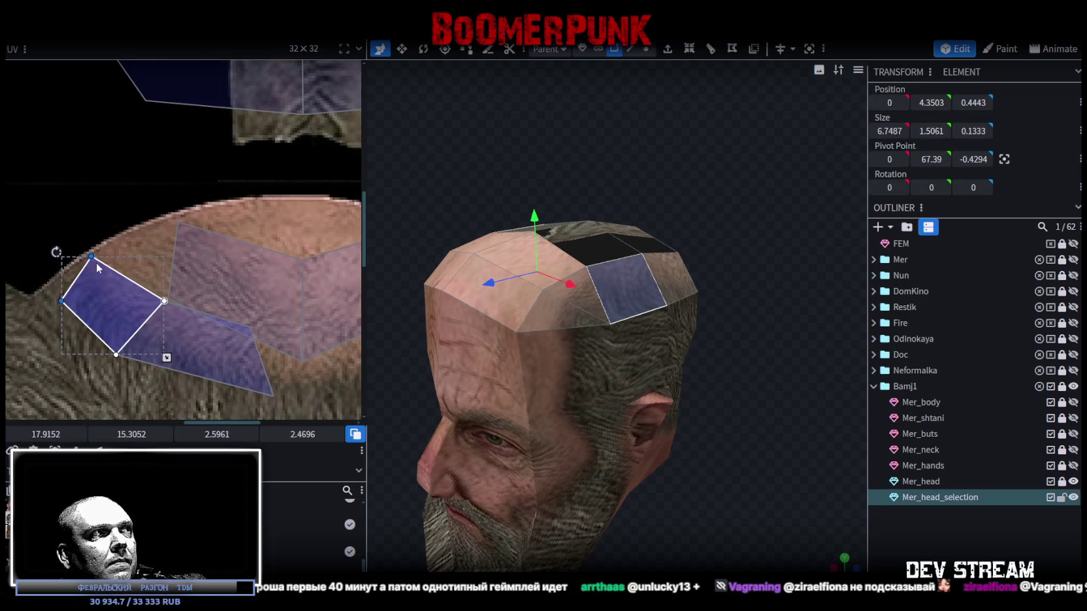
{"action": "mouse_move", "coordinate": [61, 297]}
{"action": "left_mouse_down"}
{"action": "mouse_move", "coordinate": [45, 288]}
{"action": "mouse_move", "coordinate": [37, 300]}
{"action": "left_mouse_up"}
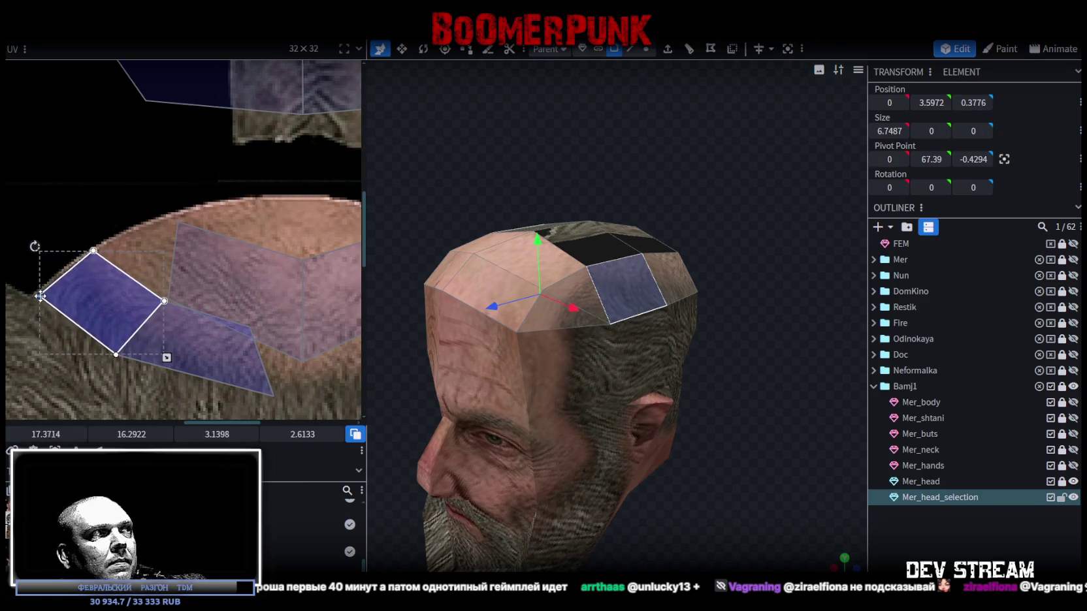
{"action": "scroll", "coordinate": [101, 353], "scroll_direction": "down", "scroll_amount": 2}
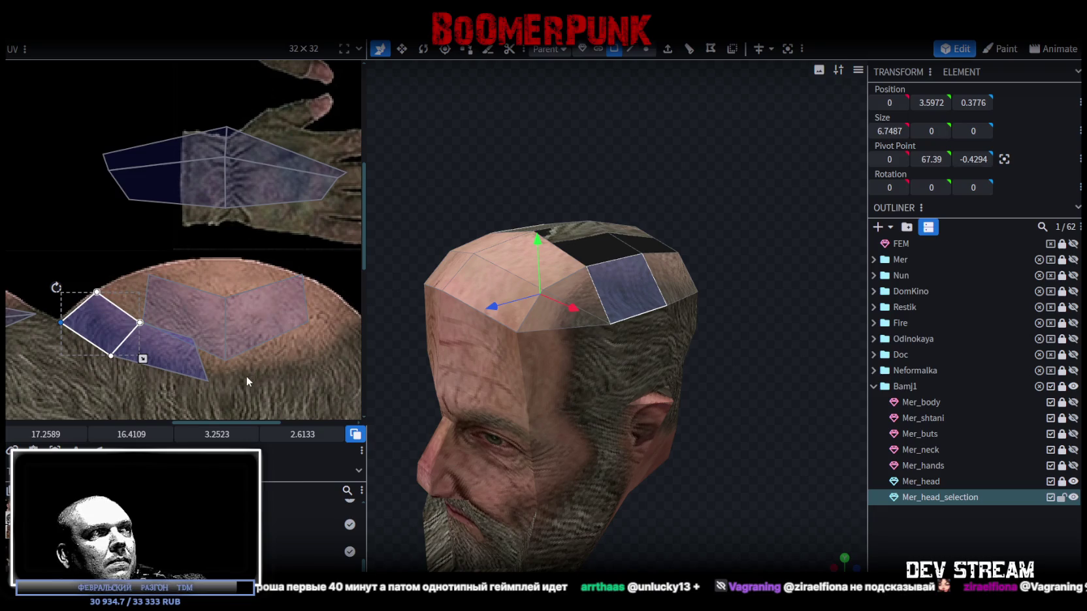
{"action": "left_click", "coordinate": [794, 441]}
{"action": "mouse_move", "coordinate": [794, 441]}
{"action": "left_mouse_down"}
{"action": "mouse_move", "coordinate": [690, 350]}
{"action": "mouse_move", "coordinate": [574, 302]}
{"action": "left_mouse_up"}
{"action": "left_click", "coordinate": [521, 278]}
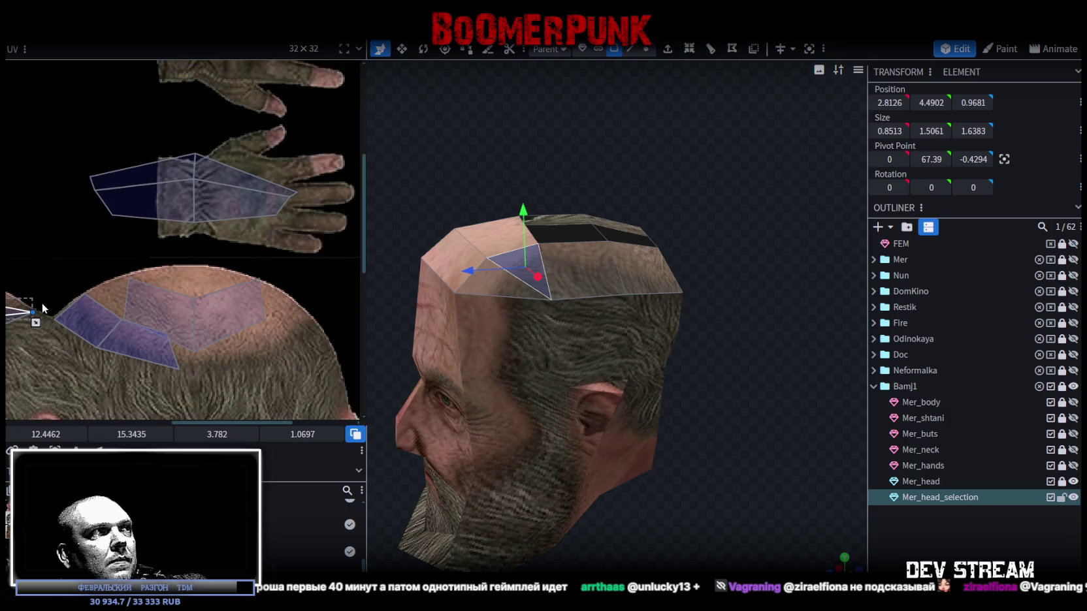
- Reshape the forehead triangle's UV with its adjoining quad, pulling the tip left onto the scalp
{"action": "scroll", "coordinate": [251, 278], "scroll_direction": "up", "scroll_amount": 3}
{"action": "scroll", "coordinate": [252, 277], "scroll_direction": "up", "scroll_amount": 2}
{"action": "left_click", "coordinate": [232, 277]}
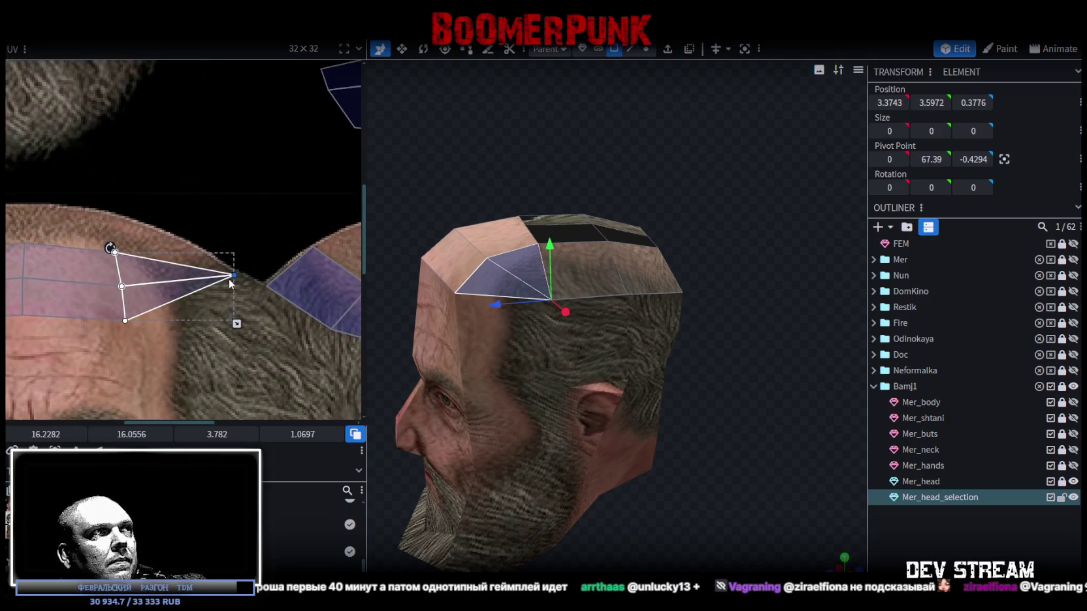
{"action": "mouse_move", "coordinate": [237, 277]}
{"action": "left_mouse_down"}
{"action": "mouse_move", "coordinate": [215, 300]}
{"action": "mouse_move", "coordinate": [230, 312]}
{"action": "left_mouse_up"}
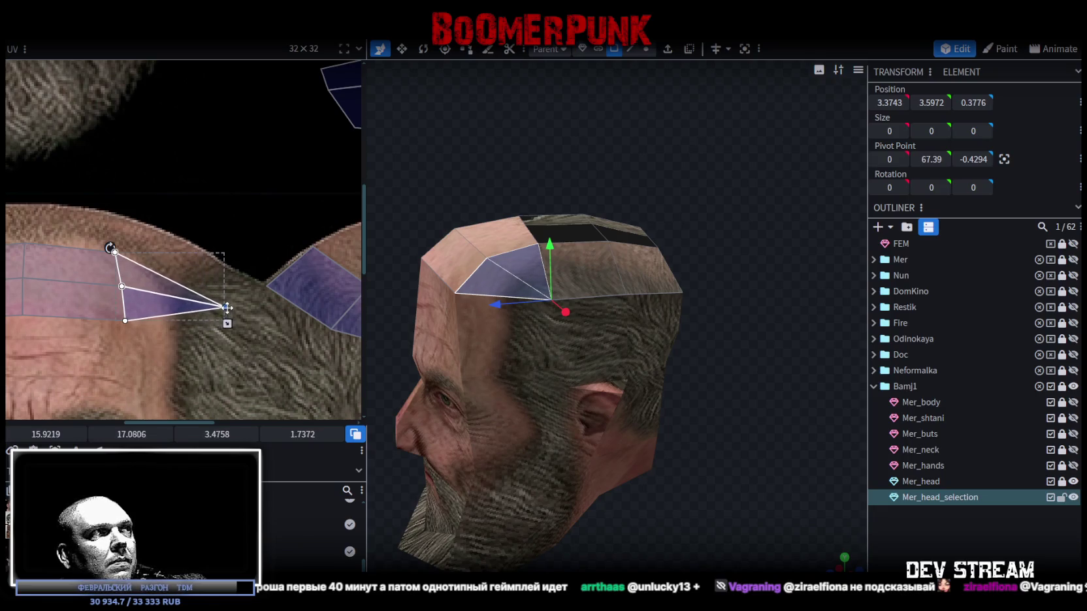
{"action": "left_click_drag", "start_coordinate": [12, 230], "coordinate": [231, 336]}
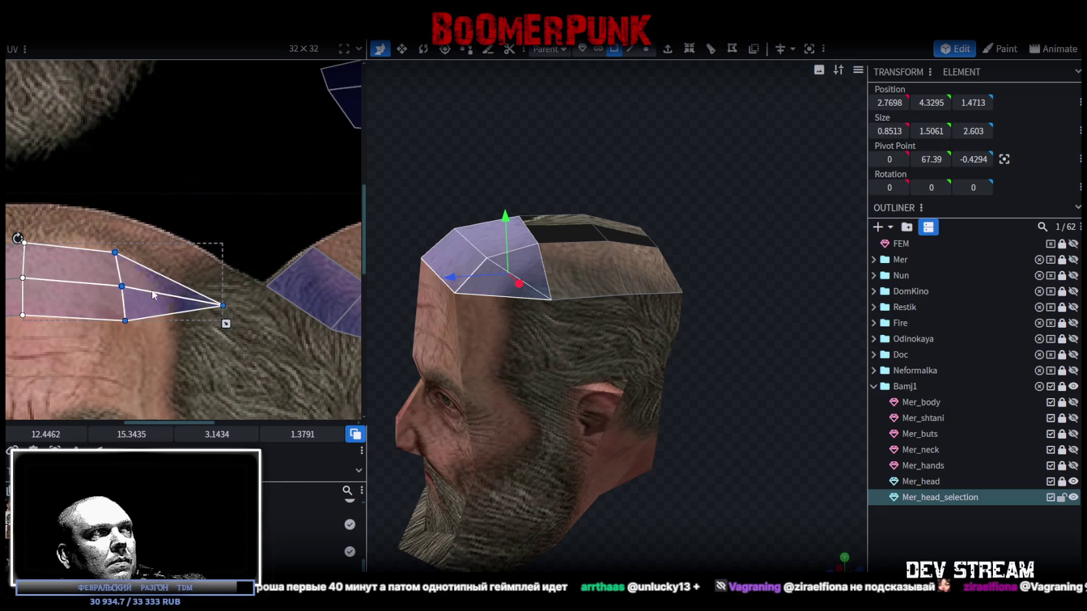
{"action": "left_click_drag", "start_coordinate": [120, 286], "coordinate": [158, 308]}
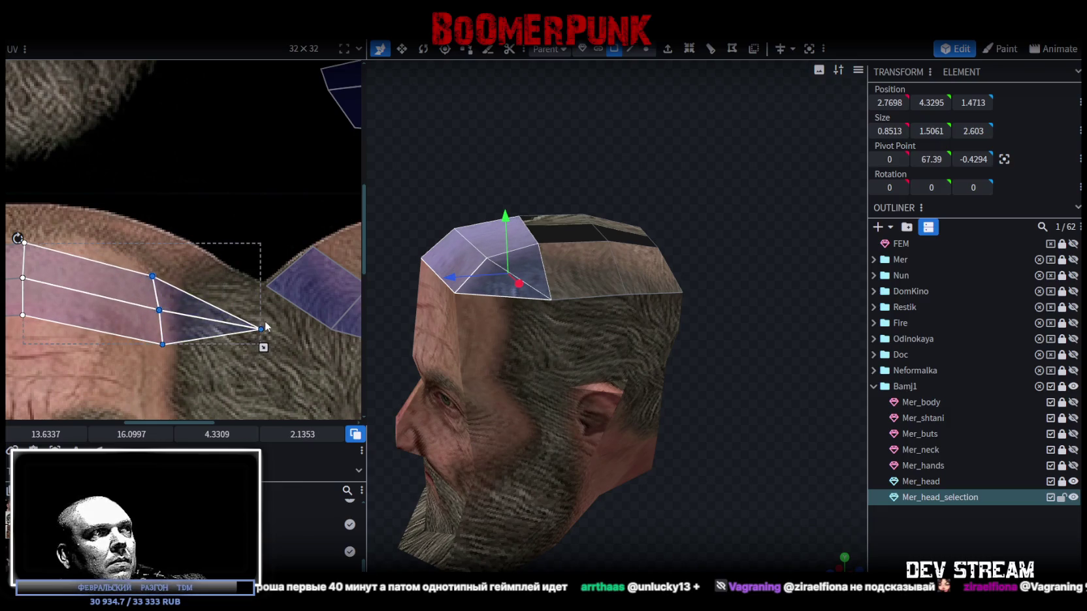
{"action": "left_click", "coordinate": [262, 329]}
{"action": "left_click_drag", "start_coordinate": [252, 328], "coordinate": [198, 312]}
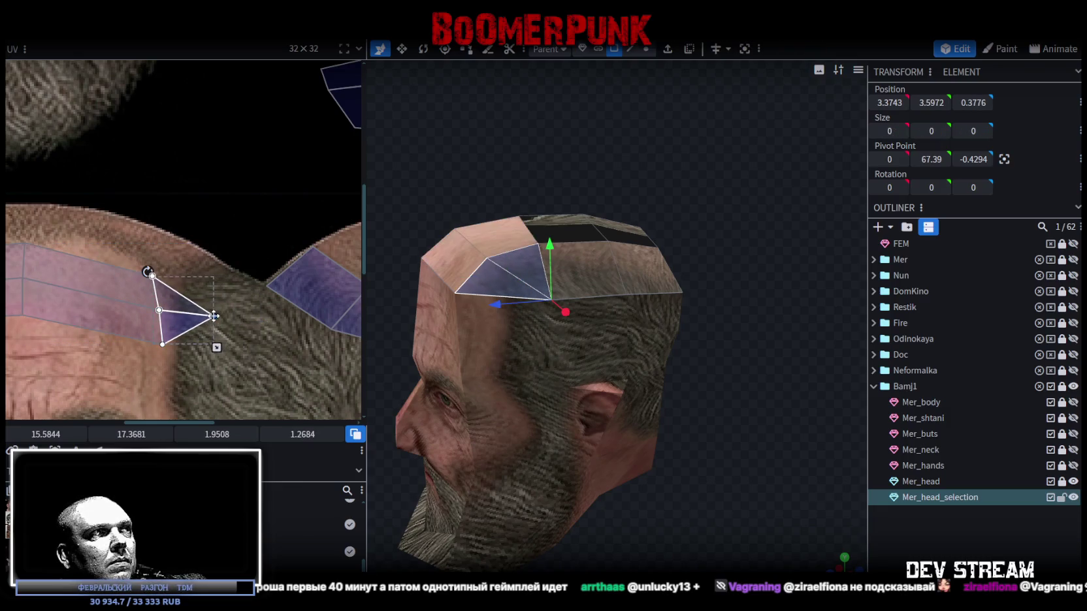
{"action": "left_click_drag", "start_coordinate": [198, 313], "coordinate": [186, 307]}
- Shift the front-top forehead faces' UVs left, then set the triangle's tip out right and slightly lower
{"action": "left_click", "coordinate": [934, 532]}
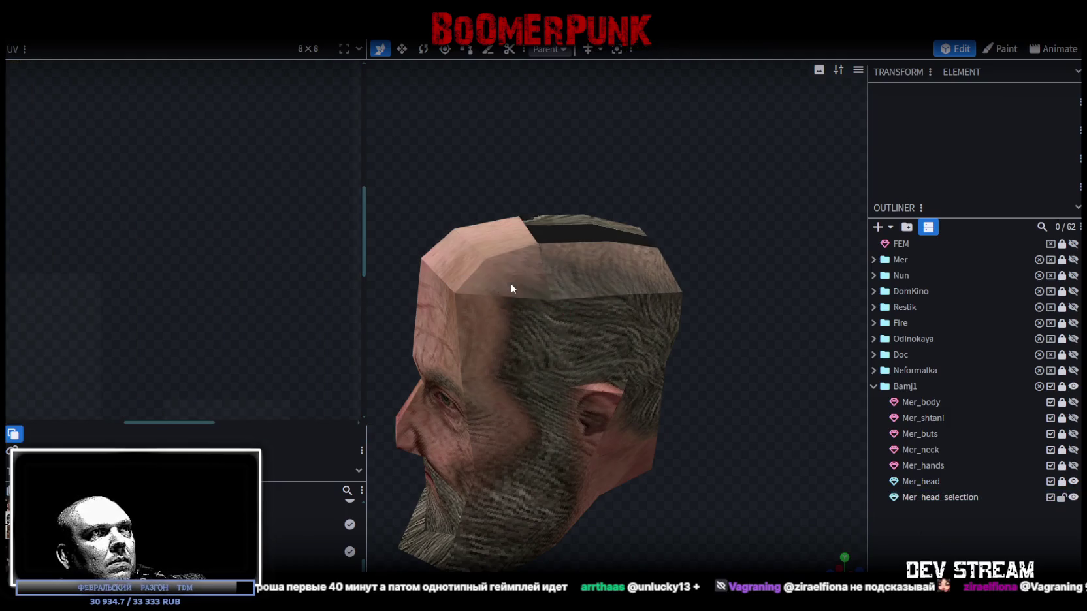
{"action": "left_click", "coordinate": [510, 283]}
{"action": "left_click", "coordinate": [529, 271], "text": "shift"}
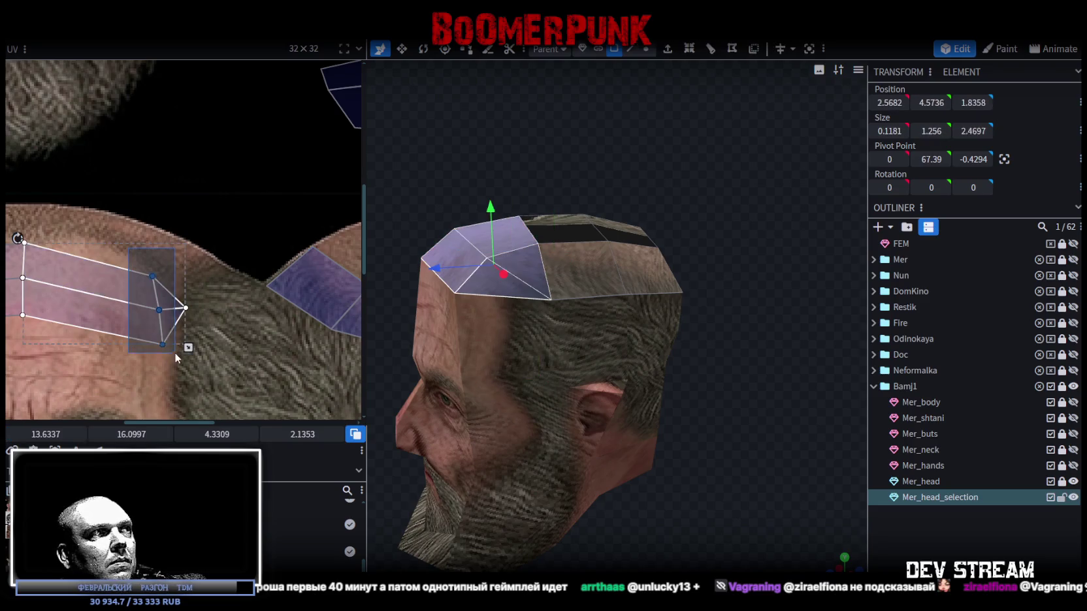
{"action": "left_click_drag", "start_coordinate": [157, 313], "coordinate": [104, 297]}
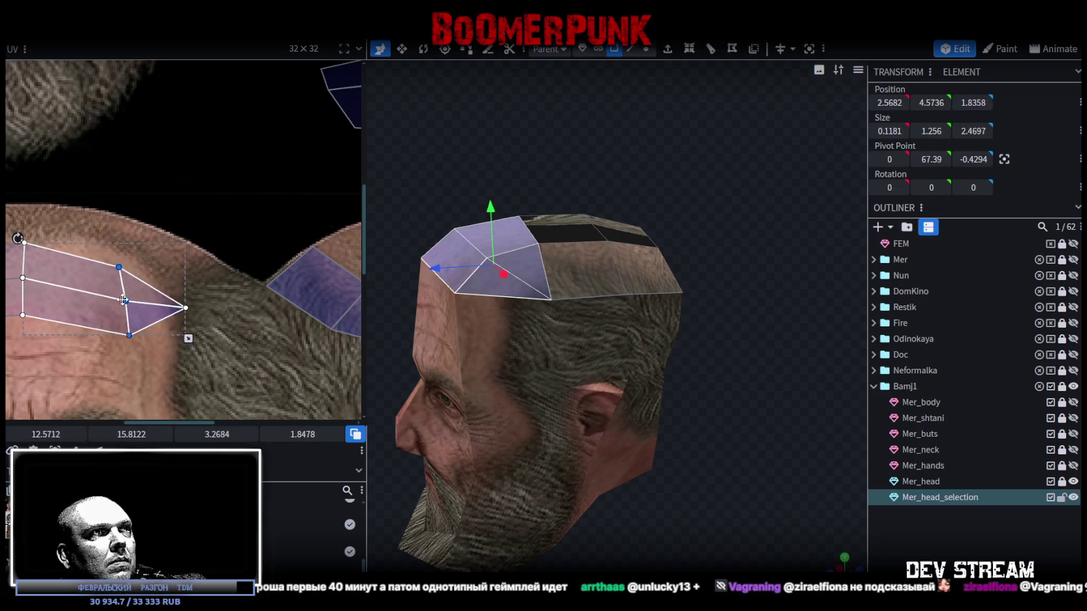
{"action": "left_click", "coordinate": [163, 306]}
{"action": "mouse_move", "coordinate": [186, 308]}
{"action": "left_mouse_down"}
{"action": "mouse_move", "coordinate": [212, 325]}
{"action": "mouse_move", "coordinate": [219, 278]}
{"action": "left_mouse_up"}
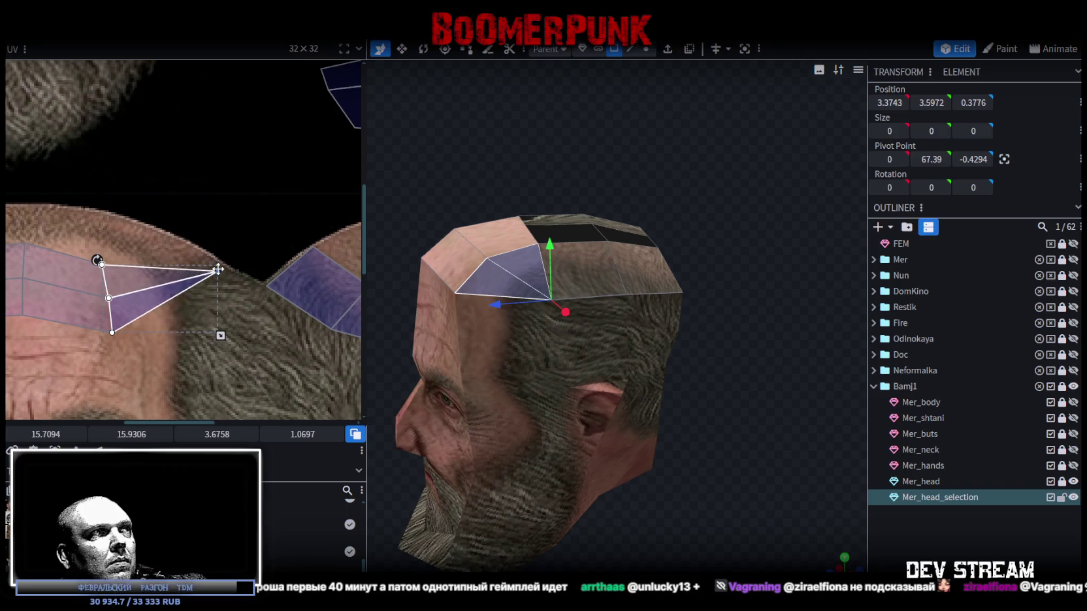
{"action": "left_click_drag", "start_coordinate": [219, 278], "coordinate": [217, 295]}
- Drag the larger forehead faces' UV corners on both sides up-left onto the forehead skin
{"action": "left_click", "coordinate": [138, 257], "text": "shift"}
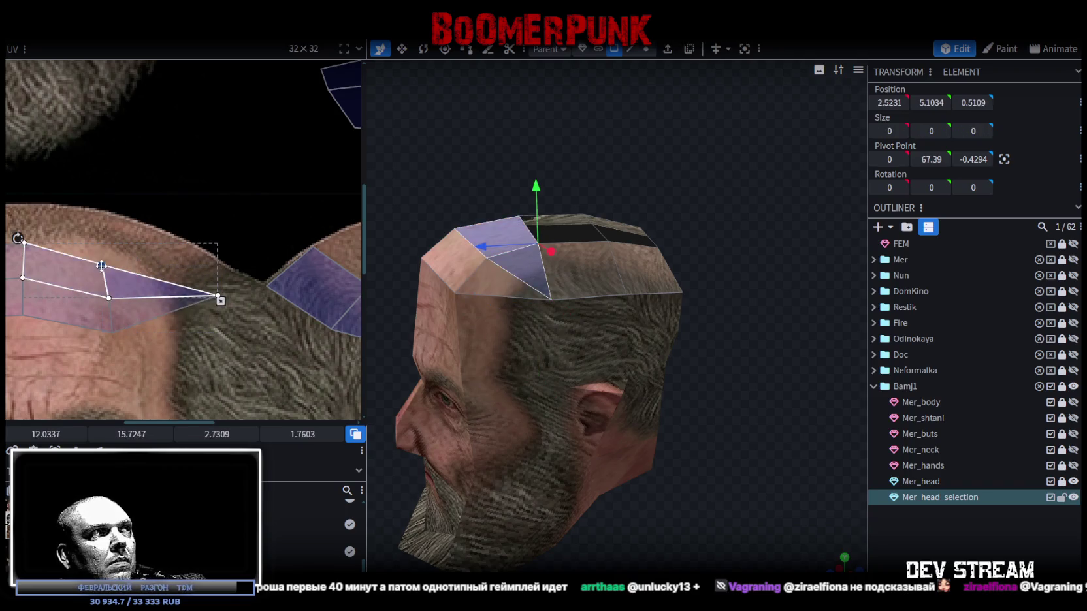
{"action": "scroll", "coordinate": [253, 337], "scroll_direction": "up", "scroll_amount": 1}
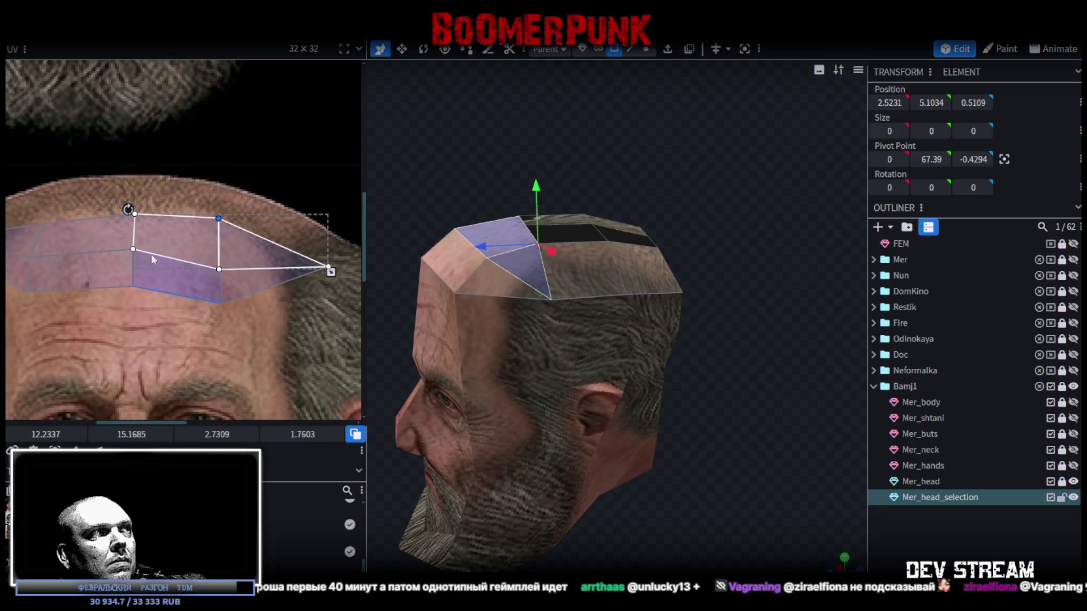
{"action": "left_click", "coordinate": [150, 254]}
{"action": "left_click_drag", "start_coordinate": [130, 271], "coordinate": [121, 263]}
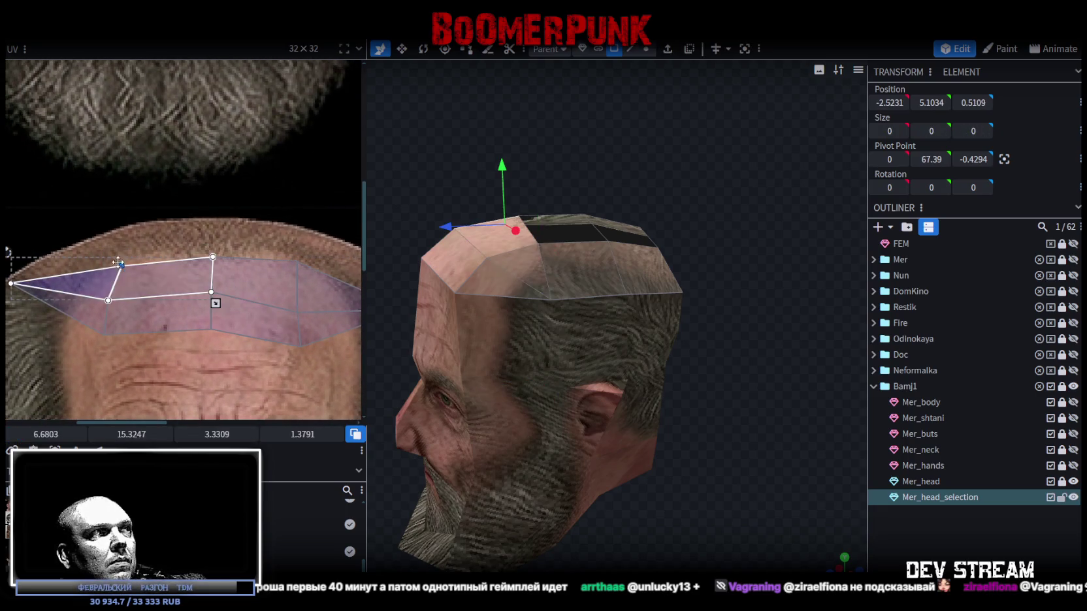
{"action": "middle_click_drag", "start_coordinate": [138, 321], "coordinate": [193, 308]}
- Fine-tune the mirrored forehead region's UV points, raising the top corner and nudging the left corner
{"action": "left_click", "coordinate": [147, 317], "text": "shift"}
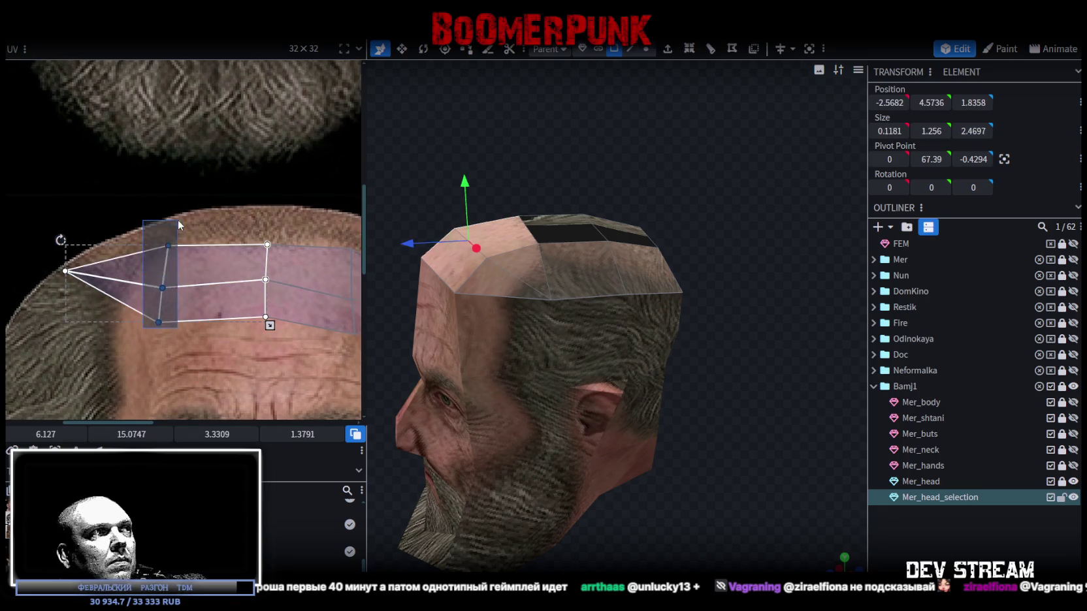
{"action": "scroll", "coordinate": [178, 219], "scroll_direction": "down", "scroll_amount": 2}
{"action": "scroll", "coordinate": [175, 285], "scroll_direction": "up", "scroll_amount": 2}
{"action": "left_click_drag", "start_coordinate": [175, 284], "coordinate": [164, 288]}
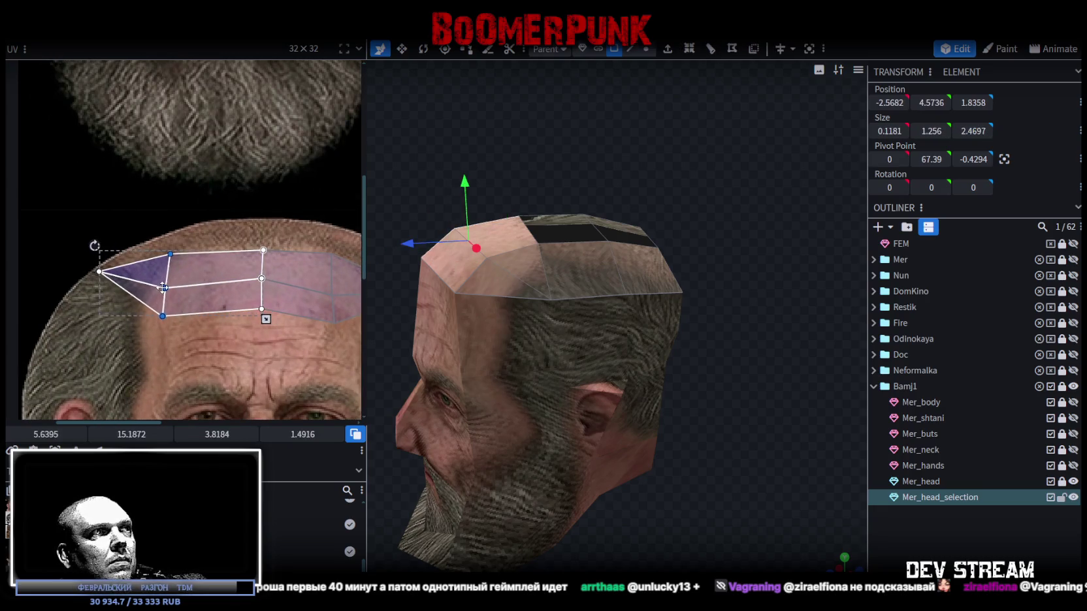
{"action": "middle_click_drag", "start_coordinate": [167, 290], "coordinate": [113, 291]}
{"action": "left_click_drag", "start_coordinate": [115, 291], "coordinate": [131, 295]}
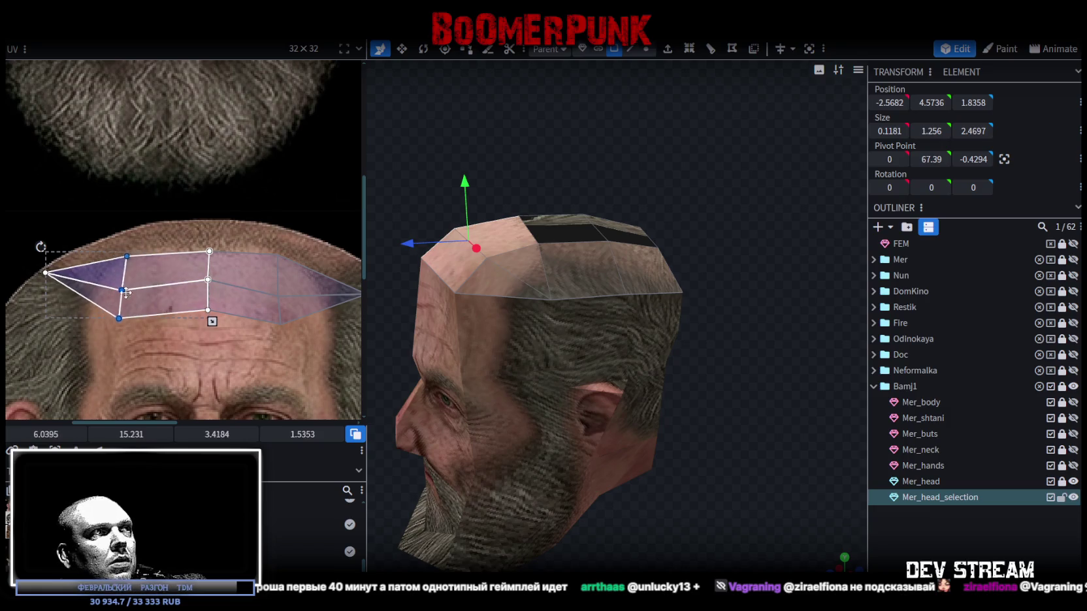
{"action": "left_click_drag", "start_coordinate": [137, 260], "coordinate": [134, 250]}
{"action": "left_click", "coordinate": [45, 272]}
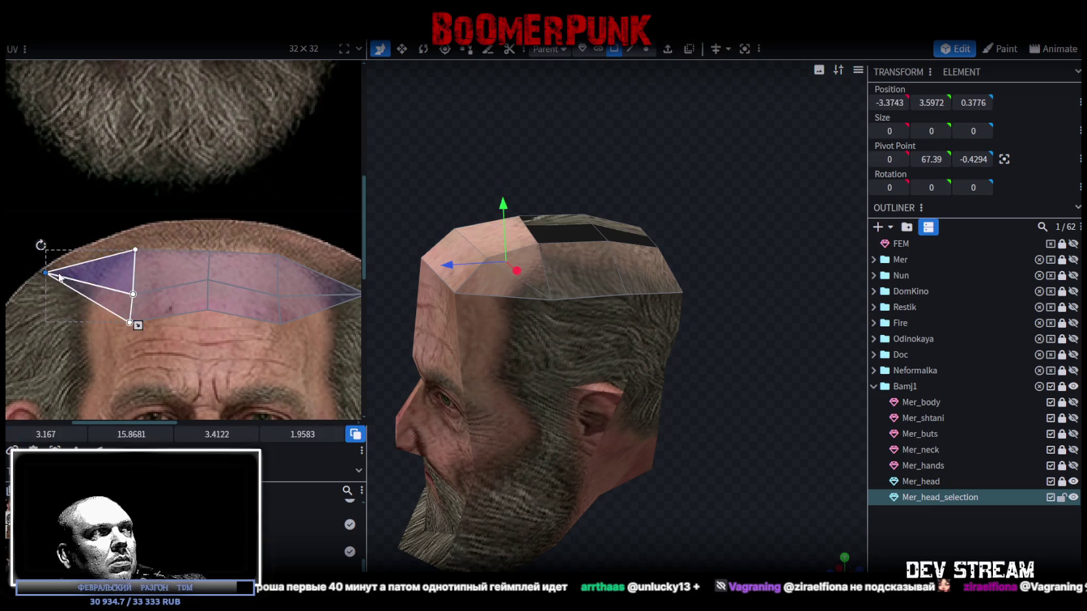
{"action": "left_click_drag", "start_coordinate": [46, 272], "coordinate": [42, 275]}
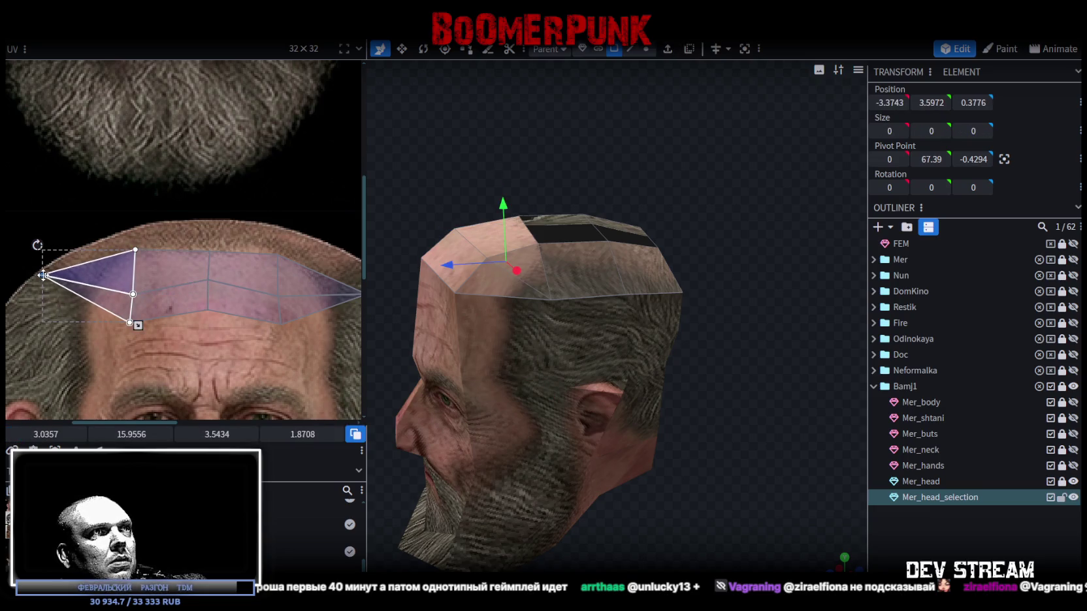
- Deselect, then select the top-of-head face whose UV needs stretching
{"action": "mouse_move", "coordinate": [709, 427]}
{"action": "left_mouse_down"}
{"action": "mouse_move", "coordinate": [556, 412]}
{"action": "mouse_move", "coordinate": [535, 387]}
{"action": "mouse_move", "coordinate": [580, 408]}
{"action": "mouse_move", "coordinate": [429, 398]}
{"action": "mouse_move", "coordinate": [294, 407]}
{"action": "left_mouse_up"}
{"action": "left_click", "coordinate": [556, 411]}
{"action": "left_click", "coordinate": [566, 286]}
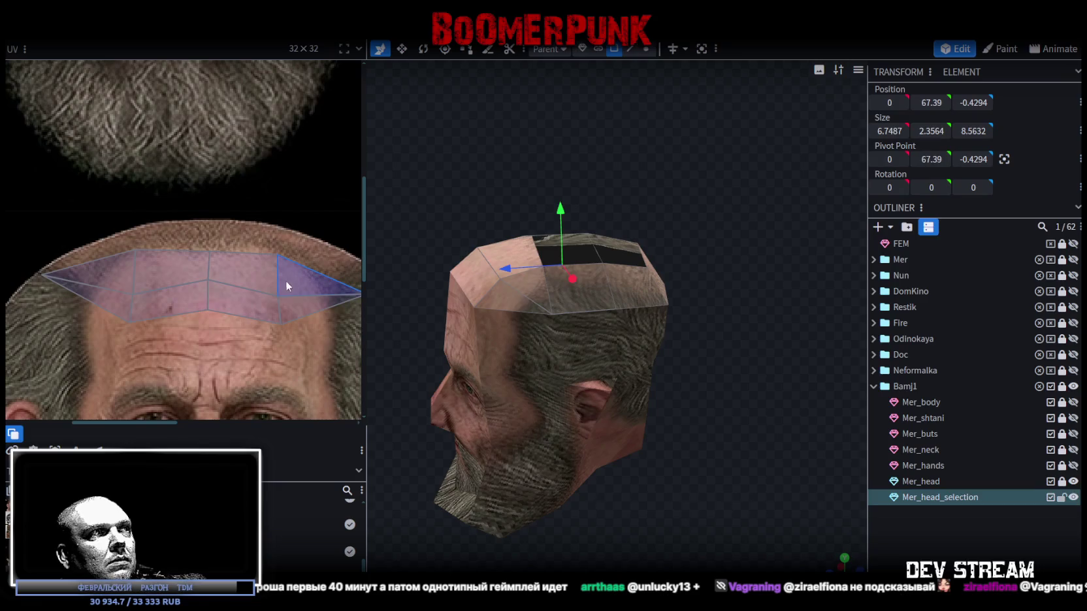
{"action": "left_click", "coordinate": [274, 298]}
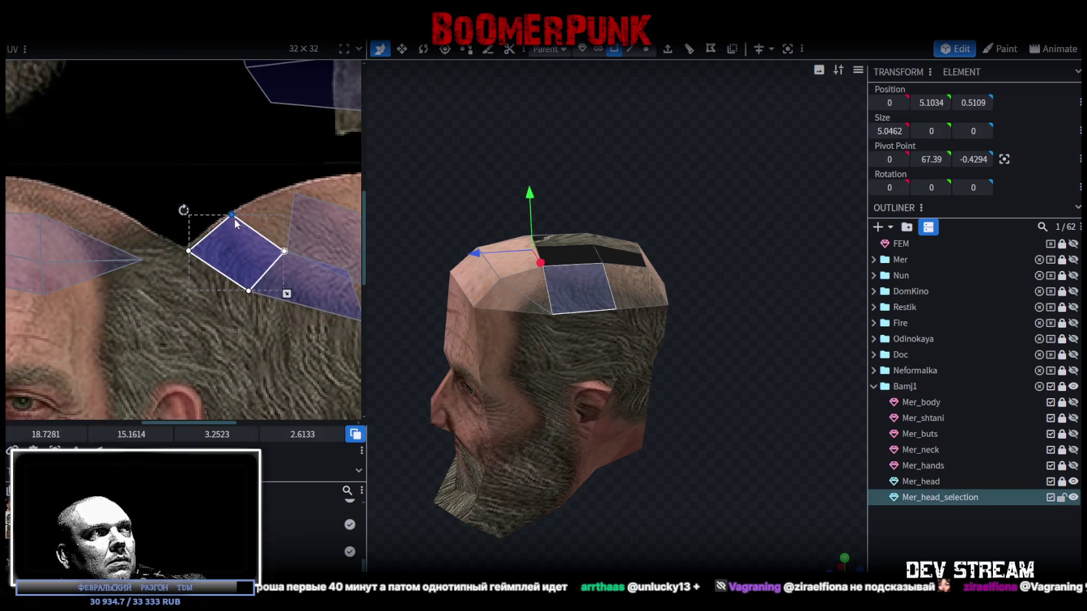
- Drag the top face's upper UV corner up and right over more of the scalp
{"action": "left_click_drag", "start_coordinate": [232, 215], "coordinate": [258, 201]}
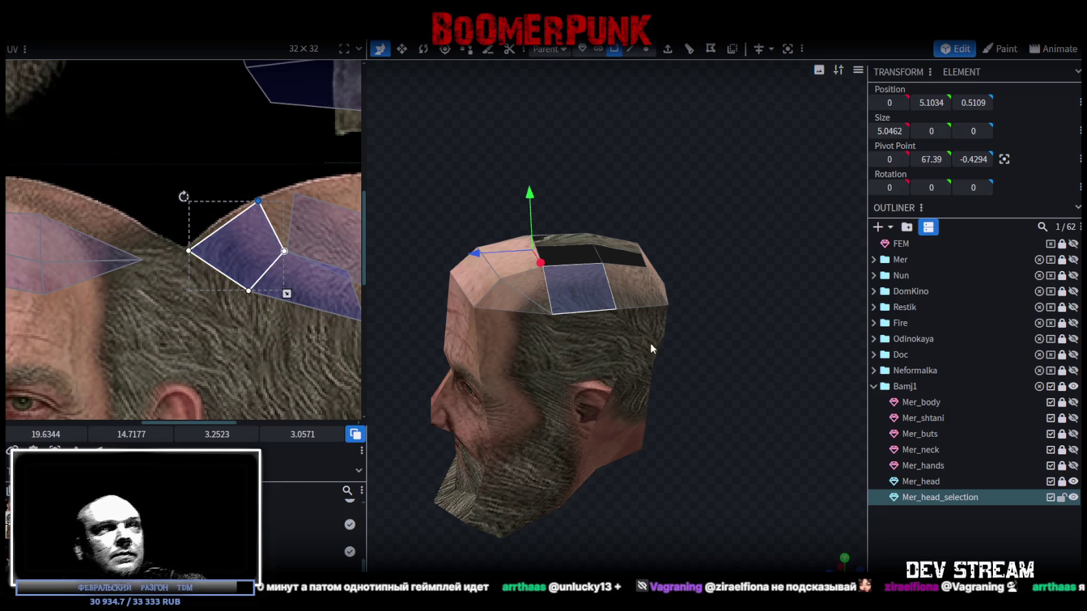
{"action": "left_click", "coordinate": [552, 236]}
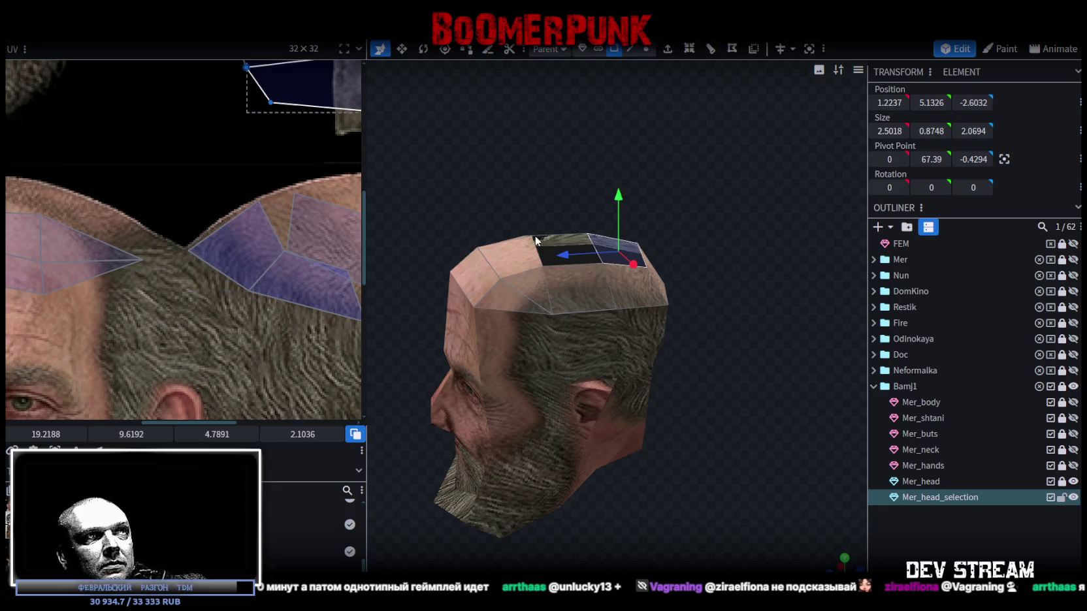
- Select the black crown faces and switch to the orthographic top view (numpad 7)
{"action": "left_click", "coordinate": [557, 237]}
{"action": "mouse_move", "coordinate": [563, 237]}
{"action": "left_mouse_down"}
{"action": "mouse_move", "coordinate": [550, 300]}
{"action": "mouse_move", "coordinate": [669, 219]}
{"action": "left_mouse_up"}
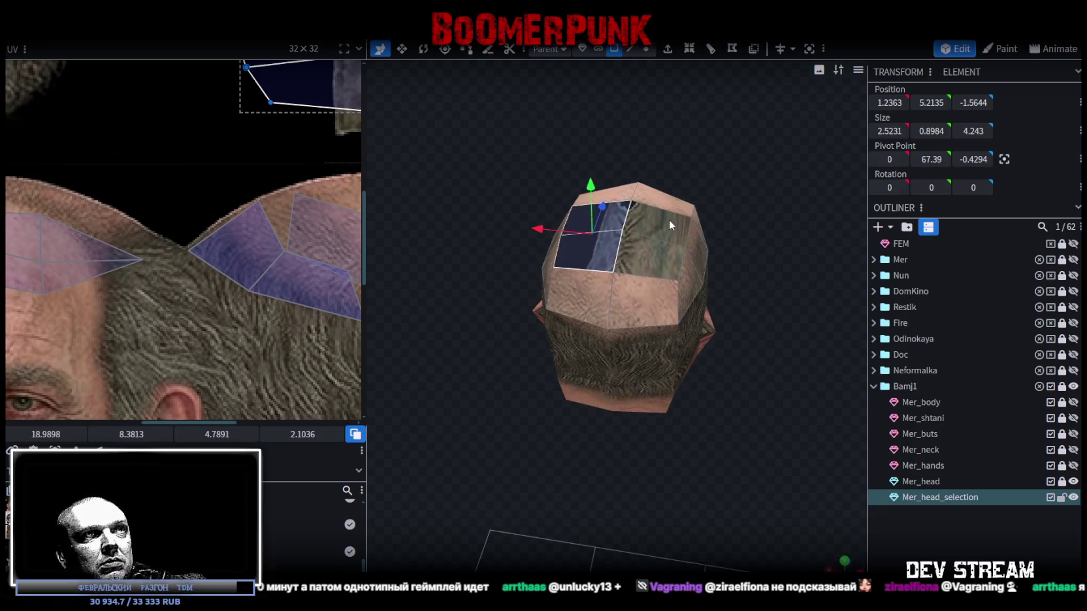
{"action": "scroll", "coordinate": [266, 186], "scroll_direction": "down", "scroll_amount": 3}
{"action": "scroll", "coordinate": [161, 241], "scroll_direction": "up", "scroll_amount": 3}
{"action": "scroll", "coordinate": [261, 168], "scroll_direction": "down", "scroll_amount": 1}
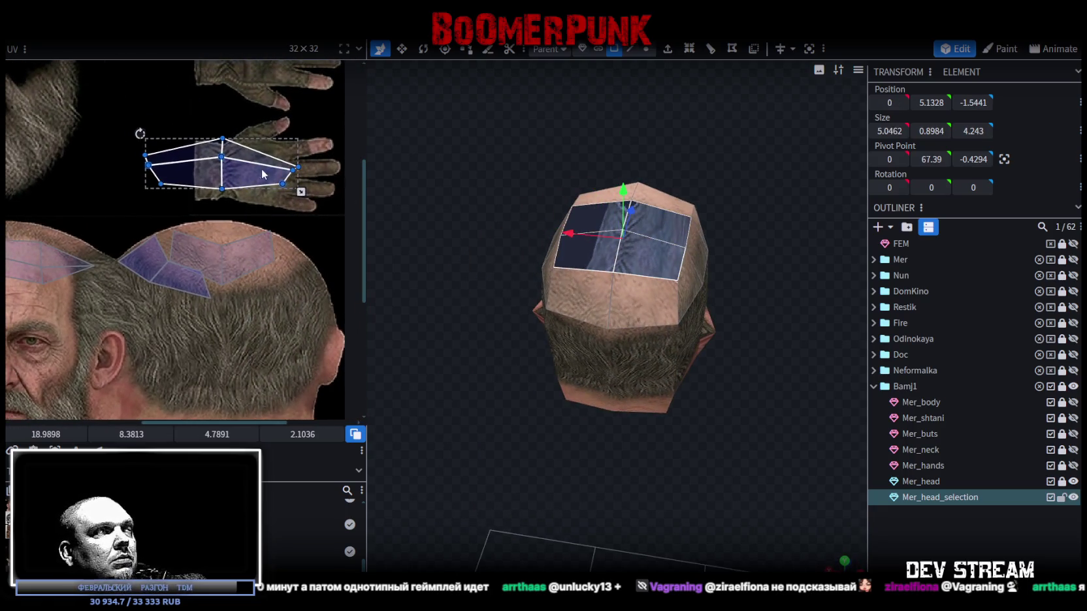
{"action": "key", "text": "KP_7"}
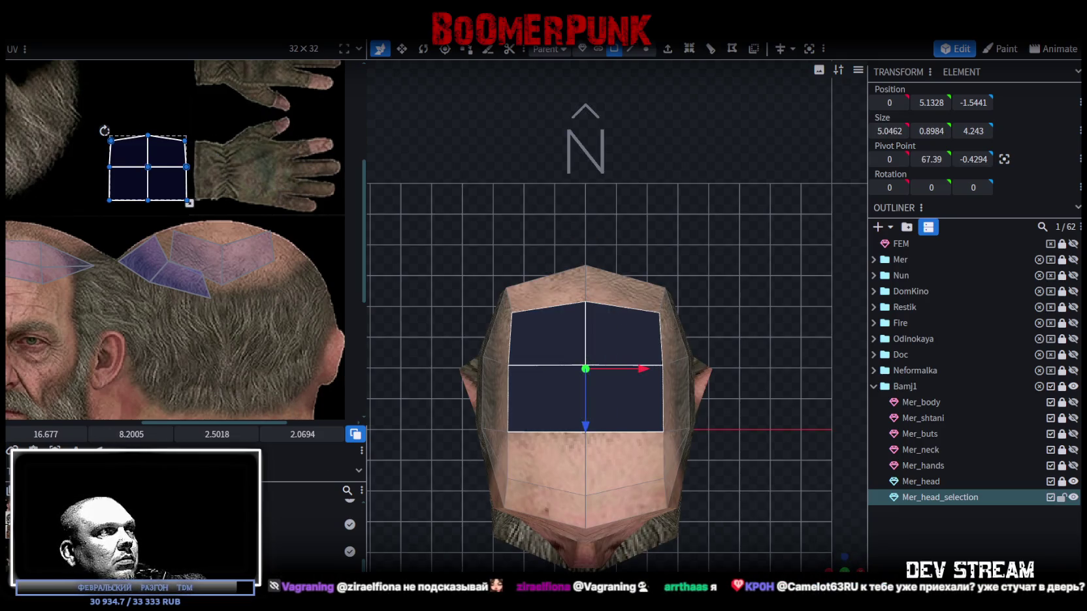
{"action": "scroll", "coordinate": [139, 330], "scroll_direction": "down", "scroll_amount": 3}
{"action": "scroll", "coordinate": [192, 296], "scroll_direction": "down", "scroll_amount": 2}
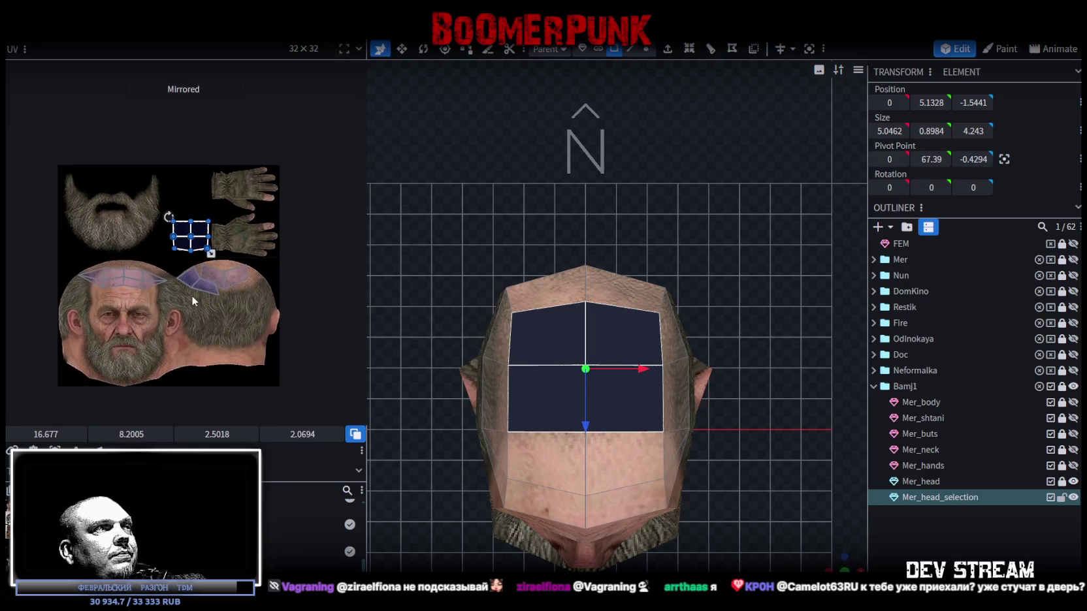
{"action": "scroll", "coordinate": [203, 301], "scroll_direction": "up", "scroll_amount": 1}
{"action": "scroll", "coordinate": [180, 212], "scroll_direction": "down", "scroll_amount": 1}
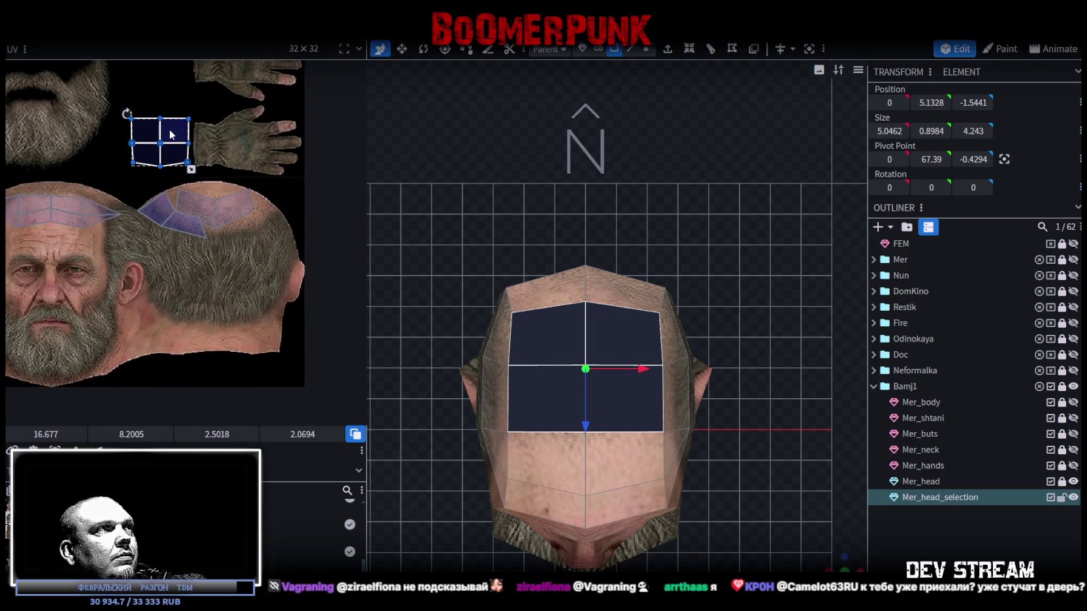
- Move the crown UV island onto the scalp skin texture and shrink it to fit
{"action": "left_click_drag", "start_coordinate": [170, 134], "coordinate": [211, 219]}
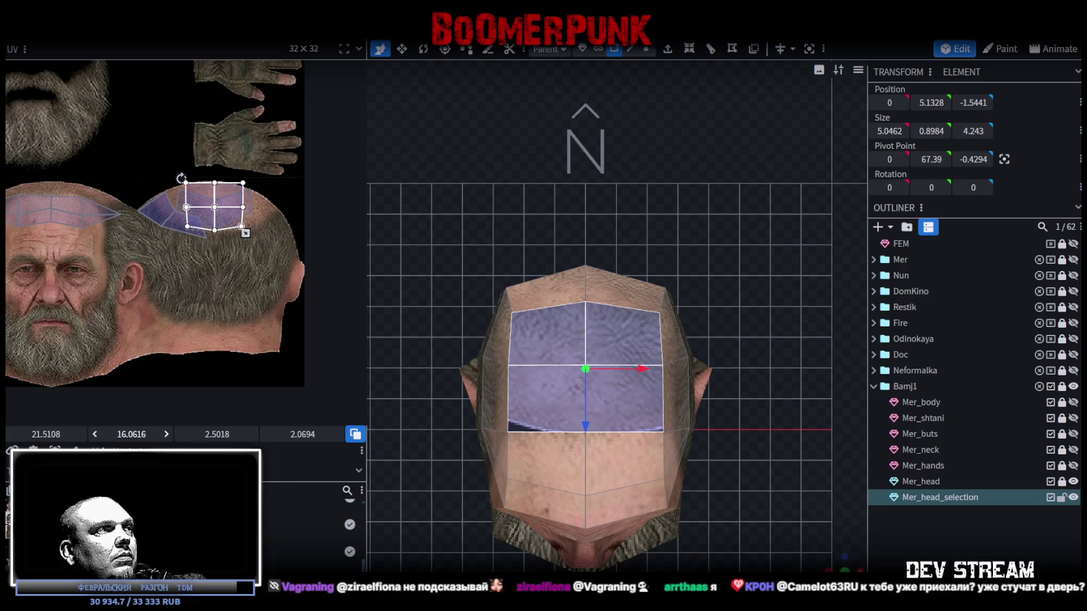
{"action": "scroll", "coordinate": [193, 176], "scroll_direction": "up", "scroll_amount": 2}
{"action": "scroll", "coordinate": [260, 279], "scroll_direction": "up", "scroll_amount": 2}
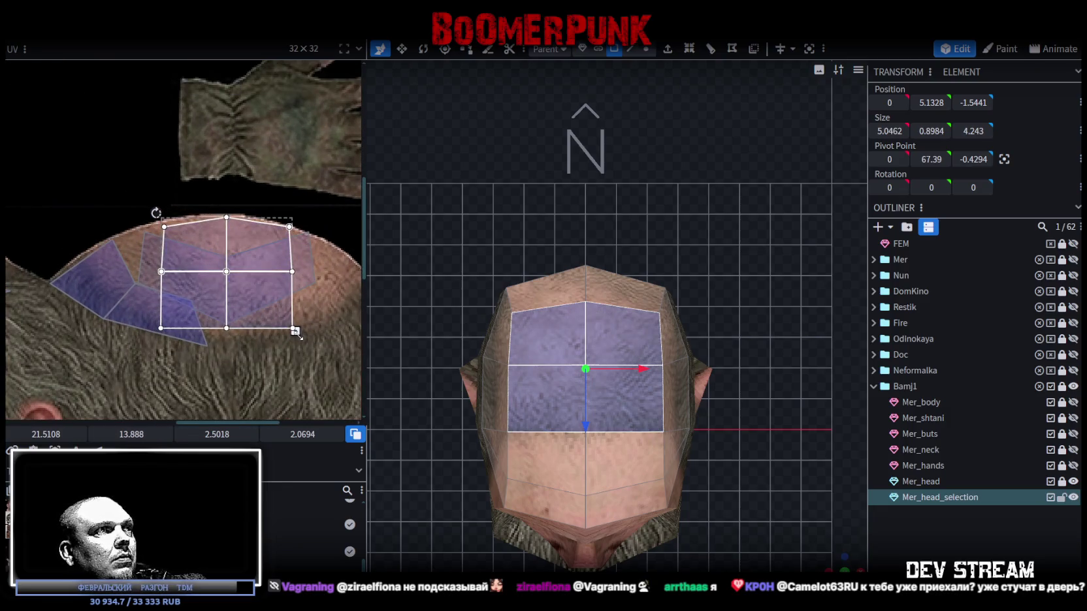
{"action": "left_click_drag", "start_coordinate": [295, 332], "coordinate": [279, 316]}
{"action": "left_click_drag", "start_coordinate": [243, 285], "coordinate": [225, 289]}
- Orbit around the head to check the skin-coloured crown, then reselect Mer_head_selection
{"action": "left_click", "coordinate": [886, 541]}
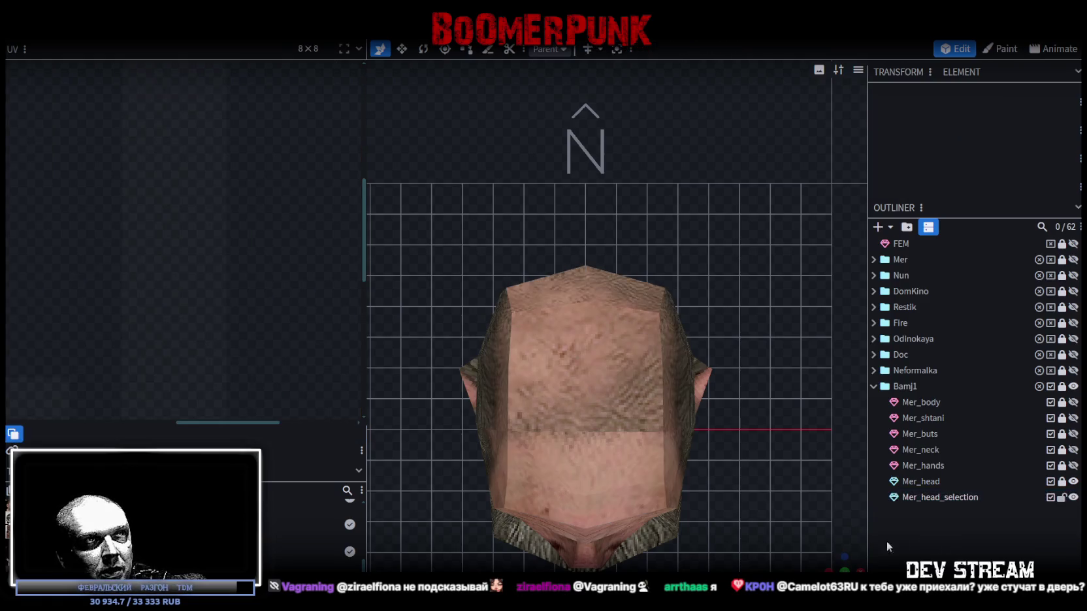
{"action": "left_click_drag", "start_coordinate": [834, 563], "coordinate": [739, 498]}
{"action": "scroll", "coordinate": [746, 397], "scroll_direction": "down", "scroll_amount": 3}
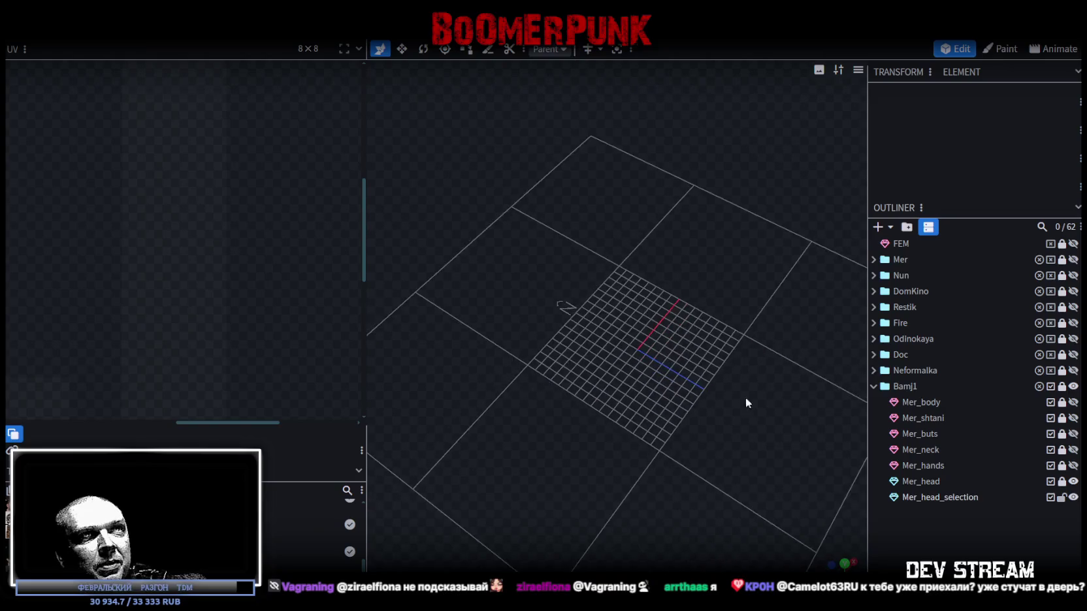
{"action": "mouse_move", "coordinate": [625, 455]}
{"action": "left_mouse_down"}
{"action": "mouse_move", "coordinate": [649, 387]}
{"action": "mouse_move", "coordinate": [701, 431]}
{"action": "left_mouse_up"}
{"action": "scroll", "coordinate": [696, 429], "scroll_direction": "up", "scroll_amount": 5}
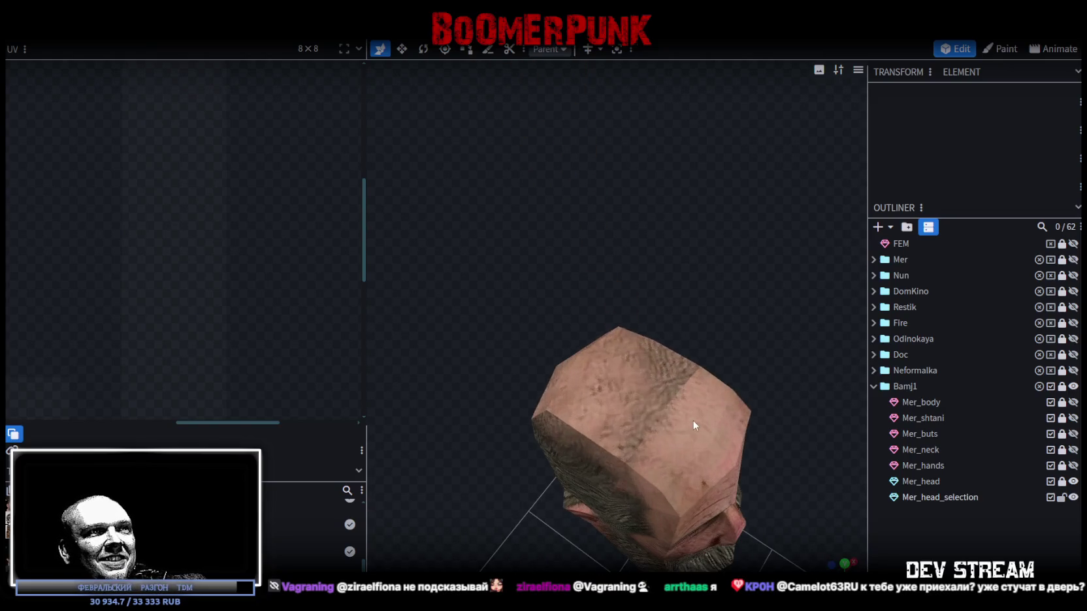
{"action": "scroll", "coordinate": [641, 427], "scroll_direction": "up", "scroll_amount": 3}
{"action": "left_click", "coordinate": [641, 426]}
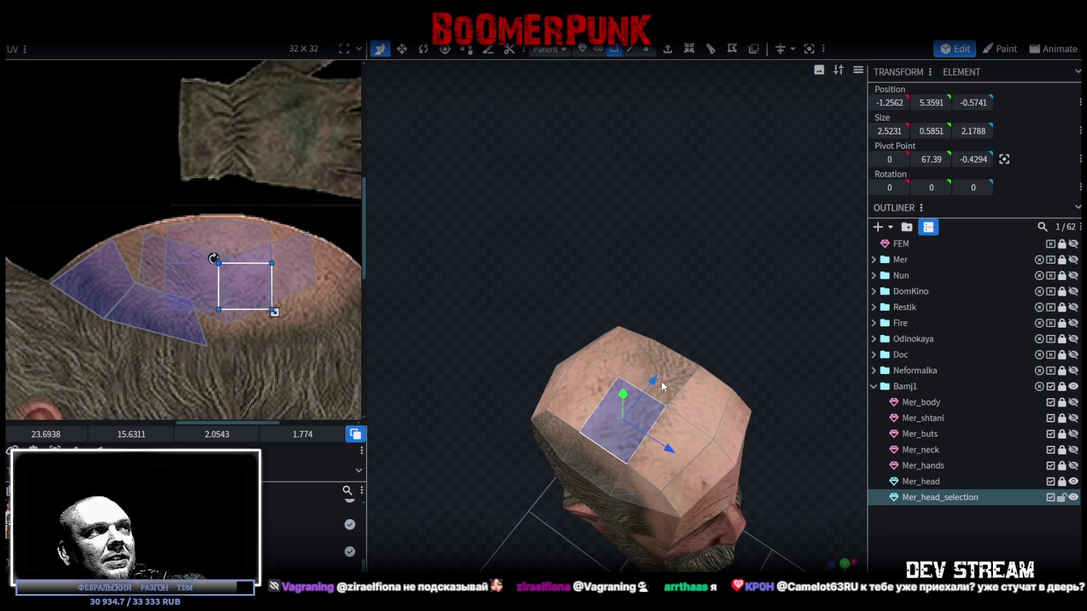
{"action": "left_click_drag", "start_coordinate": [754, 411], "coordinate": [771, 470]}
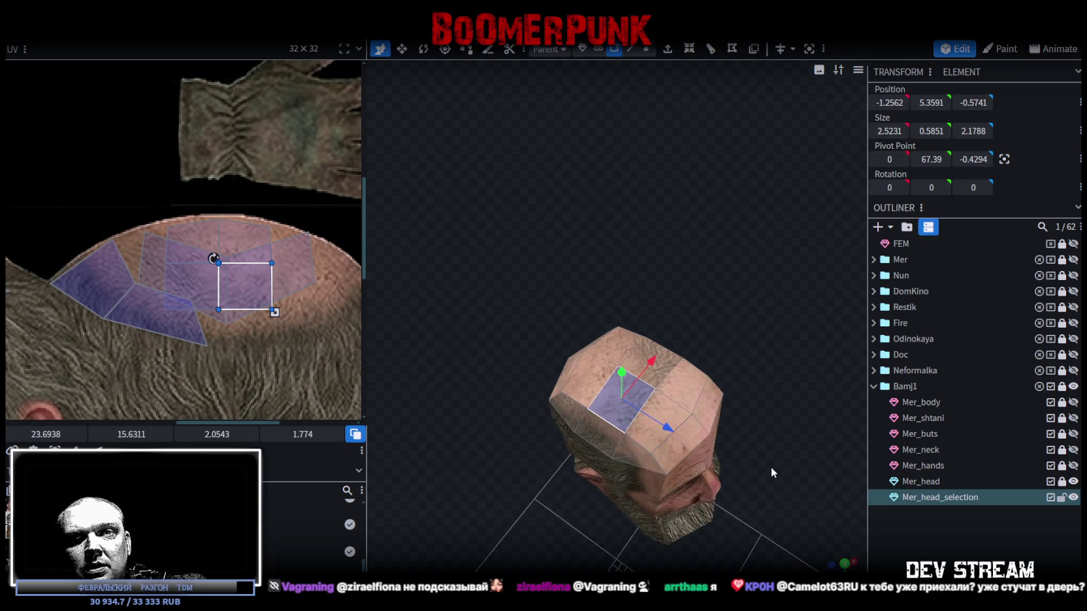
{"action": "scroll", "coordinate": [771, 474], "scroll_direction": "down", "scroll_amount": 3}
{"action": "left_click", "coordinate": [586, 526]}
{"action": "mouse_move", "coordinate": [586, 527]}
{"action": "left_mouse_down"}
{"action": "mouse_move", "coordinate": [751, 441]}
{"action": "mouse_move", "coordinate": [707, 428]}
{"action": "mouse_move", "coordinate": [731, 340]}
{"action": "mouse_move", "coordinate": [648, 499]}
{"action": "left_mouse_up"}
{"action": "scroll", "coordinate": [676, 453], "scroll_direction": "up", "scroll_amount": 3}
{"action": "left_click_drag", "start_coordinate": [676, 452], "coordinate": [682, 443]}
{"action": "left_click", "coordinate": [577, 362]}
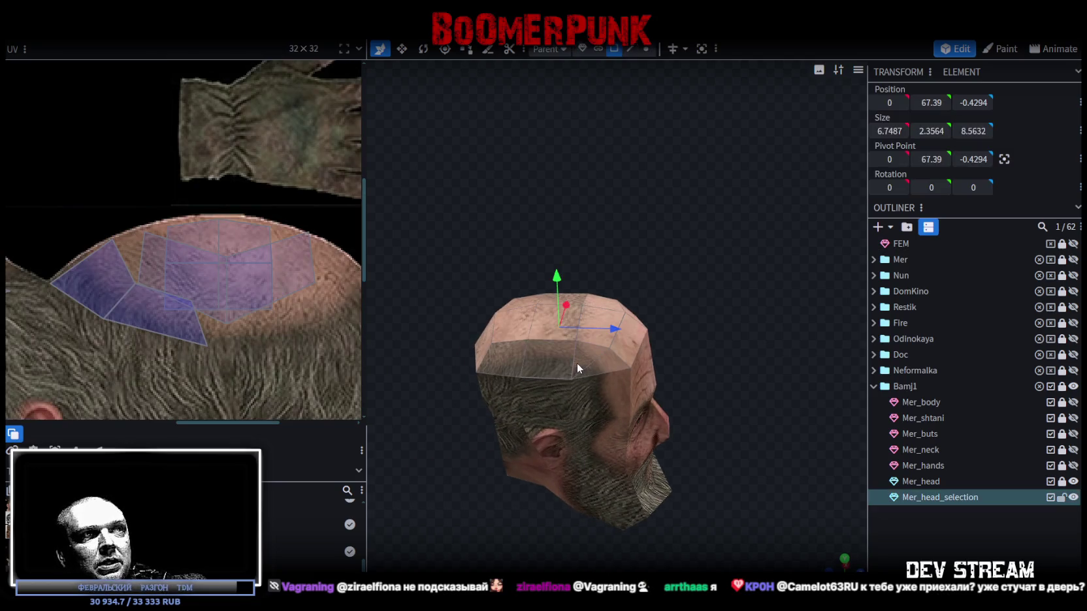
- Pull the forehead UV face's left corner lower on the face texture
{"action": "left_click", "coordinate": [577, 366]}
{"action": "scroll", "coordinate": [258, 283], "scroll_direction": "up", "scroll_amount": 2}
{"action": "scroll", "coordinate": [275, 263], "scroll_direction": "up", "scroll_amount": 3}
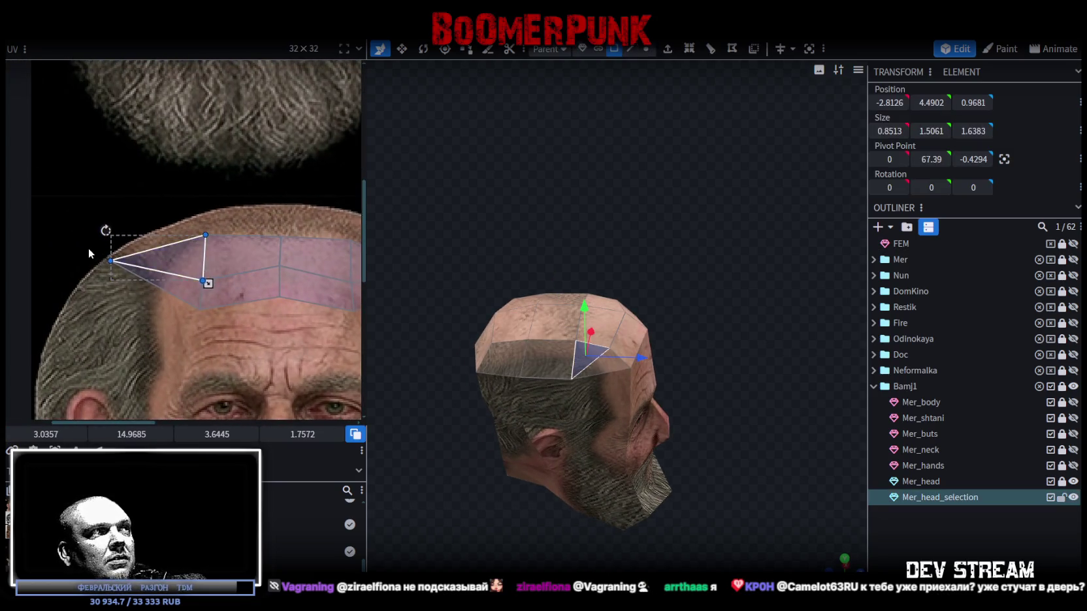
{"action": "left_click", "coordinate": [111, 262]}
{"action": "left_click_drag", "start_coordinate": [108, 260], "coordinate": [111, 290]}
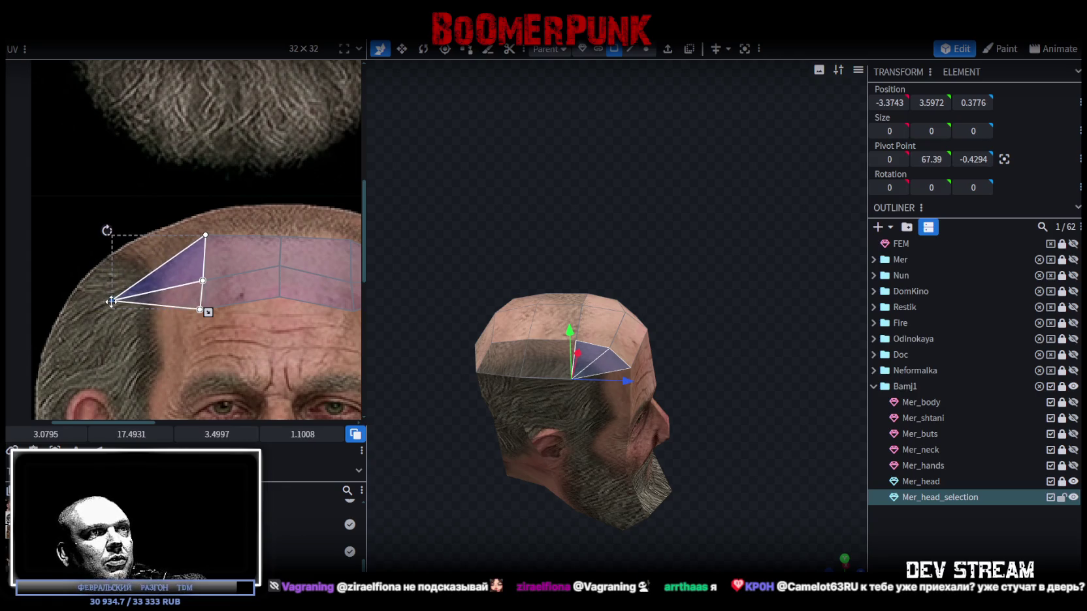
- Select a rear top face and its three neighbouring scalp faces in the UV map
{"action": "left_click", "coordinate": [418, 366]}
{"action": "mouse_move", "coordinate": [624, 428]}
{"action": "left_mouse_down"}
{"action": "mouse_move", "coordinate": [757, 385]}
{"action": "mouse_move", "coordinate": [794, 399]}
{"action": "mouse_move", "coordinate": [575, 400]}
{"action": "mouse_move", "coordinate": [623, 440]}
{"action": "mouse_move", "coordinate": [657, 394]}
{"action": "mouse_move", "coordinate": [503, 431]}
{"action": "mouse_move", "coordinate": [555, 439]}
{"action": "mouse_move", "coordinate": [481, 439]}
{"action": "mouse_move", "coordinate": [527, 438]}
{"action": "mouse_move", "coordinate": [786, 363]}
{"action": "left_mouse_up"}
{"action": "left_click", "coordinate": [804, 350]}
{"action": "scroll", "coordinate": [259, 345], "scroll_direction": "down", "scroll_amount": 3}
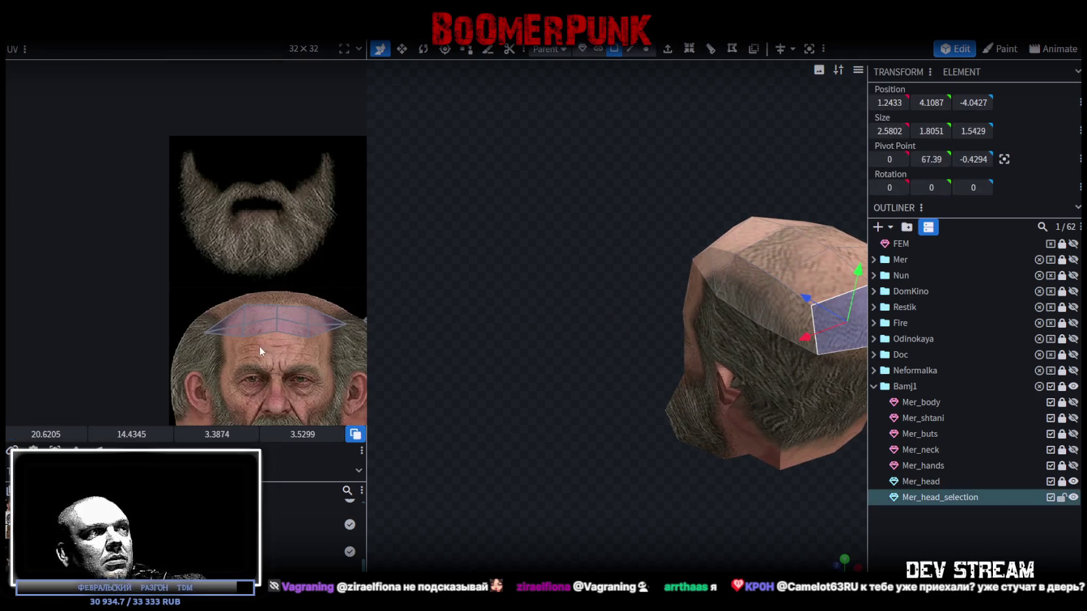
{"action": "scroll", "coordinate": [185, 266], "scroll_direction": "up", "scroll_amount": 2}
{"action": "scroll", "coordinate": [185, 266], "scroll_direction": "up", "scroll_amount": 3}
{"action": "scroll", "coordinate": [185, 266], "scroll_direction": "up", "scroll_amount": 1}
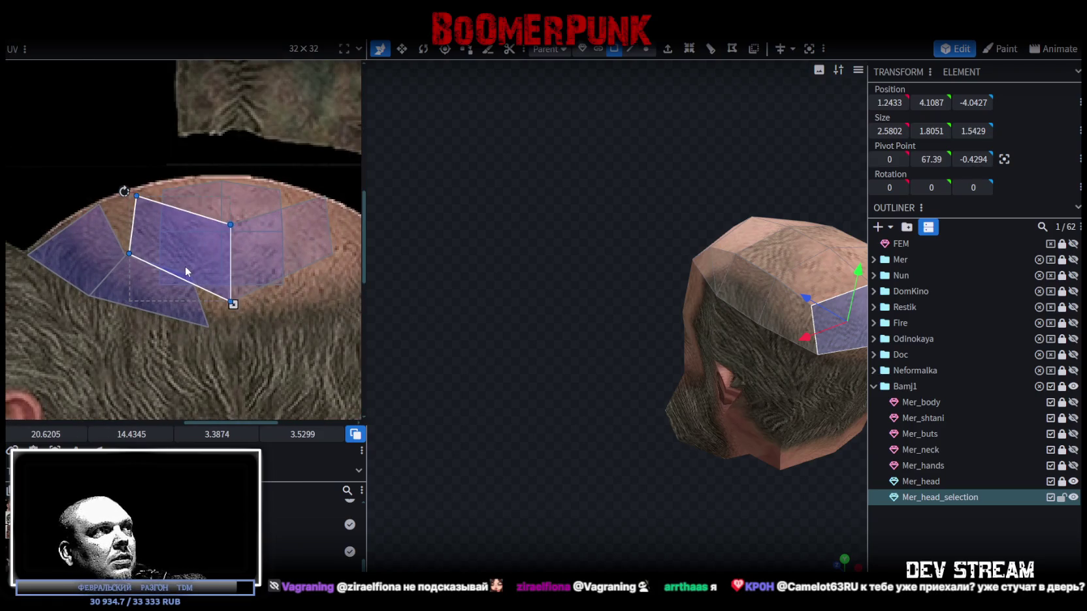
{"action": "left_click_drag", "start_coordinate": [128, 242], "coordinate": [138, 264]}
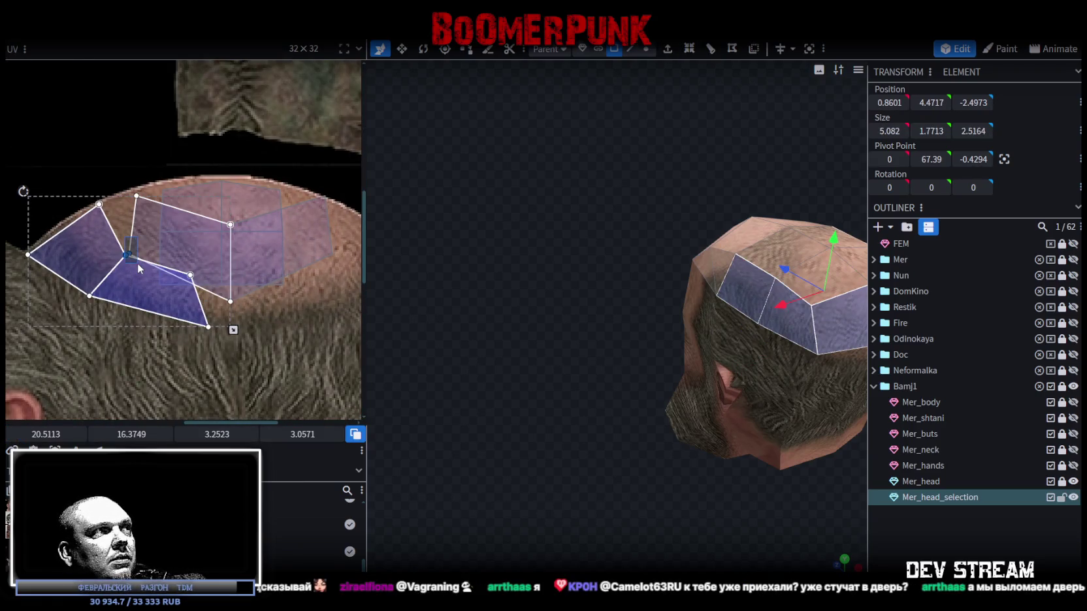
- Flatten the two right-hand scalp UV faces and move them up onto the scalp
{"action": "left_click", "coordinate": [253, 302]}
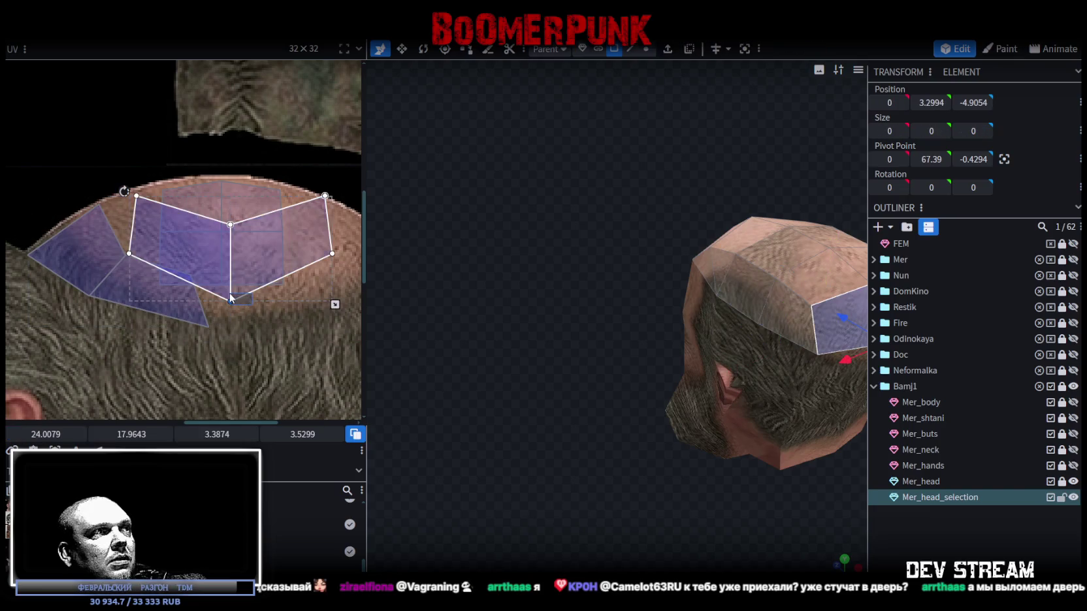
{"action": "left_click", "coordinate": [227, 298], "text": "shift"}
{"action": "left_click_drag", "start_coordinate": [227, 304], "coordinate": [266, 380]}
{"action": "scroll", "coordinate": [241, 287], "scroll_direction": "down", "scroll_amount": 1}
{"action": "left_click", "coordinate": [250, 370]}
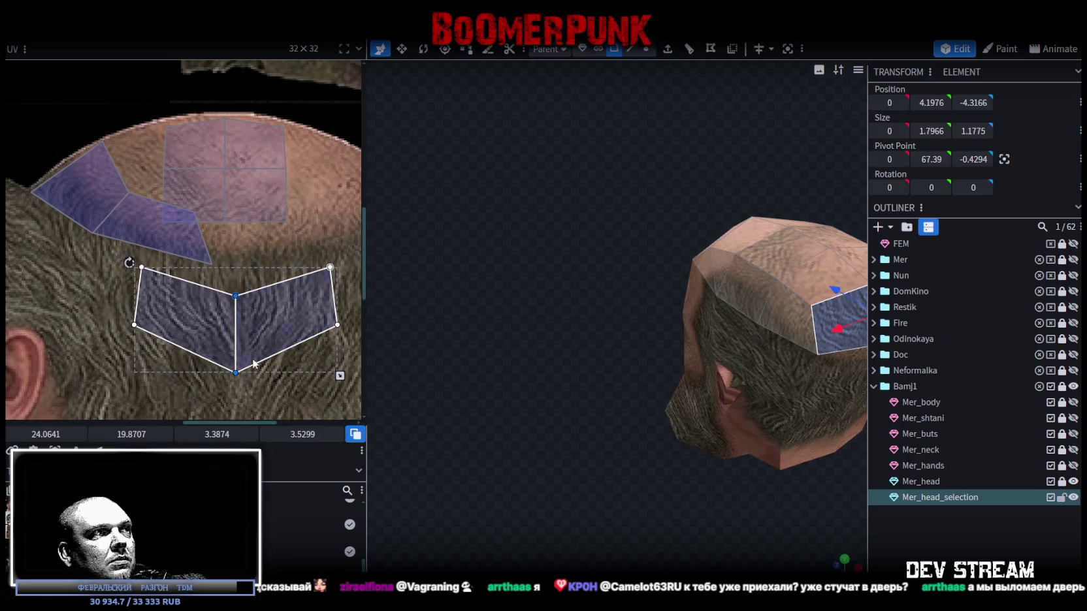
{"action": "left_click_drag", "start_coordinate": [237, 295], "coordinate": [237, 263]}
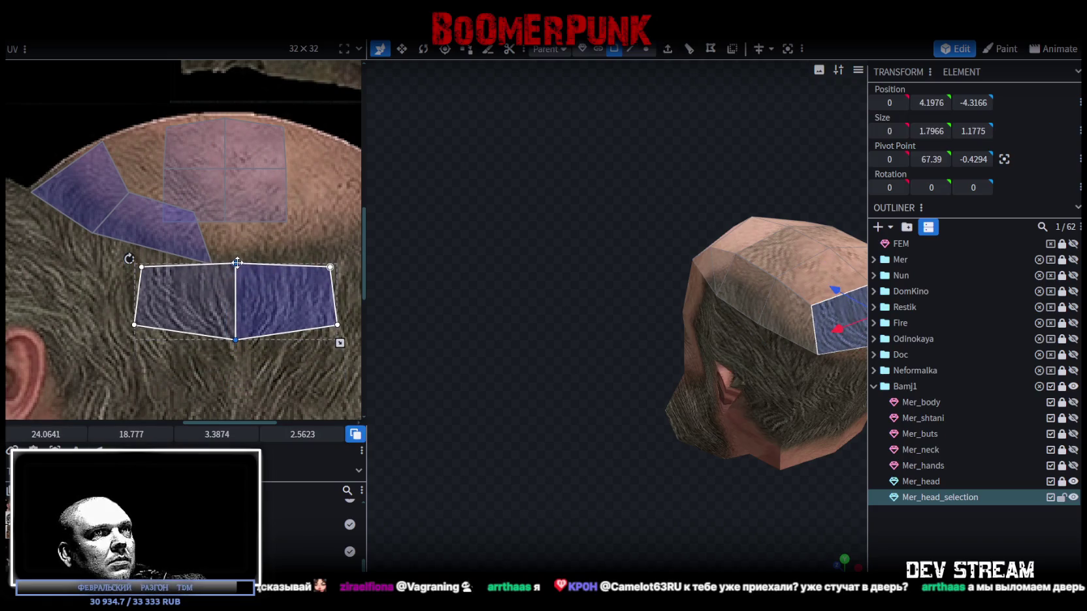
{"action": "left_click_drag", "start_coordinate": [257, 270], "coordinate": [252, 226]}
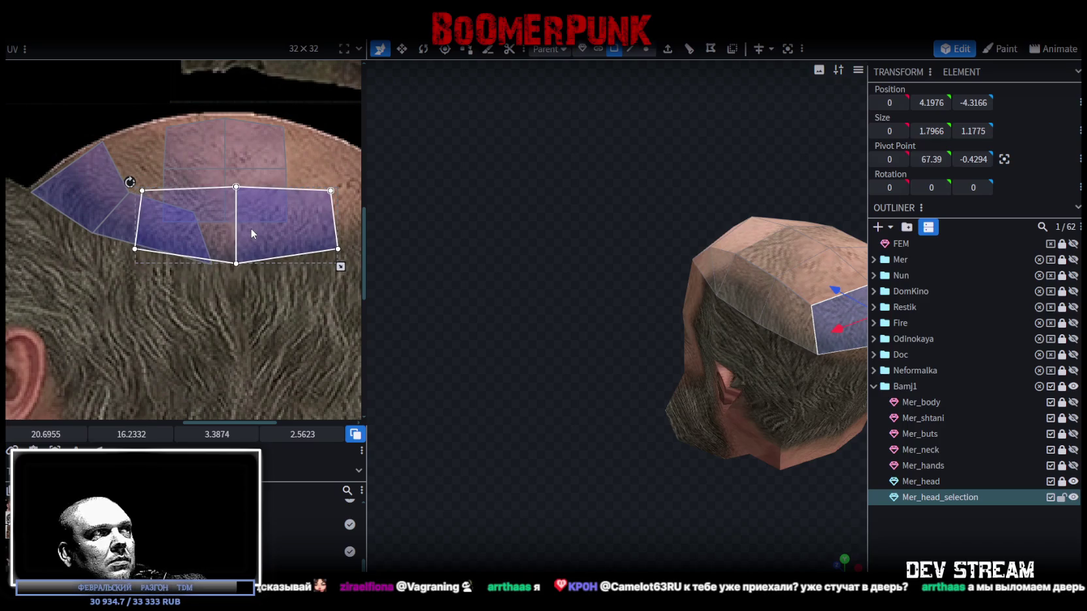
{"action": "mouse_move", "coordinate": [251, 224]}
{"action": "left_mouse_down"}
{"action": "mouse_move", "coordinate": [246, 330]}
{"action": "mouse_move", "coordinate": [247, 215]}
{"action": "left_mouse_up"}
{"action": "left_click_drag", "start_coordinate": [705, 431], "coordinate": [614, 467]}
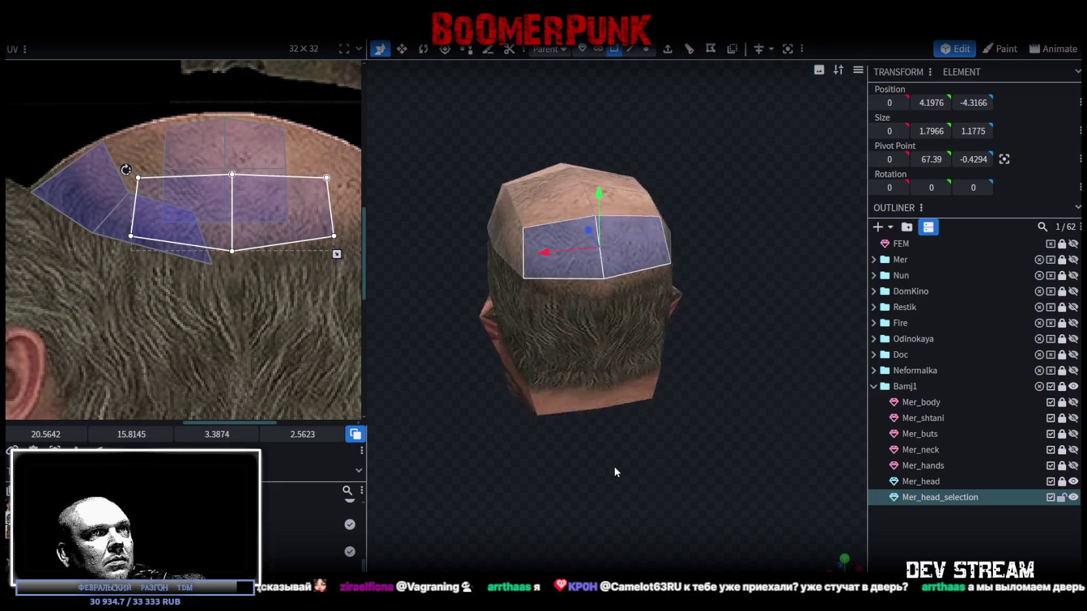
{"action": "left_click", "coordinate": [892, 529]}
{"action": "mouse_move", "coordinate": [702, 458]}
{"action": "left_mouse_down"}
{"action": "mouse_move", "coordinate": [681, 476]}
{"action": "mouse_move", "coordinate": [560, 462]}
{"action": "mouse_move", "coordinate": [718, 471]}
{"action": "mouse_move", "coordinate": [622, 455]}
{"action": "mouse_move", "coordinate": [594, 437]}
{"action": "mouse_move", "coordinate": [628, 456]}
{"action": "mouse_move", "coordinate": [609, 440]}
{"action": "mouse_move", "coordinate": [636, 342]}
{"action": "mouse_move", "coordinate": [676, 442]}
{"action": "mouse_move", "coordinate": [506, 483]}
{"action": "mouse_move", "coordinate": [636, 435]}
{"action": "mouse_move", "coordinate": [607, 475]}
{"action": "mouse_move", "coordinate": [555, 473]}
{"action": "mouse_move", "coordinate": [516, 450]}
{"action": "mouse_move", "coordinate": [637, 462]}
{"action": "mouse_move", "coordinate": [677, 445]}
{"action": "mouse_move", "coordinate": [590, 450]}
{"action": "left_mouse_up"}
{"action": "scroll", "coordinate": [589, 450], "scroll_direction": "up", "scroll_amount": 2}
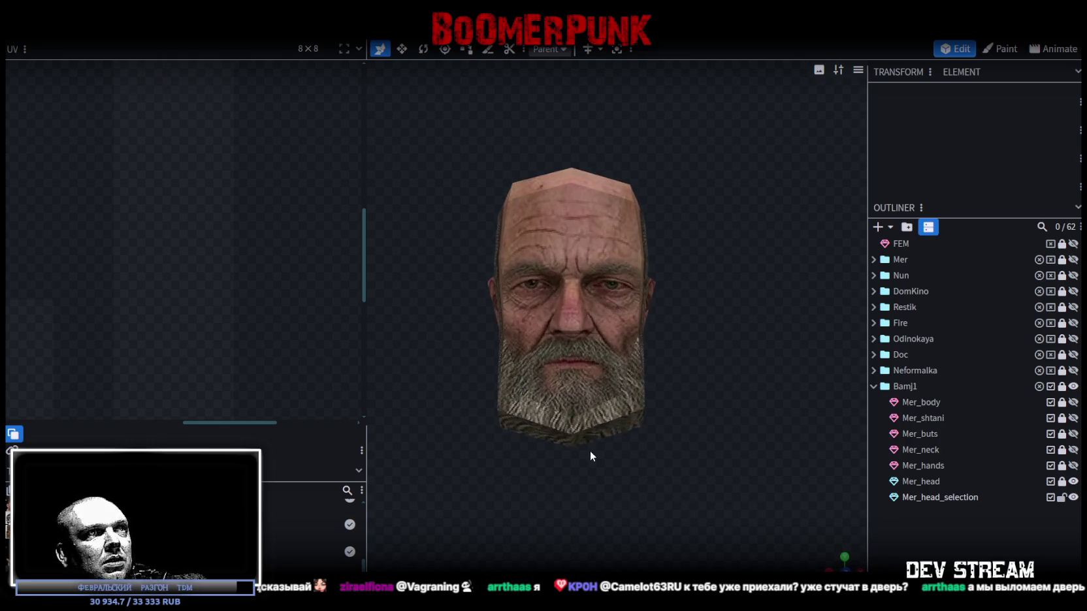
- Select Mer_head and Mer_head_selection in the outliner and merge them with Merge Meshes
{"action": "scroll", "coordinate": [710, 500], "scroll_direction": "down", "scroll_amount": 2}
{"action": "scroll", "coordinate": [666, 443], "scroll_direction": "down", "scroll_amount": 2}
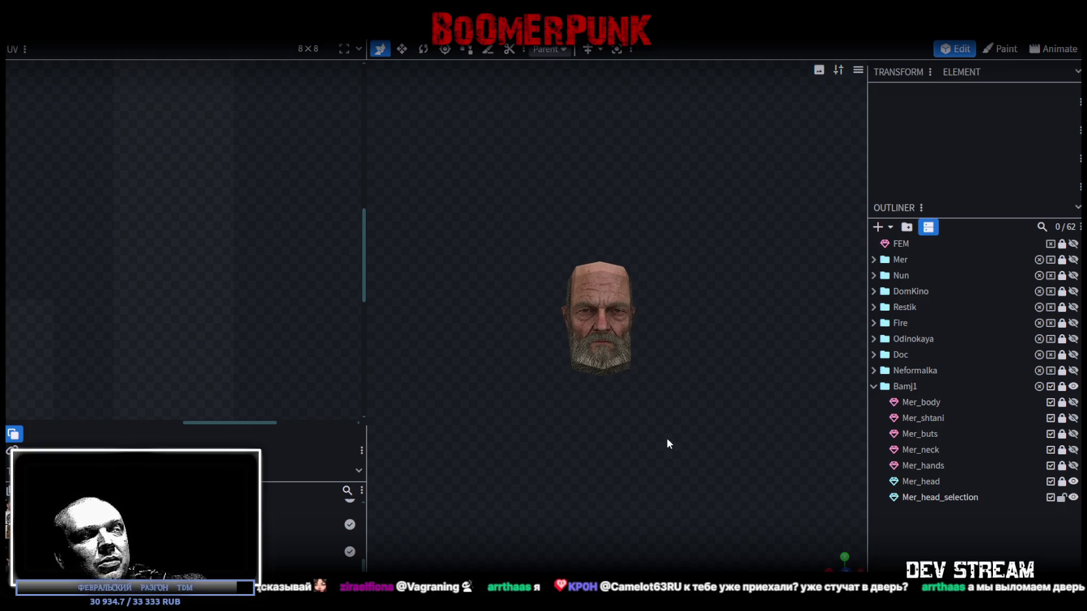
{"action": "left_click", "coordinate": [1073, 482]}
{"action": "left_click", "coordinate": [1073, 482]}
{"action": "left_click", "coordinate": [929, 482]}
{"action": "left_click", "coordinate": [933, 498], "text": "ctrl"}
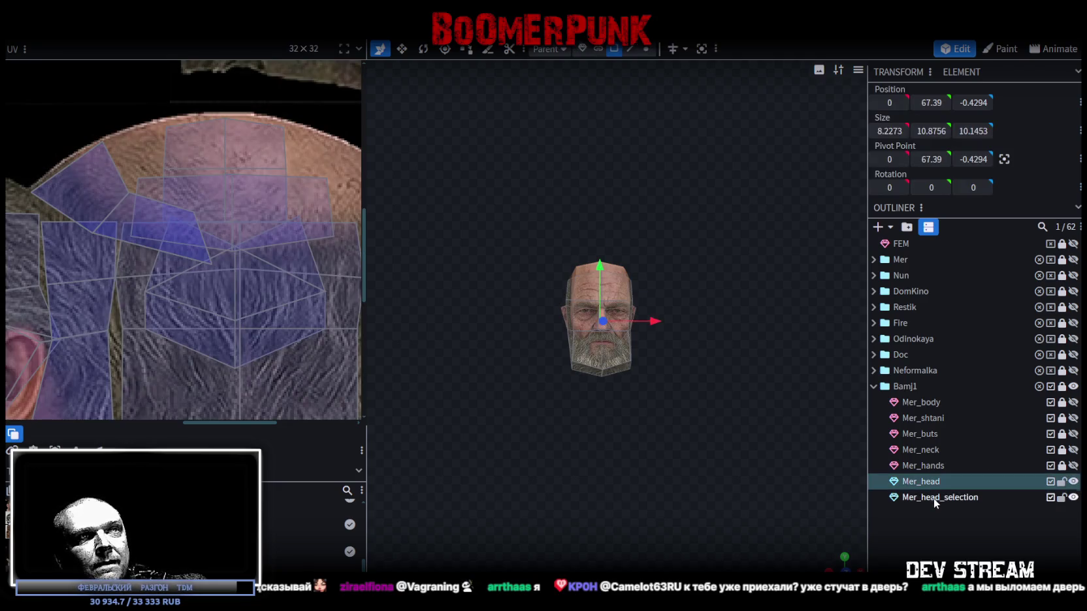
{"action": "right_click", "coordinate": [934, 498]}
{"action": "left_click", "coordinate": [991, 277]}
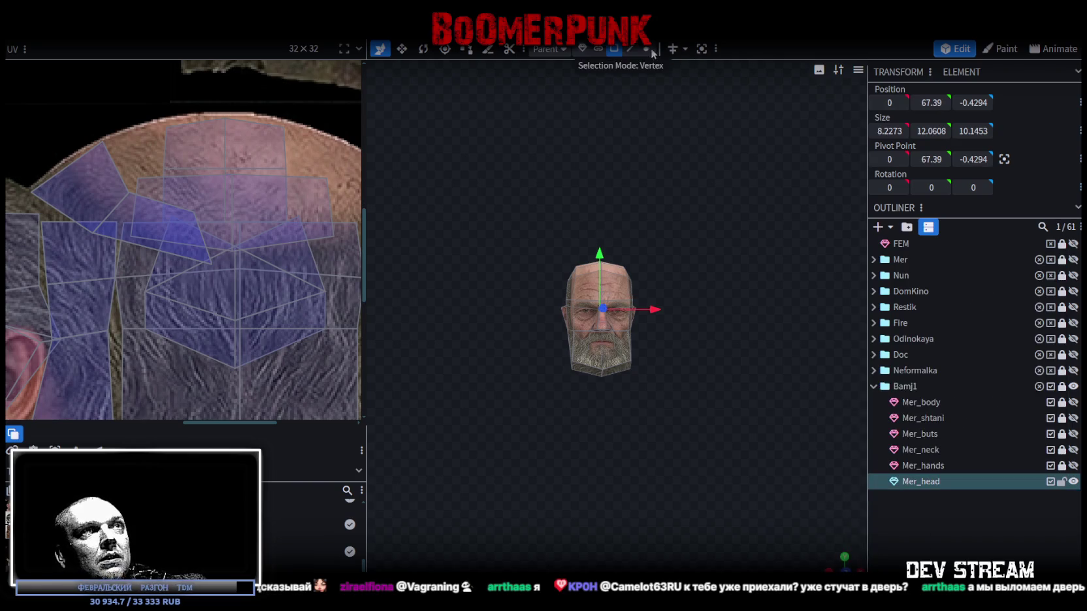
- Accept Auto Fix to fuse the 10 overlapping vertices, then inspect the head from the front
{"action": "key", "text": "Tab"}
{"action": "left_click_drag", "start_coordinate": [602, 257], "coordinate": [602, 252]}
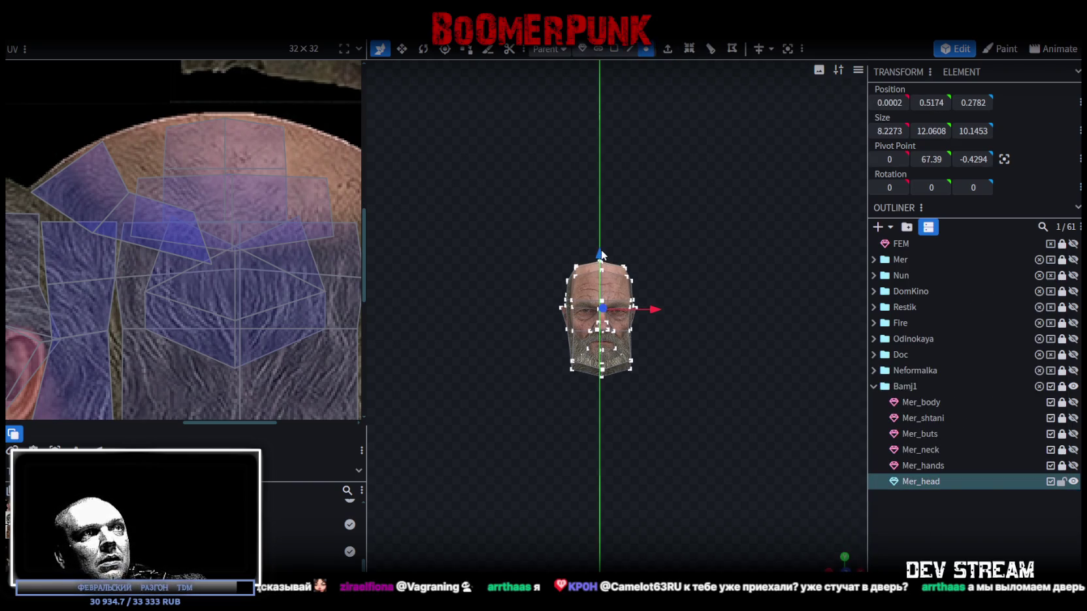
{"action": "left_click", "coordinate": [557, 143]}
{"action": "mouse_move", "coordinate": [706, 401]}
{"action": "left_mouse_down"}
{"action": "mouse_move", "coordinate": [732, 434]}
{"action": "mouse_move", "coordinate": [830, 472]}
{"action": "mouse_move", "coordinate": [628, 439]}
{"action": "left_mouse_up"}
{"action": "left_click", "coordinate": [628, 439]}
{"action": "mouse_move", "coordinate": [628, 439]}
{"action": "right_mouse_down"}
{"action": "mouse_move", "coordinate": [785, 423]}
{"action": "mouse_move", "coordinate": [628, 443]}
{"action": "right_mouse_up"}
{"action": "mouse_move", "coordinate": [628, 447]}
{"action": "left_mouse_down"}
{"action": "mouse_move", "coordinate": [531, 339]}
{"action": "mouse_move", "coordinate": [673, 351]}
{"action": "mouse_move", "coordinate": [531, 304]}
{"action": "mouse_move", "coordinate": [494, 277]}
{"action": "mouse_move", "coordinate": [513, 417]}
{"action": "mouse_move", "coordinate": [524, 408]}
{"action": "mouse_move", "coordinate": [513, 406]}
{"action": "left_mouse_up"}
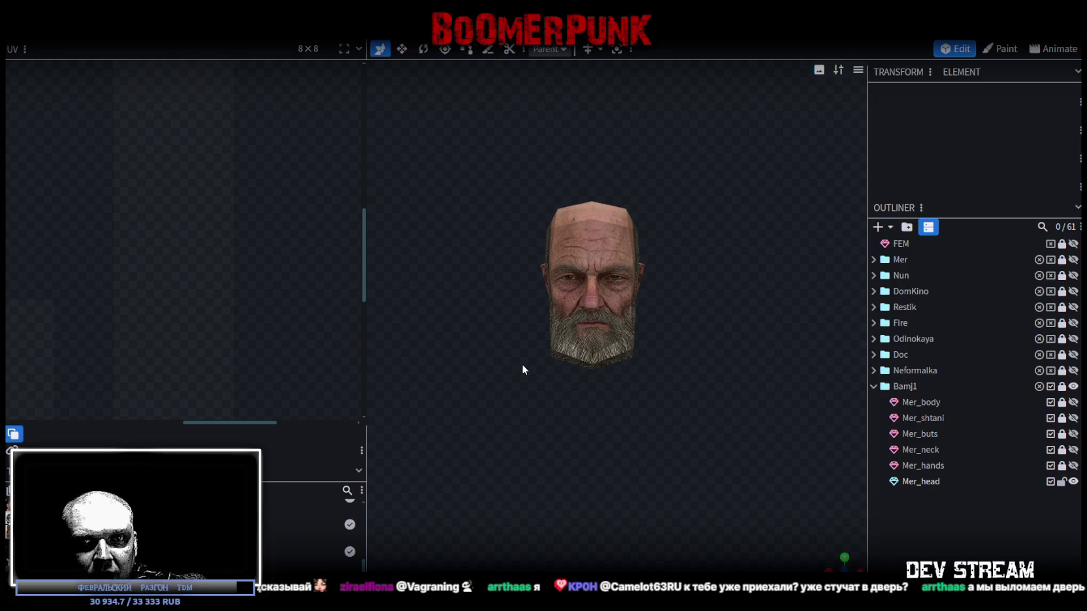
{"action": "mouse_move", "coordinate": [522, 366]}
{"action": "left_mouse_down"}
{"action": "mouse_move", "coordinate": [568, 265]}
{"action": "mouse_move", "coordinate": [580, 268]}
{"action": "mouse_move", "coordinate": [533, 326]}
{"action": "mouse_move", "coordinate": [548, 331]}
{"action": "mouse_move", "coordinate": [554, 296]}
{"action": "left_mouse_up"}
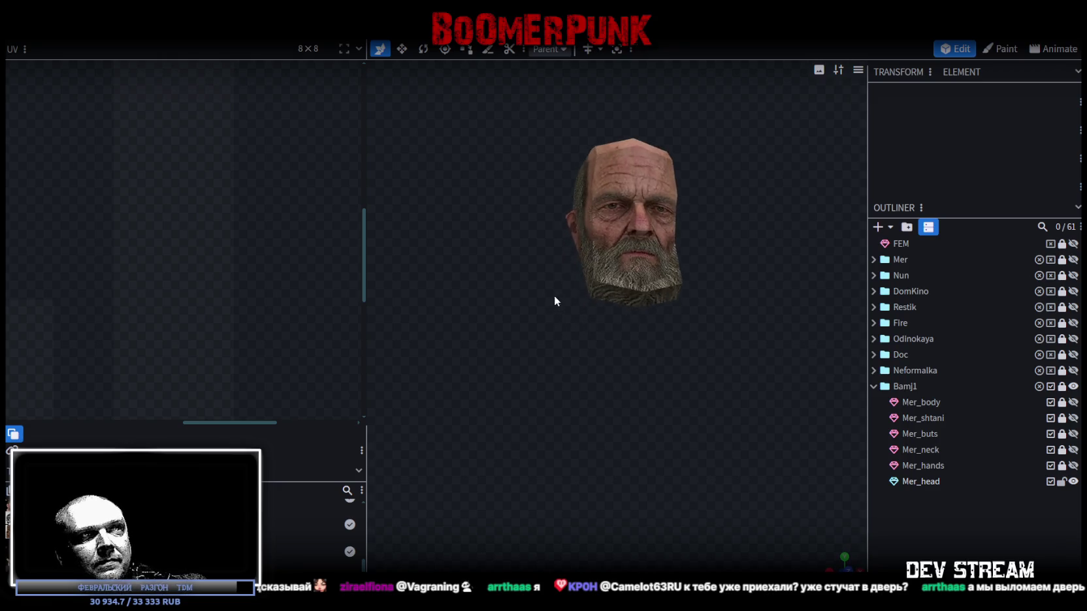
- Select two Mer_head vertices and lower them slightly with the Move tool
{"action": "left_click", "coordinate": [607, 281]}
{"action": "scroll", "coordinate": [602, 285], "scroll_direction": "up", "scroll_amount": 3}
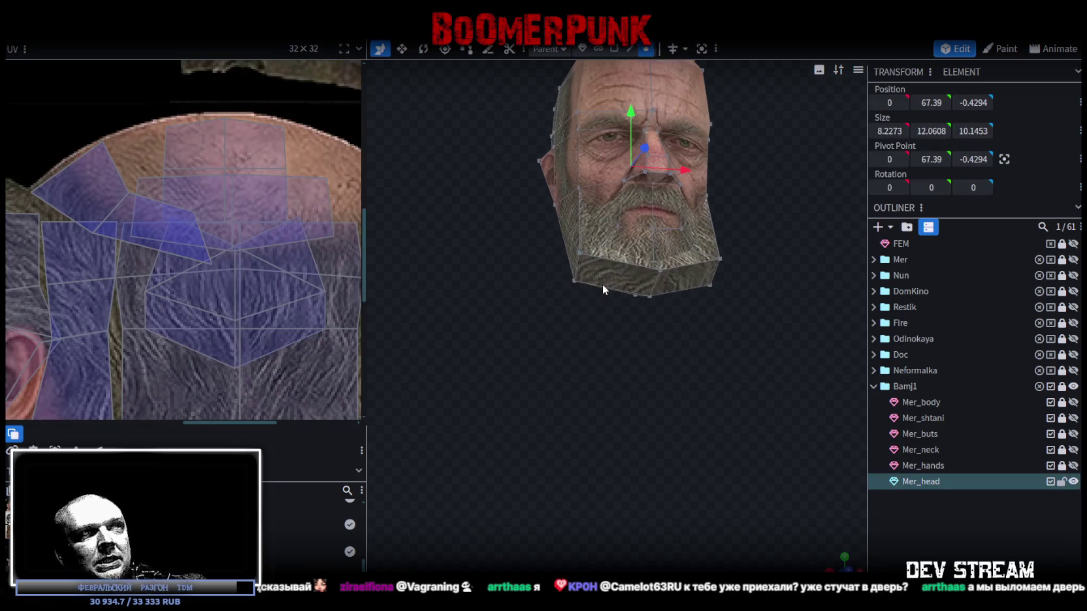
{"action": "left_click", "coordinate": [711, 285], "text": "shift"}
{"action": "key", "text": "v"}
{"action": "mouse_move", "coordinate": [706, 285]}
{"action": "left_mouse_down"}
{"action": "mouse_move", "coordinate": [755, 356]}
{"action": "mouse_move", "coordinate": [638, 395]}
{"action": "mouse_move", "coordinate": [745, 388]}
{"action": "mouse_move", "coordinate": [515, 346]}
{"action": "mouse_move", "coordinate": [654, 405]}
{"action": "mouse_move", "coordinate": [629, 345]}
{"action": "mouse_move", "coordinate": [493, 381]}
{"action": "mouse_move", "coordinate": [676, 396]}
{"action": "mouse_move", "coordinate": [607, 422]}
{"action": "mouse_move", "coordinate": [529, 322]}
{"action": "mouse_move", "coordinate": [487, 363]}
{"action": "mouse_move", "coordinate": [481, 314]}
{"action": "mouse_move", "coordinate": [608, 399]}
{"action": "mouse_move", "coordinate": [595, 418]}
{"action": "mouse_move", "coordinate": [552, 376]}
{"action": "mouse_move", "coordinate": [502, 364]}
{"action": "mouse_move", "coordinate": [489, 308]}
{"action": "left_mouse_up"}
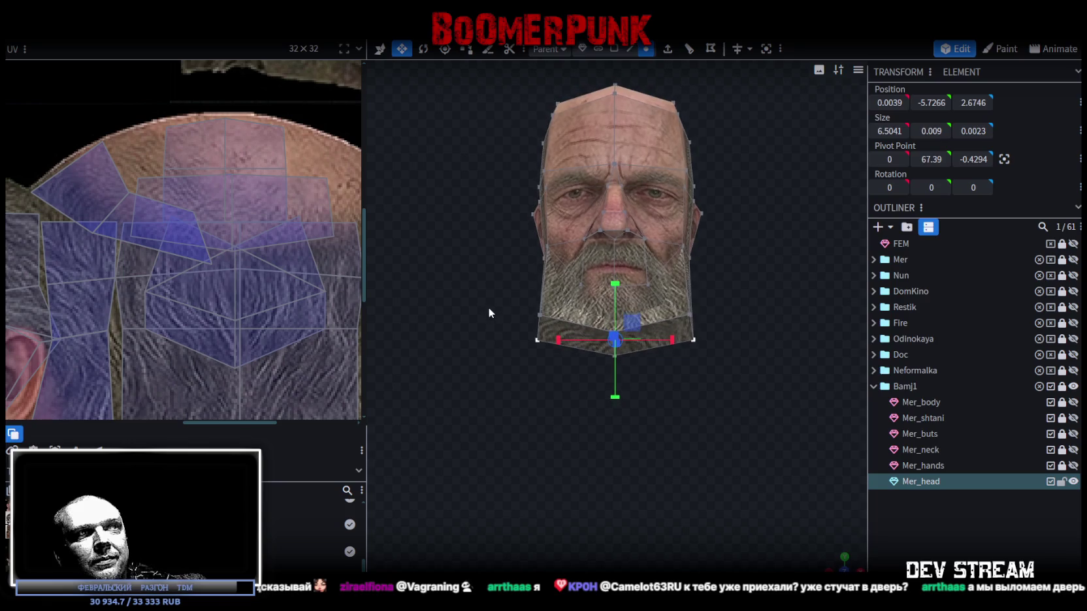
{"action": "mouse_move", "coordinate": [722, 358]}
{"action": "left_mouse_down"}
{"action": "mouse_move", "coordinate": [602, 408]}
{"action": "mouse_move", "coordinate": [603, 323]}
{"action": "left_mouse_up"}
{"action": "mouse_move", "coordinate": [575, 290]}
{"action": "left_mouse_down"}
{"action": "mouse_move", "coordinate": [562, 454]}
{"action": "mouse_move", "coordinate": [683, 467]}
{"action": "left_mouse_up"}
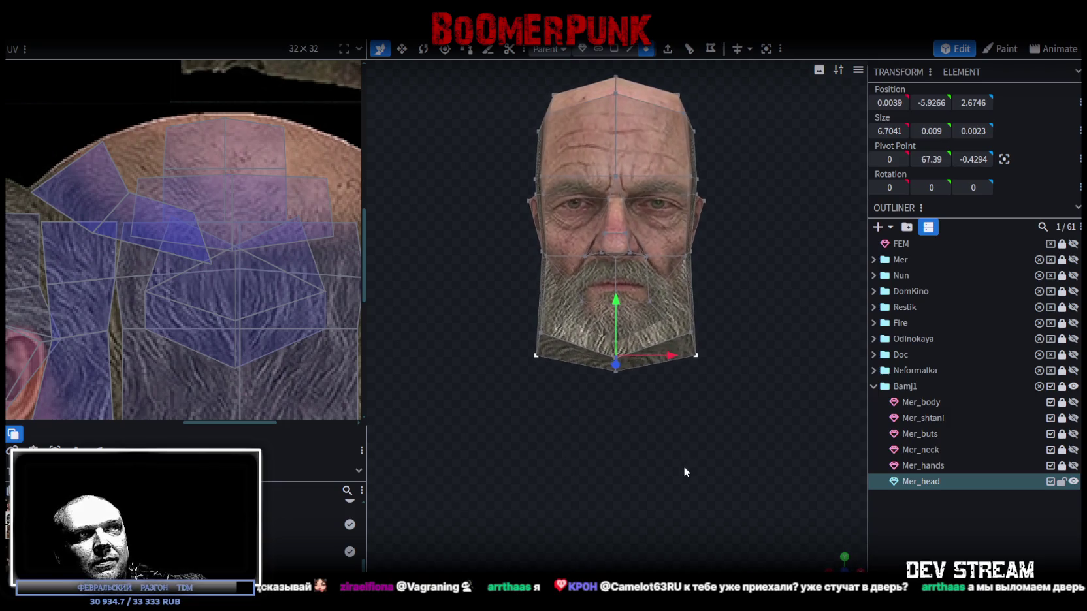
- Raise the bottom chin vertex and pull the two bottom beard corners inward
{"action": "left_click", "coordinate": [615, 373]}
{"action": "left_click_drag", "start_coordinate": [615, 371], "coordinate": [614, 331]}
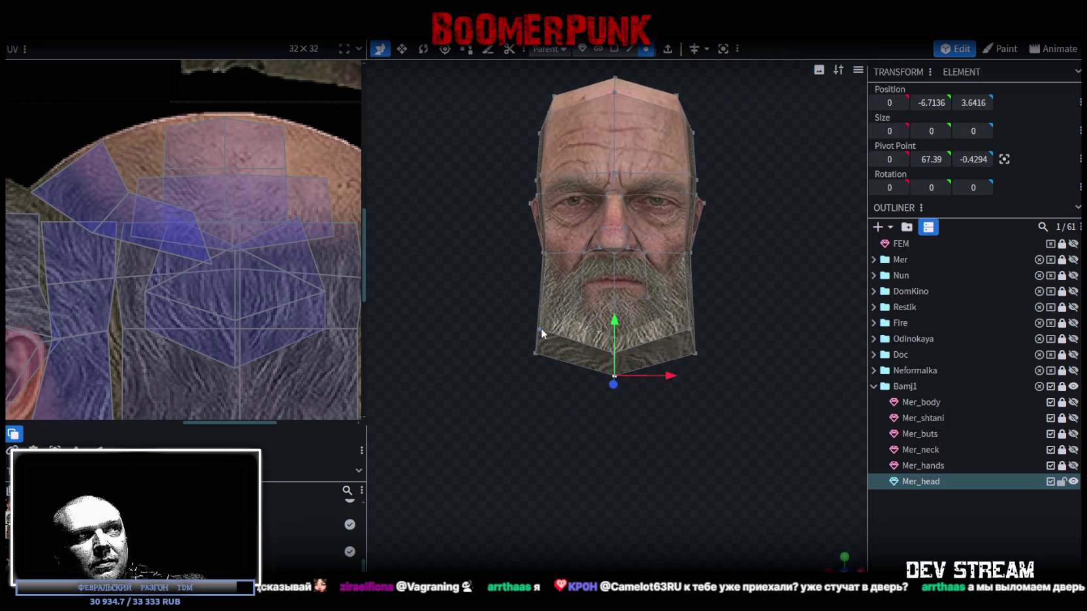
{"action": "left_click", "coordinate": [689, 330], "text": "shift"}
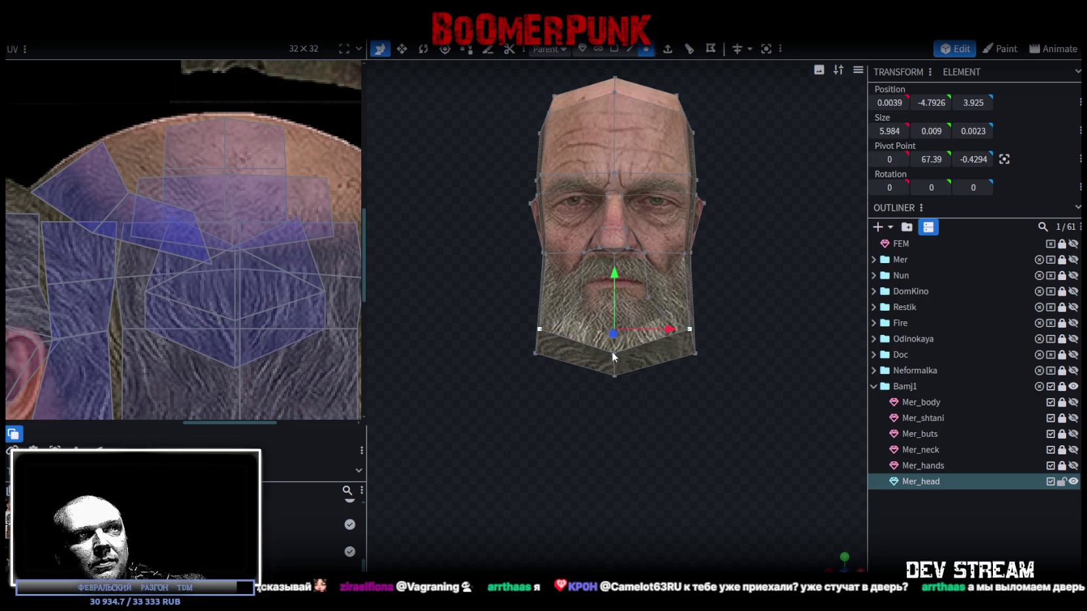
{"action": "left_click_drag", "start_coordinate": [657, 332], "coordinate": [726, 400]}
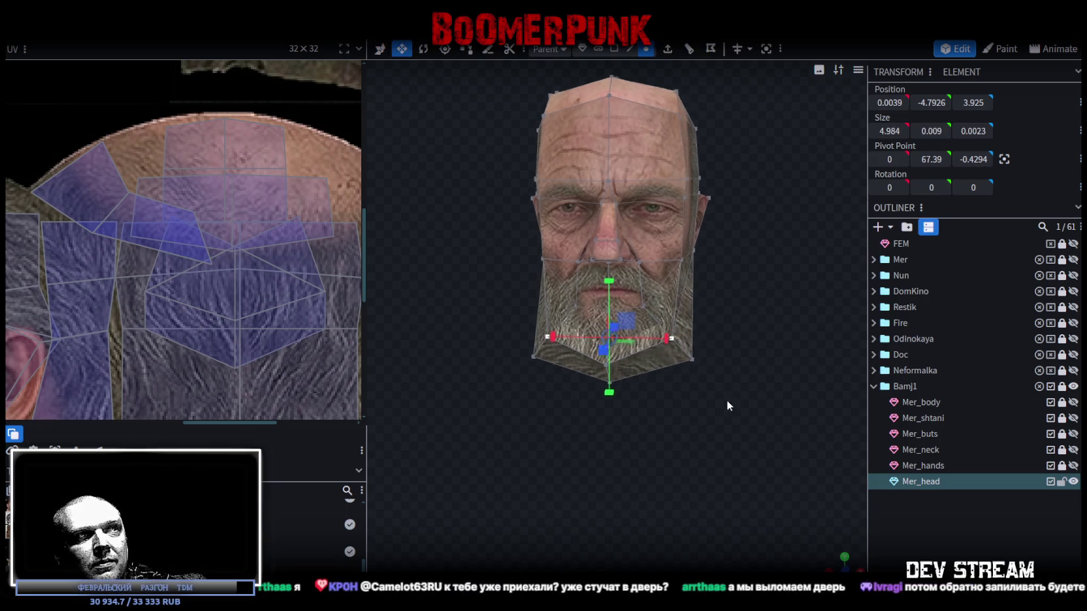
- Push the beard-tip vertex back in depth, then deselect and check the head's sides and back
{"action": "mouse_move", "coordinate": [722, 453]}
{"action": "left_mouse_down"}
{"action": "mouse_move", "coordinate": [703, 434]}
{"action": "mouse_move", "coordinate": [622, 440]}
{"action": "mouse_move", "coordinate": [590, 420]}
{"action": "left_mouse_up"}
{"action": "left_click", "coordinate": [518, 348]}
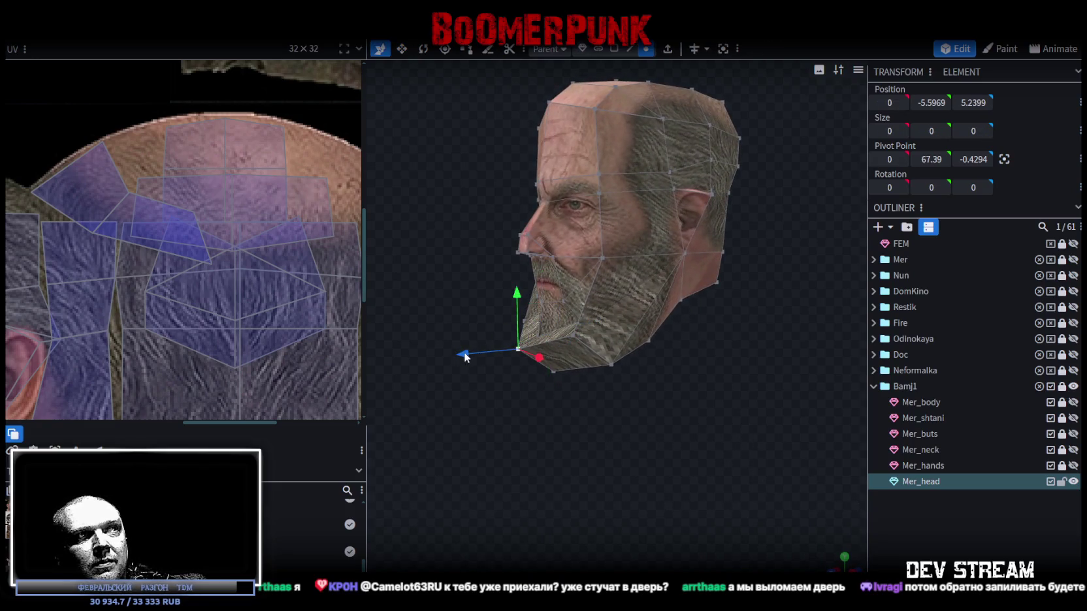
{"action": "left_click_drag", "start_coordinate": [465, 357], "coordinate": [471, 357]}
{"action": "mouse_move", "coordinate": [556, 451]}
{"action": "left_mouse_down"}
{"action": "mouse_move", "coordinate": [603, 487]}
{"action": "mouse_move", "coordinate": [765, 486]}
{"action": "left_mouse_up"}
{"action": "left_click", "coordinate": [905, 525]}
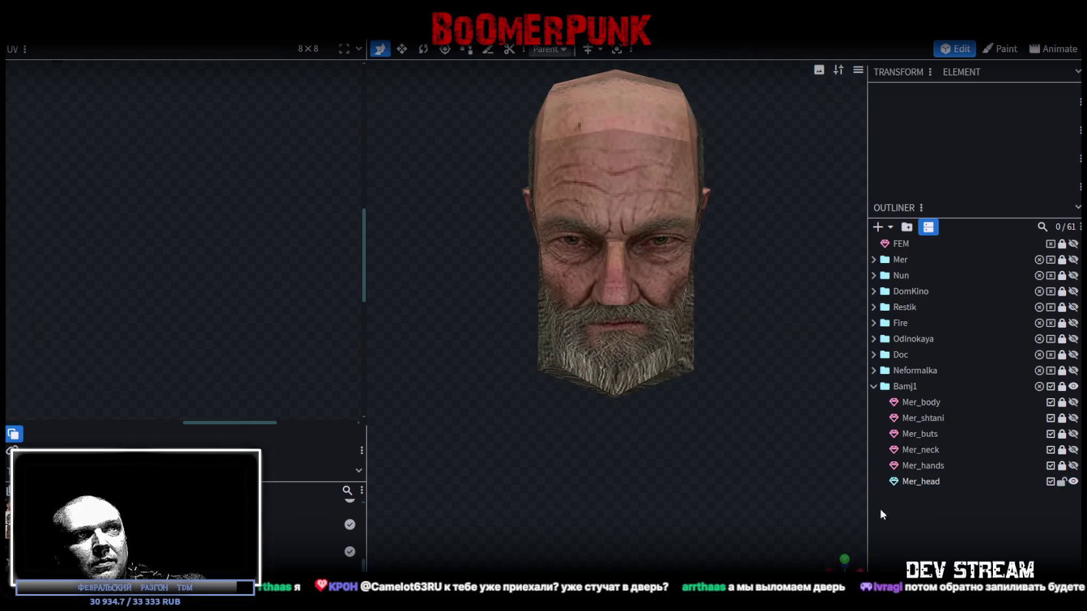
{"action": "mouse_move", "coordinate": [787, 440]}
{"action": "left_mouse_down"}
{"action": "mouse_move", "coordinate": [824, 414]}
{"action": "mouse_move", "coordinate": [596, 433]}
{"action": "left_mouse_up"}
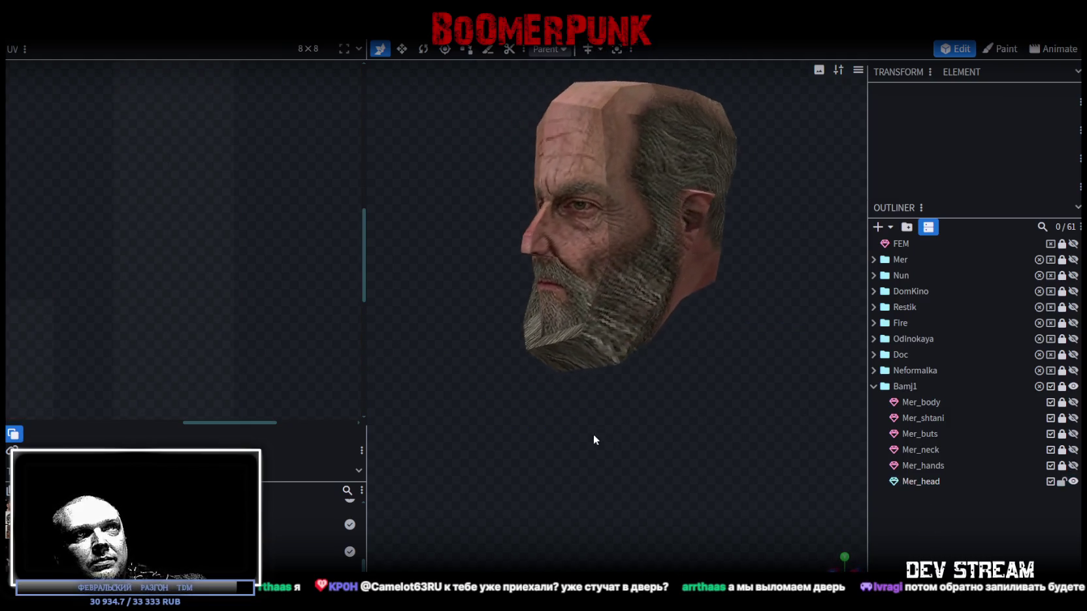
{"action": "mouse_move", "coordinate": [786, 415]}
{"action": "left_mouse_down"}
{"action": "mouse_move", "coordinate": [594, 401]}
{"action": "mouse_move", "coordinate": [478, 422]}
{"action": "mouse_move", "coordinate": [537, 413]}
{"action": "mouse_move", "coordinate": [781, 475]}
{"action": "mouse_move", "coordinate": [665, 456]}
{"action": "mouse_move", "coordinate": [788, 371]}
{"action": "mouse_move", "coordinate": [773, 374]}
{"action": "left_mouse_up"}
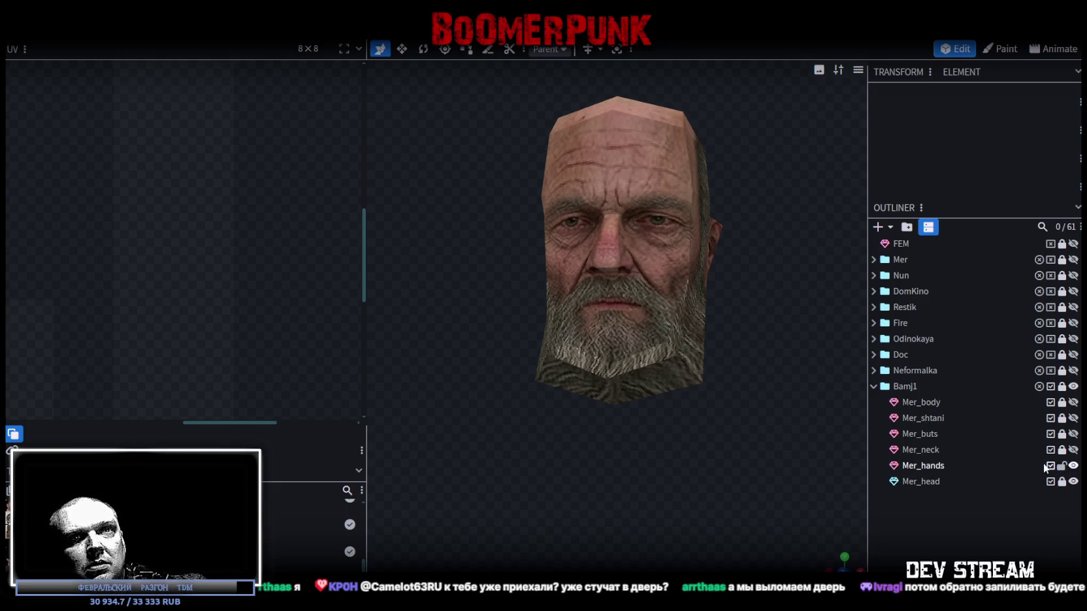
- Select the Mer_hands faces in face mode and isolate the right hand's UV faces
{"action": "double_click", "coordinate": [904, 465]}
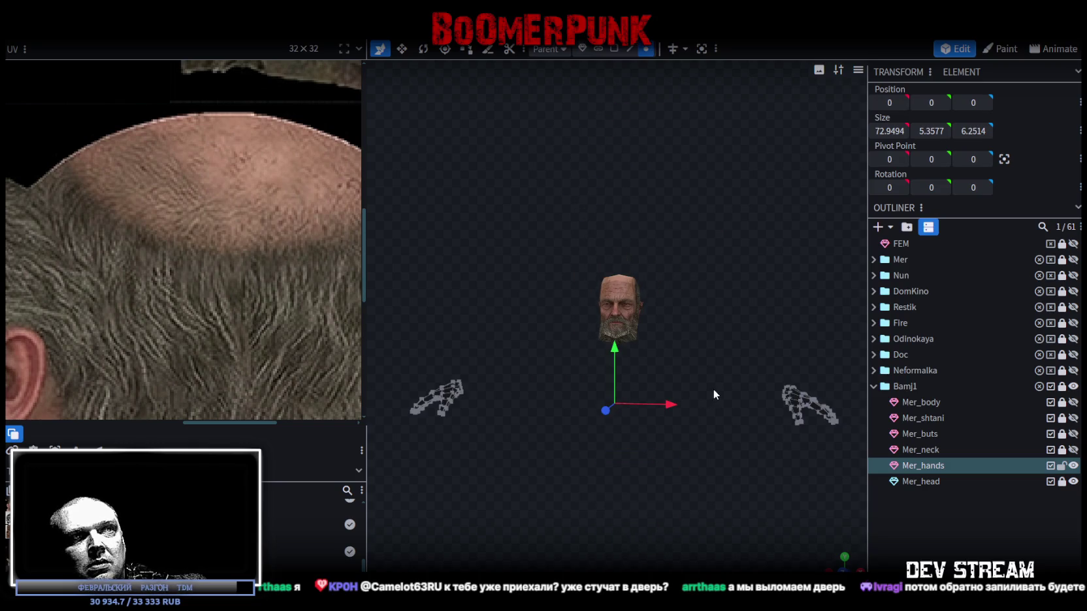
{"action": "left_click", "coordinate": [615, 51]}
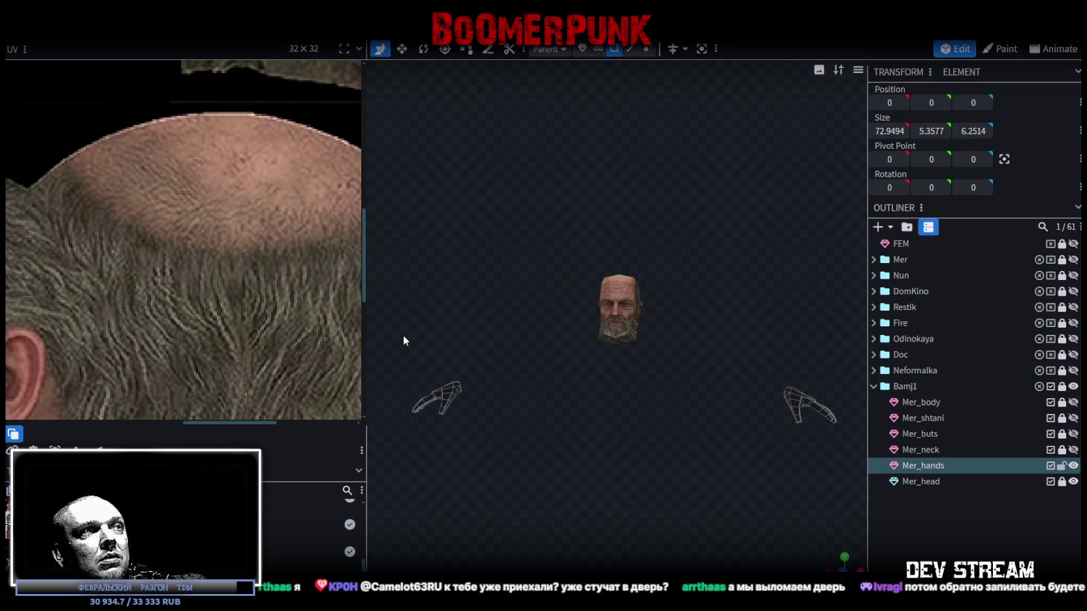
{"action": "left_click_drag", "start_coordinate": [404, 336], "coordinate": [511, 487]}
{"action": "left_click_drag", "start_coordinate": [673, 428], "coordinate": [780, 385]}
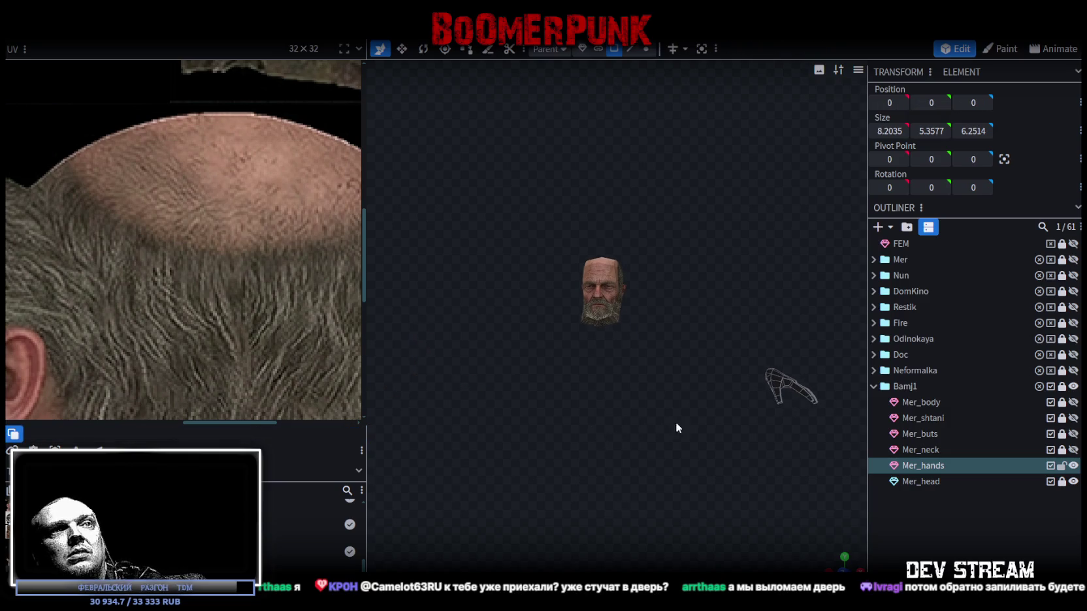
{"action": "double_click", "coordinate": [778, 385]}
{"action": "scroll", "coordinate": [218, 229], "scroll_direction": "down", "scroll_amount": 2}
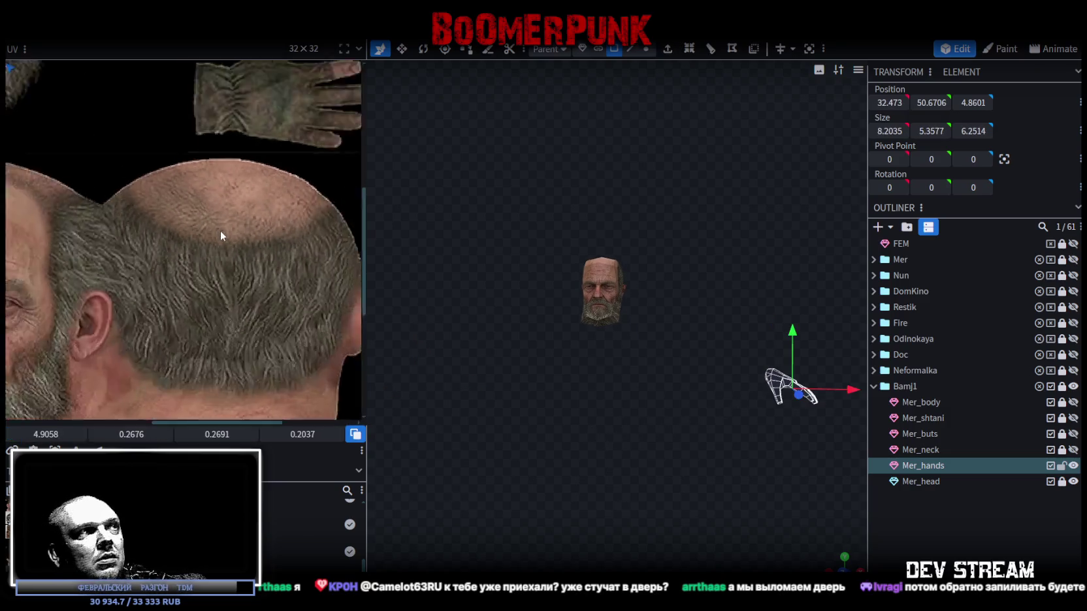
{"action": "scroll", "coordinate": [237, 238], "scroll_direction": "down", "scroll_amount": 3}
{"action": "scroll", "coordinate": [164, 160], "scroll_direction": "up", "scroll_amount": 3}
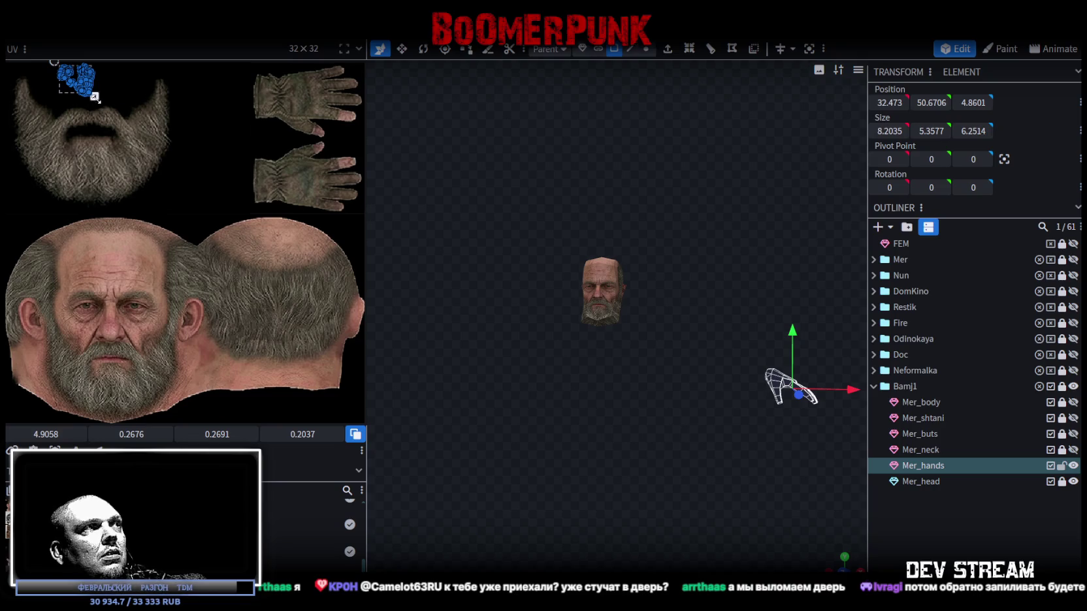
{"action": "left_click_drag", "start_coordinate": [95, 98], "coordinate": [217, 176]}
{"action": "middle_click_drag", "start_coordinate": [217, 176], "coordinate": [200, 282]}
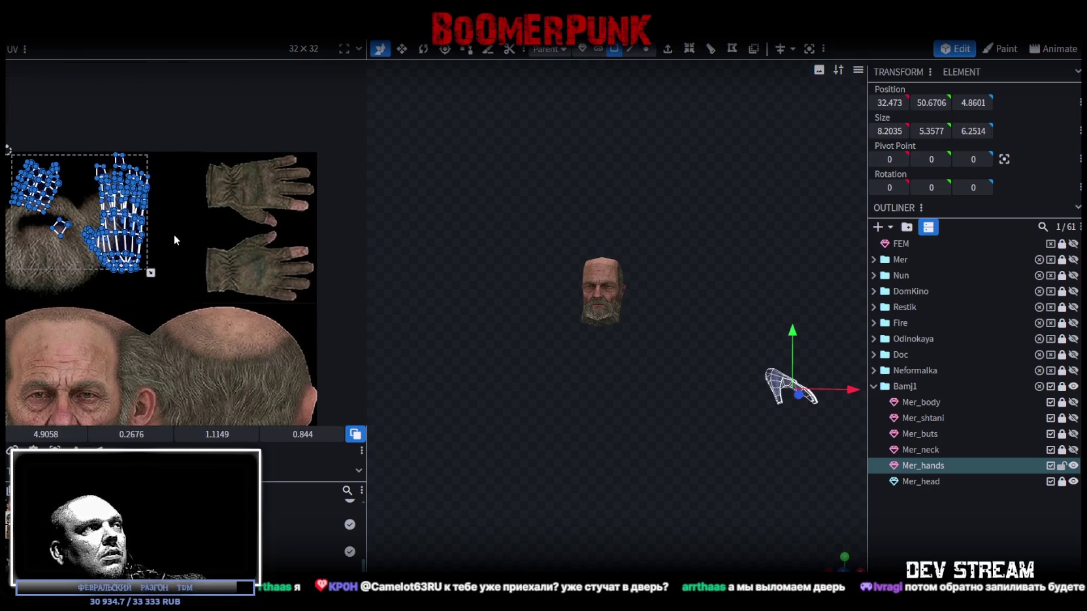
{"action": "scroll", "coordinate": [173, 237], "scroll_direction": "up", "scroll_amount": 1}
{"action": "left_click_drag", "start_coordinate": [179, 278], "coordinate": [65, 138]}
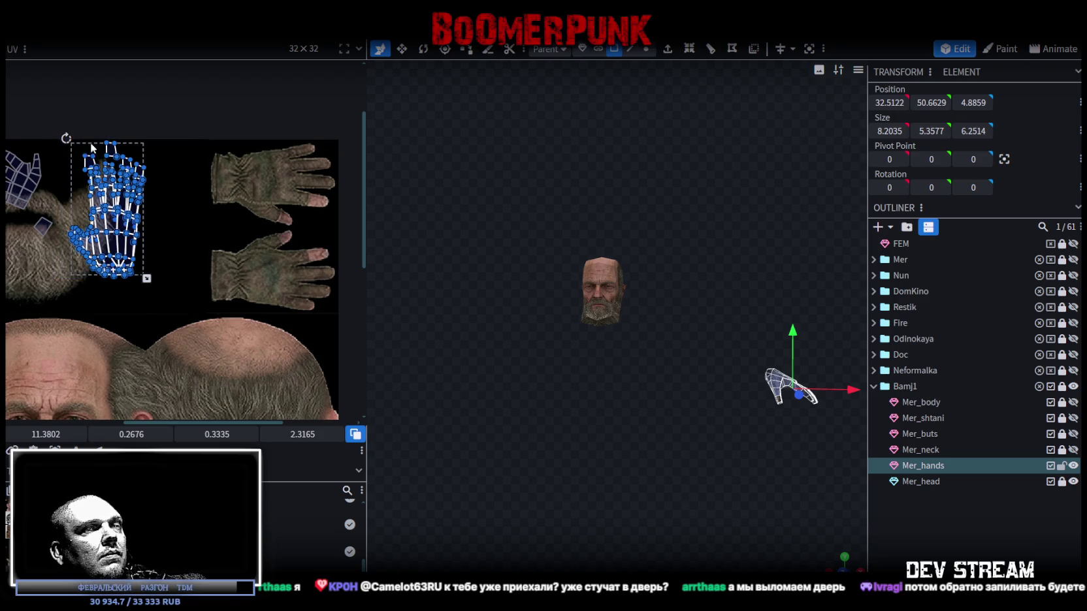
- Set the 3D view to top orthographic and select the second hand's UV island on the beard
{"action": "left_click", "coordinate": [844, 560]}
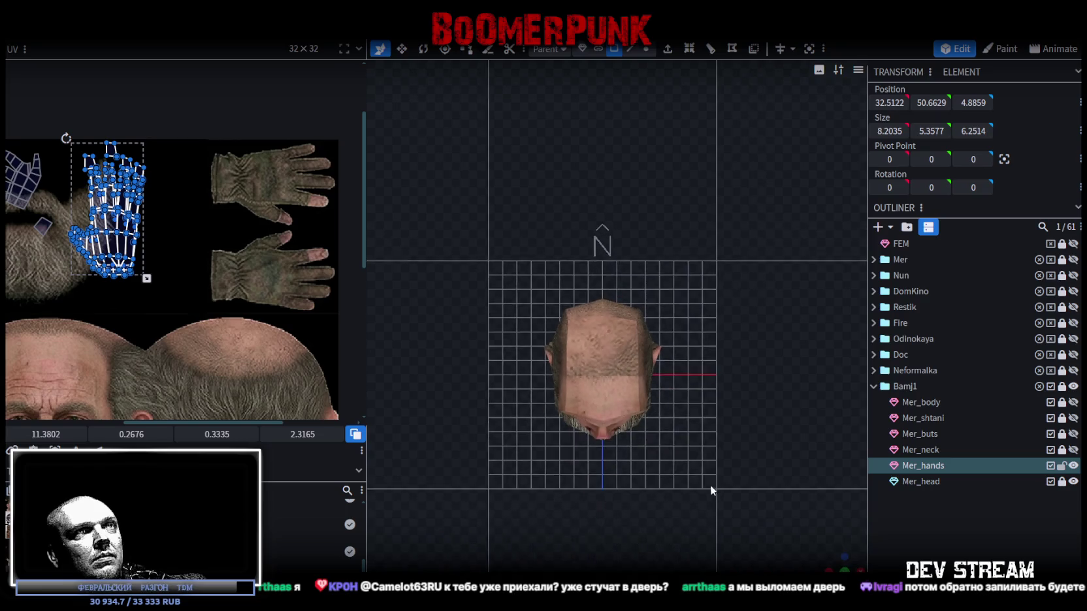
{"action": "scroll", "coordinate": [731, 452], "scroll_direction": "up", "scroll_amount": 2}
{"action": "scroll", "coordinate": [637, 416], "scroll_direction": "up", "scroll_amount": 3}
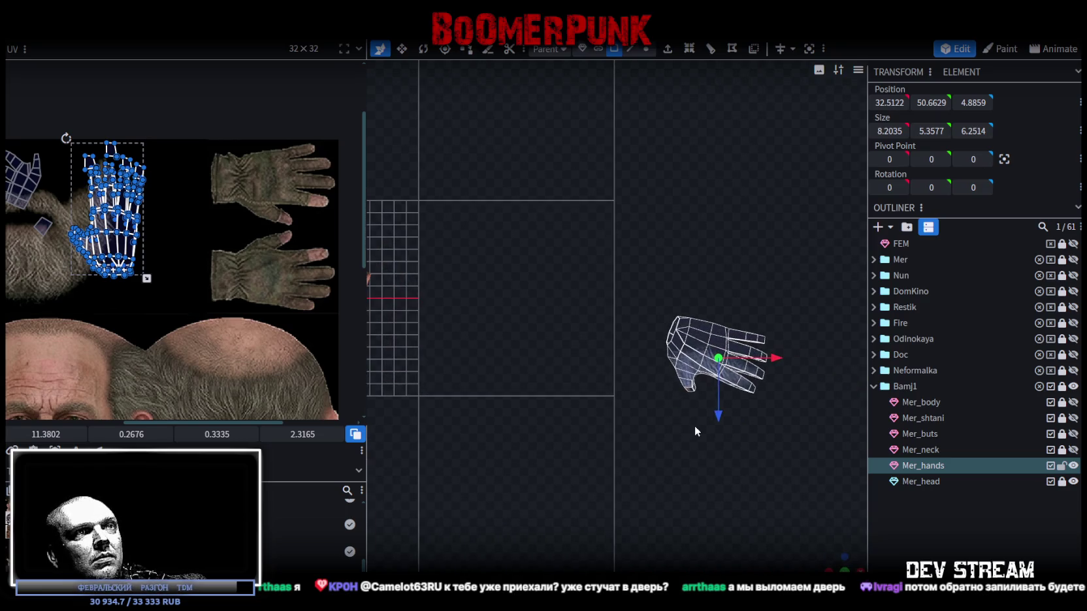
{"action": "middle_click_drag", "start_coordinate": [200, 294], "coordinate": [311, 308]}
{"action": "left_click_drag", "start_coordinate": [72, 229], "coordinate": [156, 158]}
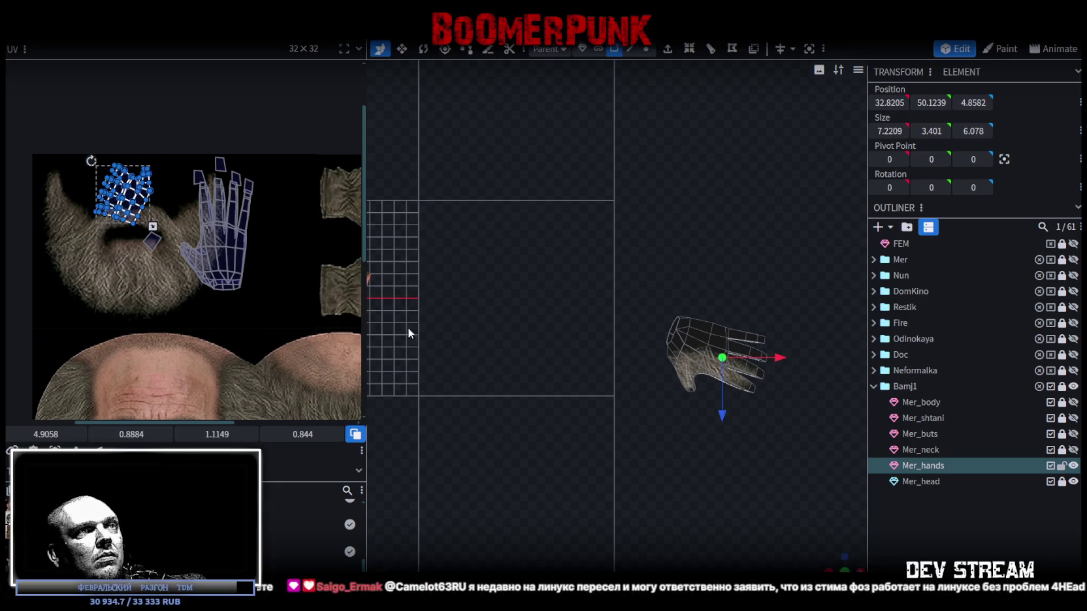
{"action": "scroll", "coordinate": [678, 489], "scroll_direction": "up", "scroll_amount": 2}
{"action": "mouse_move", "coordinate": [841, 558]}
{"action": "left_mouse_down"}
{"action": "mouse_move", "coordinate": [666, 474]}
{"action": "mouse_move", "coordinate": [659, 248]}
{"action": "mouse_move", "coordinate": [658, 391]}
{"action": "mouse_move", "coordinate": [655, 316]}
{"action": "mouse_move", "coordinate": [640, 333]}
{"action": "left_mouse_up"}
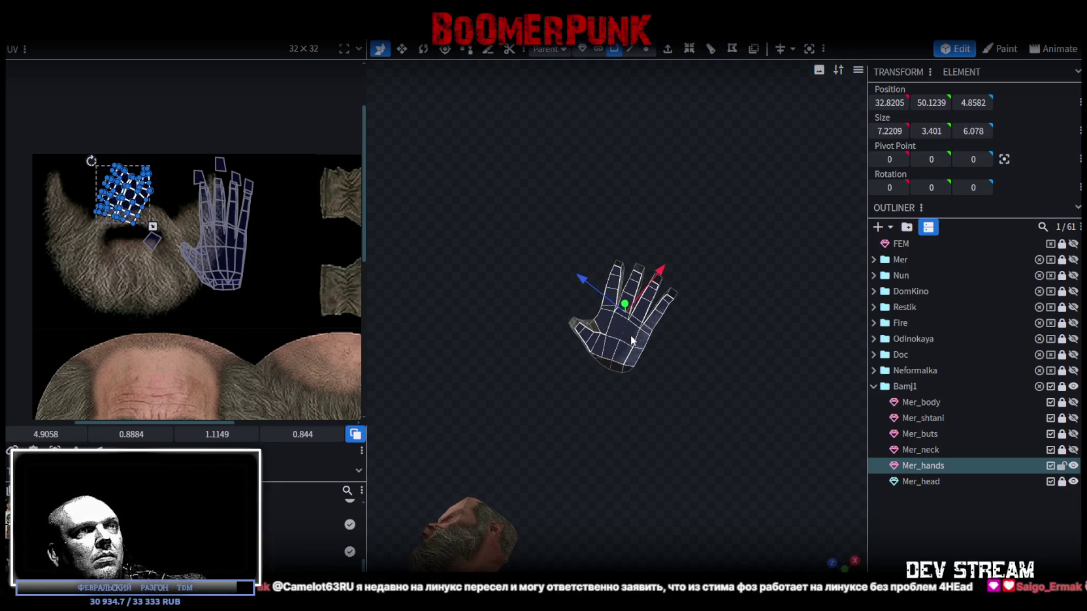
{"action": "key", "text": "KP_7"}
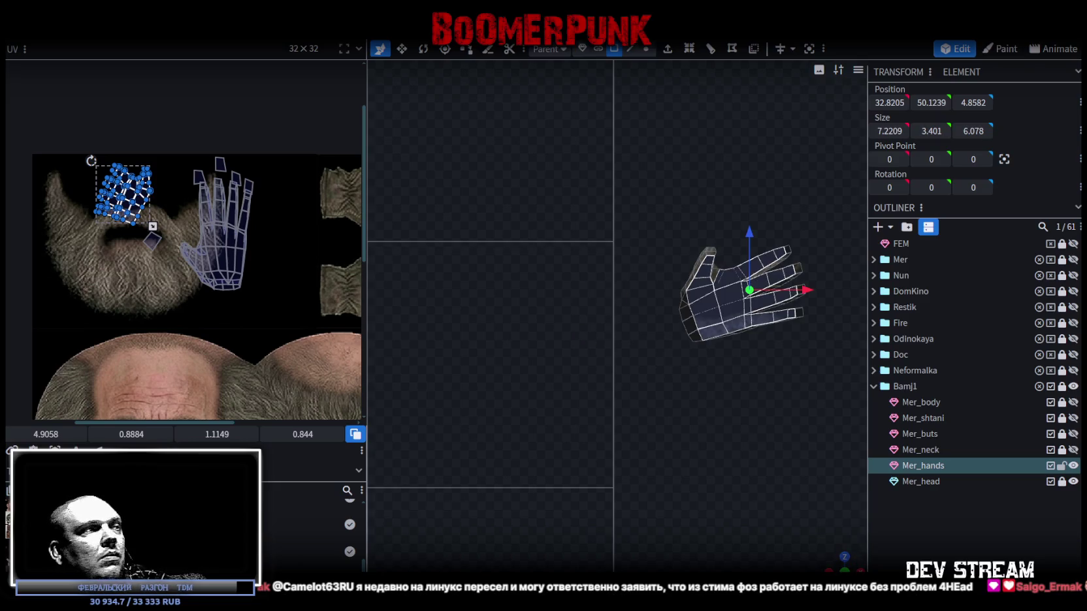
{"action": "key", "text": "ctrl+z"}
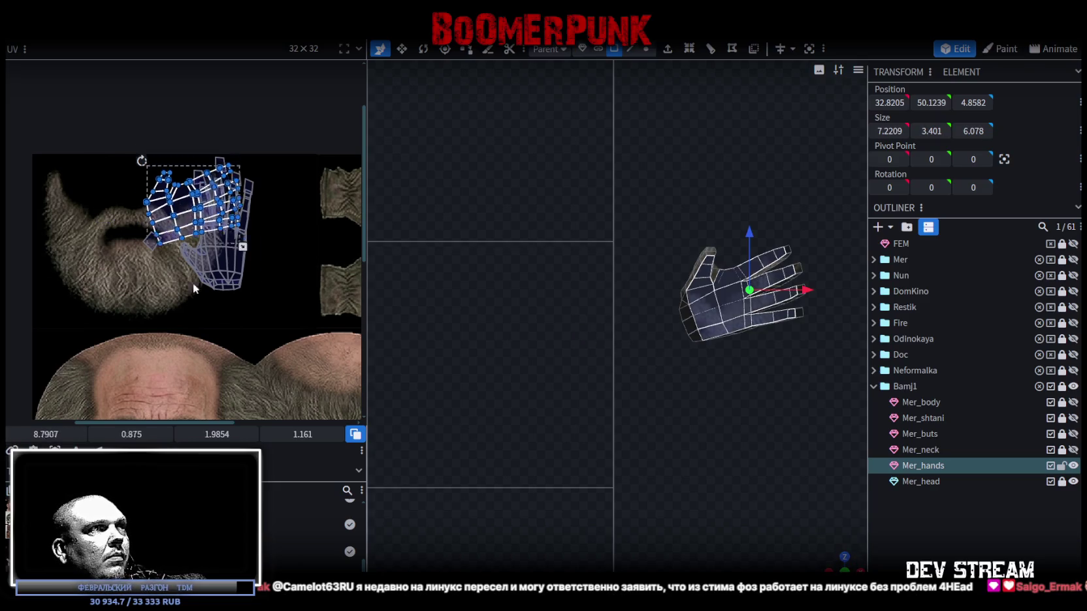
- Move the hand island off the beard, turn it upright, mirror it, and place it on the upper glove
{"action": "left_click_drag", "start_coordinate": [171, 204], "coordinate": [275, 329]}
{"action": "middle_click_drag", "start_coordinate": [275, 329], "coordinate": [151, 283]}
{"action": "left_click_drag", "start_coordinate": [111, 267], "coordinate": [130, 267]}
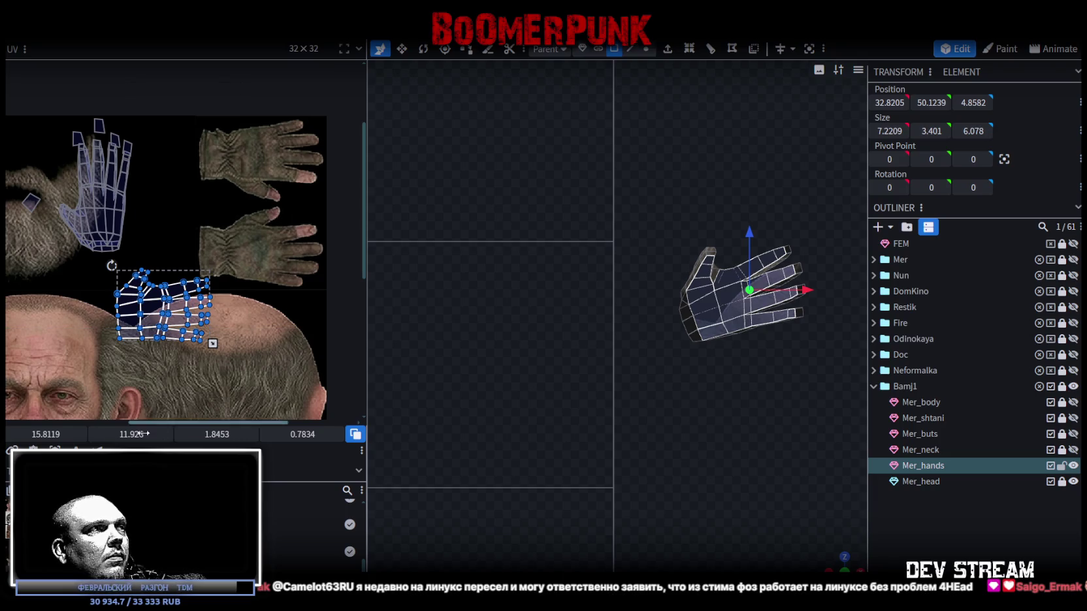
{"action": "key", "text": "m"}
{"action": "mouse_move", "coordinate": [157, 302]}
{"action": "left_mouse_down"}
{"action": "mouse_move", "coordinate": [236, 194]}
{"action": "mouse_move", "coordinate": [237, 164]}
{"action": "left_mouse_up"}
- Rotate, scale and nudge the hand island until it matches the glove outline
{"action": "scroll", "coordinate": [237, 160], "scroll_direction": "up", "scroll_amount": 3}
{"action": "left_click", "coordinate": [247, 144]}
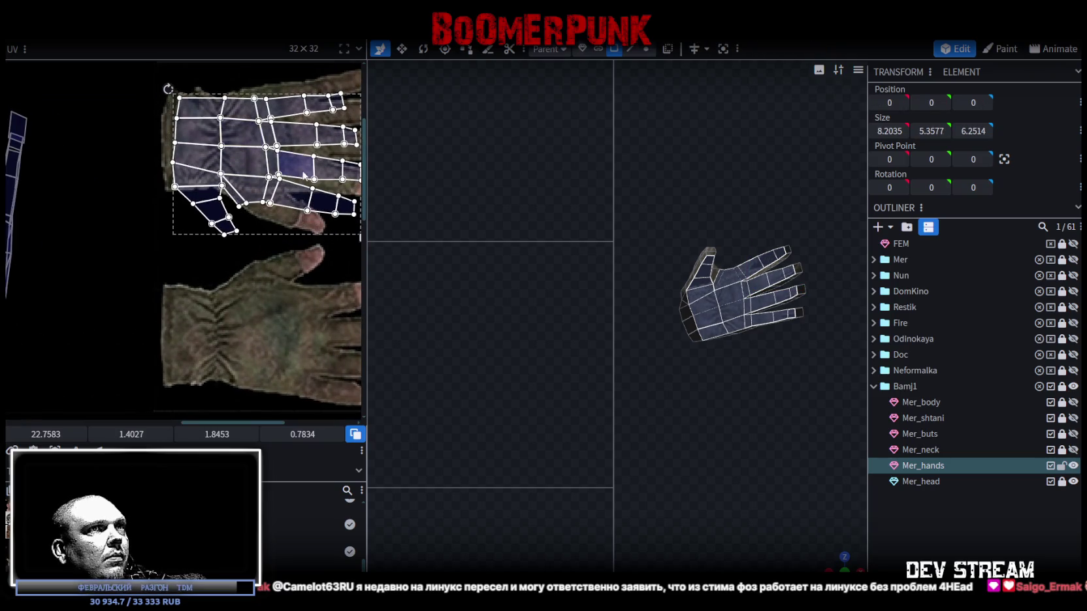
{"action": "left_click_drag", "start_coordinate": [126, 168], "coordinate": [111, 169]}
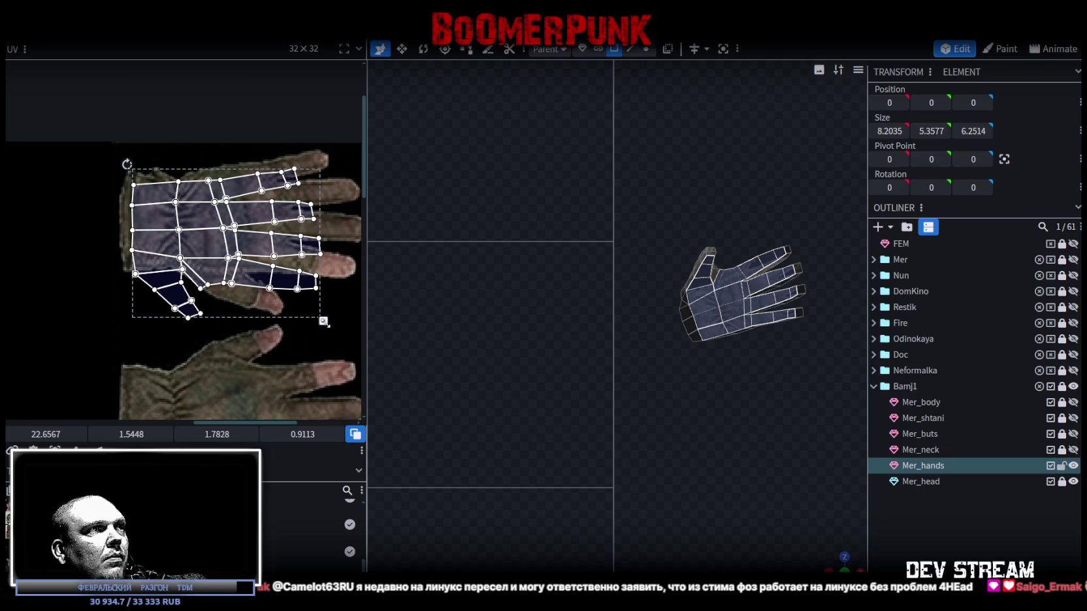
{"action": "left_click_drag", "start_coordinate": [323, 320], "coordinate": [290, 294]}
{"action": "left_click_drag", "start_coordinate": [224, 255], "coordinate": [260, 252]}
{"action": "left_click_drag", "start_coordinate": [318, 283], "coordinate": [334, 298]}
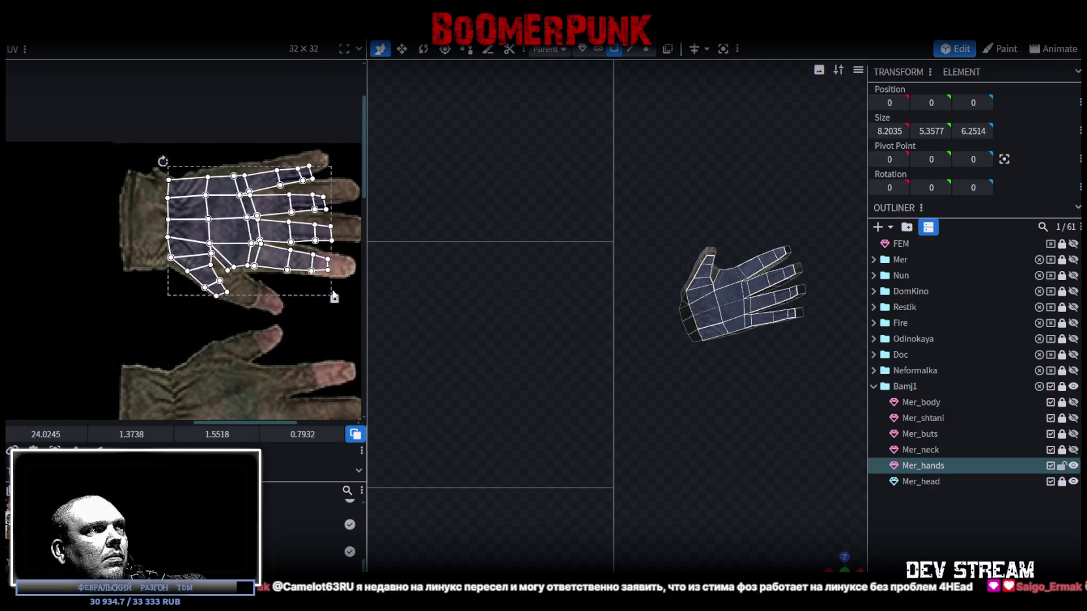
{"action": "left_click_drag", "start_coordinate": [275, 263], "coordinate": [280, 265]}
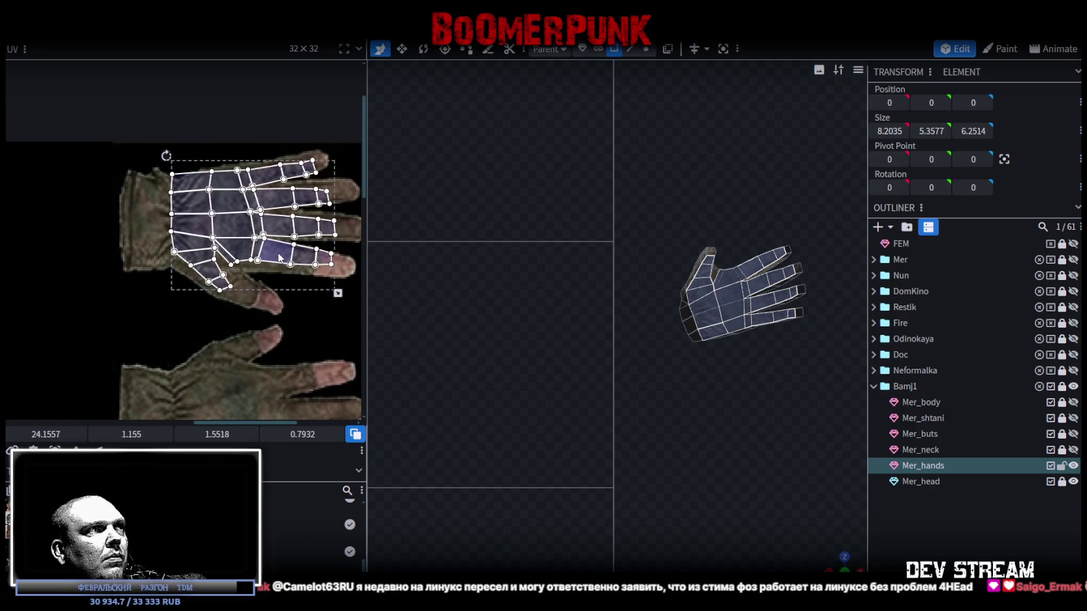
{"action": "left_click", "coordinate": [166, 162]}
{"action": "left_click_drag", "start_coordinate": [166, 162], "coordinate": [249, 252]}
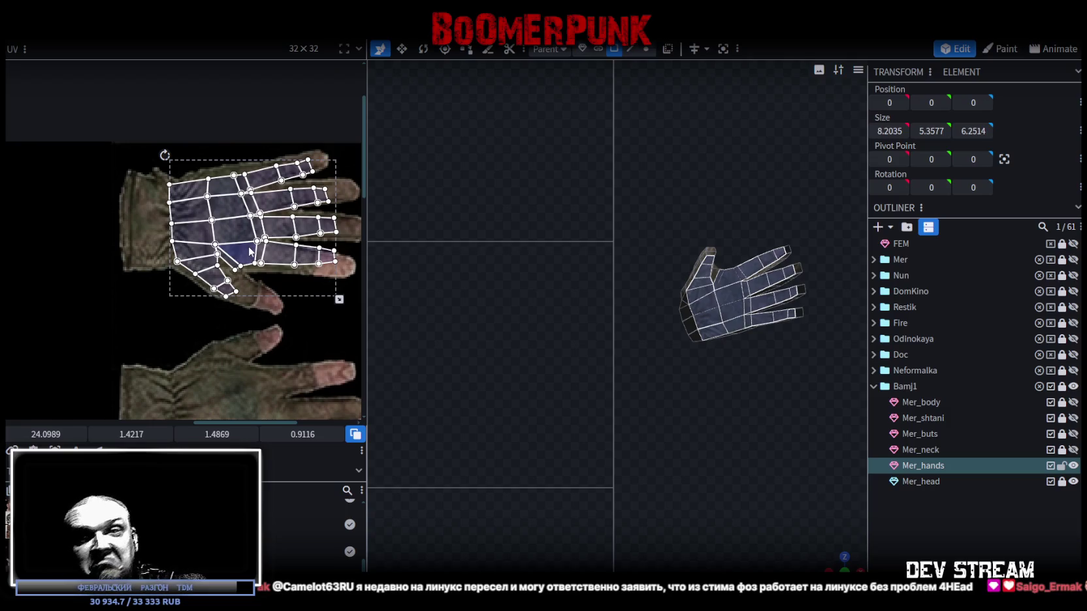
- Zoom into the finger UVs and select a face on the top finger
{"action": "scroll", "coordinate": [250, 252], "scroll_direction": "up", "scroll_amount": 1}
{"action": "scroll", "coordinate": [216, 242], "scroll_direction": "up", "scroll_amount": 2}
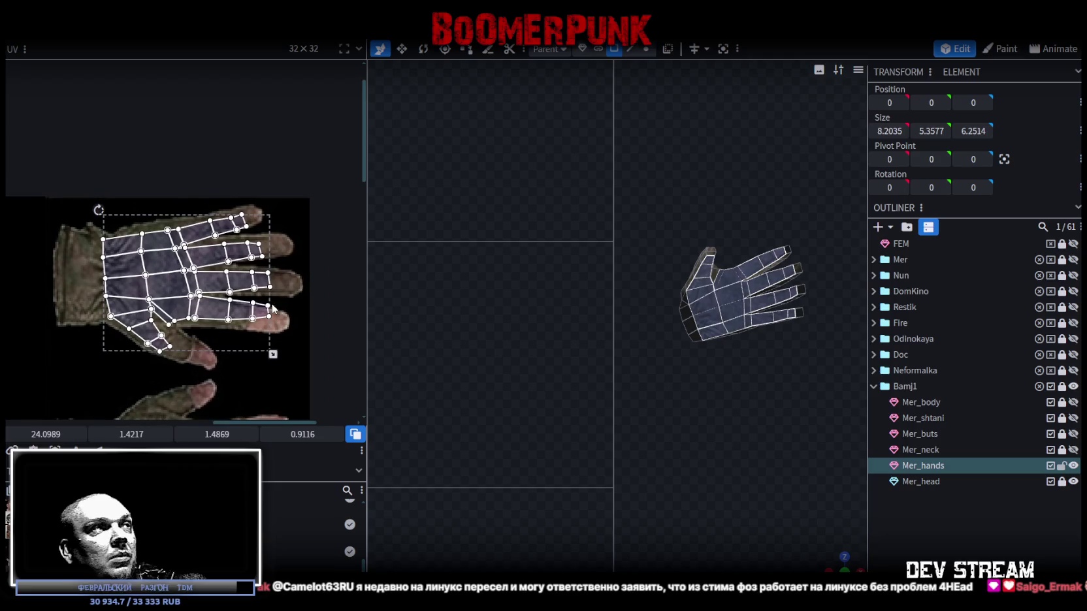
{"action": "scroll", "coordinate": [176, 234], "scroll_direction": "up", "scroll_amount": 2}
{"action": "scroll", "coordinate": [98, 225], "scroll_direction": "down", "scroll_amount": 2}
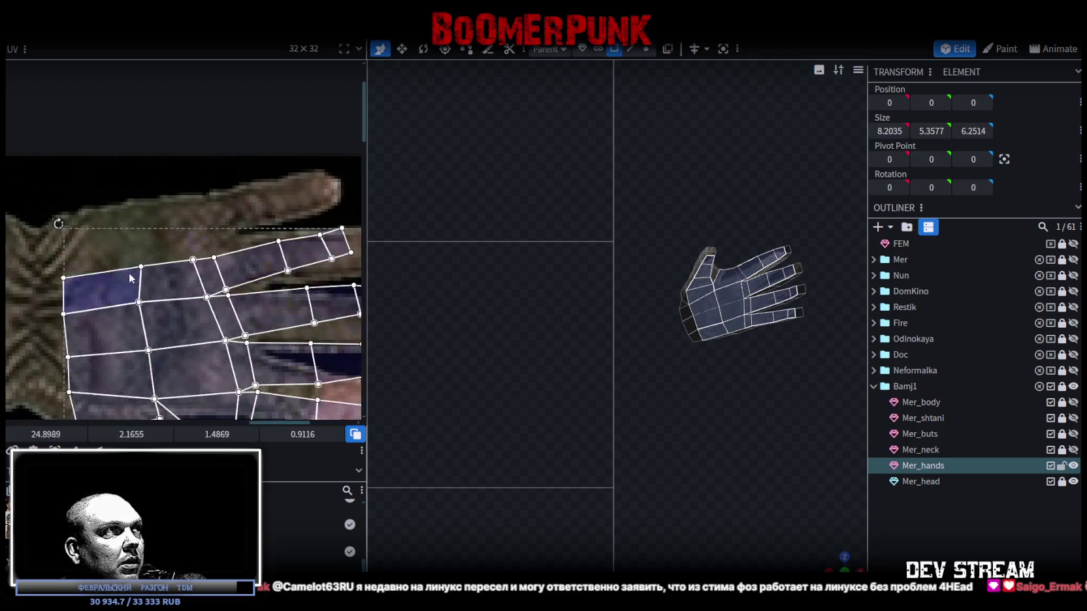
{"action": "scroll", "coordinate": [196, 248], "scroll_direction": "up", "scroll_amount": 1}
{"action": "scroll", "coordinate": [254, 244], "scroll_direction": "up", "scroll_amount": 1}
{"action": "middle_click_drag", "start_coordinate": [253, 244], "coordinate": [210, 248]}
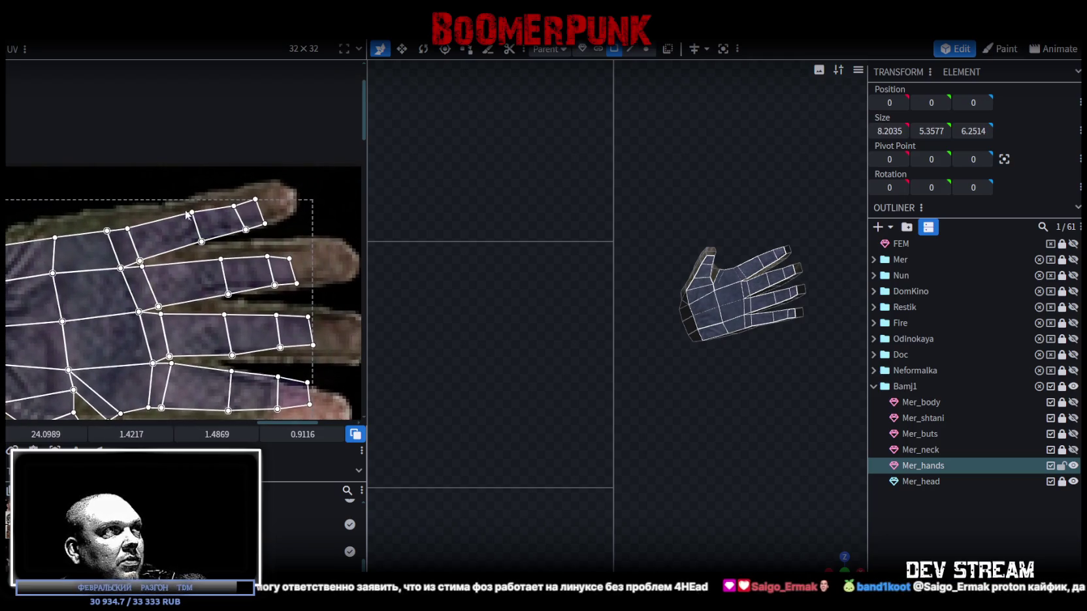
{"action": "left_click", "coordinate": [209, 245]}
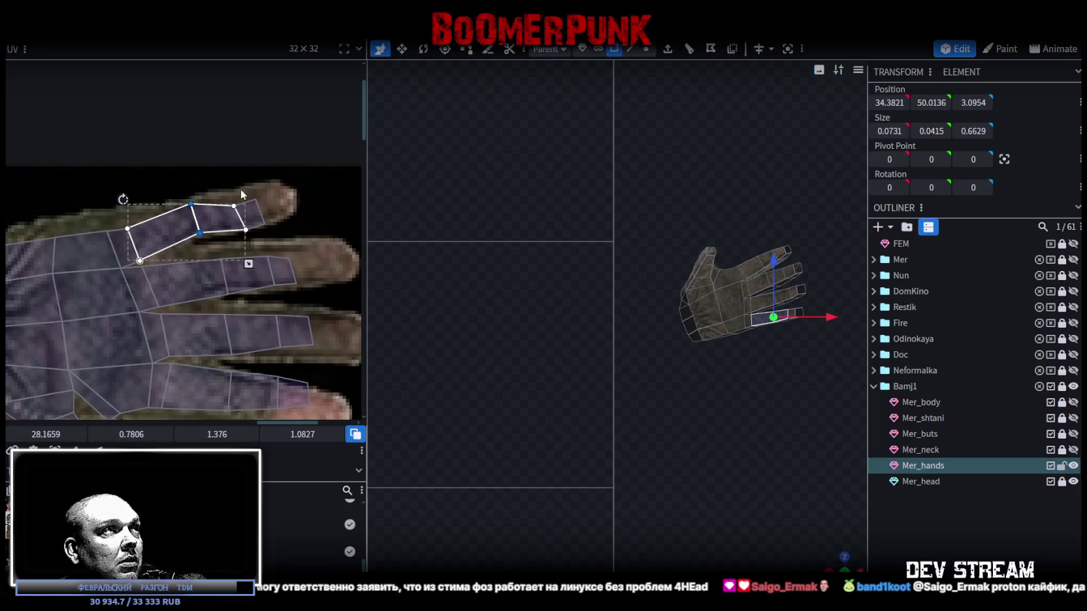
- Stretch the top finger's tip face over the glove fingertip and raise its base vertices to the glove edge
{"action": "left_click", "coordinate": [253, 216]}
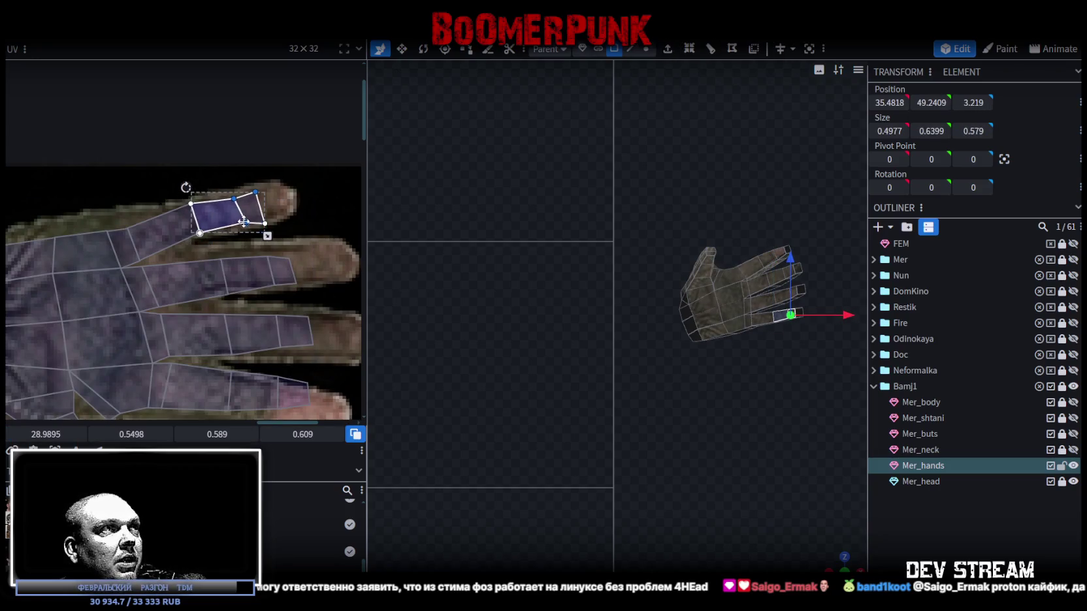
{"action": "left_click", "coordinate": [261, 227]}
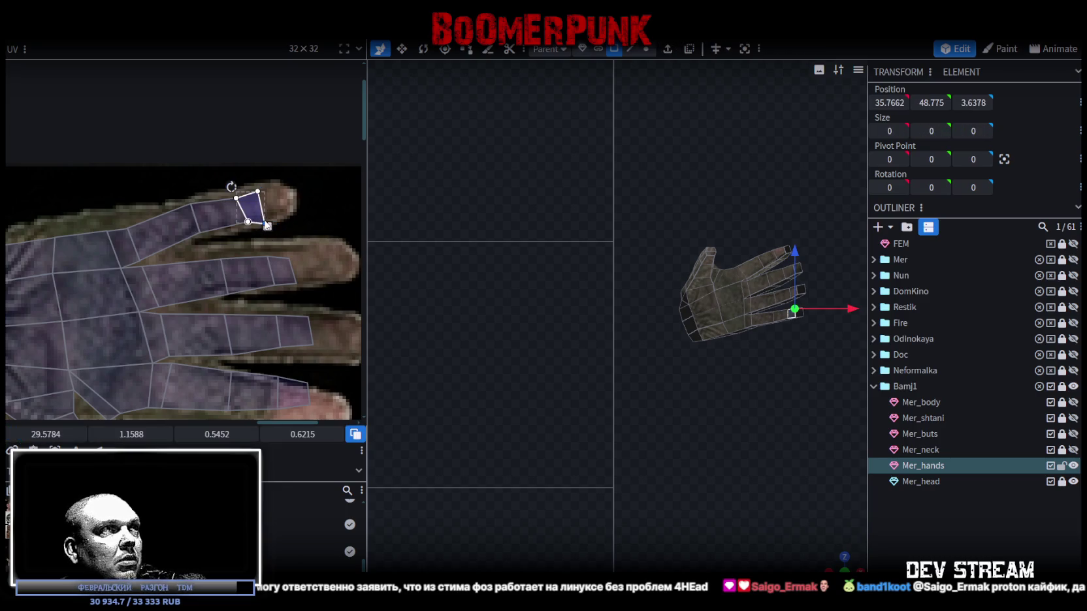
{"action": "mouse_move", "coordinate": [266, 222]}
{"action": "left_mouse_down"}
{"action": "mouse_move", "coordinate": [286, 208]}
{"action": "mouse_move", "coordinate": [274, 188]}
{"action": "left_mouse_up"}
{"action": "scroll", "coordinate": [280, 241], "scroll_direction": "down", "scroll_amount": 1}
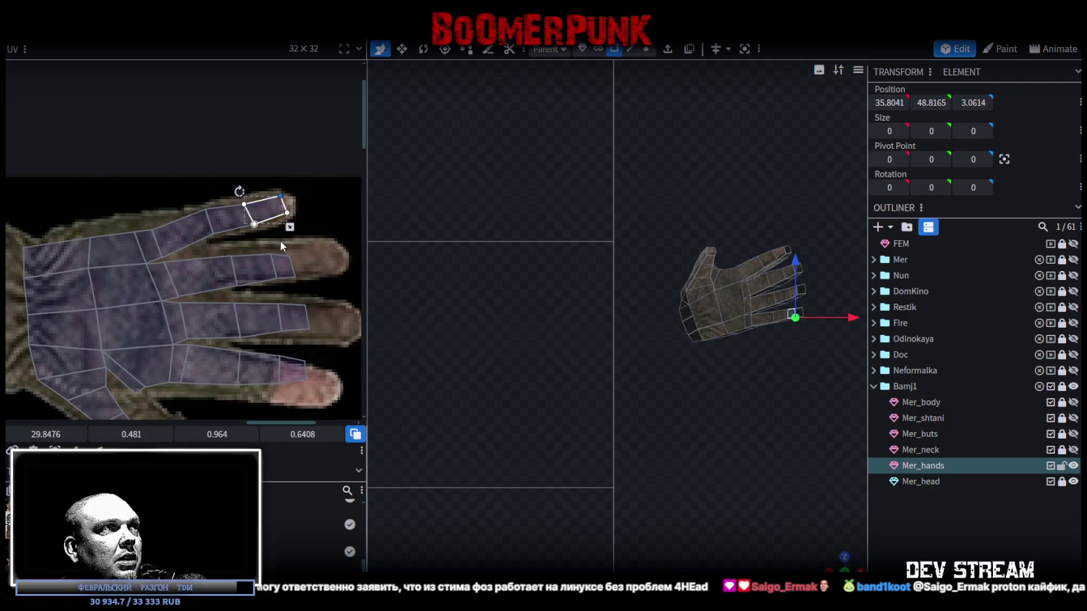
{"action": "left_click", "coordinate": [161, 207]}
{"action": "left_click", "coordinate": [192, 226], "text": "shift"}
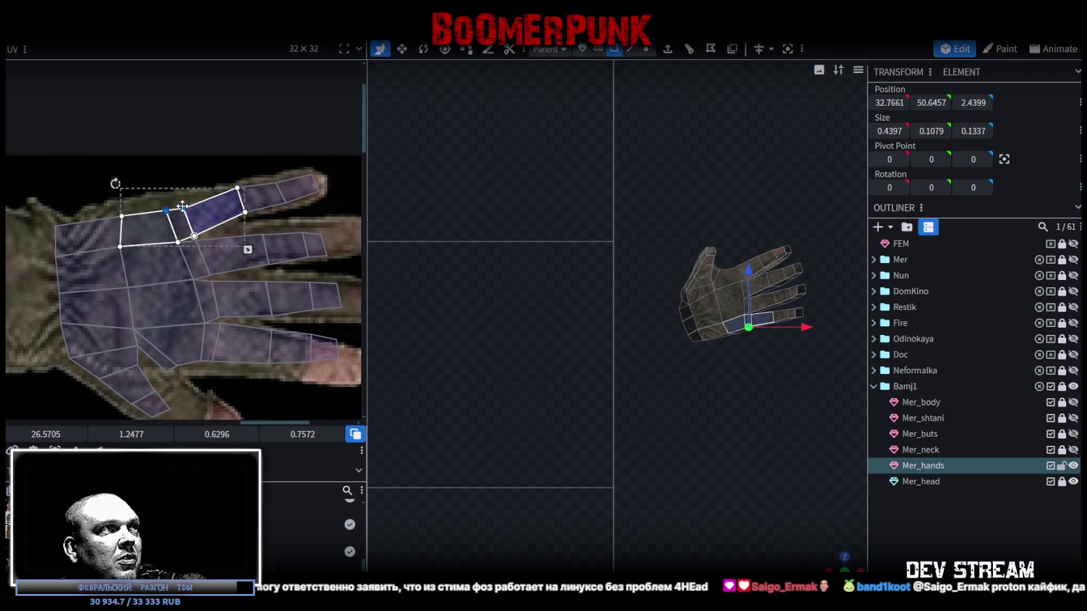
{"action": "left_click_drag", "start_coordinate": [182, 206], "coordinate": [181, 195]}
{"action": "left_click", "coordinate": [91, 232]}
{"action": "left_click", "coordinate": [134, 226], "text": "shift"}
{"action": "left_click_drag", "start_coordinate": [124, 216], "coordinate": [122, 205]}
- Select a group of palm UV vertices and nudge them up-left onto the glove
{"action": "scroll", "coordinate": [197, 243], "scroll_direction": "right", "scroll_amount": 2}
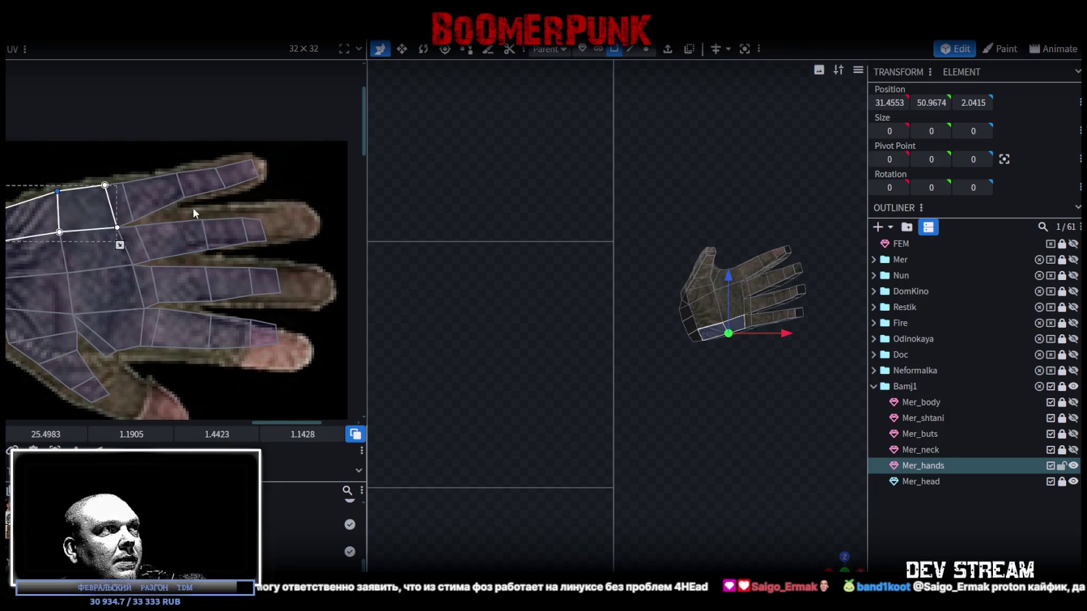
{"action": "mouse_move", "coordinate": [88, 168]}
{"action": "left_mouse_down"}
{"action": "mouse_move", "coordinate": [164, 348]}
{"action": "mouse_move", "coordinate": [117, 175]}
{"action": "left_mouse_up"}
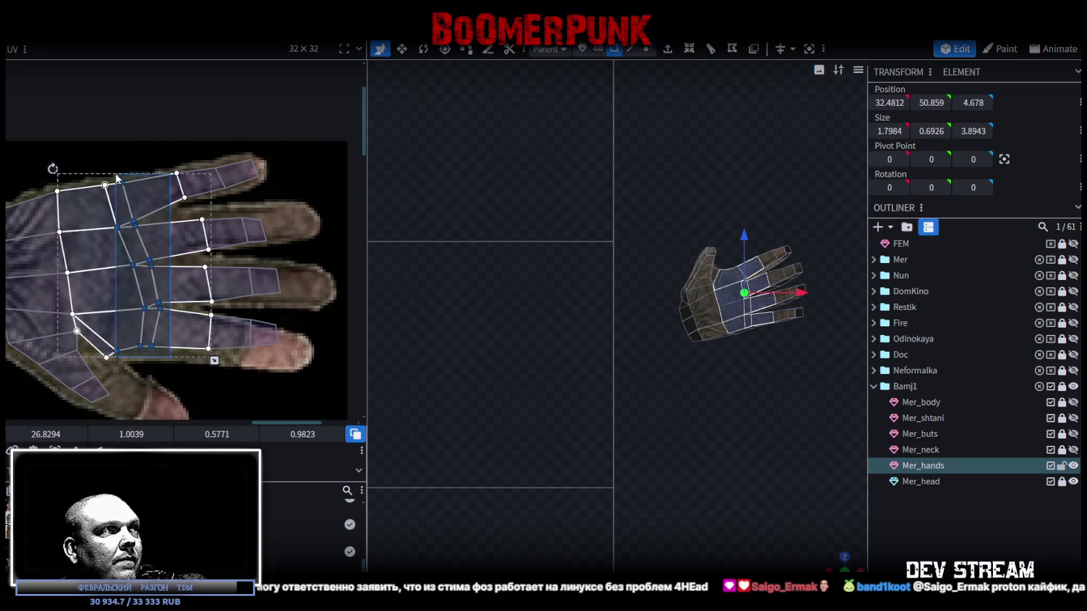
{"action": "left_click_drag", "start_coordinate": [160, 349], "coordinate": [98, 173]}
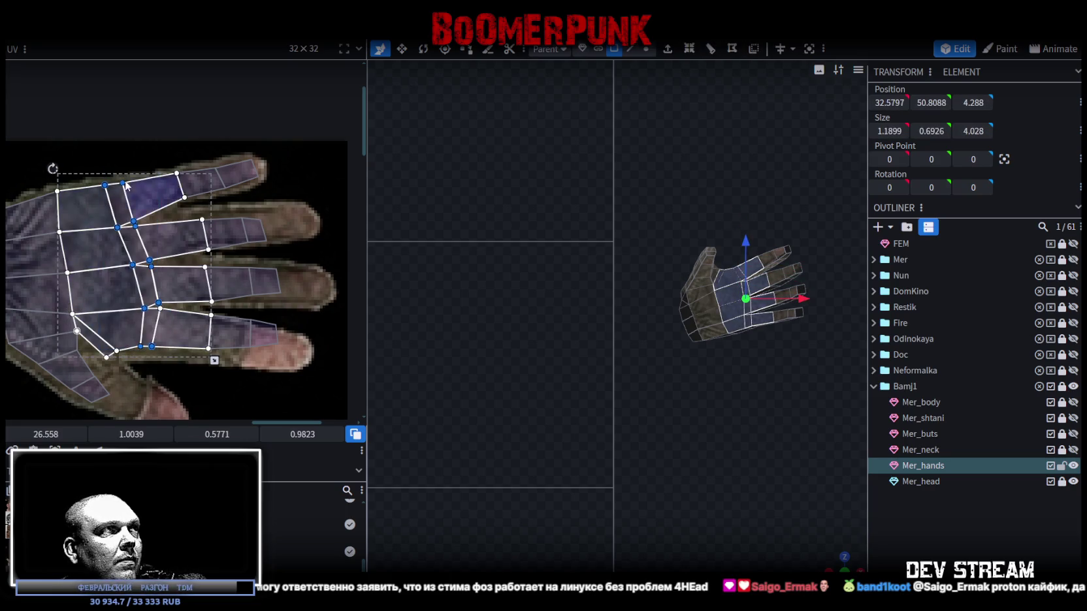
{"action": "left_click_drag", "start_coordinate": [127, 186], "coordinate": [134, 179]}
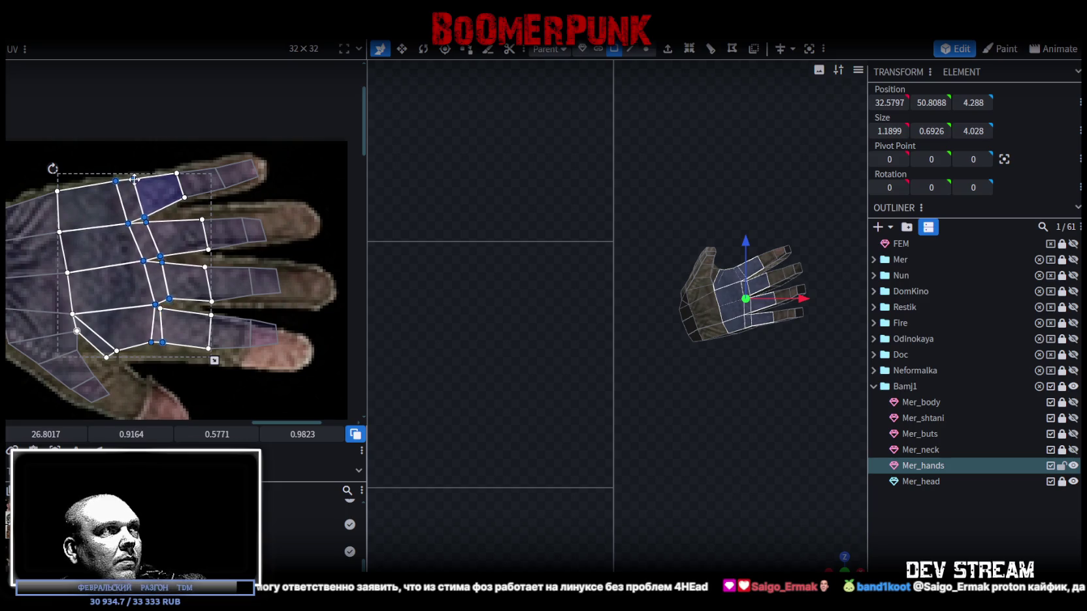
{"action": "key", "text": "ctrl+z"}
{"action": "mouse_move", "coordinate": [167, 349]}
{"action": "left_mouse_down"}
{"action": "mouse_move", "coordinate": [98, 167]}
{"action": "mouse_move", "coordinate": [122, 186]}
{"action": "left_mouse_up"}
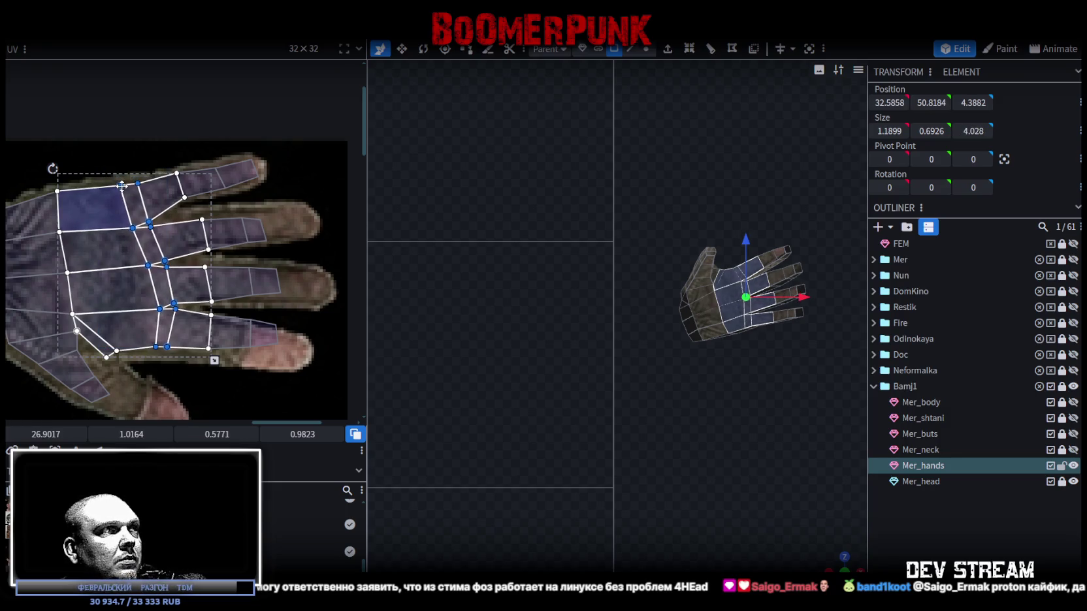
{"action": "scroll", "coordinate": [249, 185], "scroll_direction": "up", "scroll_amount": 1}
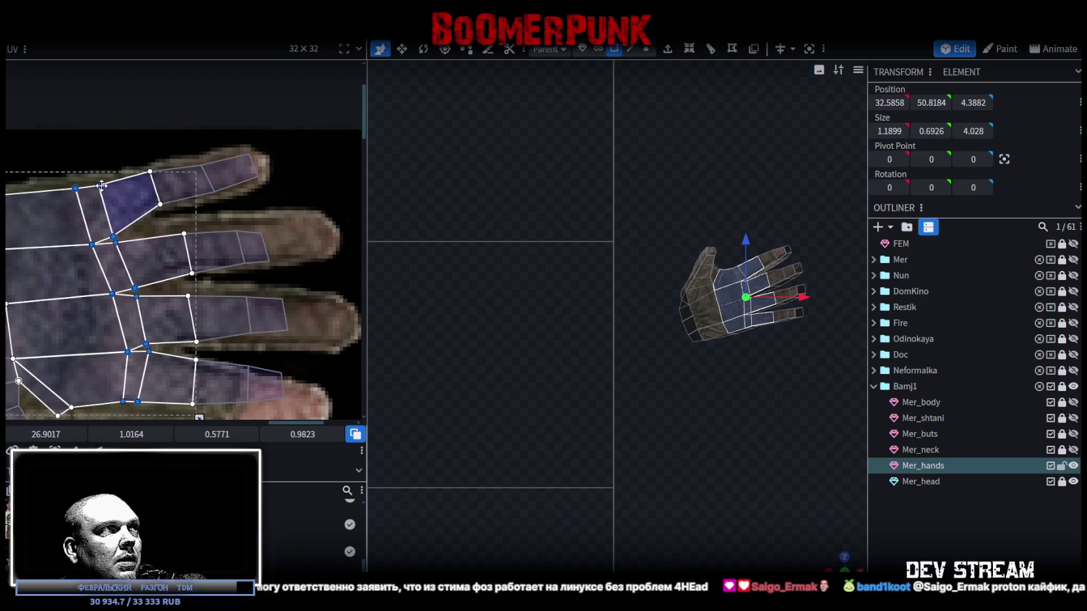
{"action": "left_click_drag", "start_coordinate": [101, 186], "coordinate": [100, 183]}
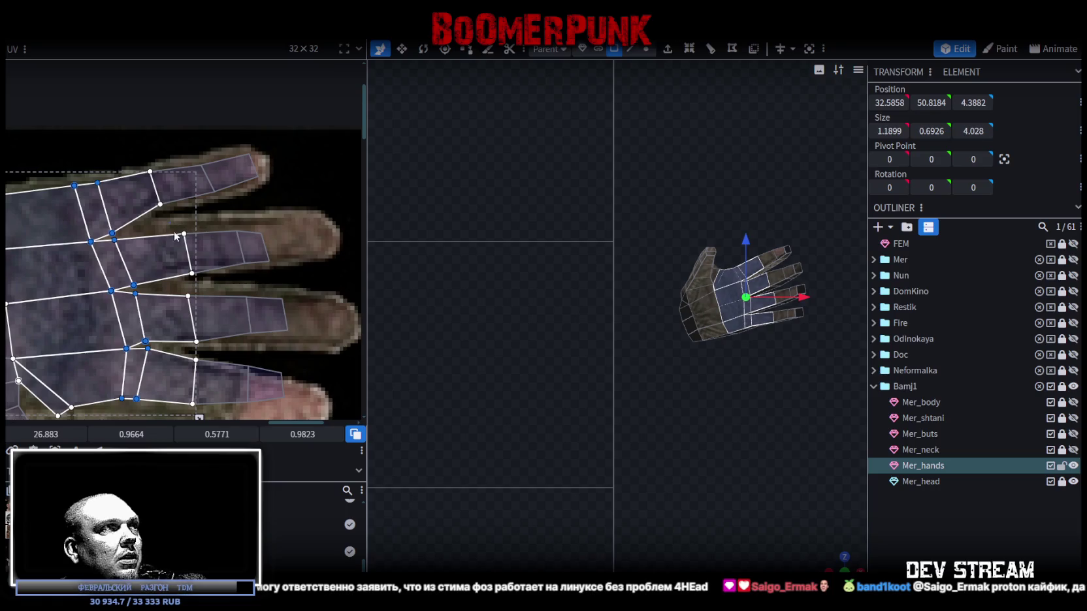
- Move the middle-finger edge onto its glove finger and stretch the third-finger face along the glove
{"action": "left_click", "coordinate": [211, 252]}
{"action": "left_click", "coordinate": [150, 257], "text": "shift"}
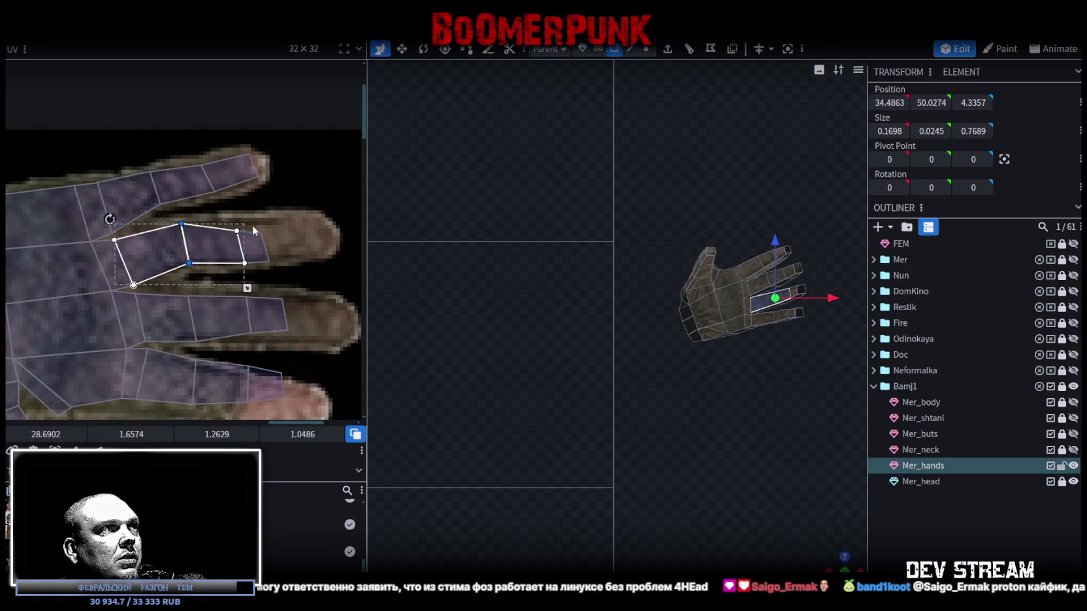
{"action": "left_click", "coordinate": [242, 252]}
{"action": "left_click_drag", "start_coordinate": [248, 263], "coordinate": [324, 216]}
{"action": "left_click", "coordinate": [258, 255]}
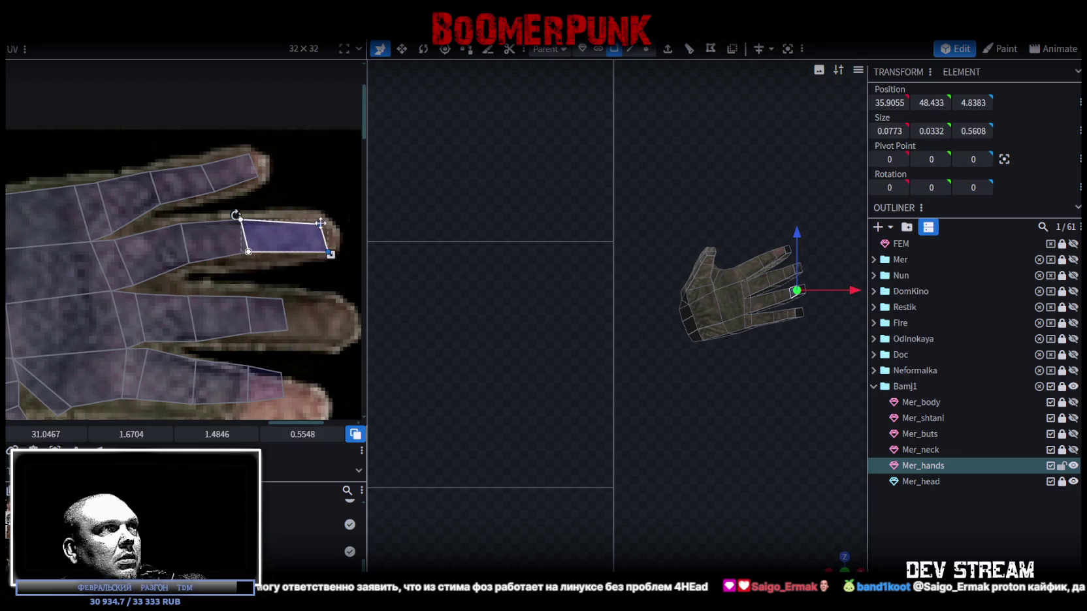
{"action": "middle_click_drag", "start_coordinate": [308, 311], "coordinate": [290, 274]}
{"action": "left_click", "coordinate": [258, 277]}
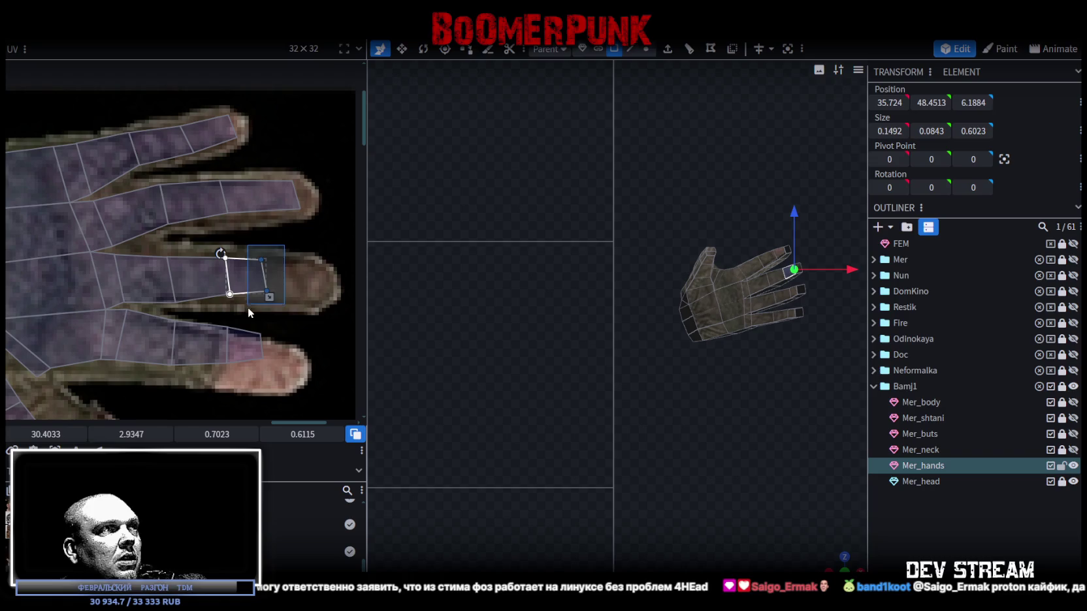
{"action": "left_click_drag", "start_coordinate": [266, 289], "coordinate": [323, 302]}
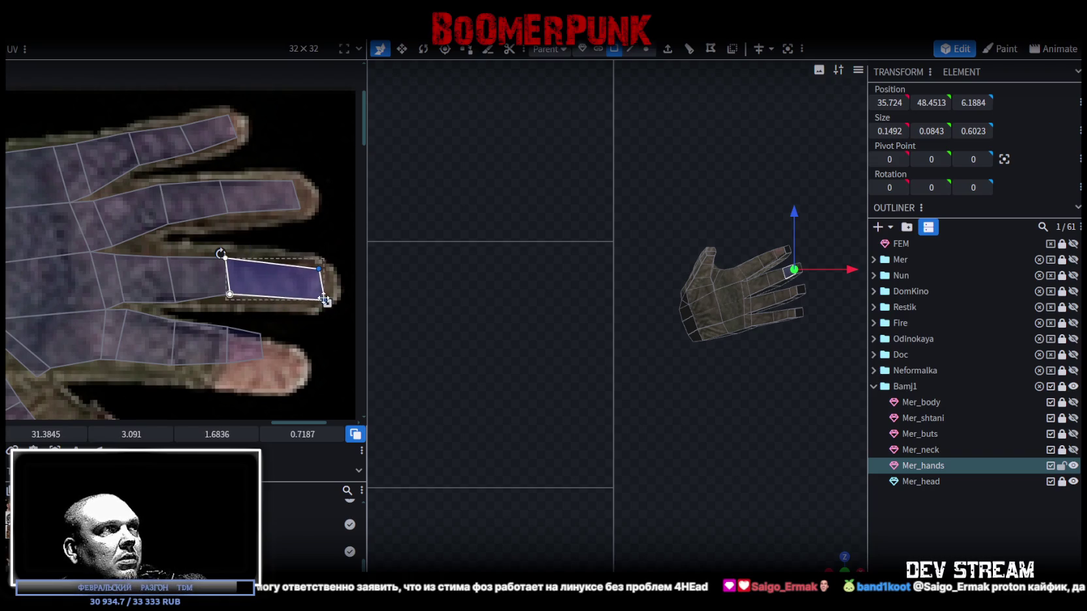
{"action": "mouse_move", "coordinate": [211, 251]}
{"action": "left_mouse_down"}
{"action": "mouse_move", "coordinate": [238, 299]}
{"action": "mouse_move", "coordinate": [255, 304]}
{"action": "left_mouse_up"}
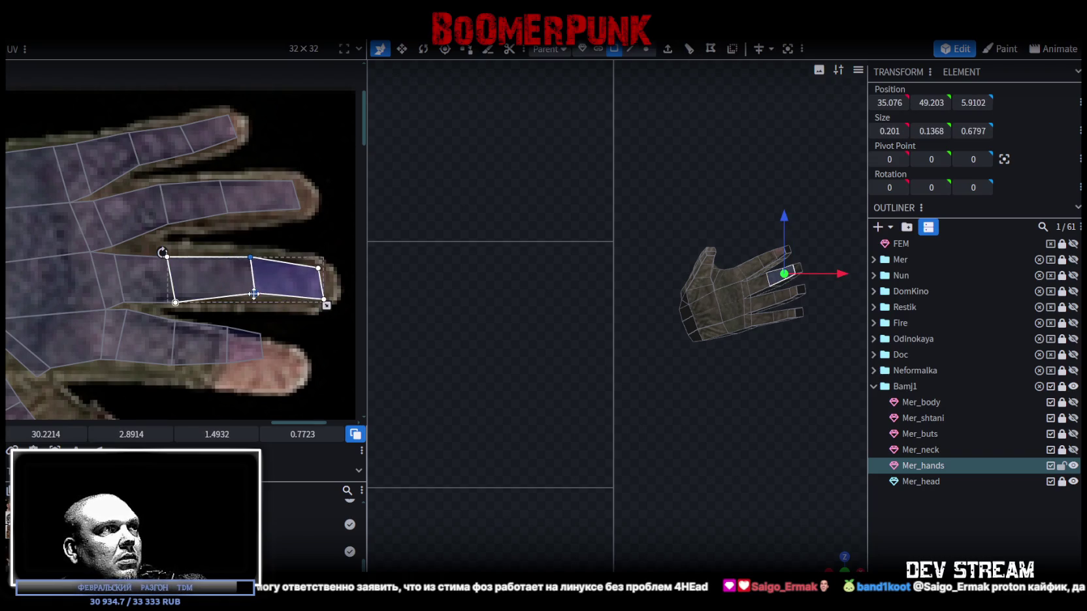
{"action": "middle_click_drag", "start_coordinate": [254, 304], "coordinate": [271, 251]}
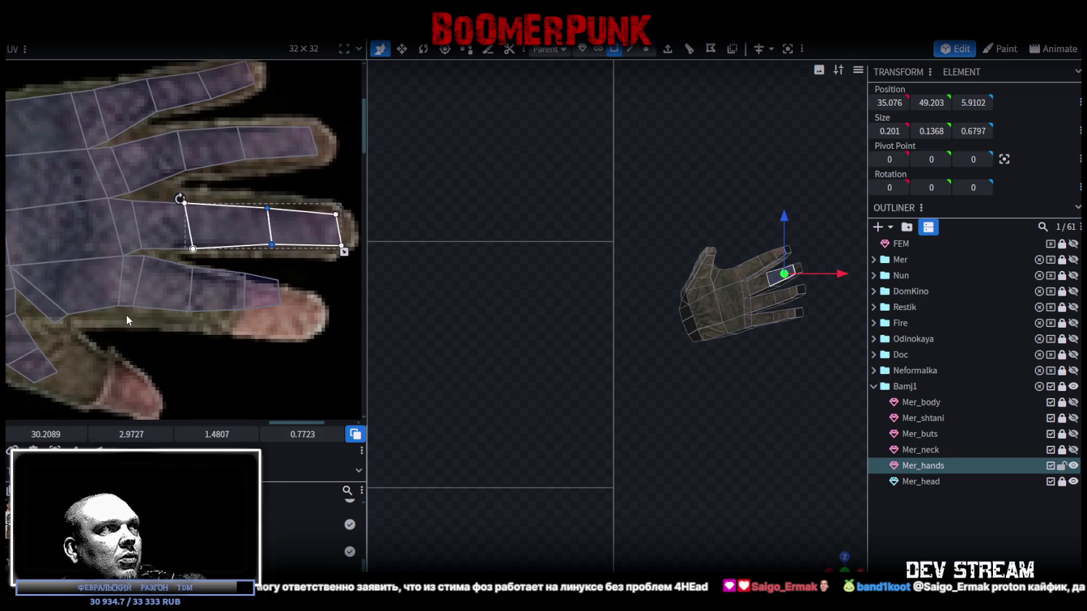
- Align the ring-finger faces' edges and corners with the glove finger, then select its tip vertices
{"action": "left_click", "coordinate": [153, 278]}
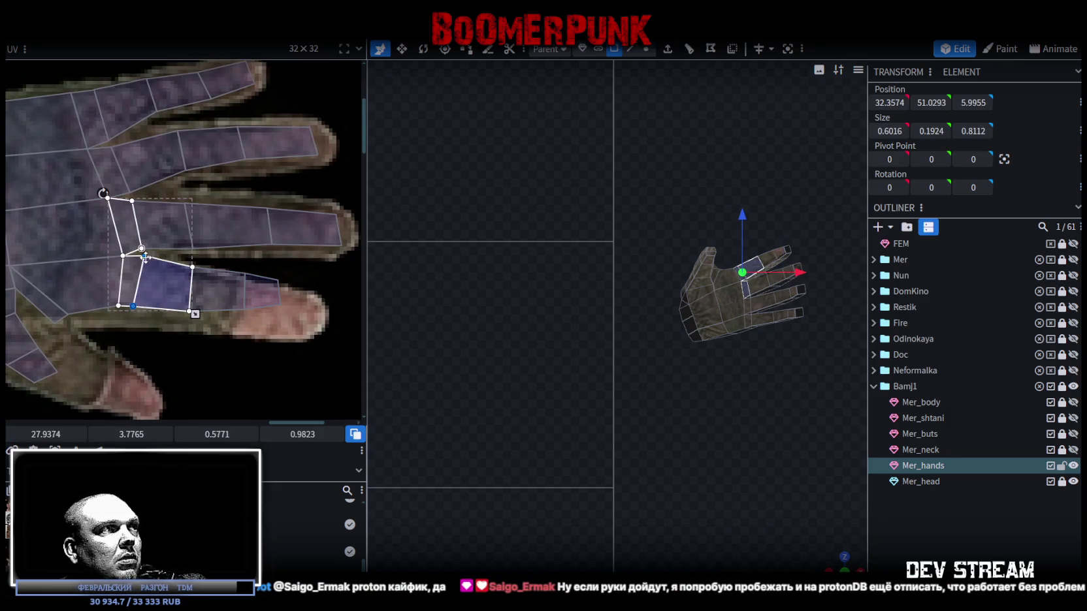
{"action": "left_click_drag", "start_coordinate": [146, 258], "coordinate": [145, 269]}
{"action": "left_click", "coordinate": [109, 313]}
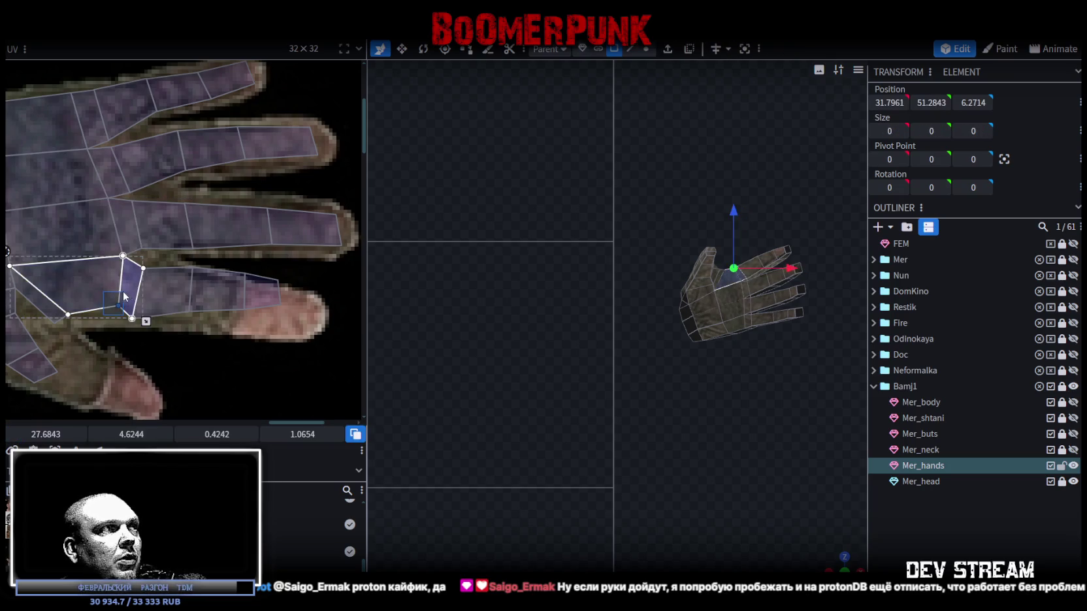
{"action": "left_click_drag", "start_coordinate": [115, 309], "coordinate": [115, 319]}
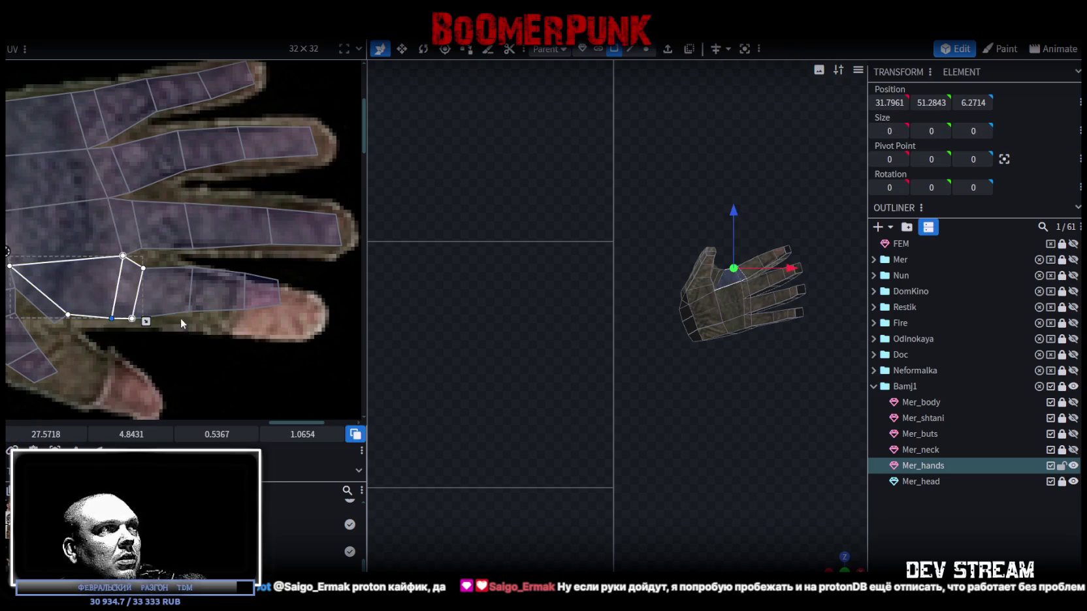
{"action": "left_click", "coordinate": [167, 291]}
{"action": "left_click_drag", "start_coordinate": [193, 275], "coordinate": [207, 280]}
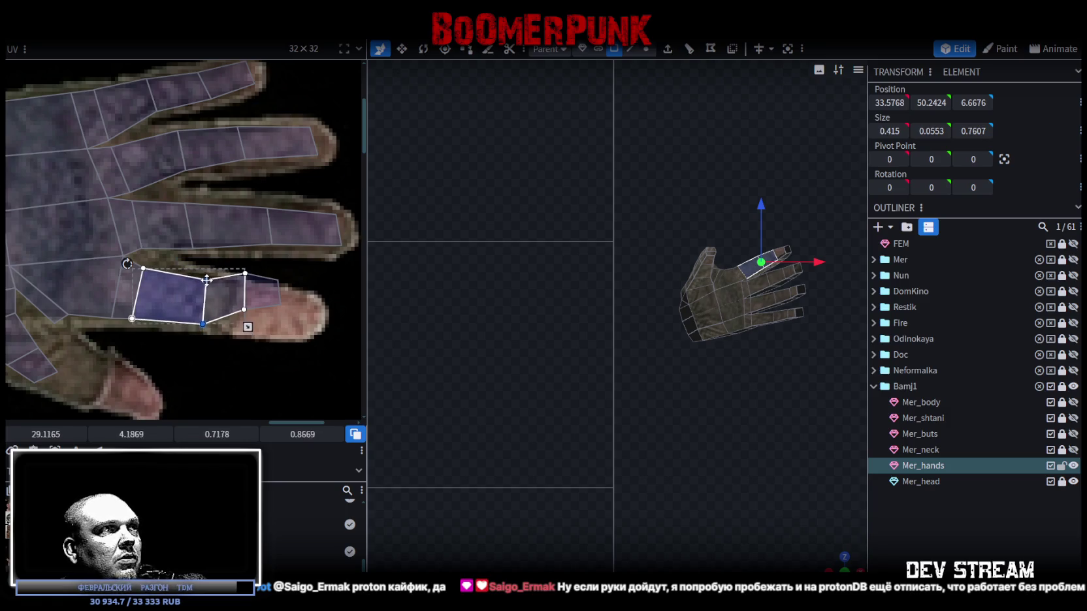
{"action": "left_click", "coordinate": [258, 281]}
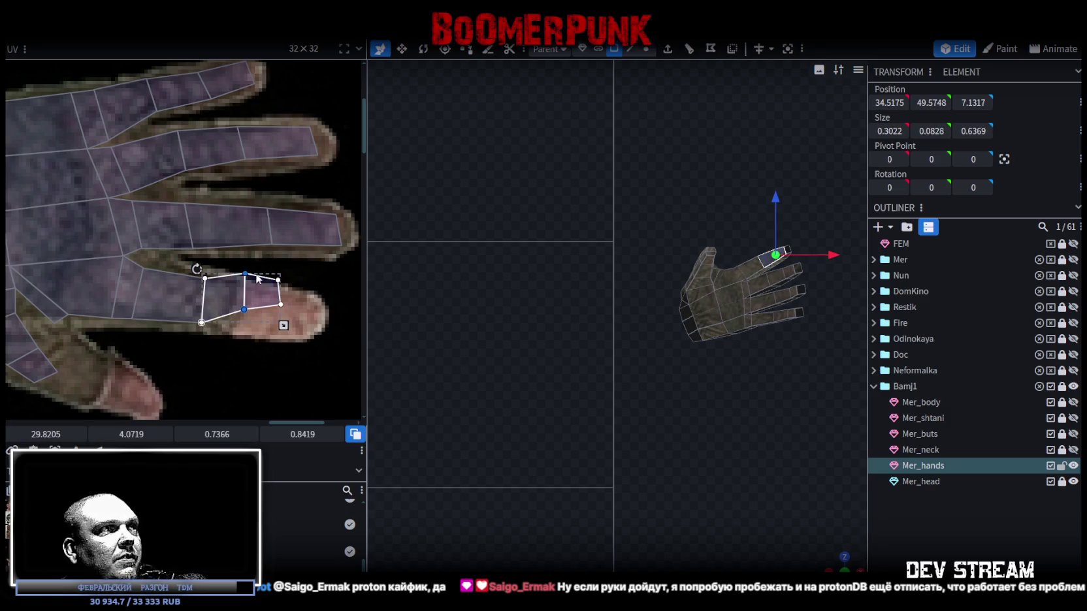
{"action": "left_click", "coordinate": [275, 280]}
{"action": "left_click_drag", "start_coordinate": [275, 281], "coordinate": [312, 294]}
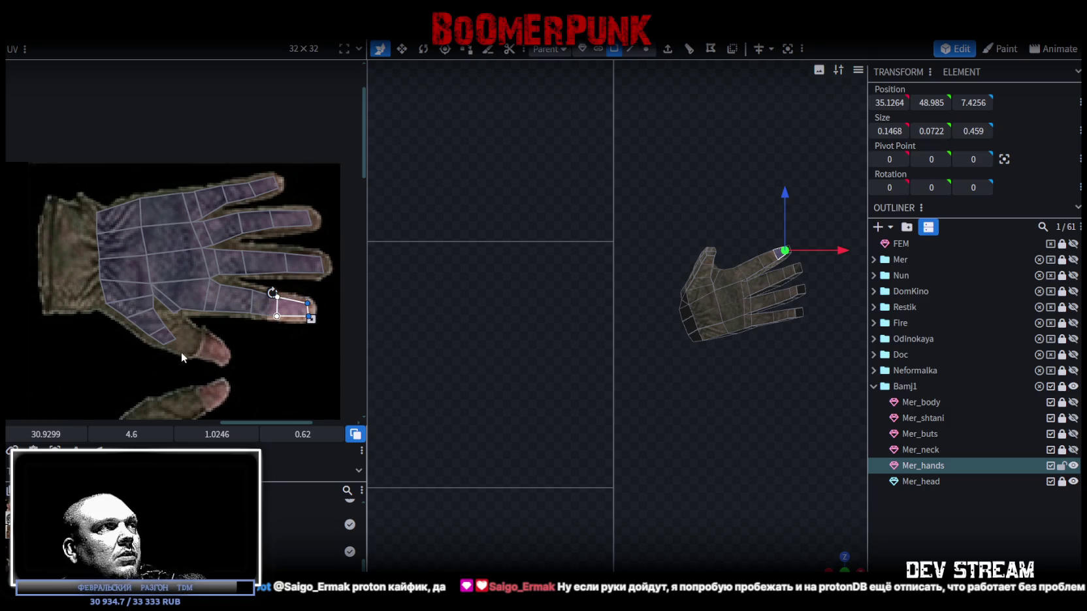
- Select the thumb-base face and the vertices toward the thumb tip
{"action": "scroll", "coordinate": [180, 349], "scroll_direction": "up", "scroll_amount": 3}
{"action": "left_click", "coordinate": [134, 314]}
{"action": "mouse_move", "coordinate": [109, 337]}
{"action": "left_mouse_down"}
{"action": "mouse_move", "coordinate": [188, 304]}
{"action": "mouse_move", "coordinate": [236, 335]}
{"action": "left_mouse_up"}
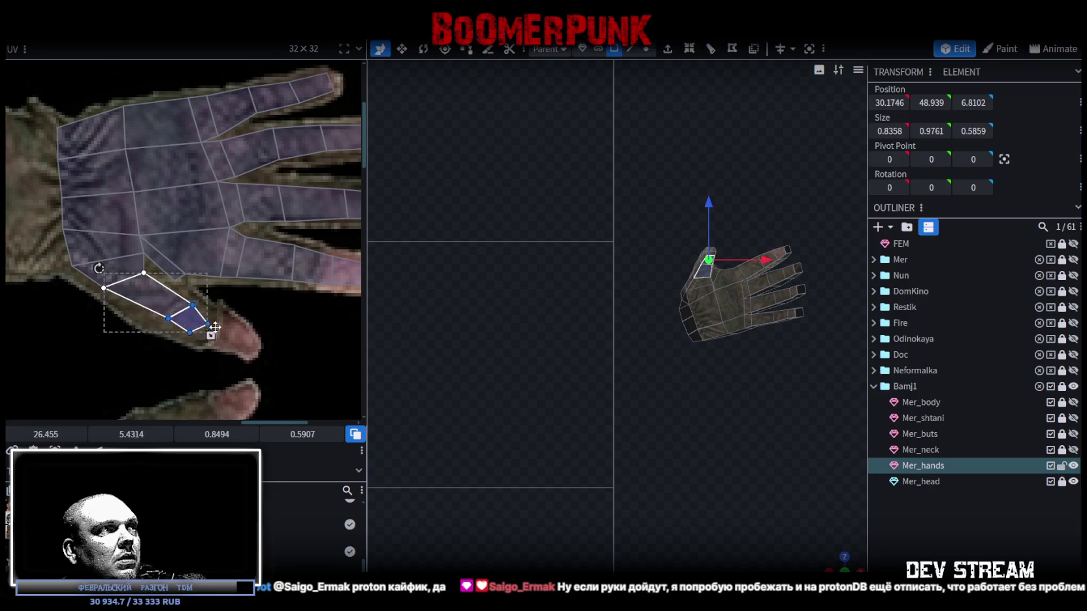
{"action": "scroll", "coordinate": [240, 345], "scroll_direction": "up", "scroll_amount": 2}
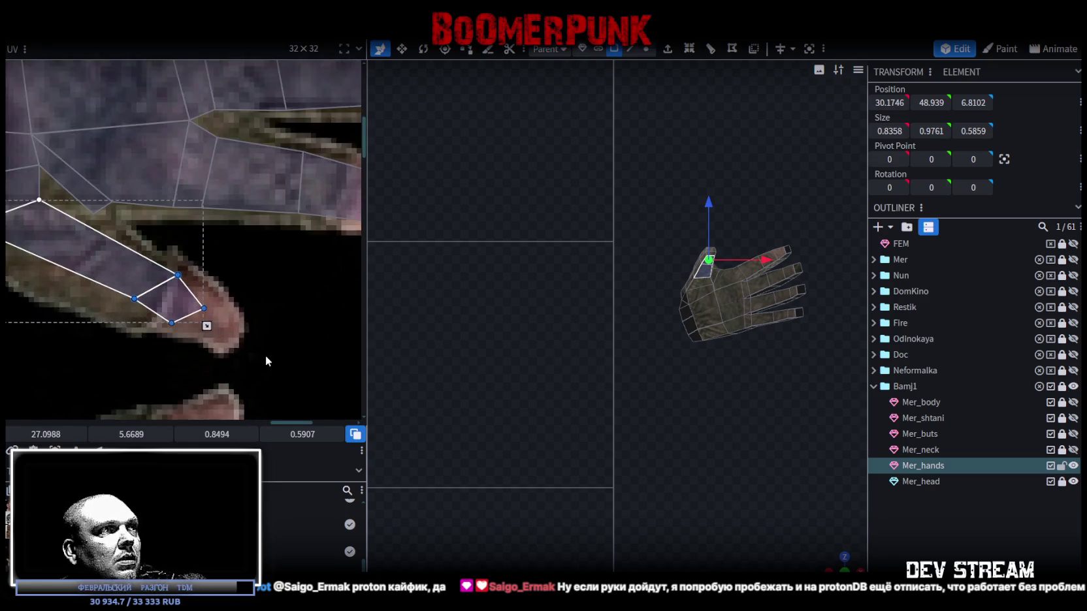
{"action": "scroll", "coordinate": [265, 355], "scroll_direction": "up", "scroll_amount": 1}
{"action": "mouse_move", "coordinate": [241, 338]}
{"action": "left_mouse_down"}
{"action": "mouse_move", "coordinate": [125, 287]}
{"action": "mouse_move", "coordinate": [231, 316]}
{"action": "left_mouse_up"}
- Stretch the thumb UV faces out to the glove thumb's tip and edge
{"action": "left_click", "coordinate": [111, 271]}
{"action": "left_click", "coordinate": [112, 277]}
{"action": "mouse_move", "coordinate": [94, 279]}
{"action": "left_mouse_down"}
{"action": "mouse_move", "coordinate": [126, 313]}
{"action": "mouse_move", "coordinate": [124, 264]}
{"action": "mouse_move", "coordinate": [168, 313]}
{"action": "left_mouse_up"}
{"action": "scroll", "coordinate": [126, 313], "scroll_direction": "down", "scroll_amount": 2}
{"action": "scroll", "coordinate": [118, 301], "scroll_direction": "down", "scroll_amount": 2}
{"action": "scroll", "coordinate": [104, 287], "scroll_direction": "up", "scroll_amount": 3}
{"action": "left_click_drag", "start_coordinate": [181, 241], "coordinate": [225, 260]}
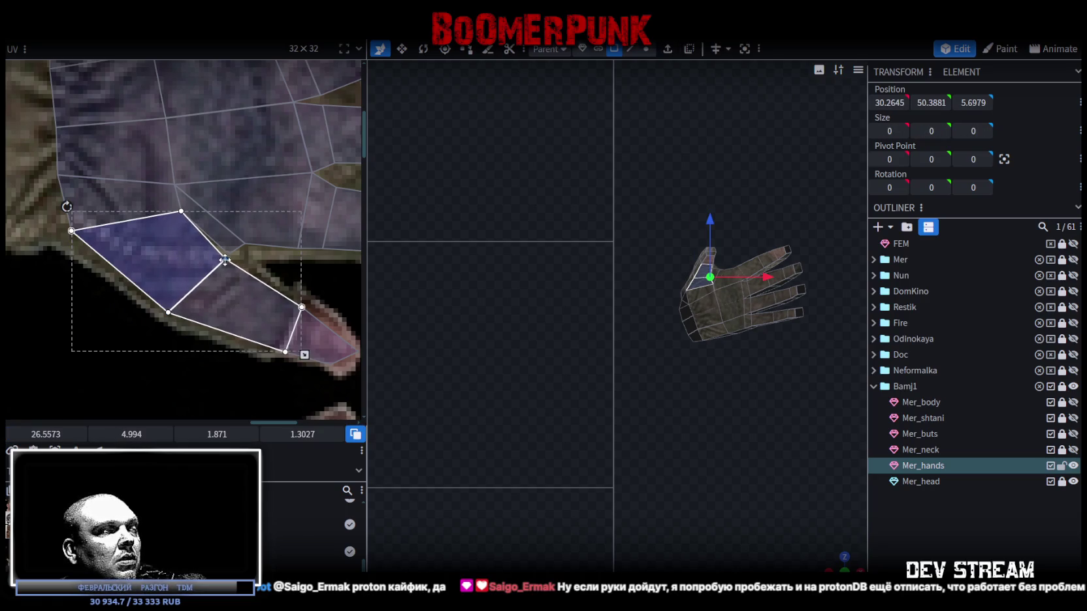
- Orbit the 3D view out to look down on the hand from above
{"action": "left_click_drag", "start_coordinate": [785, 538], "coordinate": [592, 417]}
{"action": "scroll", "coordinate": [656, 346], "scroll_direction": "down", "scroll_amount": 3}
{"action": "left_click_drag", "start_coordinate": [625, 310], "coordinate": [513, 476]}
{"action": "scroll", "coordinate": [664, 389], "scroll_direction": "up", "scroll_amount": 5}
{"action": "scroll", "coordinate": [80, 146], "scroll_direction": "down", "scroll_amount": 5}
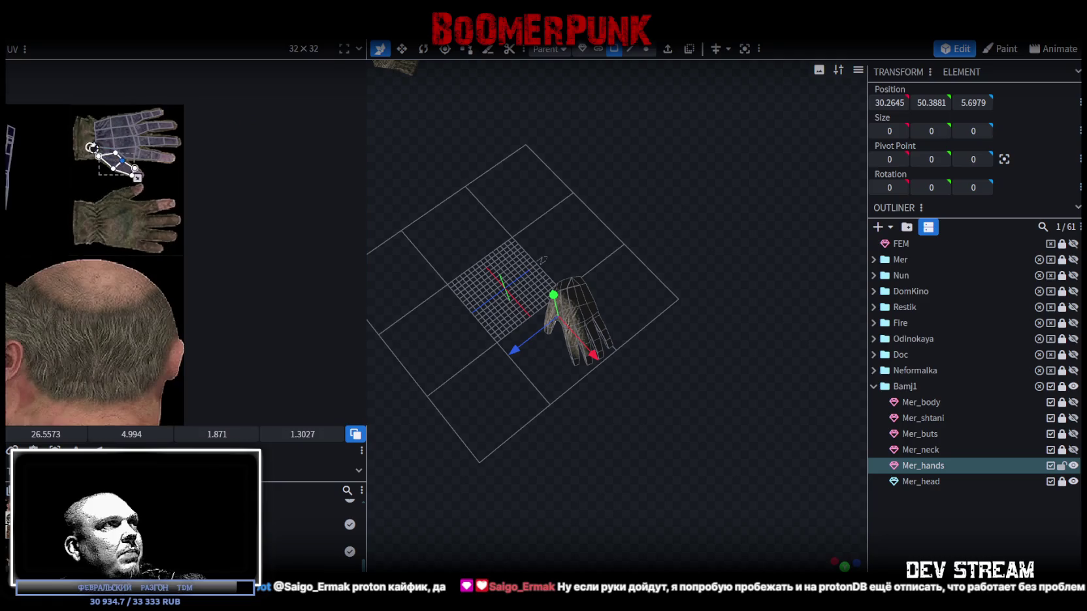
- Box-select every vertex of the other hand's UV layout in the UV editor
{"action": "middle_click_drag", "start_coordinate": [138, 227], "coordinate": [275, 258]}
{"action": "left_click_drag", "start_coordinate": [72, 282], "coordinate": [208, 104]}
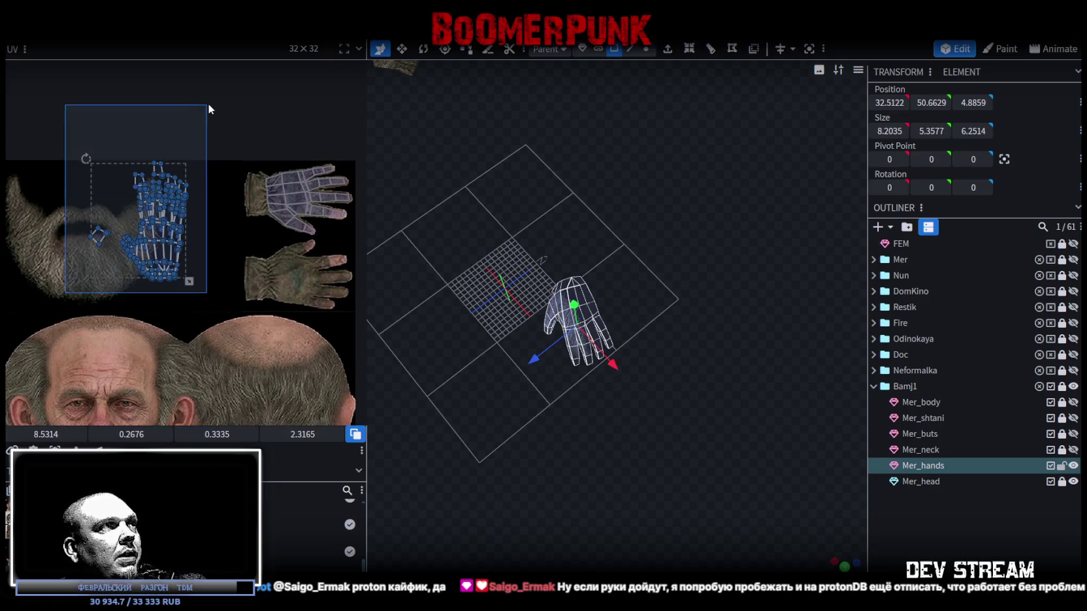
{"action": "scroll", "coordinate": [605, 333], "scroll_direction": "up", "scroll_amount": 5}
{"action": "key", "text": "v"}
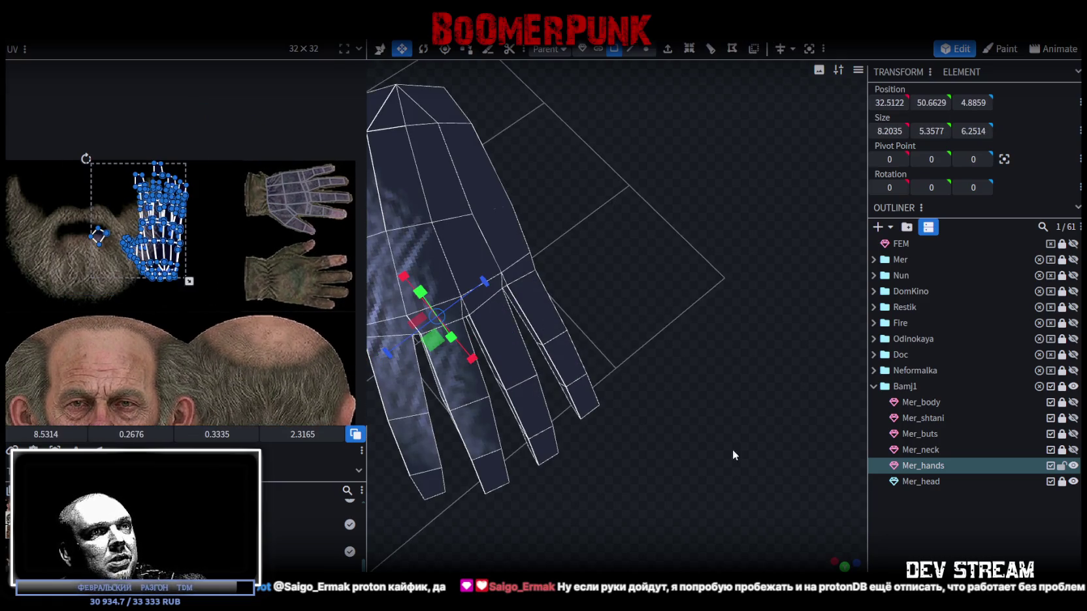
{"action": "key", "text": "ctrl+4"}
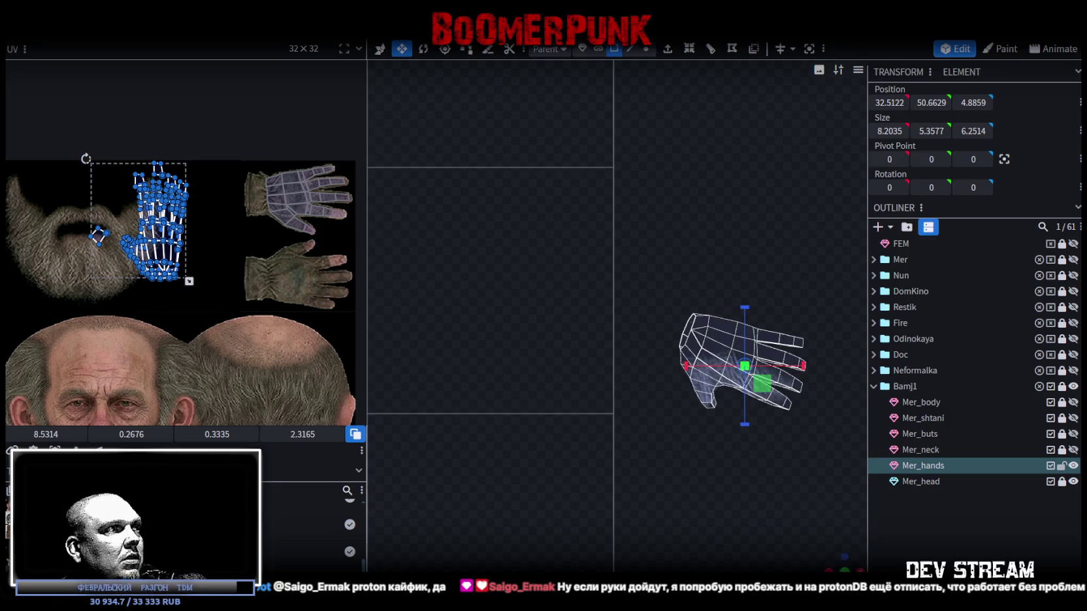
- Rotate the hand UV island to match the glove's angle and shift it down-right
{"action": "left_click_drag", "start_coordinate": [85, 159], "coordinate": [104, 187]}
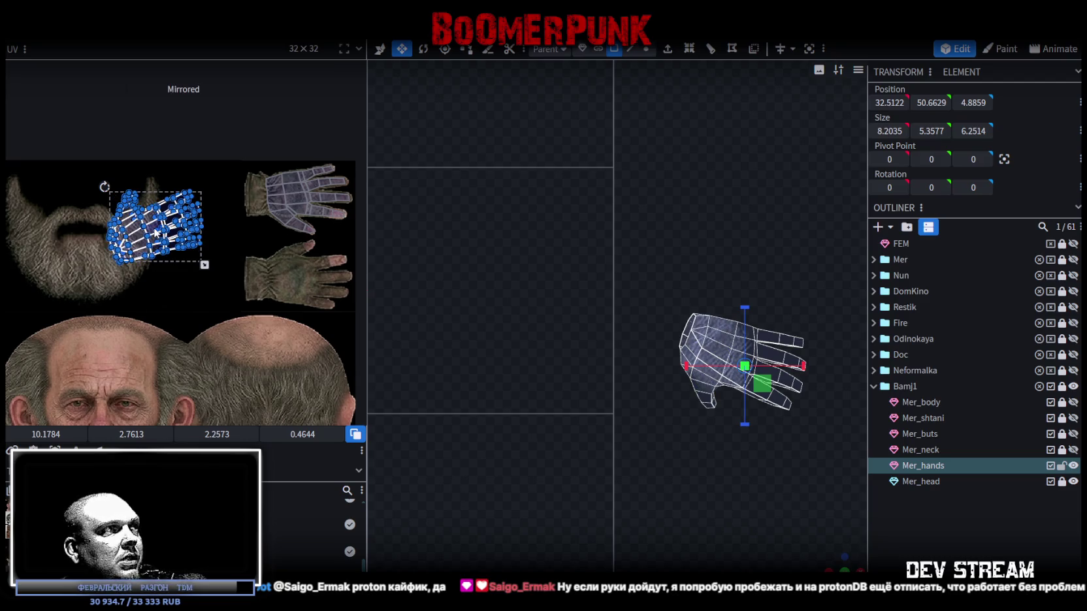
{"action": "left_click_drag", "start_coordinate": [156, 232], "coordinate": [223, 300]}
{"action": "scroll", "coordinate": [175, 260], "scroll_direction": "up", "scroll_amount": 2}
{"action": "left_click_drag", "start_coordinate": [169, 249], "coordinate": [198, 238]}
- Place the hand island over the lower glove, rescaling and nudging until the fingers line up
{"action": "middle_click_drag", "start_coordinate": [230, 305], "coordinate": [72, 280]}
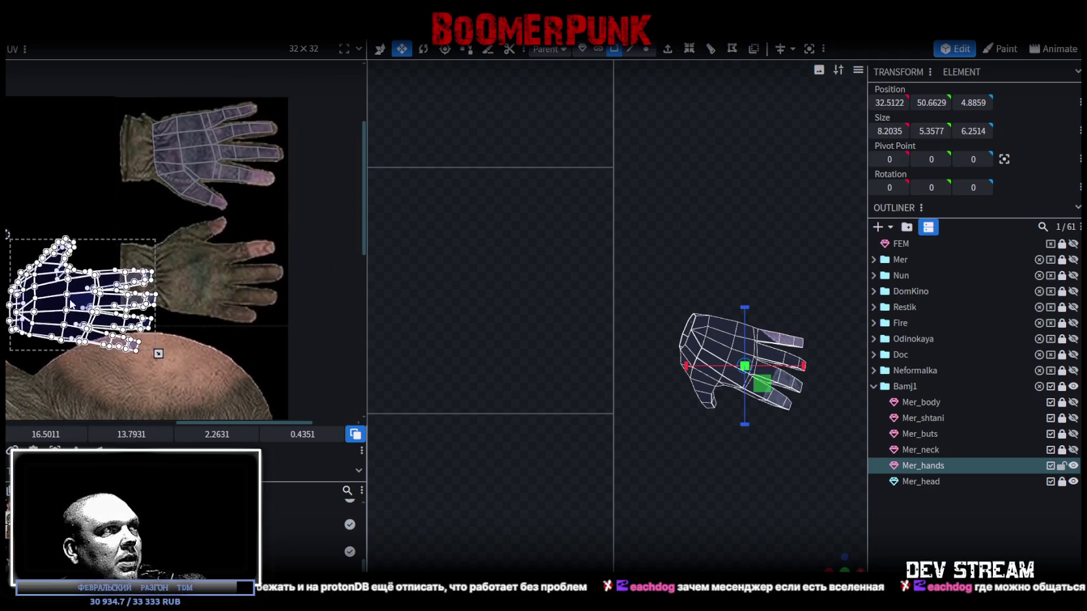
{"action": "mouse_move", "coordinate": [73, 280]}
{"action": "left_mouse_down"}
{"action": "mouse_move", "coordinate": [209, 266]}
{"action": "mouse_move", "coordinate": [204, 274]}
{"action": "left_mouse_up"}
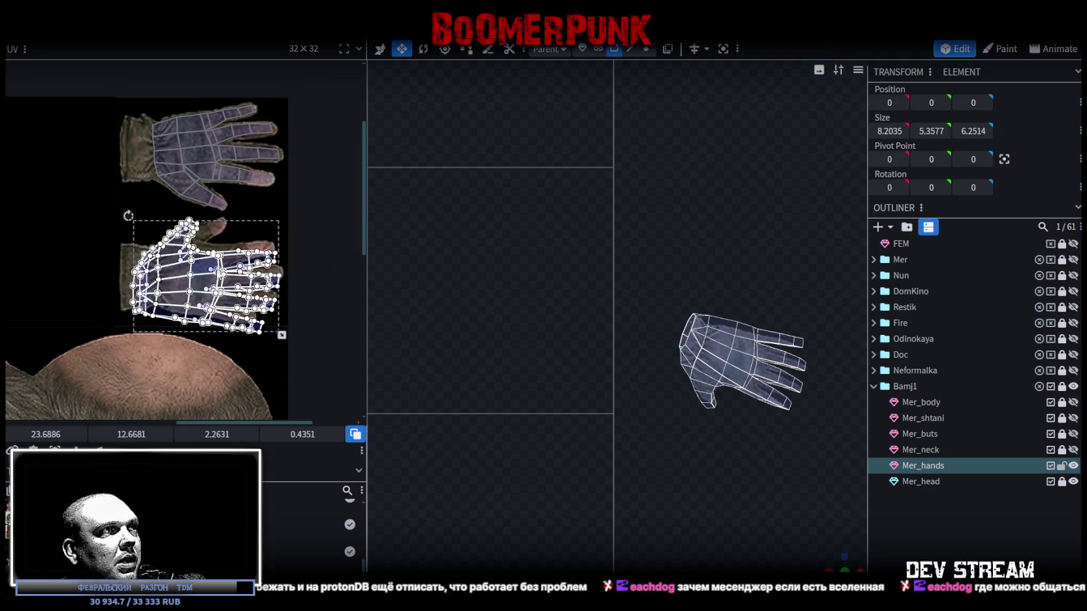
{"action": "scroll", "coordinate": [216, 275], "scroll_direction": "up", "scroll_amount": 2}
{"action": "left_click_drag", "start_coordinate": [325, 379], "coordinate": [289, 369]}
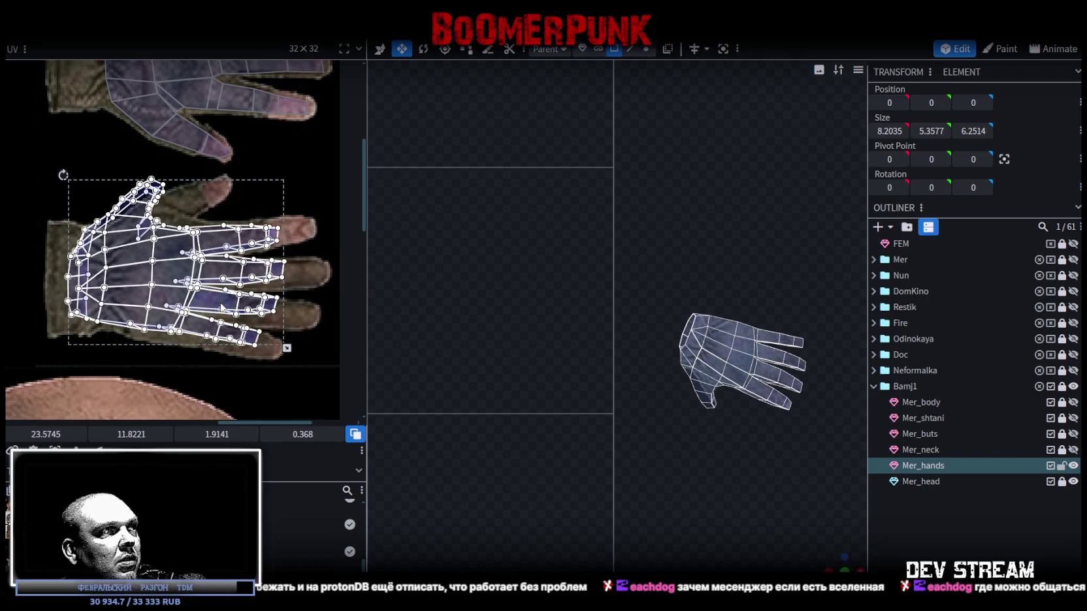
{"action": "left_click_drag", "start_coordinate": [210, 260], "coordinate": [229, 273]}
{"action": "scroll", "coordinate": [229, 273], "scroll_direction": "up", "scroll_amount": 1}
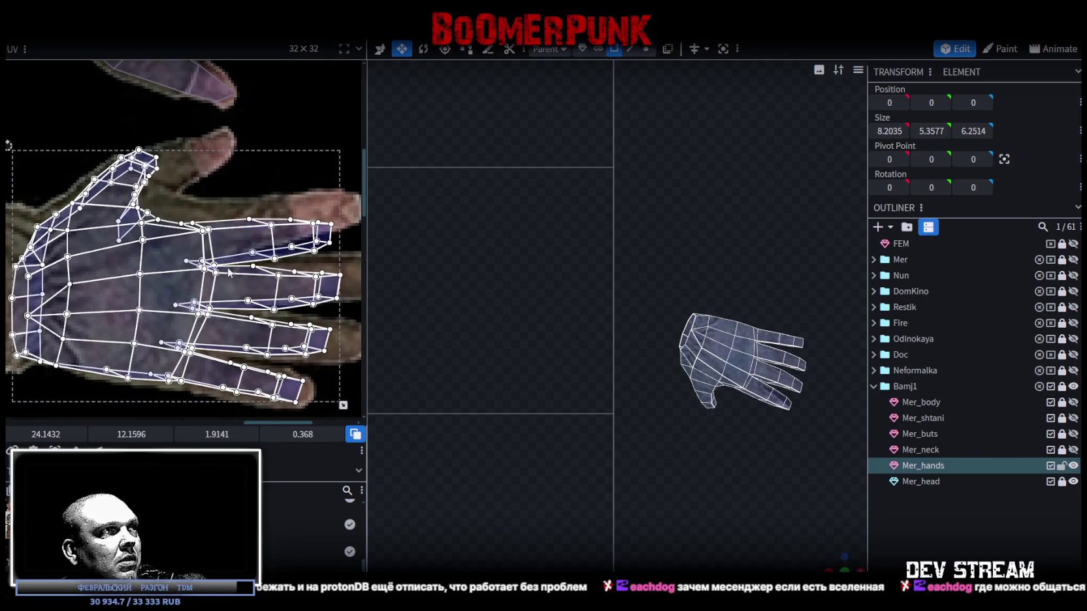
{"action": "left_click_drag", "start_coordinate": [220, 306], "coordinate": [223, 277]}
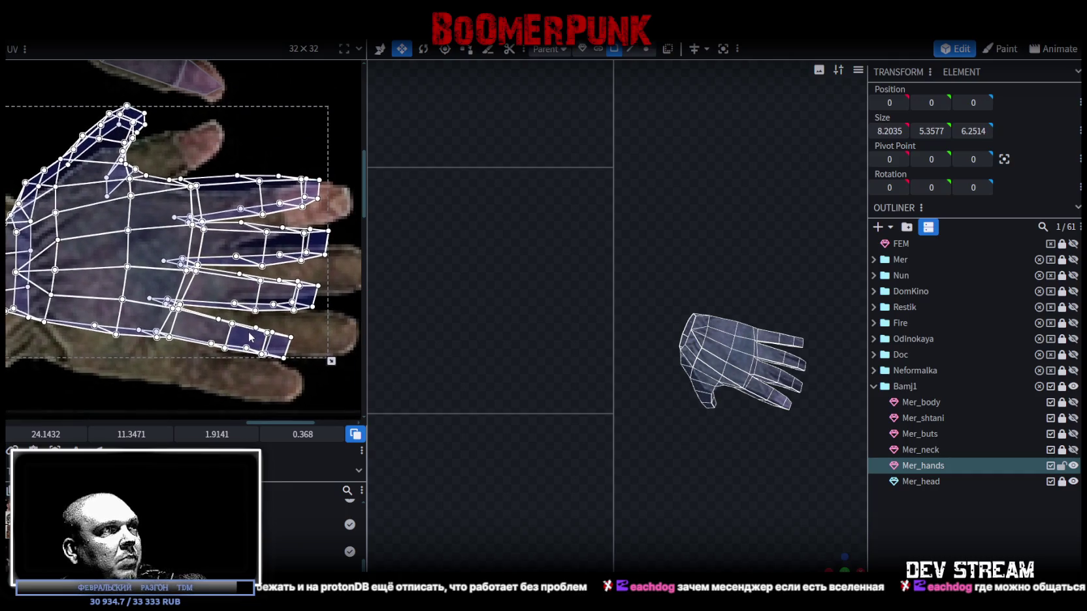
{"action": "left_click_drag", "start_coordinate": [321, 365], "coordinate": [296, 386]}
{"action": "mouse_move", "coordinate": [191, 302]}
{"action": "left_mouse_down"}
{"action": "mouse_move", "coordinate": [223, 309]}
{"action": "mouse_move", "coordinate": [219, 320]}
{"action": "left_mouse_up"}
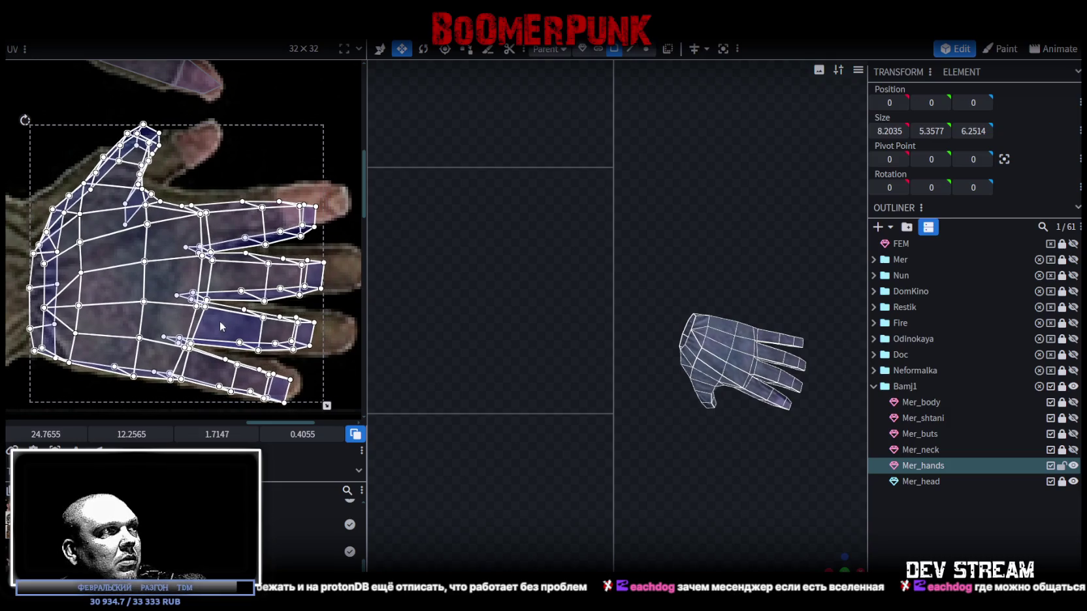
{"action": "scroll", "coordinate": [209, 317], "scroll_direction": "up", "scroll_amount": 1}
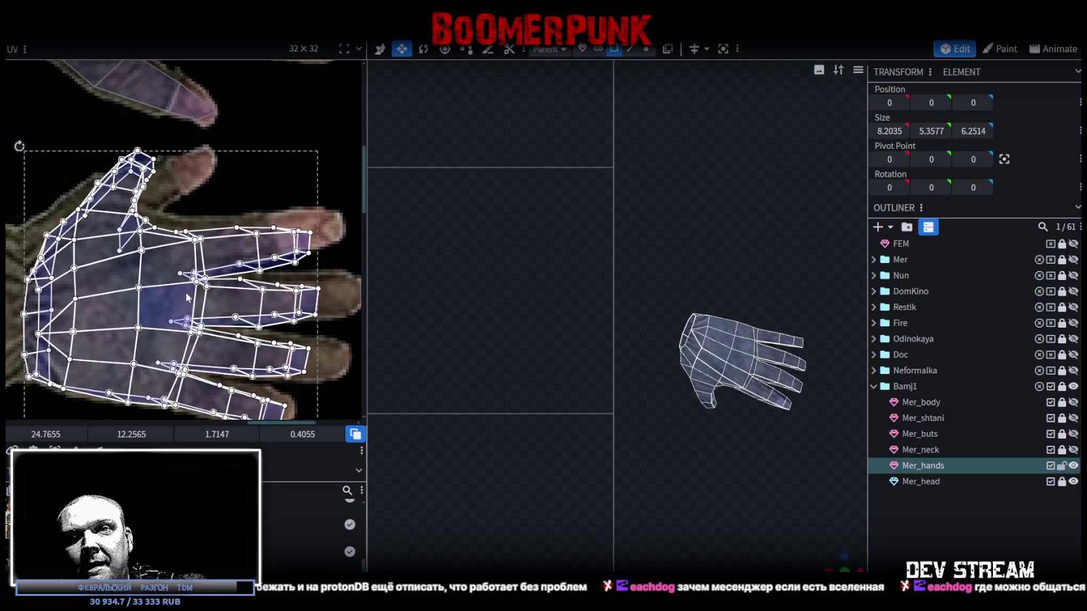
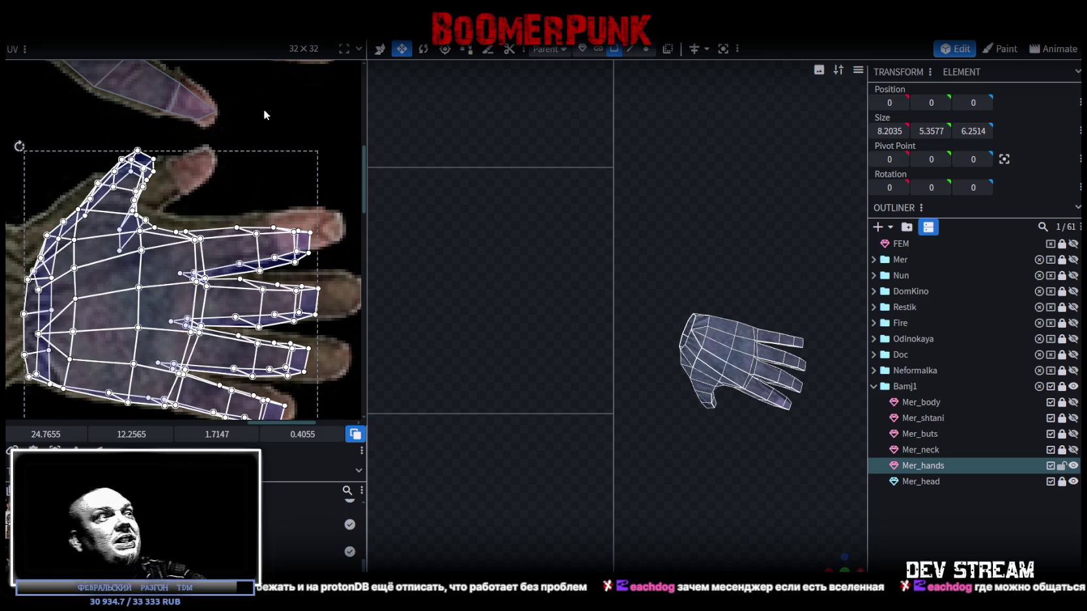
- Move the middle-finger UV faces down onto the texture finger and nudge a fingertip vertex up
{"action": "scroll", "coordinate": [320, 297], "scroll_direction": "up", "scroll_amount": 2}
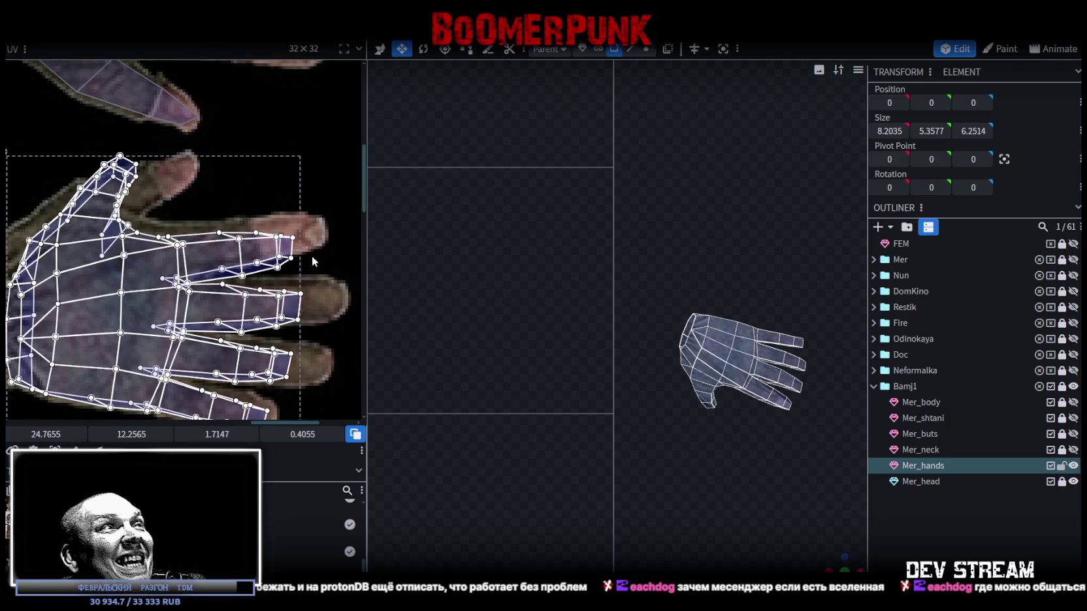
{"action": "left_click", "coordinate": [288, 223]}
{"action": "mouse_move", "coordinate": [316, 194]}
{"action": "left_mouse_down"}
{"action": "mouse_move", "coordinate": [217, 279]}
{"action": "mouse_move", "coordinate": [224, 272]}
{"action": "left_mouse_up"}
{"action": "mouse_move", "coordinate": [331, 184]}
{"action": "left_mouse_down"}
{"action": "mouse_move", "coordinate": [220, 273]}
{"action": "mouse_move", "coordinate": [247, 261]}
{"action": "left_mouse_up"}
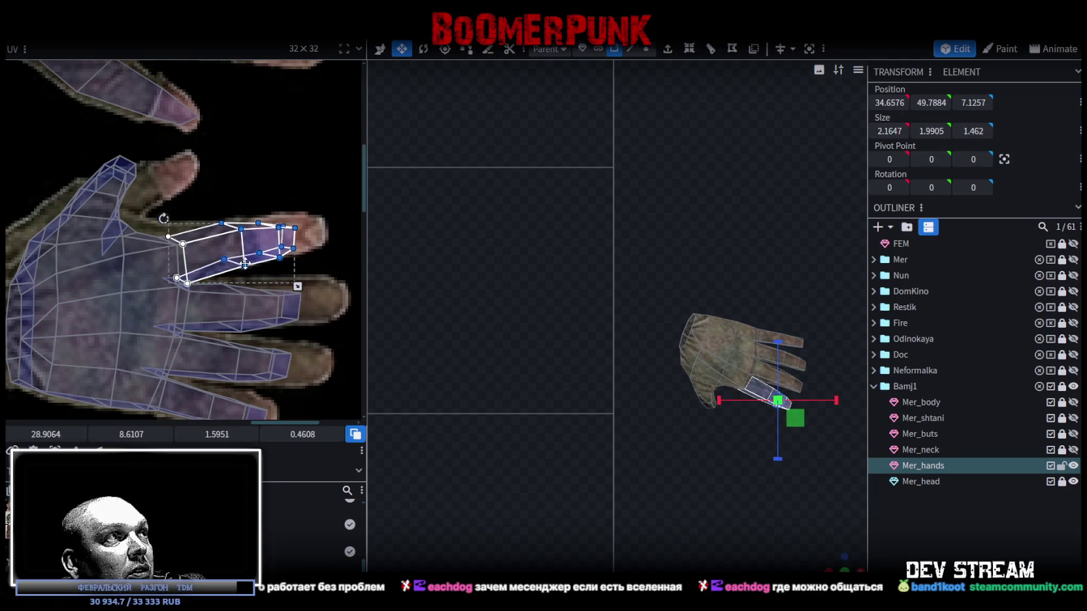
{"action": "mouse_move", "coordinate": [333, 185]}
{"action": "left_mouse_down"}
{"action": "mouse_move", "coordinate": [257, 266]}
{"action": "mouse_move", "coordinate": [316, 244]}
{"action": "left_mouse_up"}
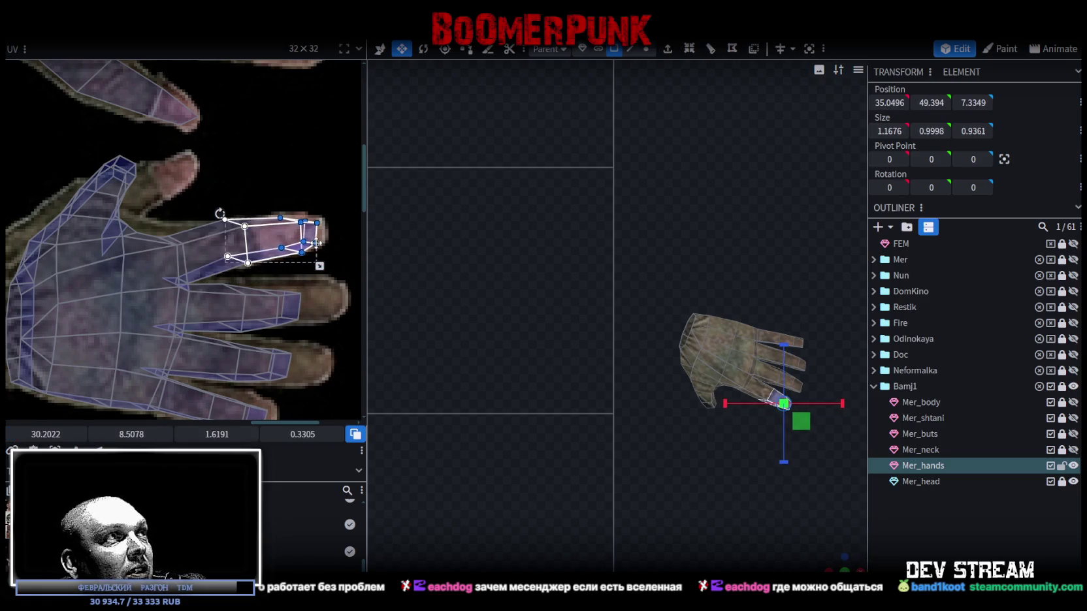
{"action": "scroll", "coordinate": [274, 259], "scroll_direction": "up", "scroll_amount": 4}
{"action": "left_click", "coordinate": [226, 263]}
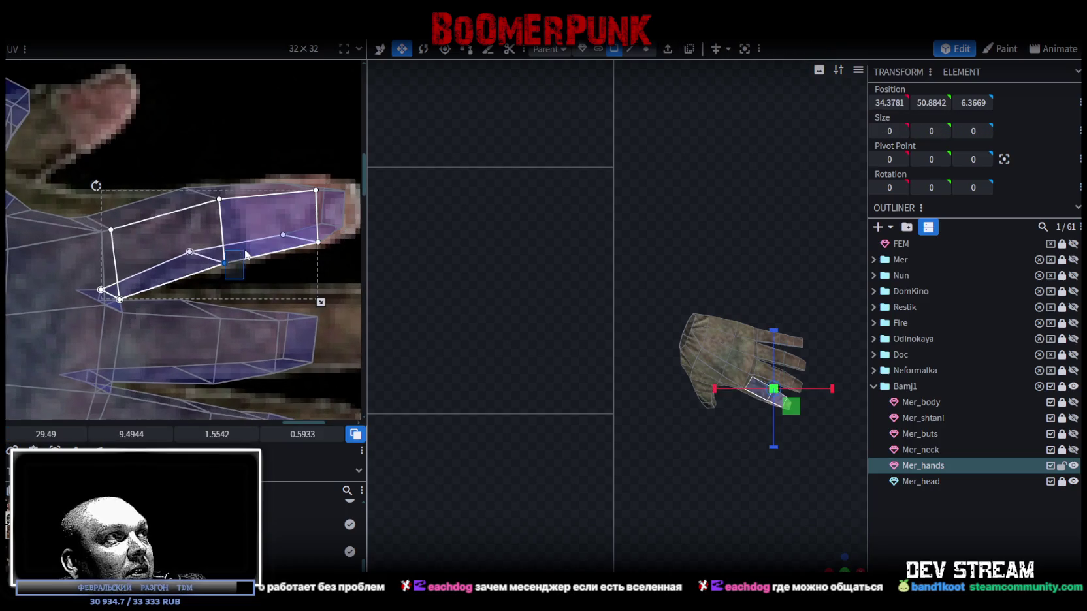
{"action": "left_click_drag", "start_coordinate": [226, 263], "coordinate": [226, 258]}
- Shift the middle-finger faces right onto the texture finger, then bring up the browser window
{"action": "middle_click_drag", "start_coordinate": [273, 268], "coordinate": [214, 293]}
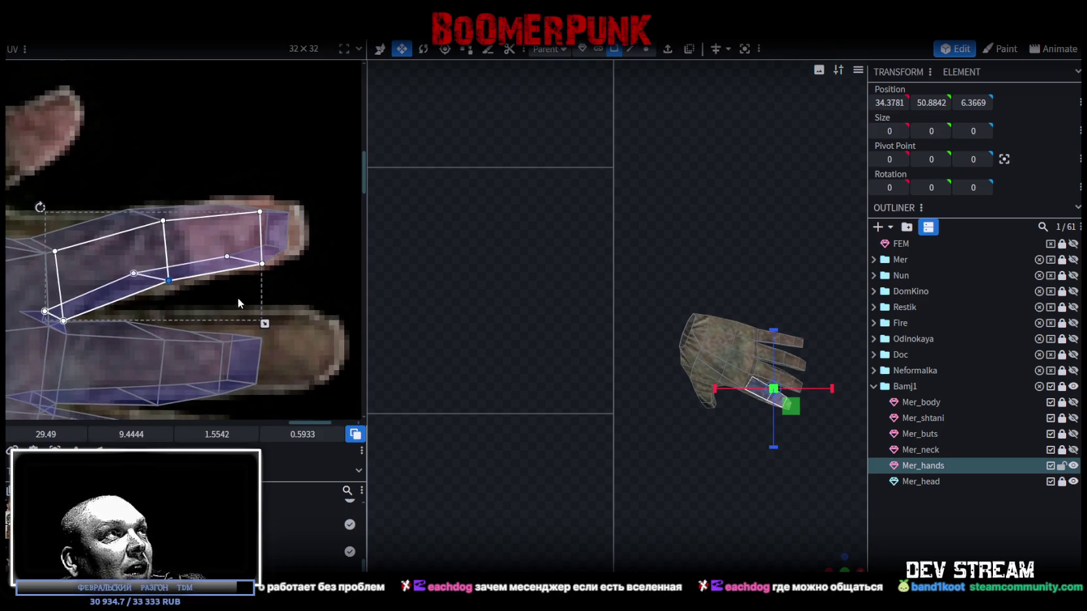
{"action": "mouse_move", "coordinate": [302, 191]}
{"action": "left_mouse_down"}
{"action": "mouse_move", "coordinate": [262, 256]}
{"action": "mouse_move", "coordinate": [295, 252]}
{"action": "left_mouse_up"}
{"action": "scroll", "coordinate": [283, 312], "scroll_direction": "down", "scroll_amount": 1}
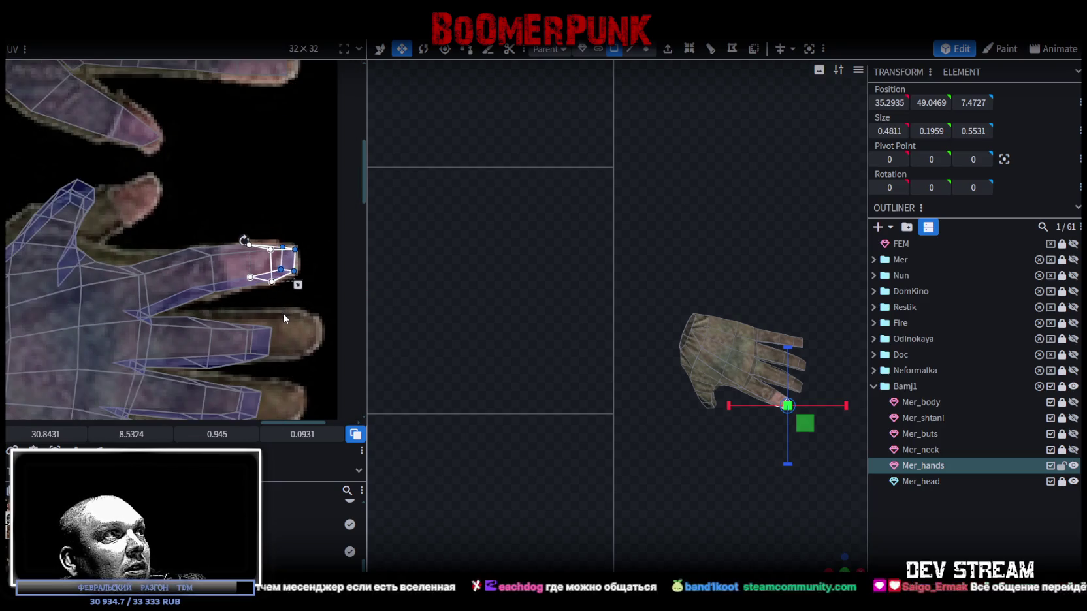
{"action": "scroll", "coordinate": [280, 265], "scroll_direction": "down", "scroll_amount": 1}
{"action": "left_click", "coordinate": [211, 320]}
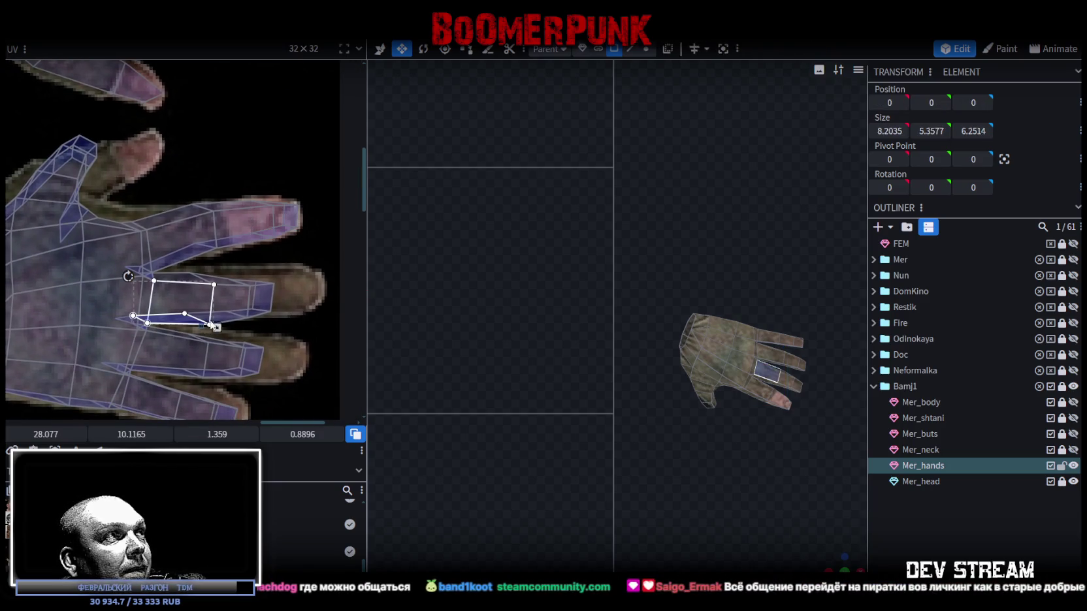
{"action": "left_click_drag", "start_coordinate": [299, 329], "coordinate": [131, 264]}
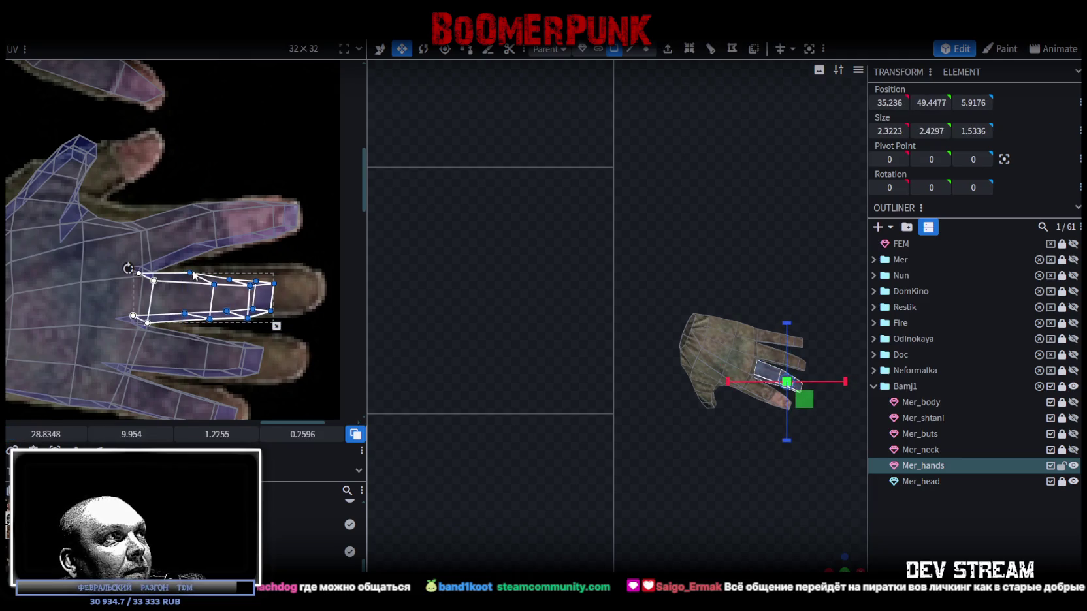
{"action": "left_click_drag", "start_coordinate": [191, 272], "coordinate": [217, 275]}
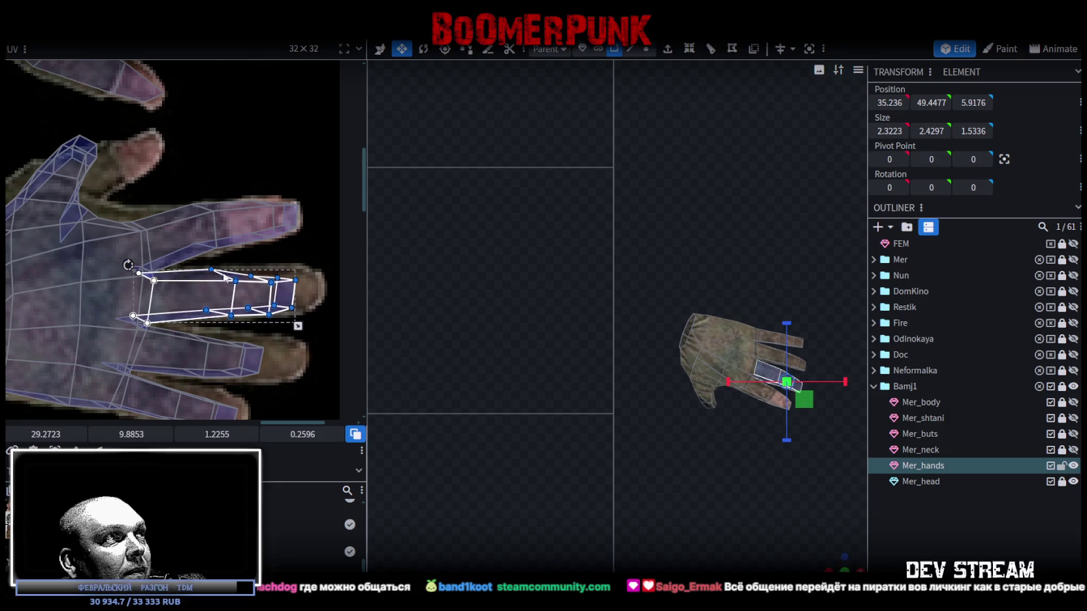
{"action": "mouse_move", "coordinate": [321, 328]}
{"action": "left_mouse_down"}
{"action": "mouse_move", "coordinate": [289, 280]}
{"action": "mouse_move", "coordinate": [319, 278]}
{"action": "left_mouse_up"}
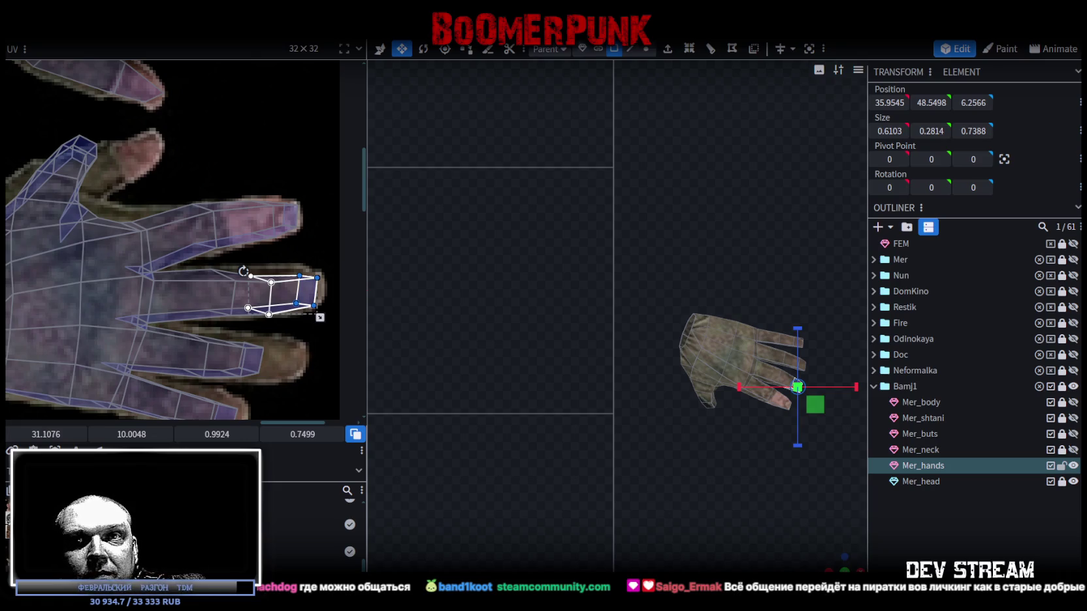
{"action": "key", "text": "alt+Tab"}
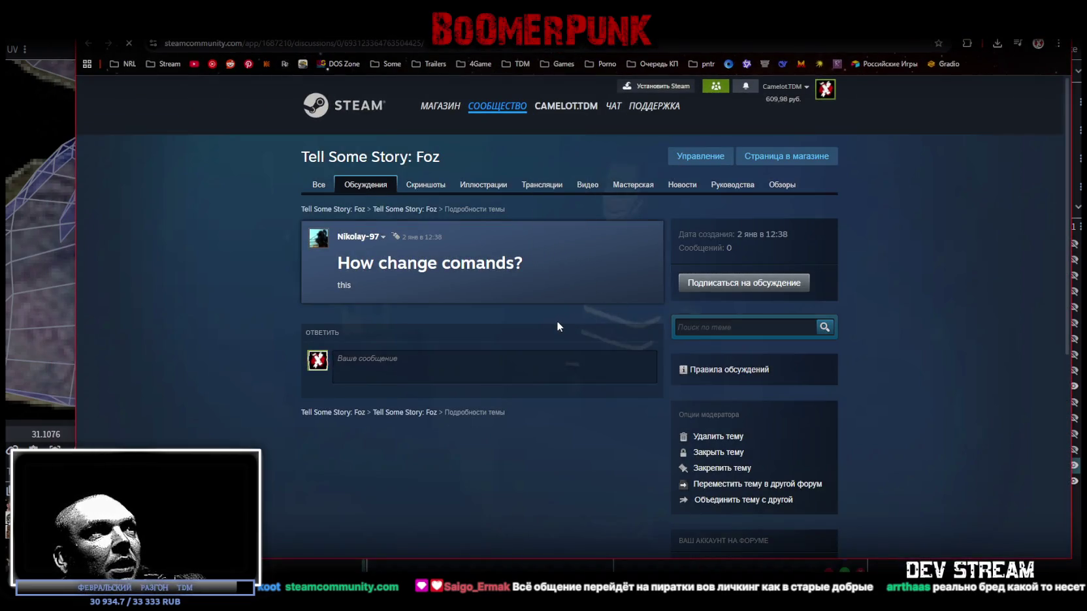
{"action": "mouse_move", "coordinate": [435, 261]}
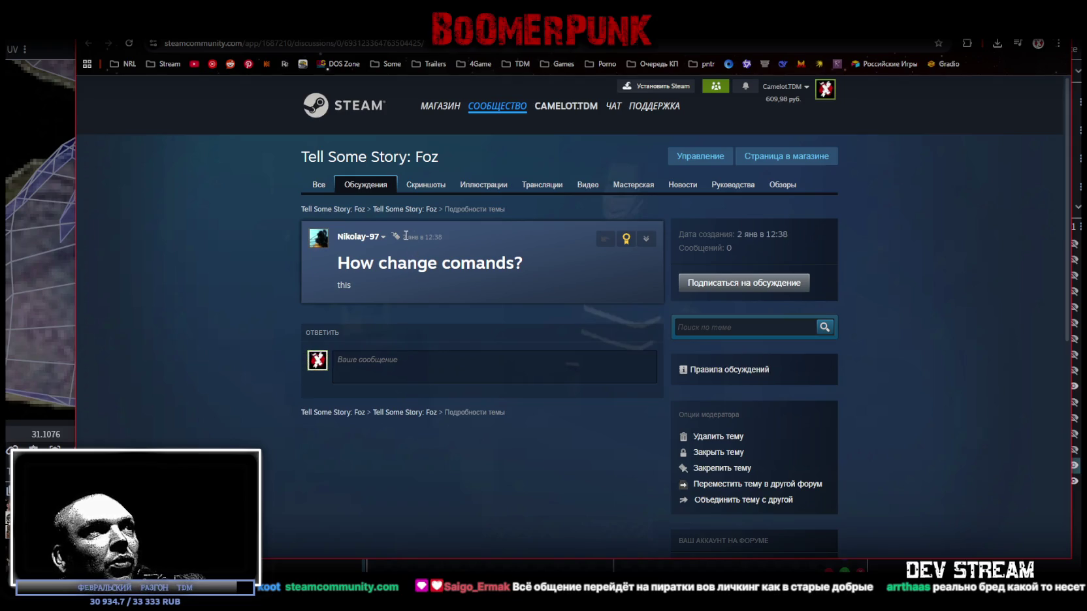
- Reopen the 'How change comands?' topic from the Discussions list and open its poster's profile
{"action": "left_click_drag", "start_coordinate": [403, 237], "coordinate": [429, 237]}
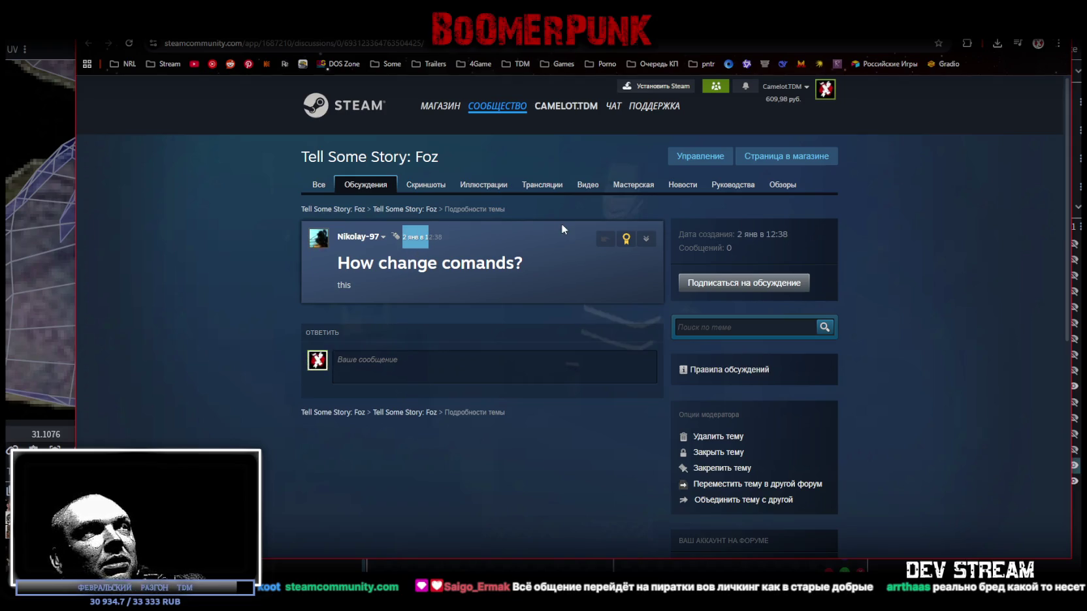
{"action": "left_click", "coordinate": [416, 210]}
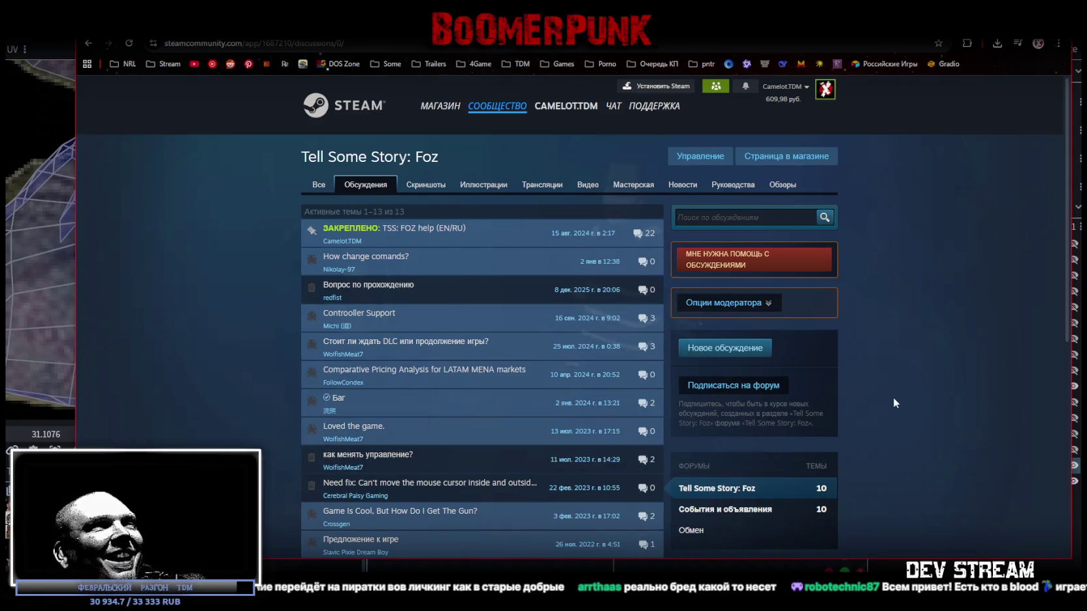
{"action": "scroll", "coordinate": [894, 397], "scroll_direction": "down", "scroll_amount": 2}
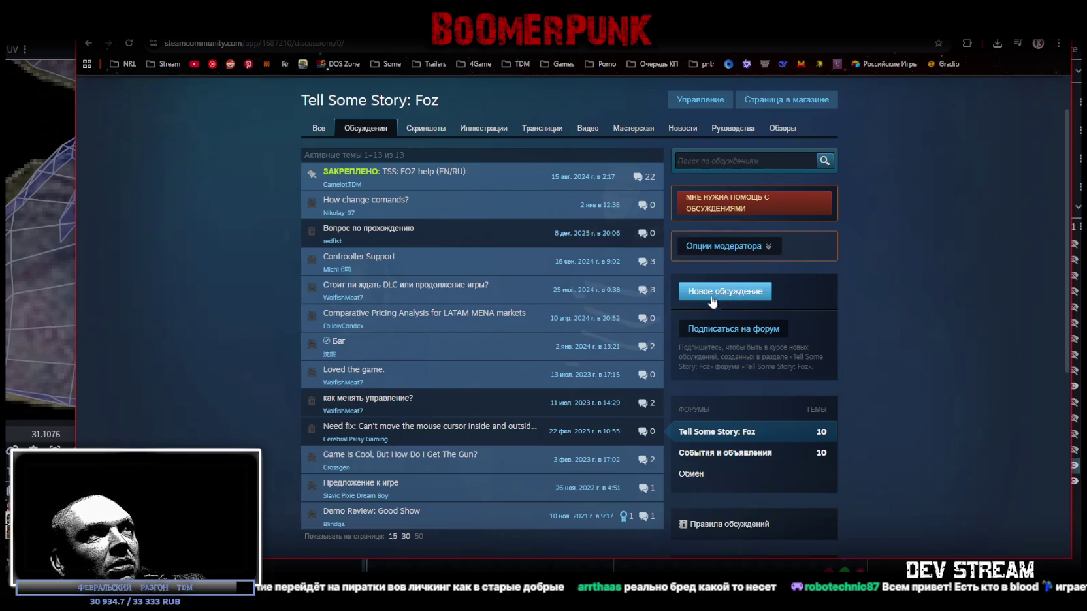
{"action": "scroll", "coordinate": [695, 324], "scroll_direction": "up", "scroll_amount": 2}
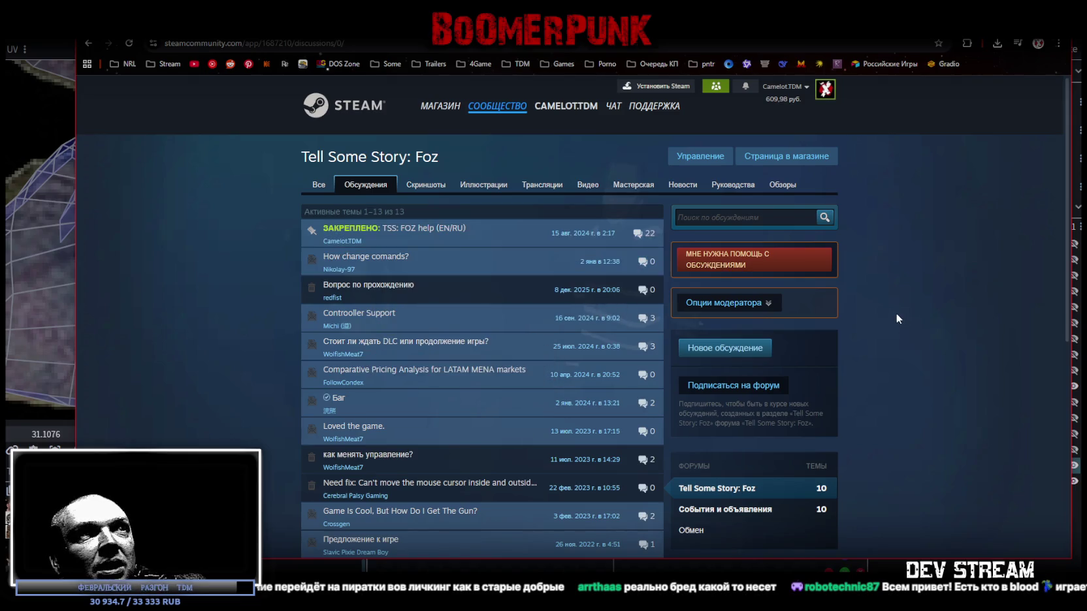
{"action": "left_click", "coordinate": [452, 267]}
{"action": "left_click", "coordinate": [353, 239]}
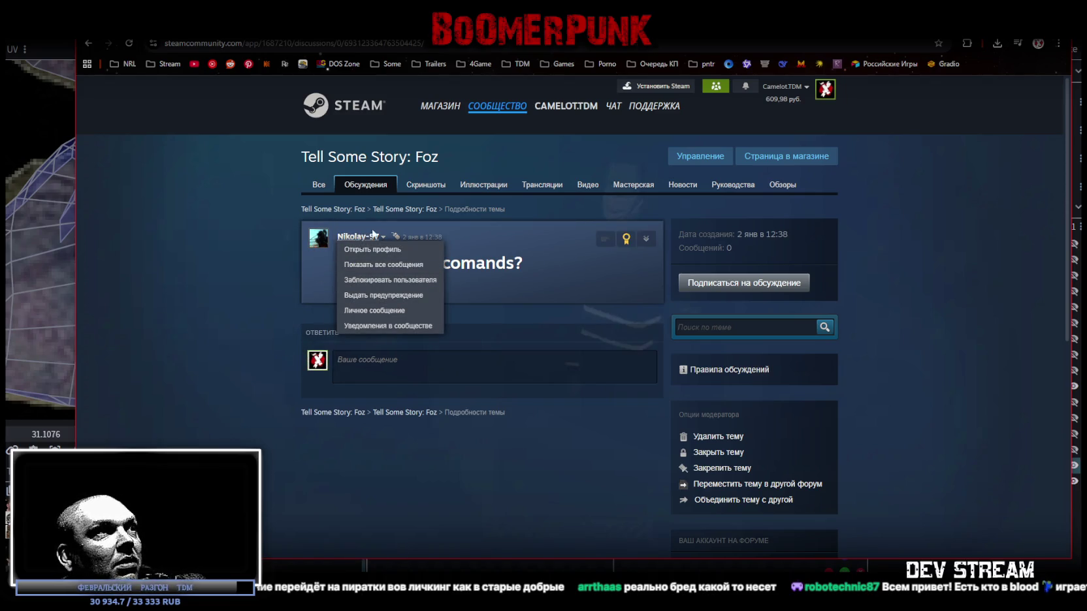
{"action": "left_click", "coordinate": [368, 255]}
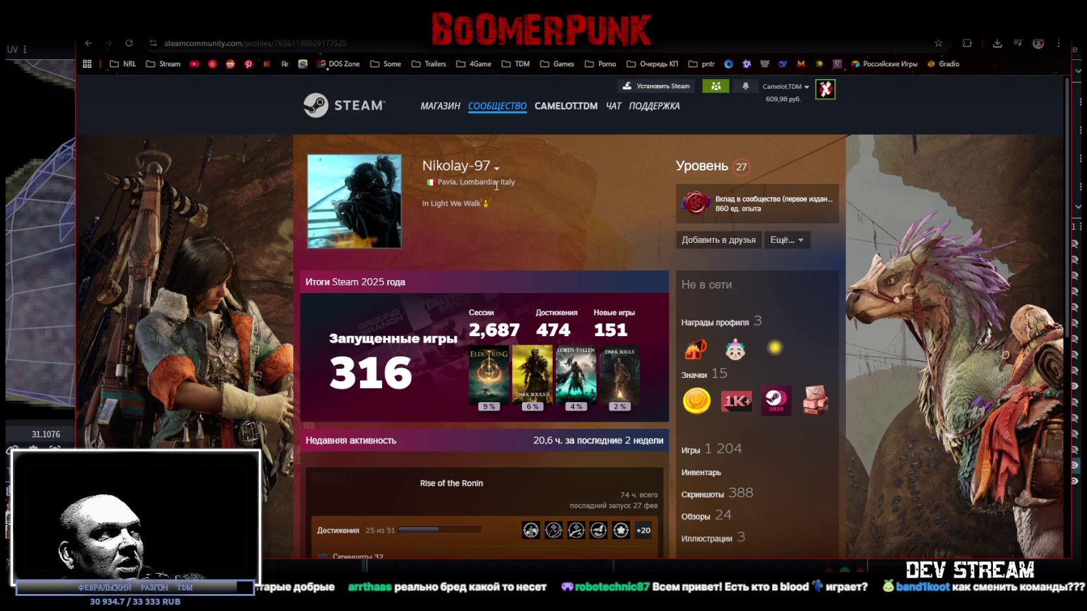
- Scroll through the poster's profile, go back to the topic, and return to Blockbench
{"action": "scroll", "coordinate": [518, 258], "scroll_direction": "down", "scroll_amount": 1}
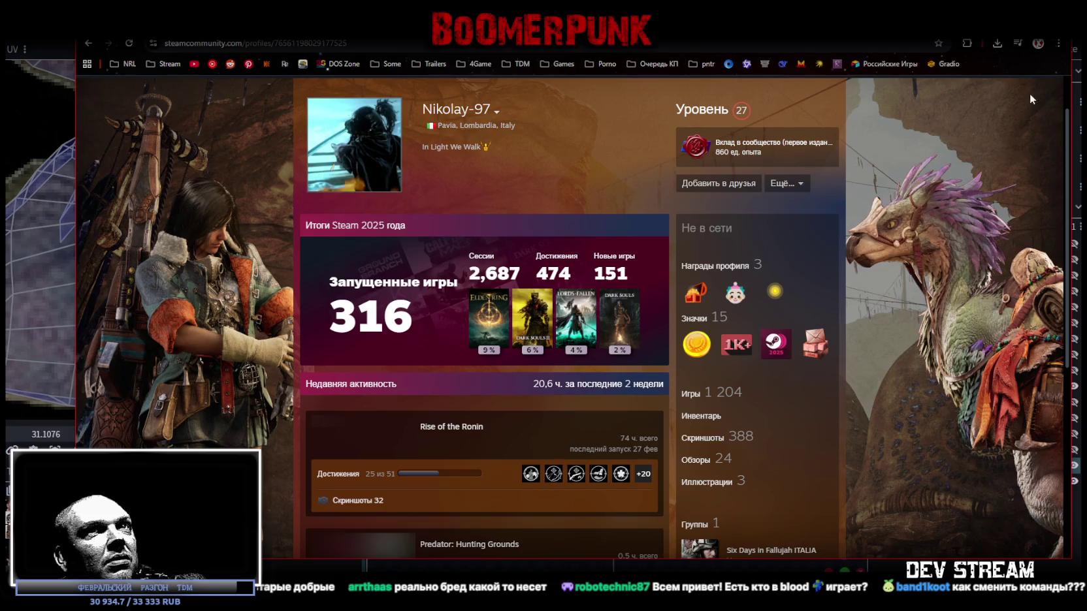
{"action": "scroll", "coordinate": [701, 363], "scroll_direction": "down", "scroll_amount": 5}
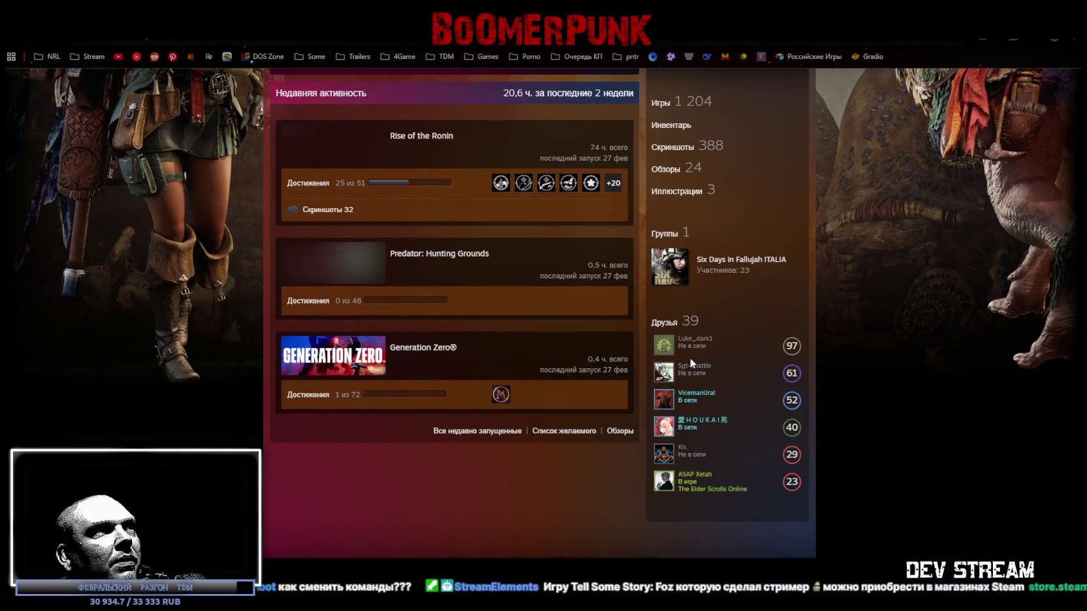
{"action": "scroll", "coordinate": [690, 357], "scroll_direction": "up", "scroll_amount": 2}
{"action": "scroll", "coordinate": [666, 359], "scroll_direction": "up", "scroll_amount": 2}
{"action": "scroll", "coordinate": [665, 359], "scroll_direction": "up", "scroll_amount": 1}
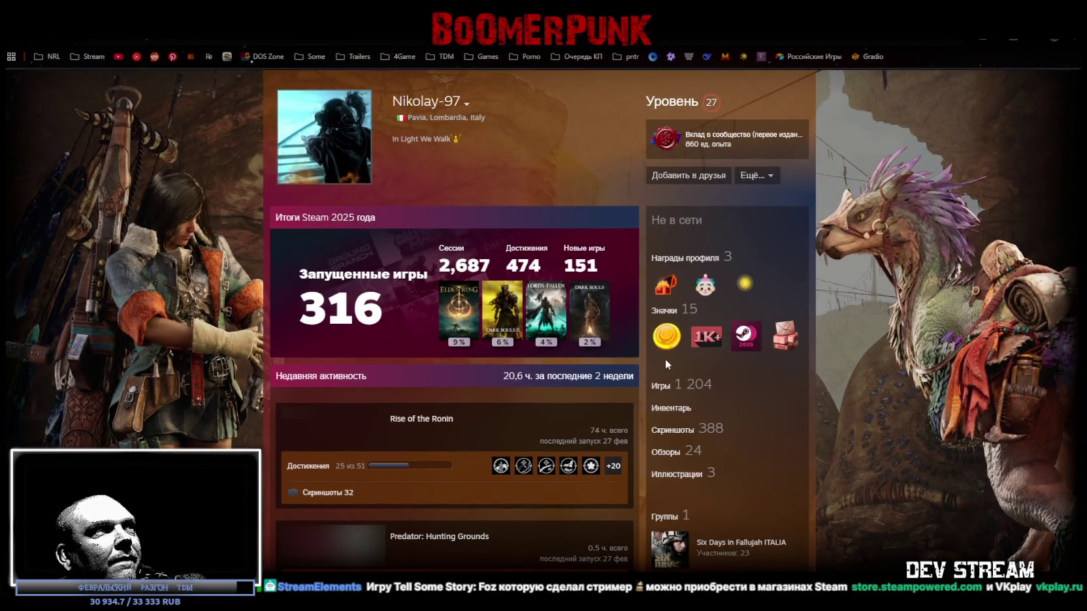
{"action": "scroll", "coordinate": [665, 359], "scroll_direction": "down", "scroll_amount": 4}
{"action": "key", "text": "alt+Left"}
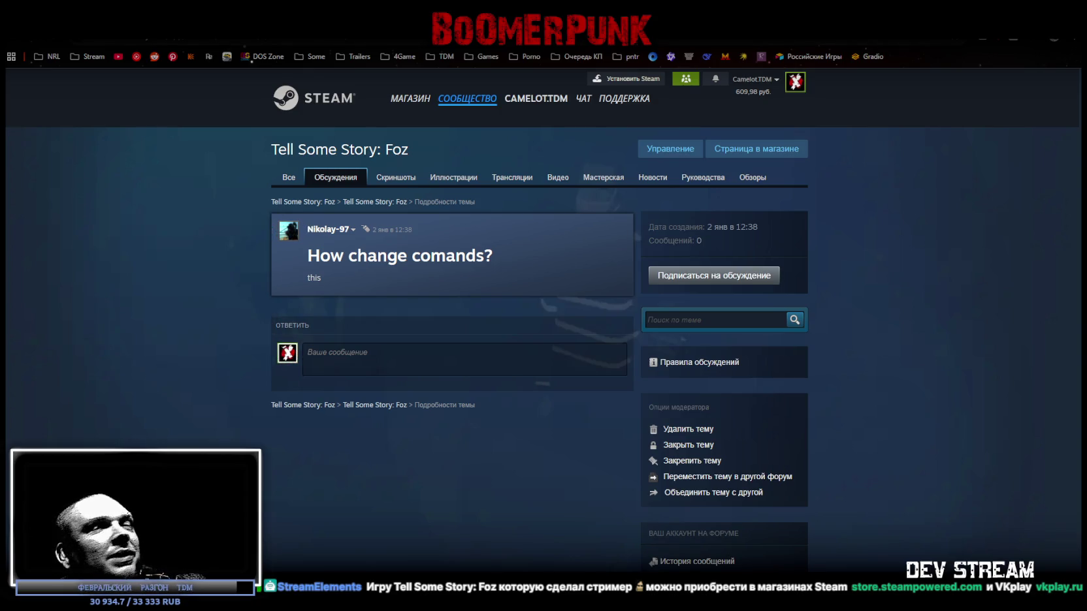
{"action": "key", "text": "alt+Tab"}
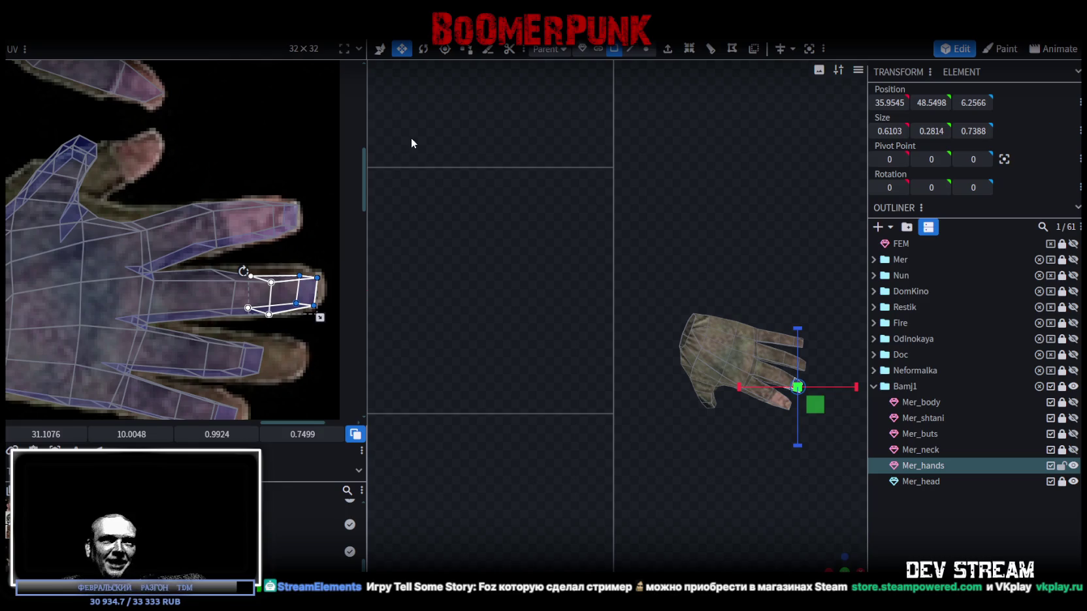
- Shift the middle-finger UVs right along the texture finger and slide the cross edge toward the tip
{"action": "middle_click_drag", "start_coordinate": [202, 268], "coordinate": [195, 179]}
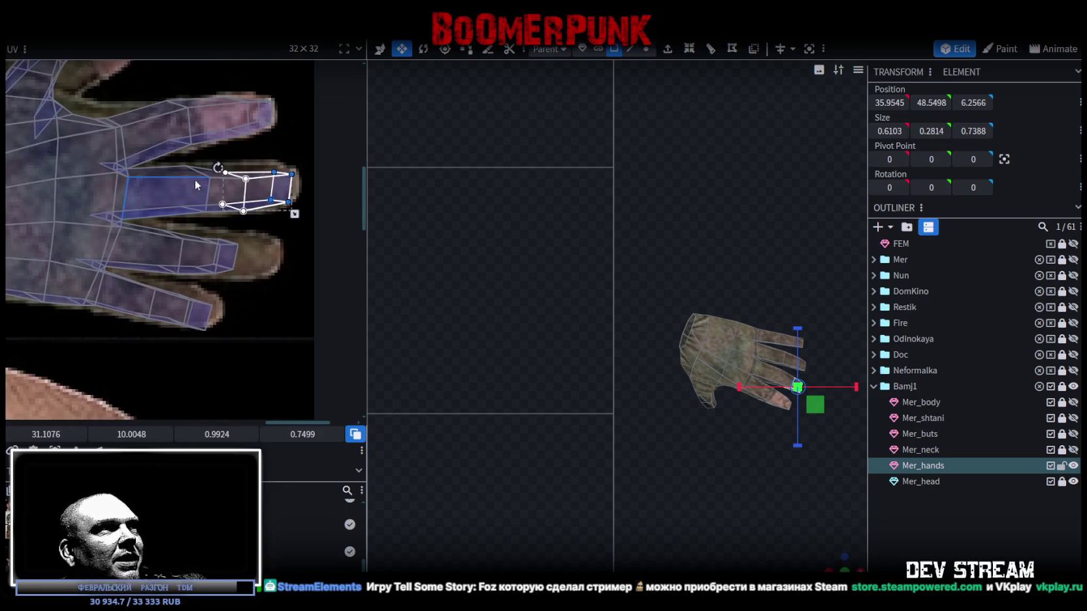
{"action": "scroll", "coordinate": [237, 243], "scroll_direction": "up", "scroll_amount": 2}
{"action": "left_click", "coordinate": [146, 238]}
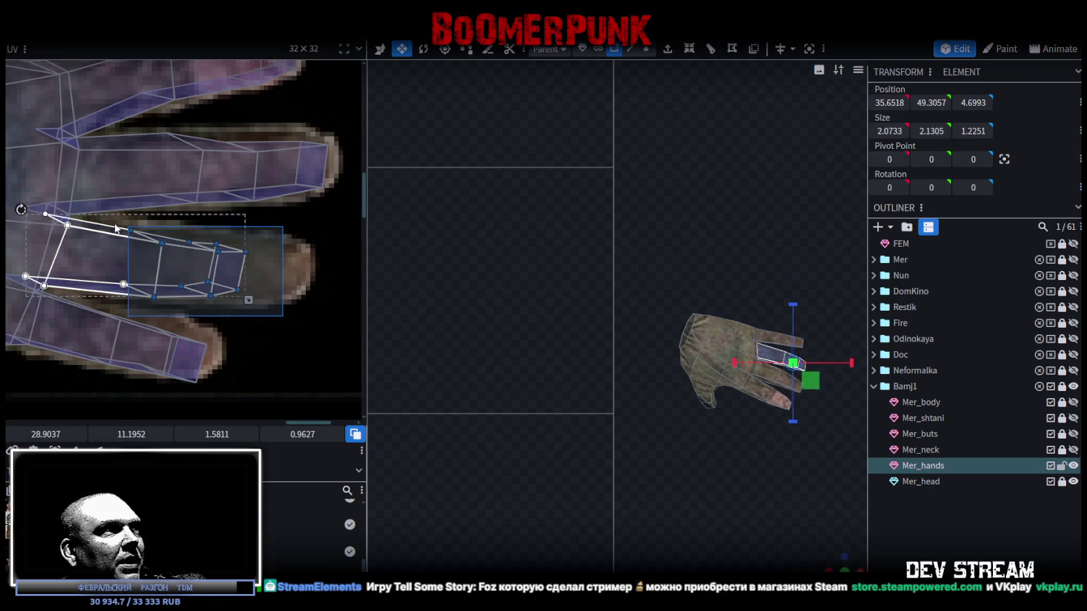
{"action": "left_click", "coordinate": [210, 240]}
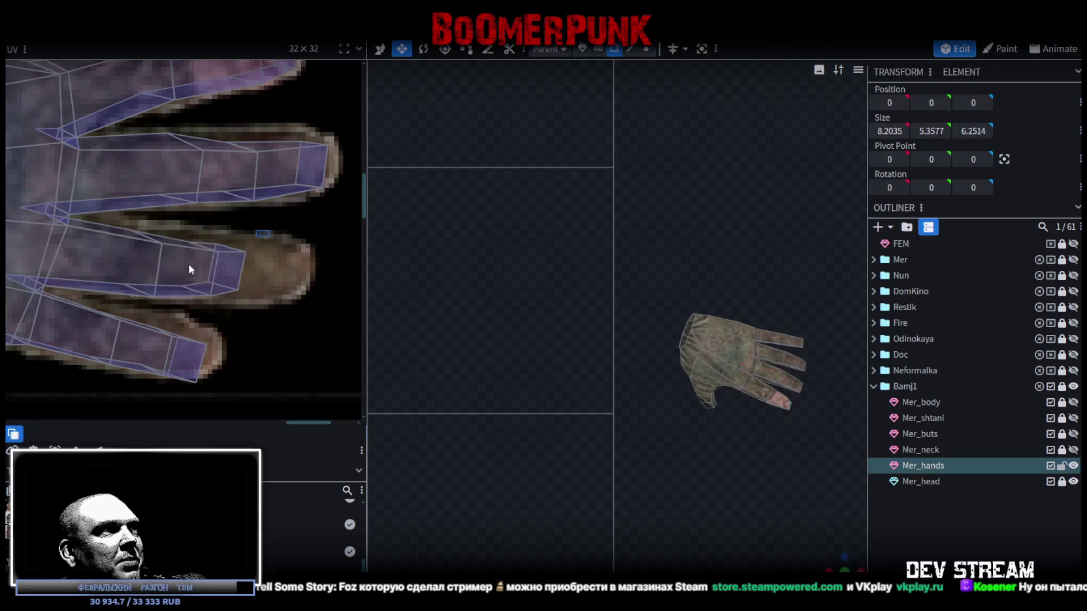
{"action": "left_click", "coordinate": [142, 286]}
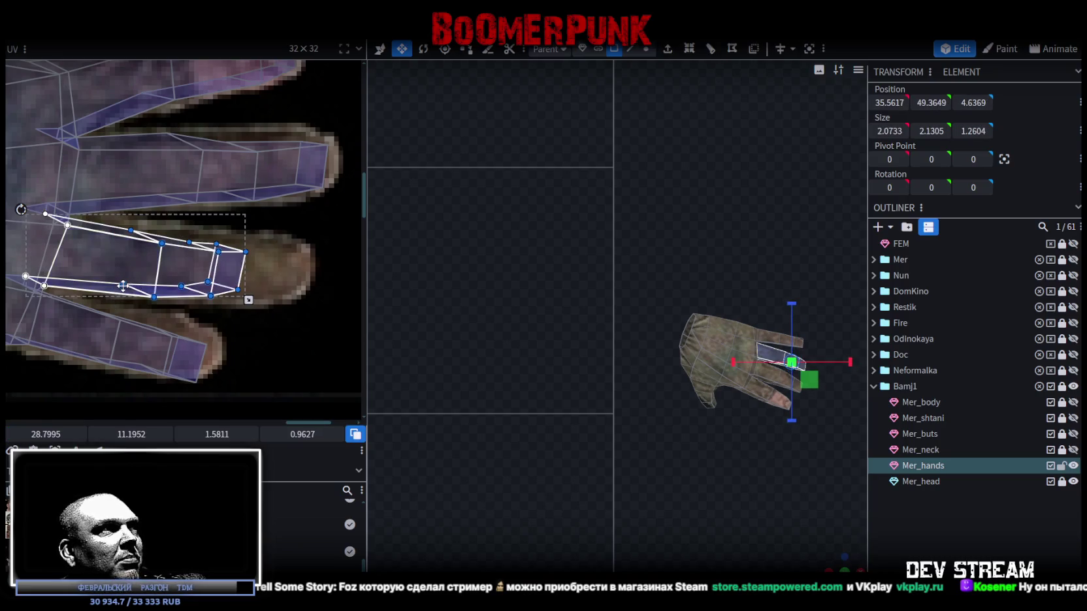
{"action": "left_click_drag", "start_coordinate": [123, 285], "coordinate": [188, 298]}
{"action": "mouse_move", "coordinate": [312, 309]}
{"action": "left_mouse_down"}
{"action": "mouse_move", "coordinate": [253, 243]}
{"action": "mouse_move", "coordinate": [297, 247]}
{"action": "left_mouse_up"}
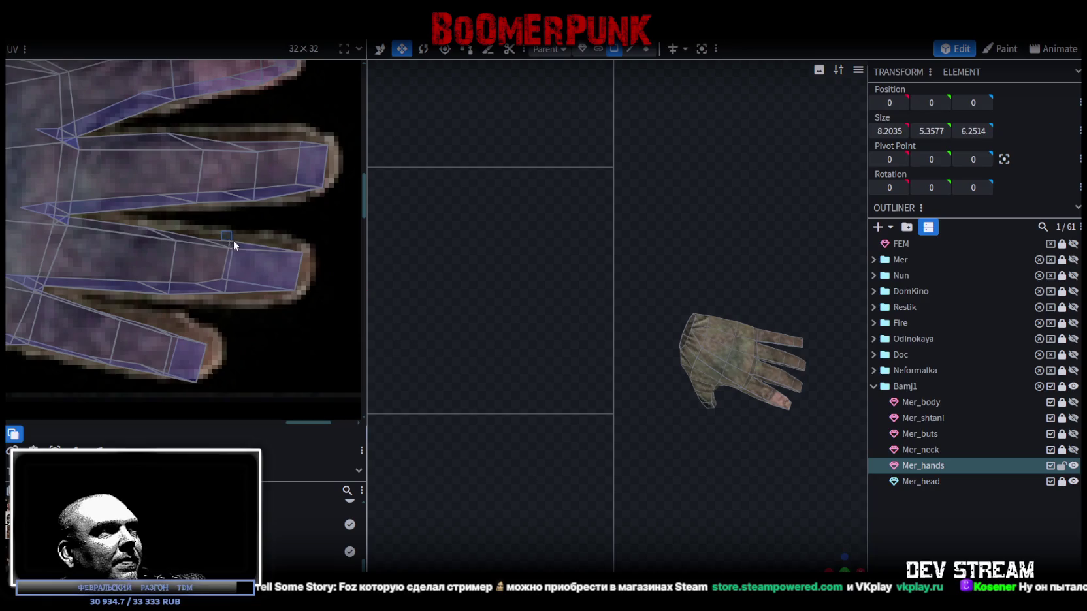
{"action": "left_click", "coordinate": [226, 279]}
{"action": "left_click", "coordinate": [226, 279]}
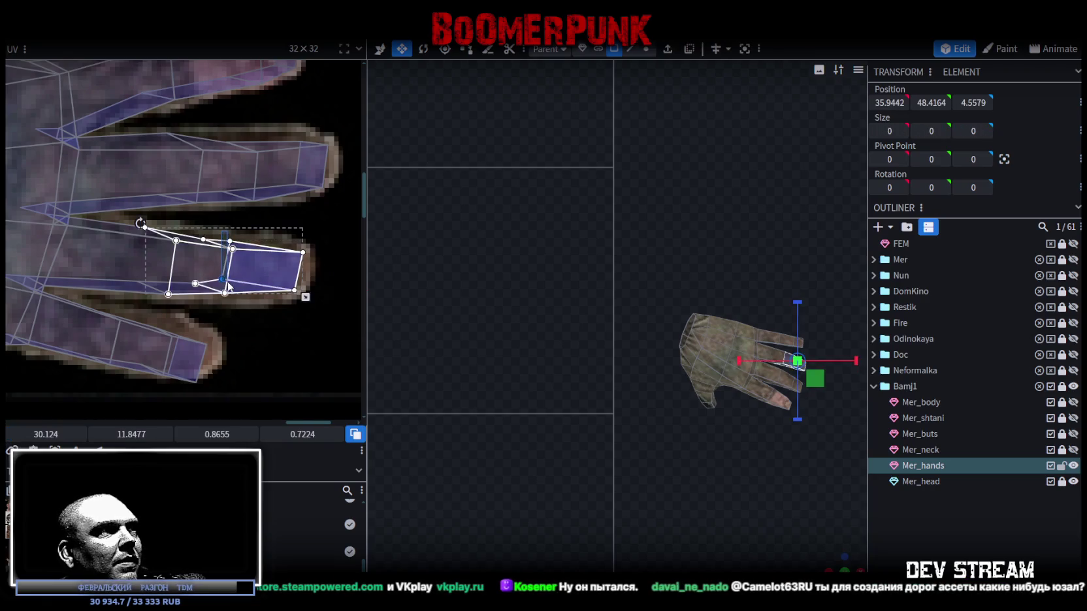
{"action": "left_click_drag", "start_coordinate": [232, 276], "coordinate": [253, 315]}
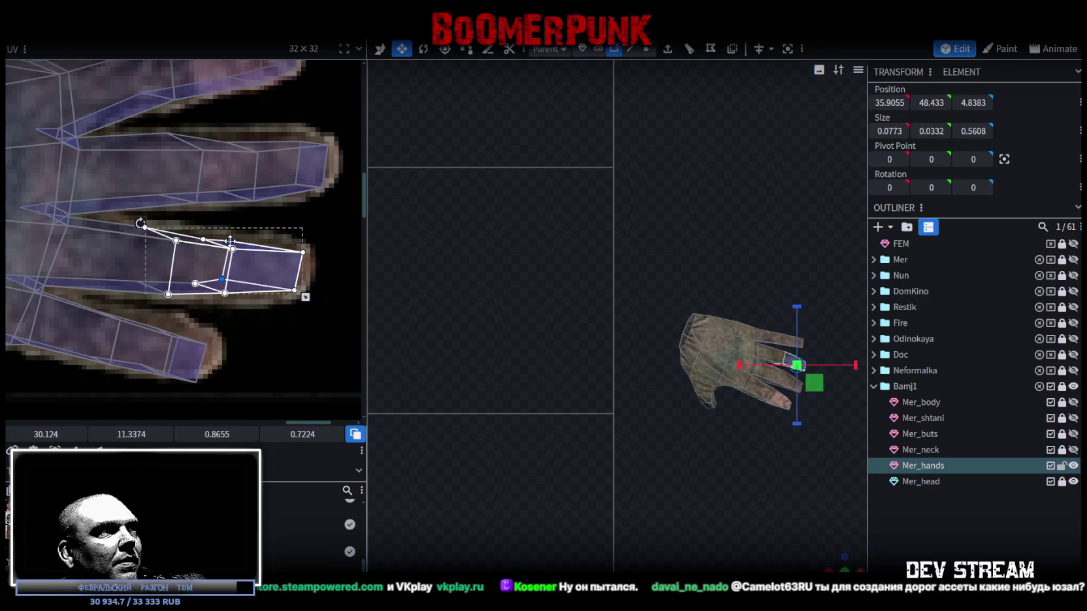
- Shrink the pinky fingertip UV face onto the glove fingertip, then orbit a single 3D view
{"action": "middle_click_drag", "start_coordinate": [254, 318], "coordinate": [284, 288]}
{"action": "mouse_move", "coordinate": [272, 347]}
{"action": "left_mouse_down"}
{"action": "mouse_move", "coordinate": [206, 280]}
{"action": "mouse_move", "coordinate": [201, 288]}
{"action": "left_mouse_up"}
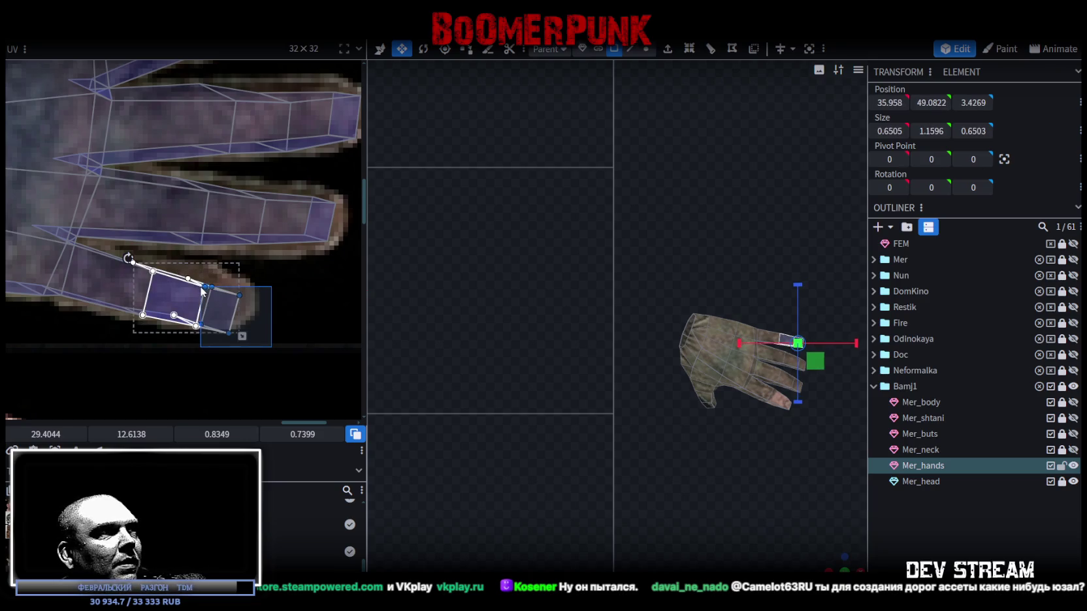
{"action": "left_click_drag", "start_coordinate": [201, 291], "coordinate": [252, 281]}
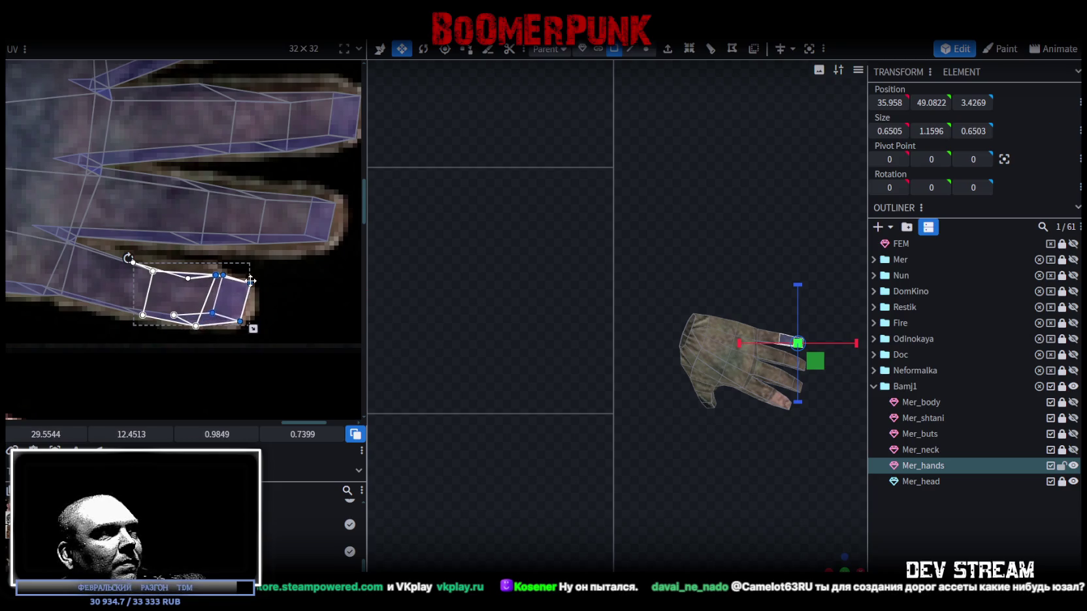
{"action": "left_click", "coordinate": [217, 274]}
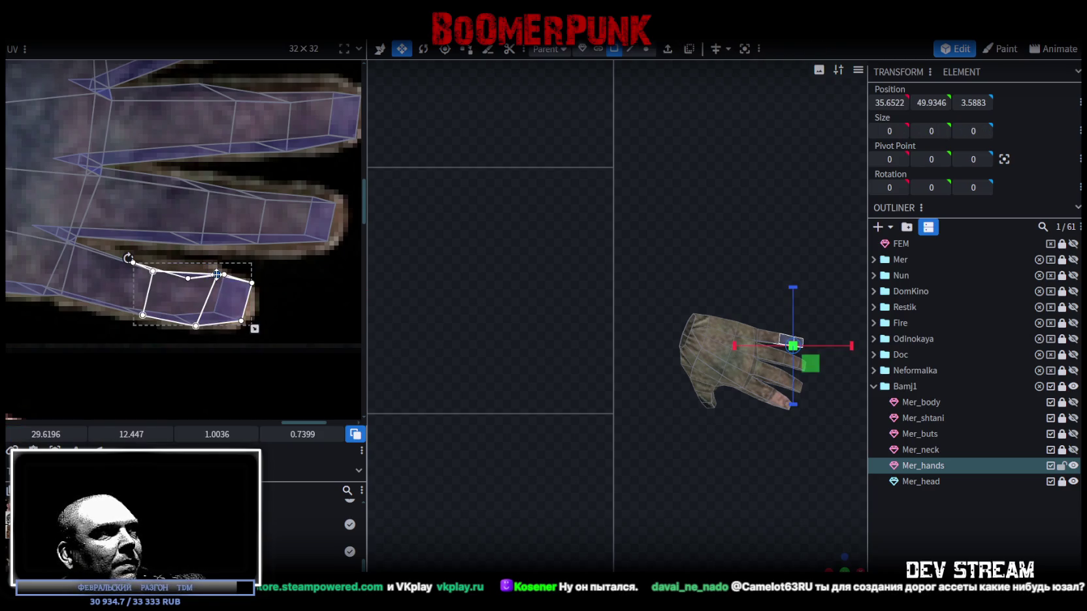
{"action": "mouse_move", "coordinate": [218, 274]}
{"action": "left_mouse_down"}
{"action": "mouse_move", "coordinate": [200, 286]}
{"action": "mouse_move", "coordinate": [203, 332]}
{"action": "left_mouse_up"}
{"action": "left_click_drag", "start_coordinate": [200, 285], "coordinate": [198, 275]}
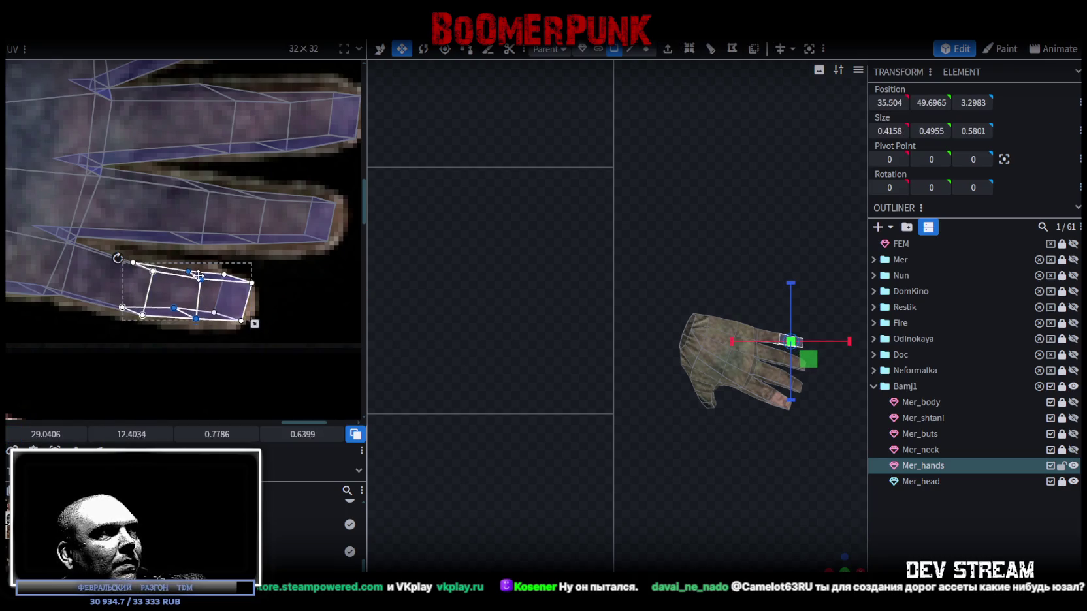
{"action": "scroll", "coordinate": [144, 242], "scroll_direction": "down", "scroll_amount": 3}
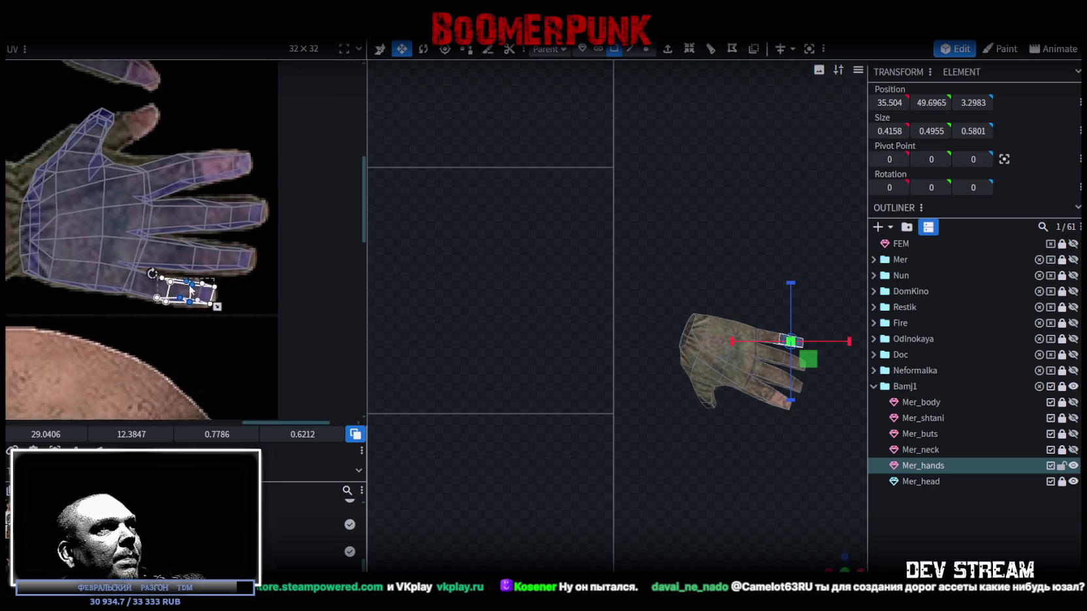
{"action": "mouse_move", "coordinate": [837, 567]}
{"action": "left_mouse_down"}
{"action": "mouse_move", "coordinate": [703, 428]}
{"action": "mouse_move", "coordinate": [642, 323]}
{"action": "mouse_move", "coordinate": [606, 388]}
{"action": "mouse_move", "coordinate": [516, 369]}
{"action": "left_mouse_up"}
- Select the thumb-base face's UV vertices and move them up and right onto the glove thumb
{"action": "scroll", "coordinate": [530, 381], "scroll_direction": "up", "scroll_amount": 5}
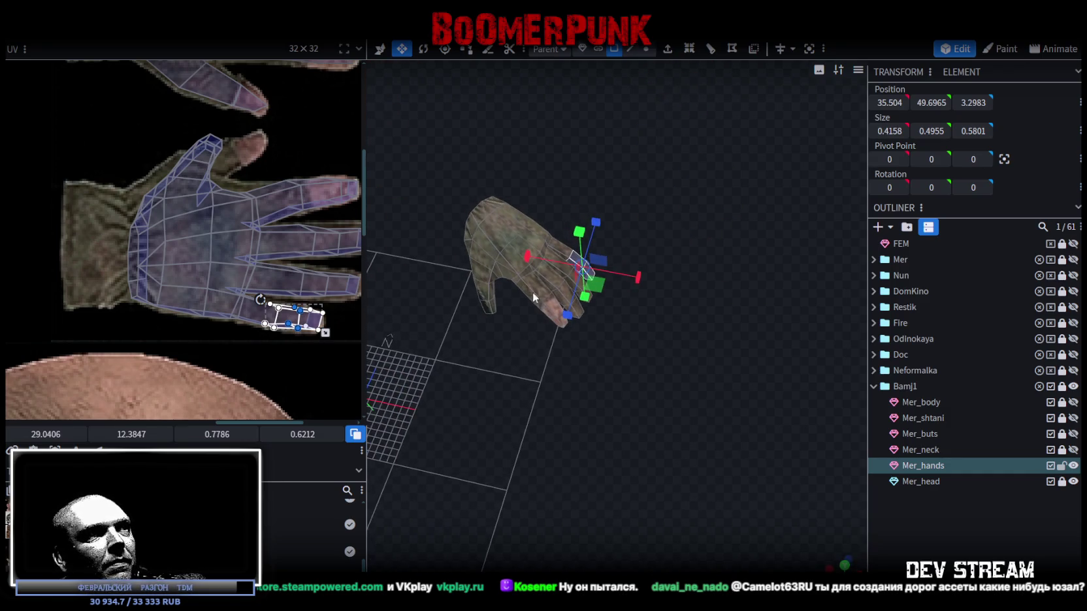
{"action": "left_click", "coordinate": [486, 303]}
{"action": "scroll", "coordinate": [273, 212], "scroll_direction": "up", "scroll_amount": 2}
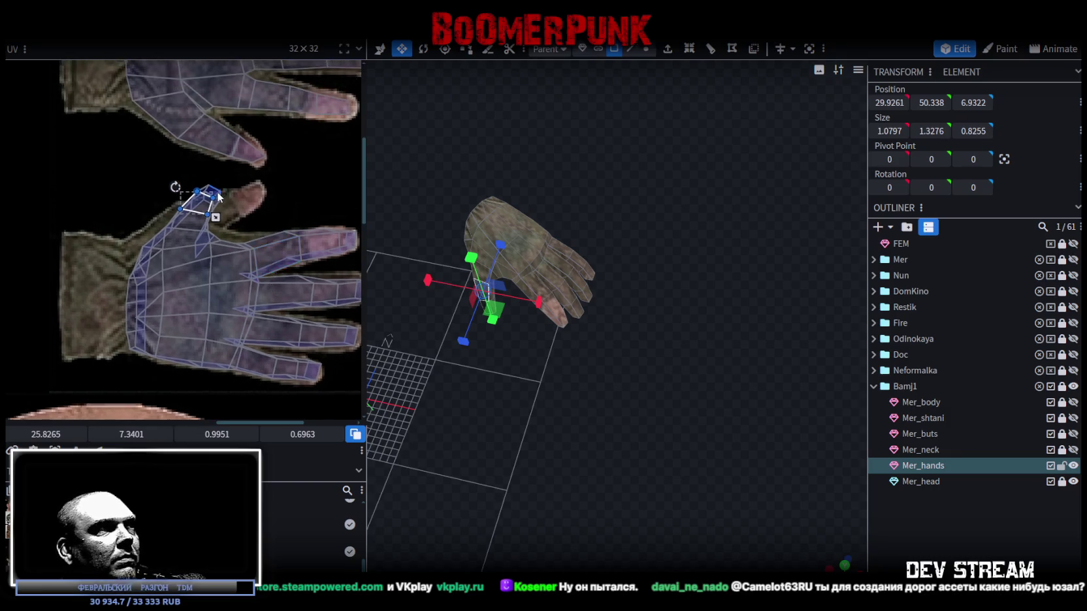
{"action": "scroll", "coordinate": [153, 156], "scroll_direction": "up", "scroll_amount": 4}
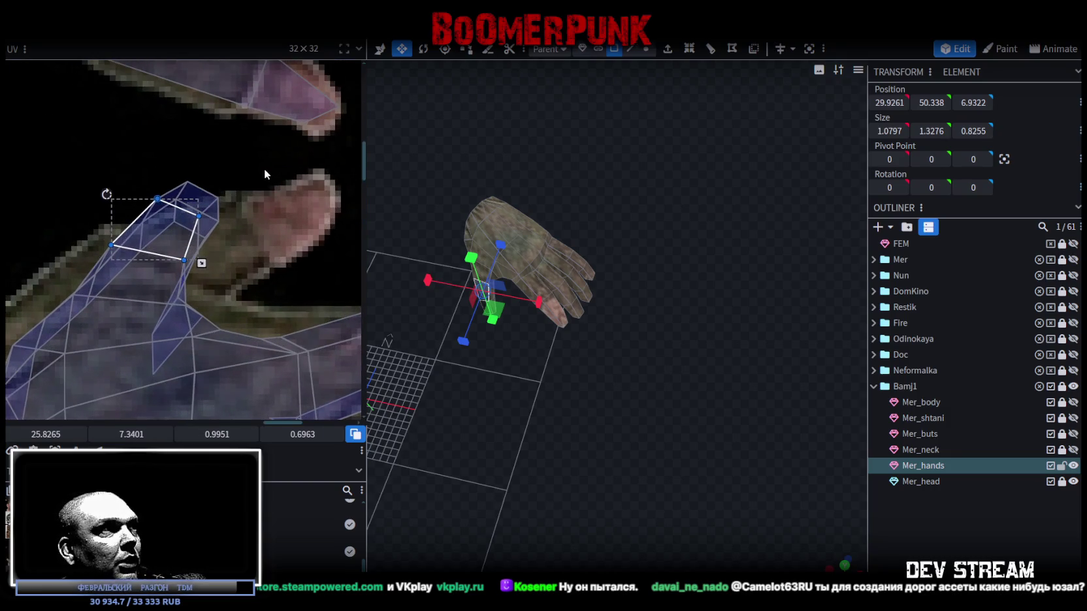
{"action": "left_click_drag", "start_coordinate": [245, 172], "coordinate": [172, 239]}
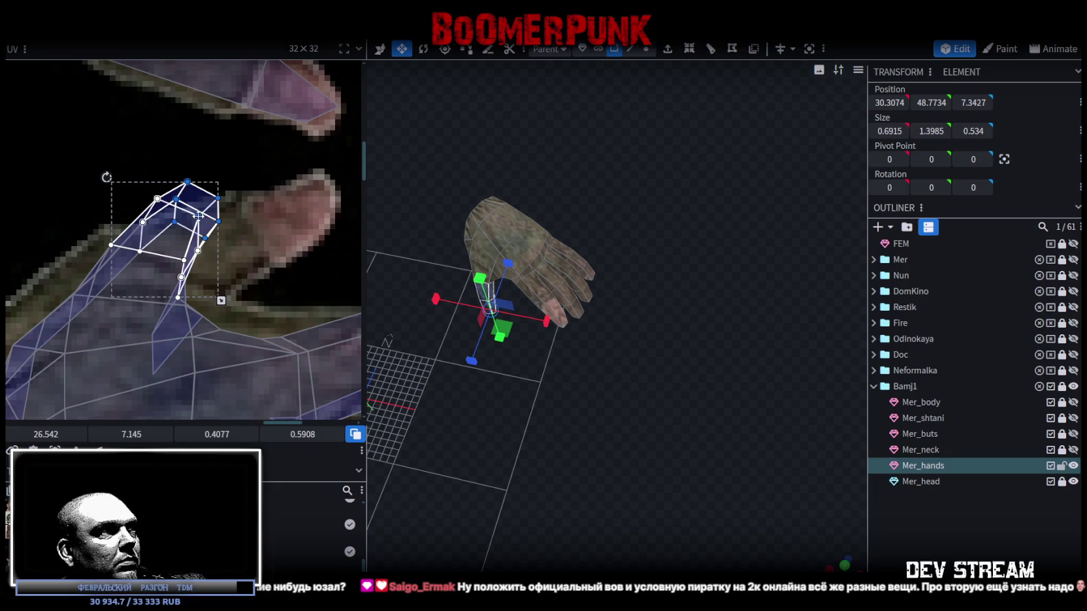
{"action": "left_click", "coordinate": [242, 249]}
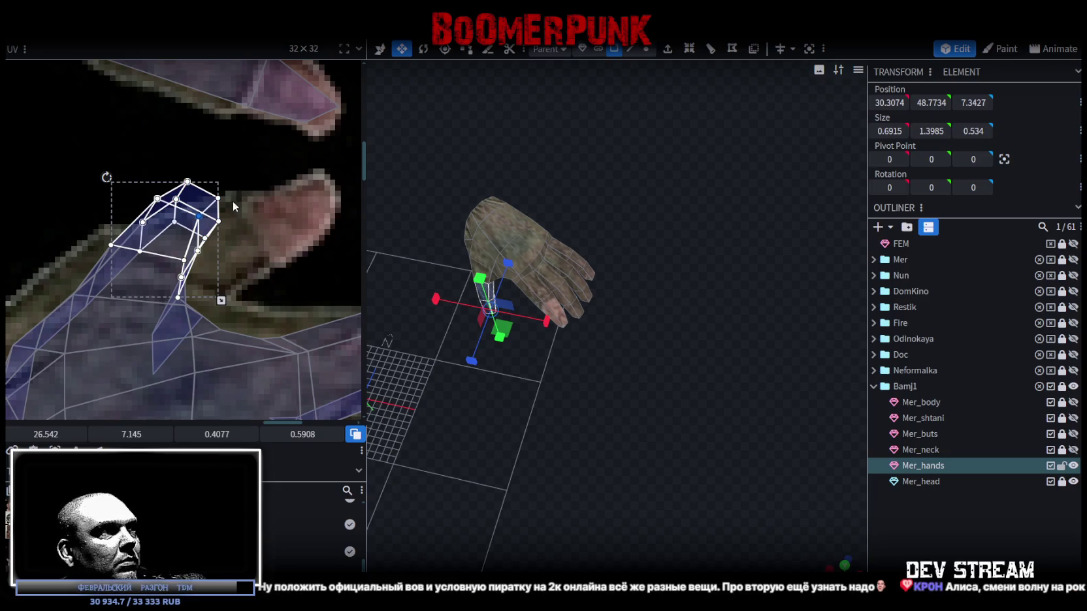
{"action": "left_click", "coordinate": [203, 237]}
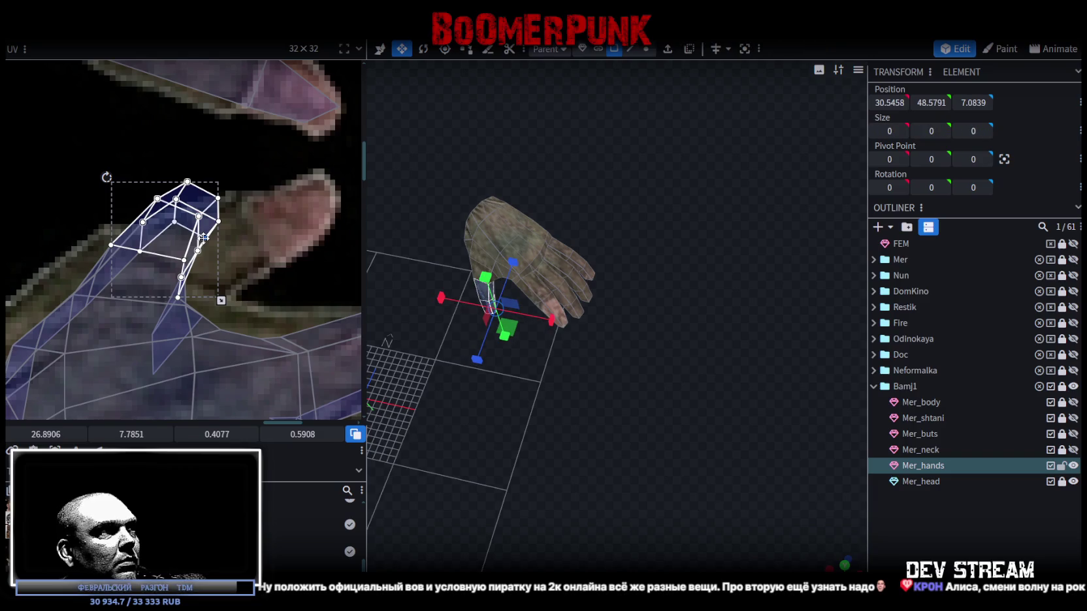
{"action": "left_click", "coordinate": [219, 221], "text": "shift"}
{"action": "left_click", "coordinate": [218, 198], "text": "shift"}
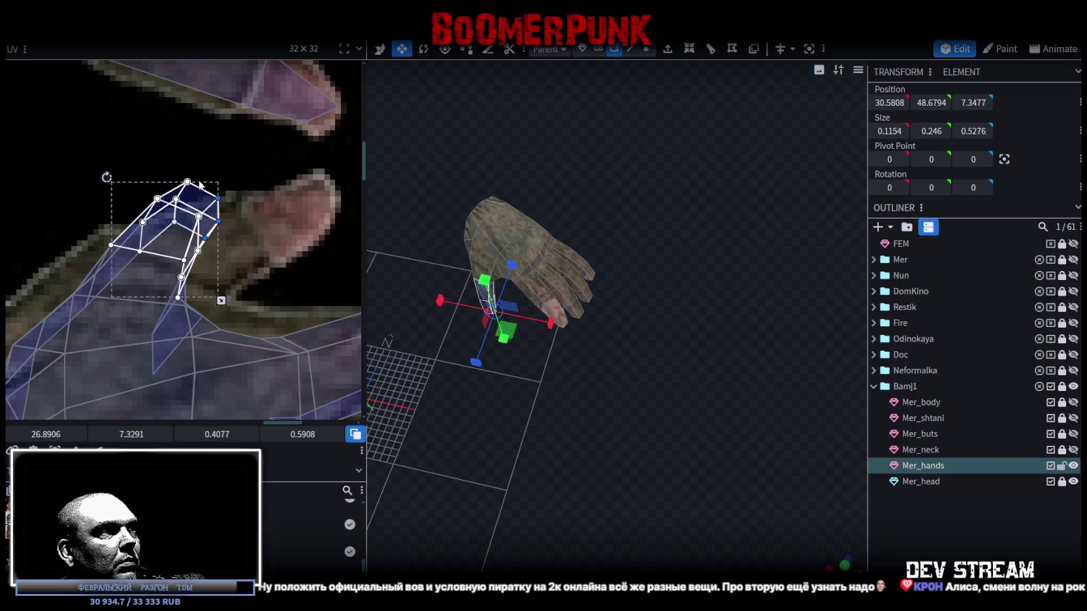
{"action": "left_click", "coordinate": [188, 181], "text": "shift"}
{"action": "left_click", "coordinate": [176, 198], "text": "shift"}
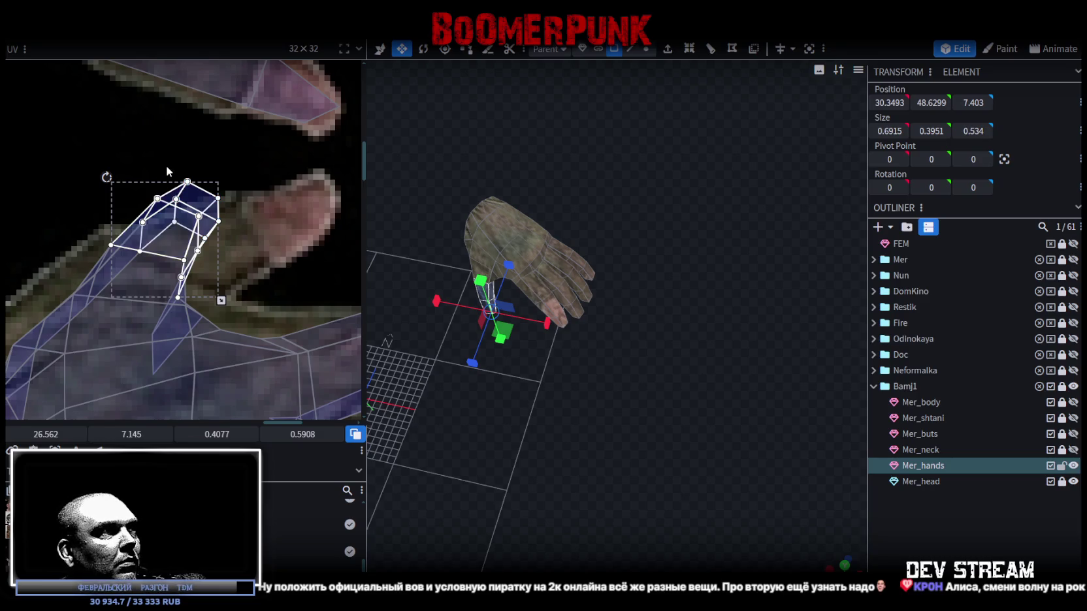
{"action": "left_click_drag", "start_coordinate": [166, 167], "coordinate": [190, 234]}
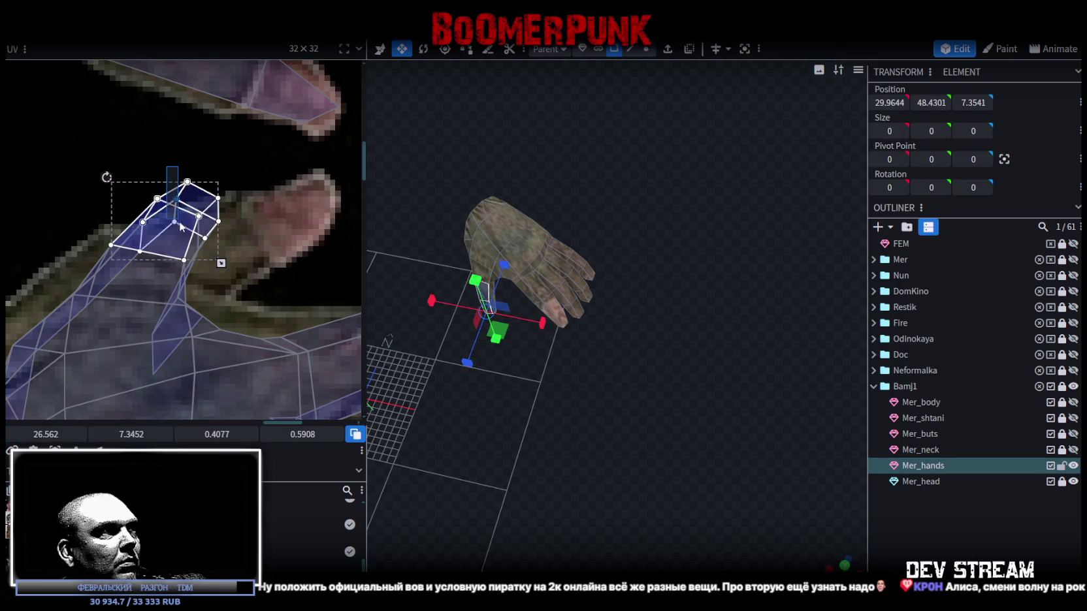
{"action": "left_click", "coordinate": [218, 196], "text": "shift"}
{"action": "left_click", "coordinate": [219, 222], "text": "shift"}
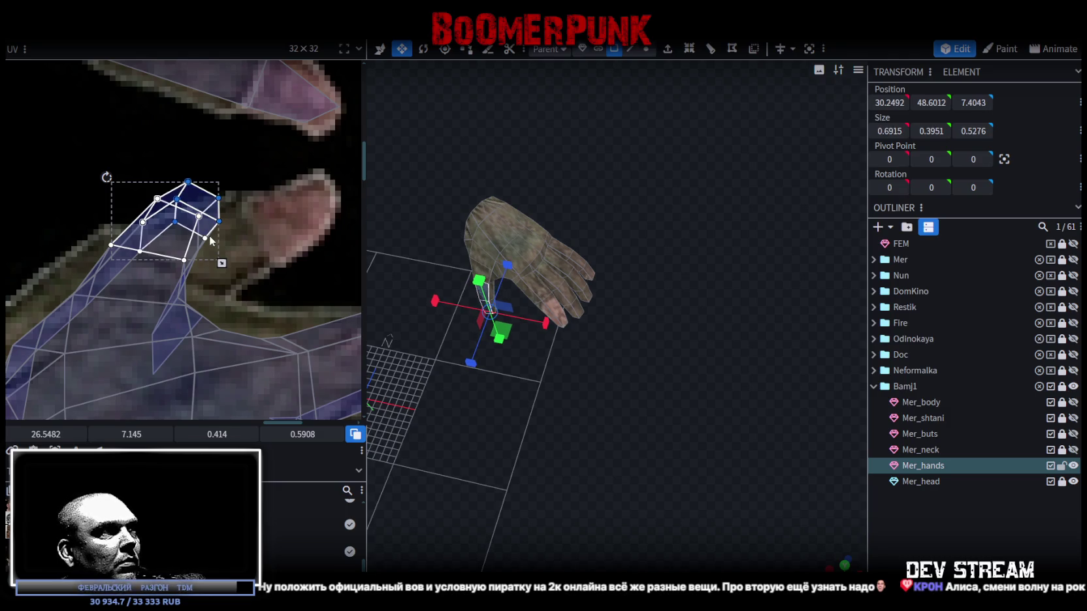
{"action": "left_click", "coordinate": [205, 237], "text": "shift"}
{"action": "mouse_move", "coordinate": [205, 238]}
{"action": "left_mouse_down"}
{"action": "mouse_move", "coordinate": [249, 218]}
{"action": "mouse_move", "coordinate": [258, 232]}
{"action": "left_mouse_up"}
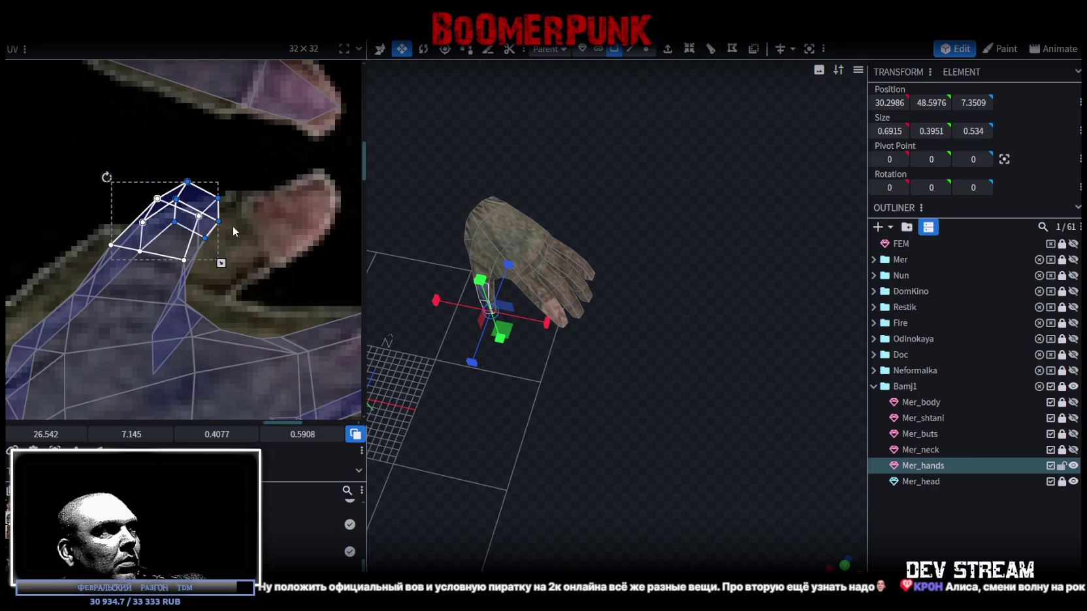
- Stretch the thumb UV vertices along the glove thumb toward its tip, undoing one misstep
{"action": "left_click_drag", "start_coordinate": [218, 220], "coordinate": [256, 218]}
{"action": "key", "text": "ctrl+z"}
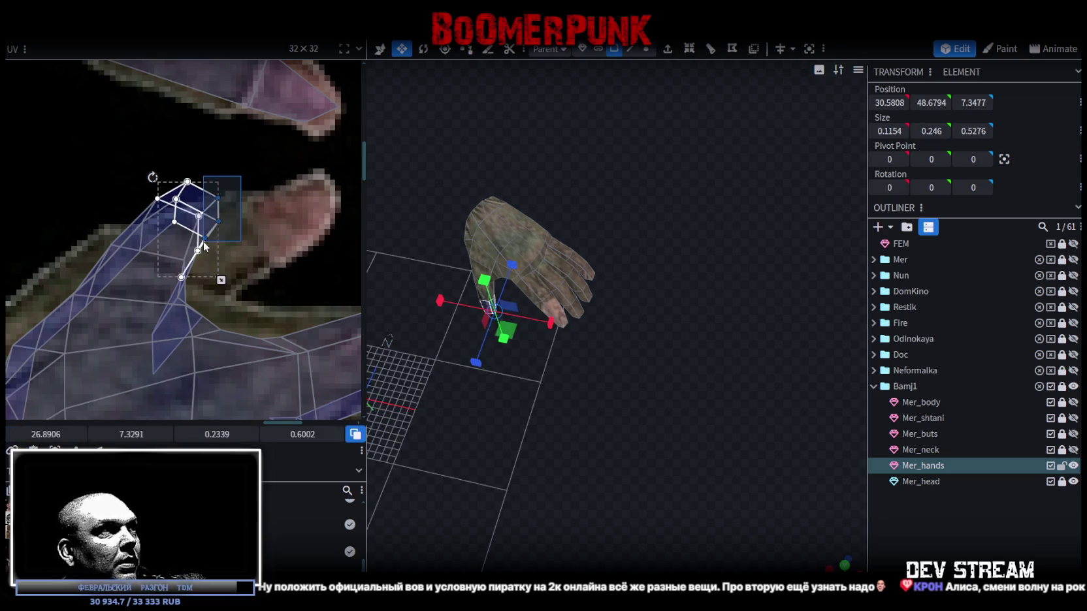
{"action": "left_click_drag", "start_coordinate": [218, 222], "coordinate": [331, 226]}
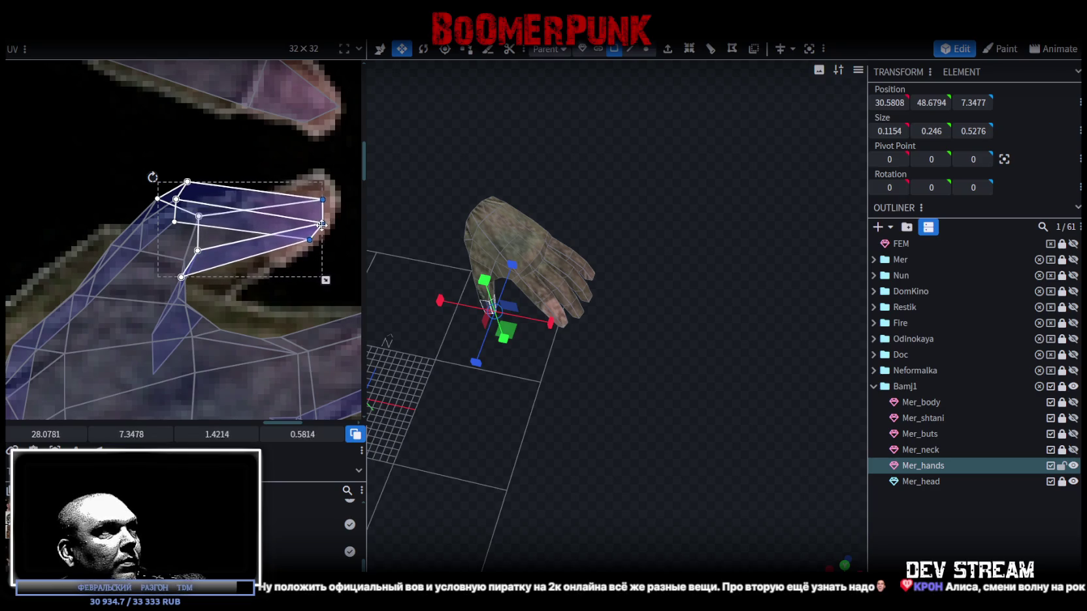
{"action": "left_click_drag", "start_coordinate": [171, 183], "coordinate": [150, 196]}
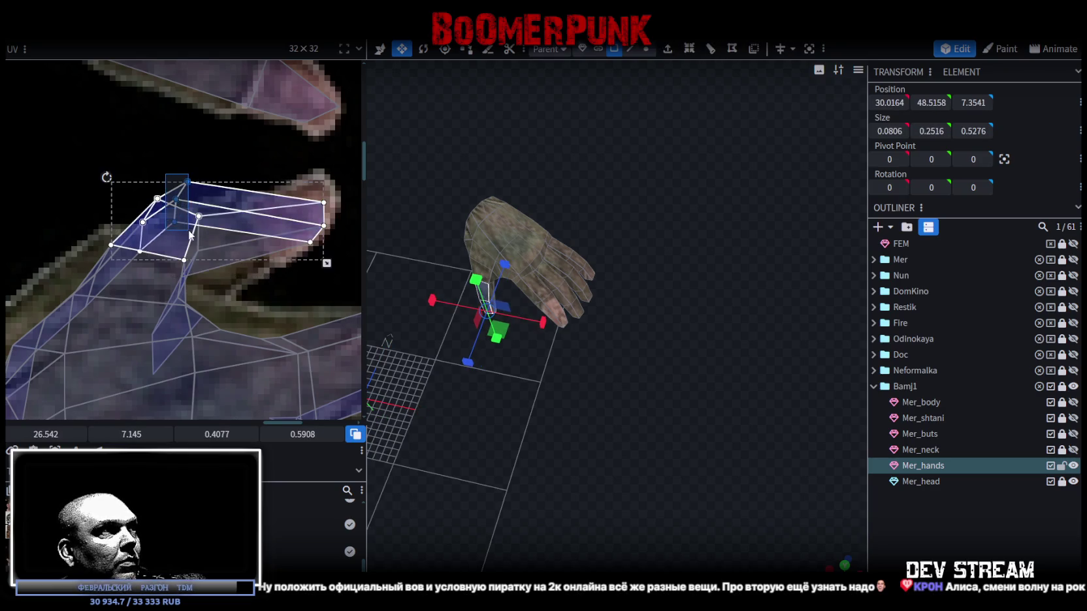
{"action": "left_click_drag", "start_coordinate": [236, 196], "coordinate": [337, 191]}
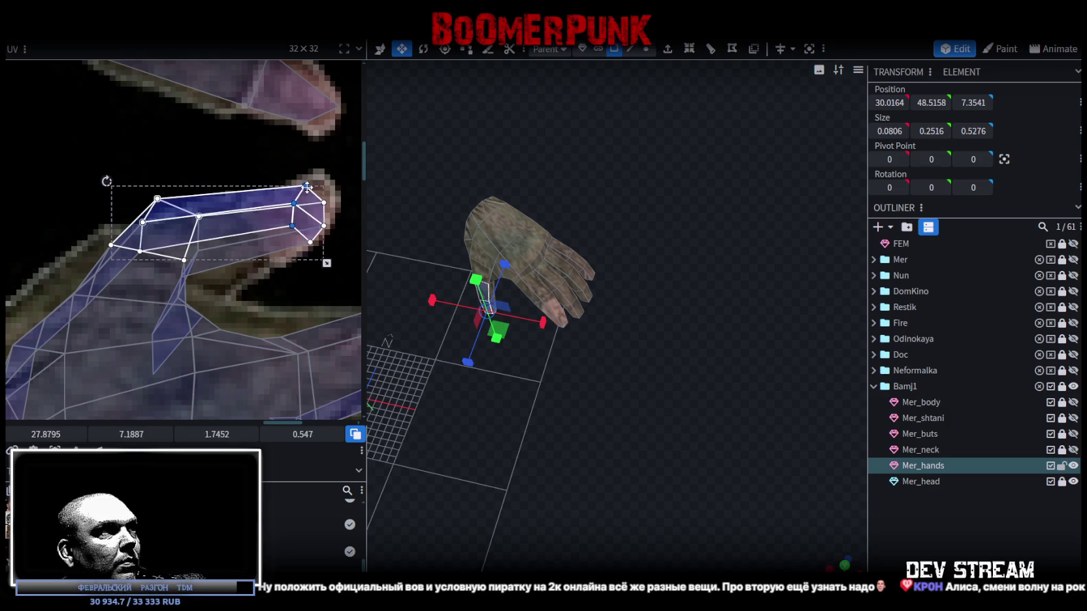
{"action": "mouse_move", "coordinate": [135, 184]}
{"action": "left_mouse_down"}
{"action": "mouse_move", "coordinate": [212, 271]}
{"action": "mouse_move", "coordinate": [212, 260]}
{"action": "left_mouse_up"}
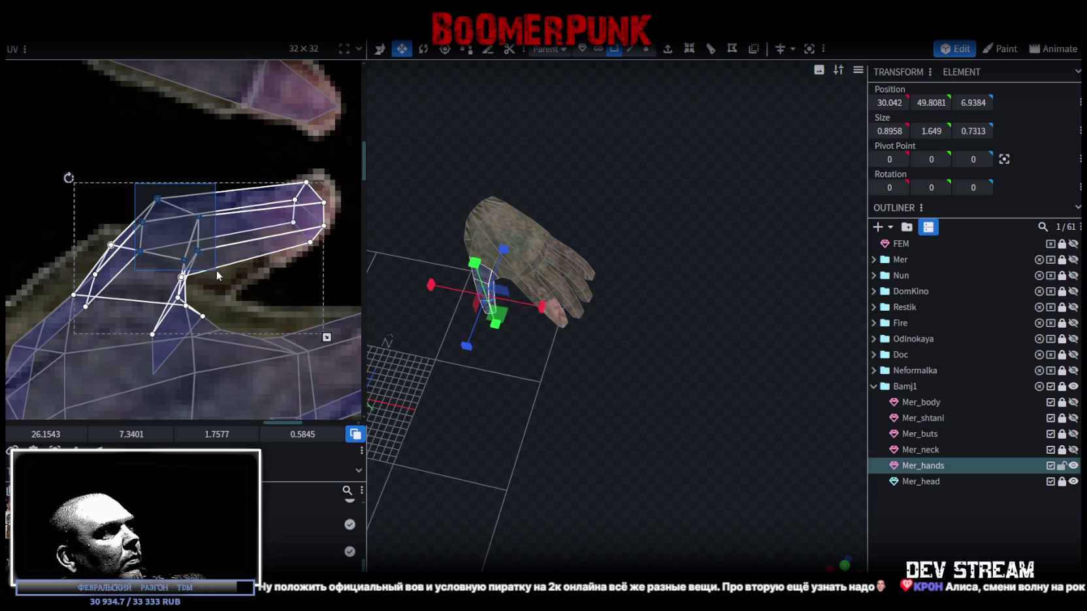
{"action": "left_click_drag", "start_coordinate": [197, 251], "coordinate": [267, 259]}
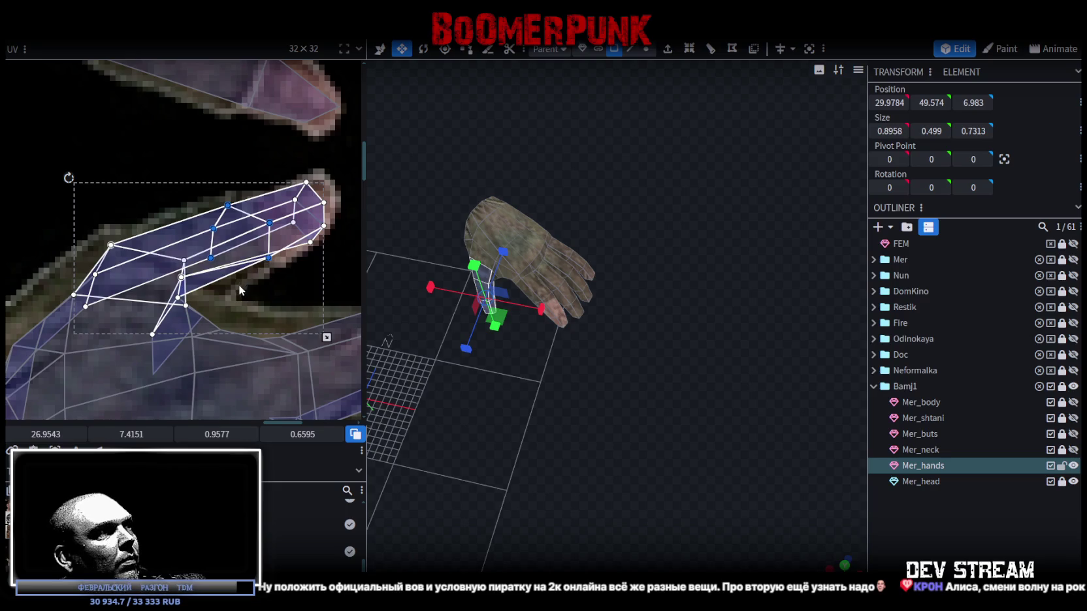
- Nudge another thumb face's vertex onto the thumb, inspect the hand, and select the whole mesh
{"action": "scroll", "coordinate": [223, 292], "scroll_direction": "up", "scroll_amount": 2}
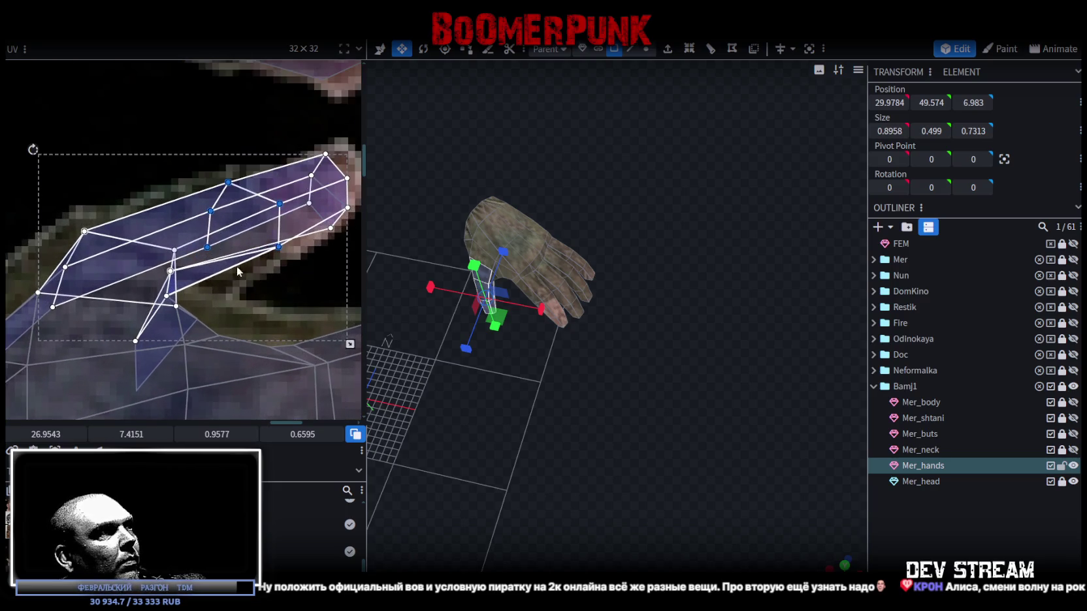
{"action": "left_click", "coordinate": [196, 292]}
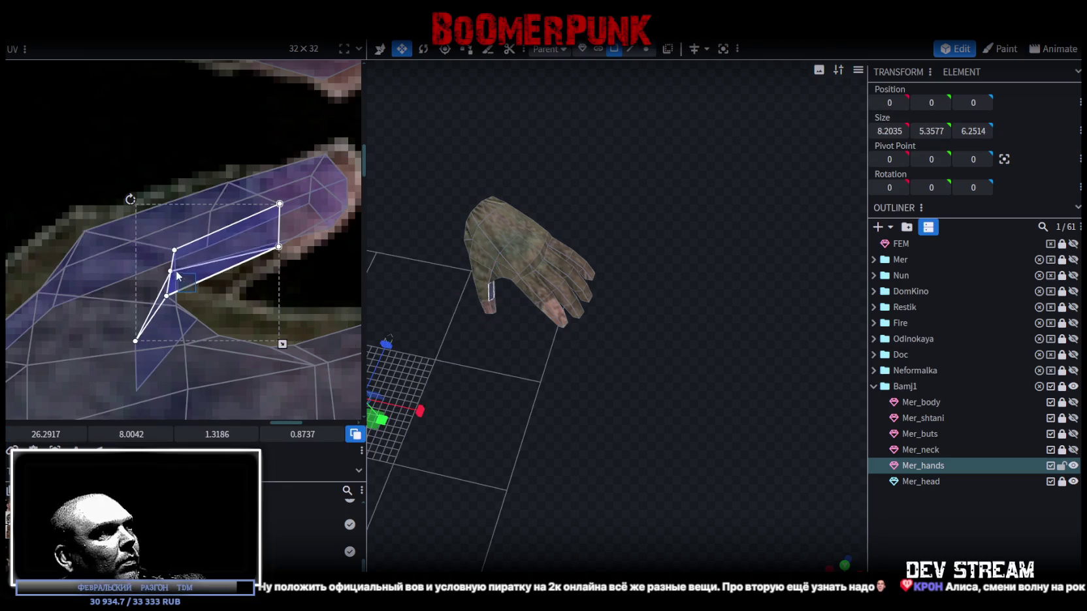
{"action": "left_click_drag", "start_coordinate": [167, 270], "coordinate": [229, 279]}
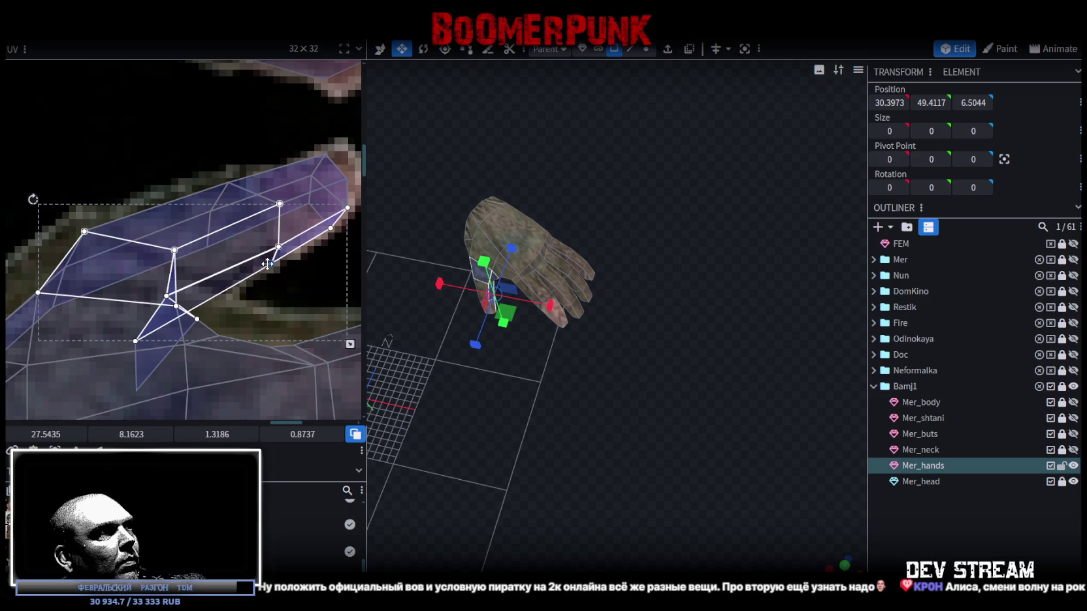
{"action": "mouse_move", "coordinate": [566, 388]}
{"action": "left_mouse_down"}
{"action": "mouse_move", "coordinate": [533, 444]}
{"action": "mouse_move", "coordinate": [632, 425]}
{"action": "mouse_move", "coordinate": [595, 418]}
{"action": "mouse_move", "coordinate": [578, 442]}
{"action": "mouse_move", "coordinate": [462, 394]}
{"action": "left_mouse_up"}
{"action": "scroll", "coordinate": [94, 282], "scroll_direction": "down", "scroll_amount": 2}
{"action": "scroll", "coordinate": [93, 282], "scroll_direction": "down", "scroll_amount": 3}
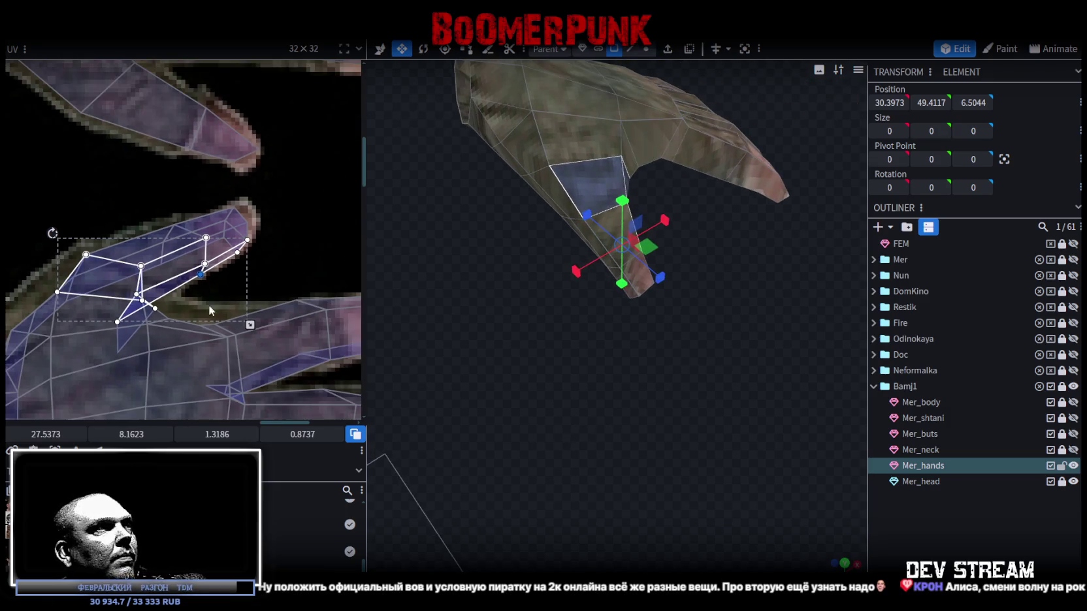
{"action": "scroll", "coordinate": [552, 431], "scroll_direction": "down", "scroll_amount": 3}
{"action": "mouse_move", "coordinate": [553, 431]}
{"action": "left_mouse_down"}
{"action": "mouse_move", "coordinate": [547, 464]}
{"action": "mouse_move", "coordinate": [668, 447]}
{"action": "mouse_move", "coordinate": [500, 68]}
{"action": "left_mouse_up"}
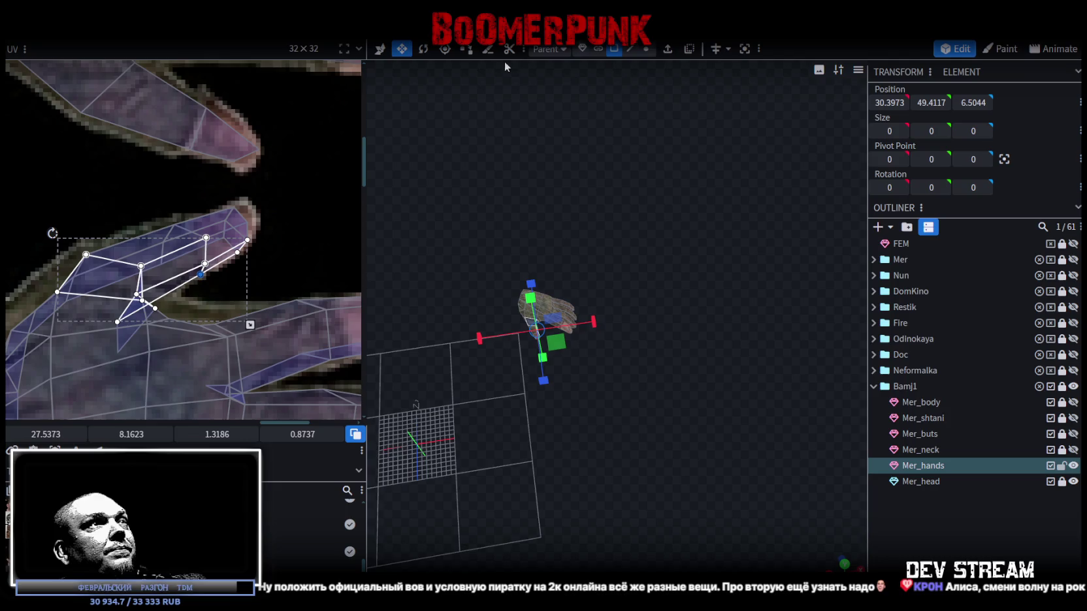
{"action": "key", "text": "ctrl+a"}
{"action": "right_click", "coordinate": [533, 307]}
{"action": "left_click", "coordinate": [475, 235]}
{"action": "left_click_drag", "start_coordinate": [475, 236], "coordinate": [487, 261]}
{"action": "key", "text": "ctrl+s"}
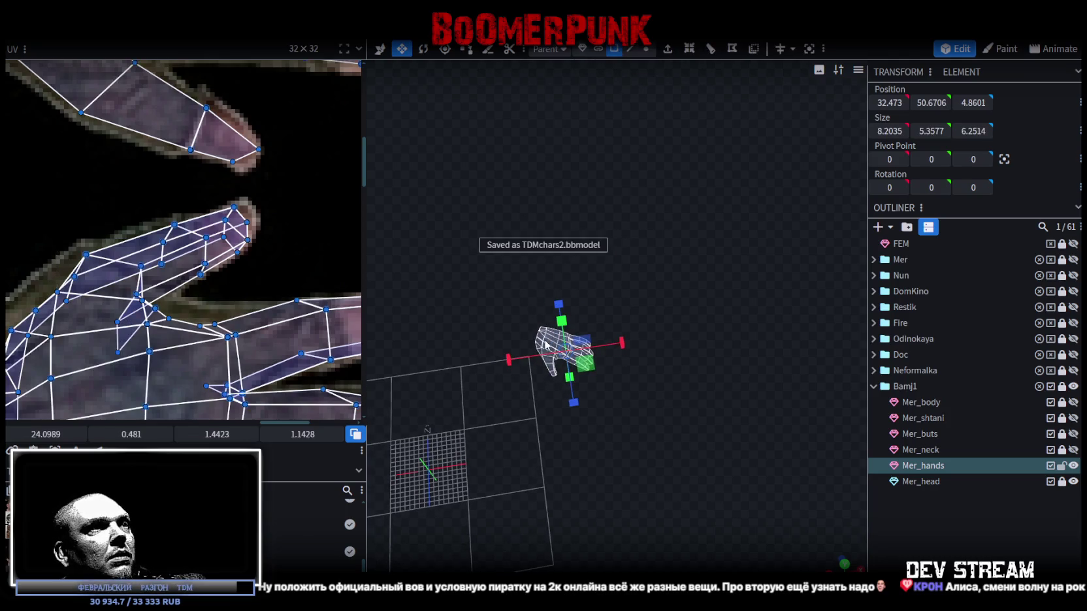
{"action": "right_click", "coordinate": [545, 352]}
{"action": "left_click", "coordinate": [586, 394]}
{"action": "right_click", "coordinate": [545, 353]}
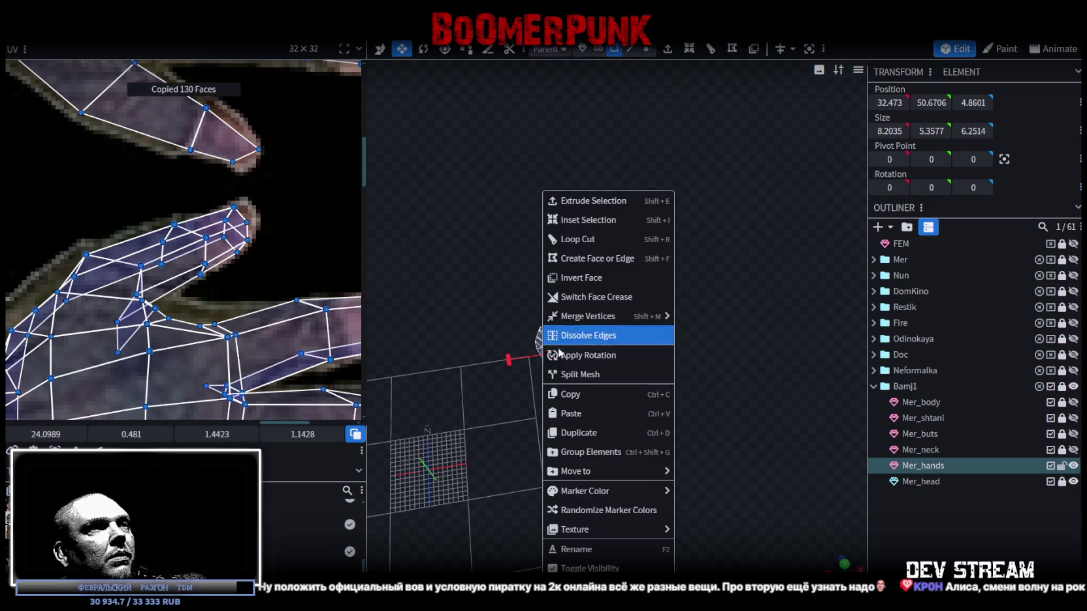
{"action": "left_click", "coordinate": [605, 413]}
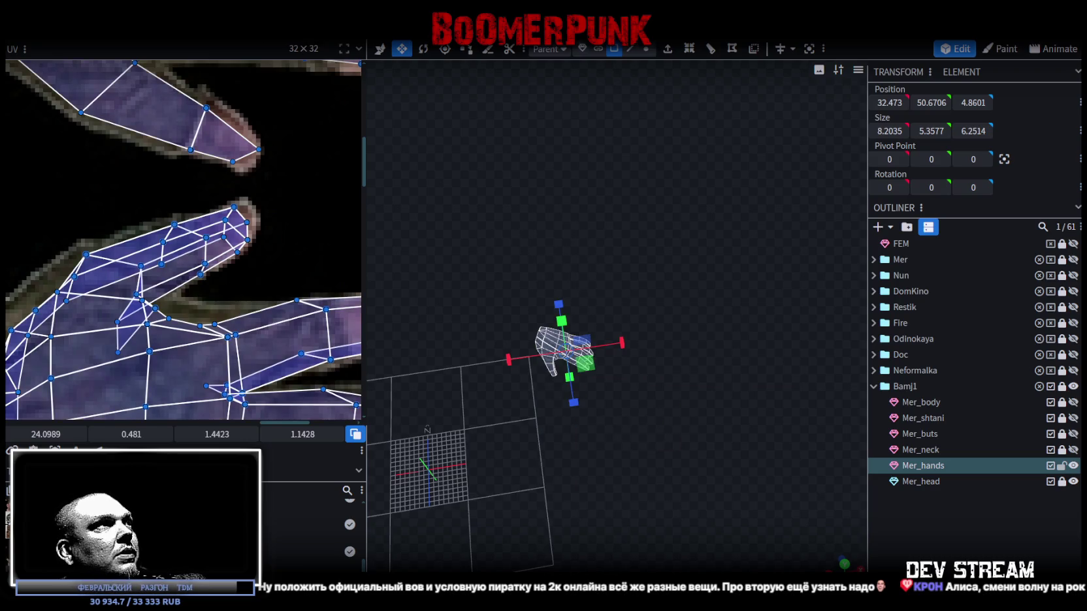
{"action": "left_click", "coordinate": [149, 31]}
{"action": "left_click", "coordinate": [243, 66]}
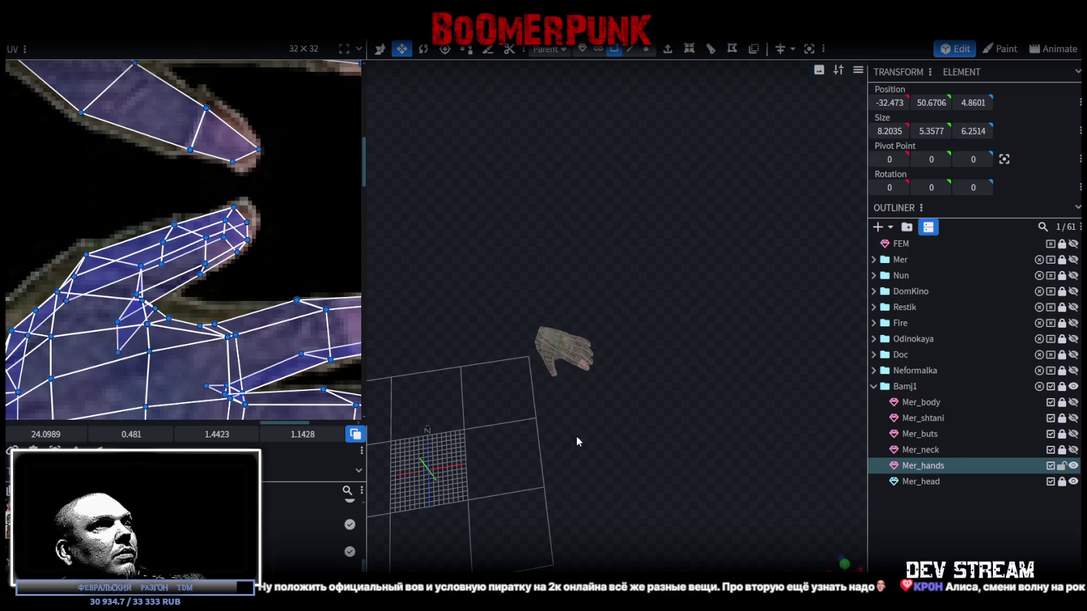
{"action": "left_click_drag", "start_coordinate": [576, 435], "coordinate": [664, 390]}
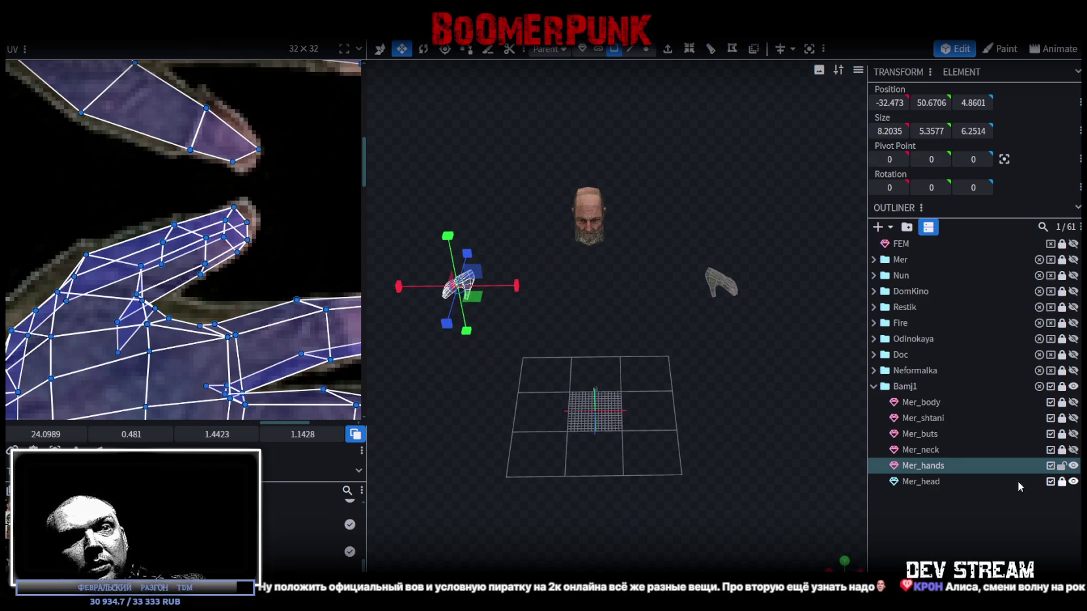
{"action": "key", "text": "ctrl+s"}
{"action": "left_click", "coordinate": [1062, 466]}
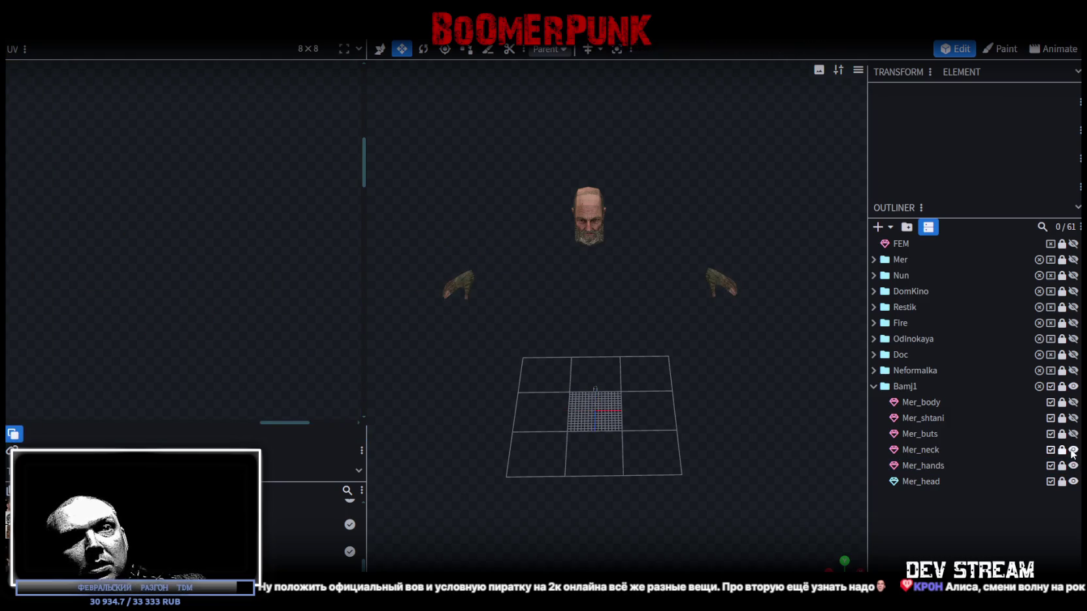
{"action": "double_click", "coordinate": [917, 450]}
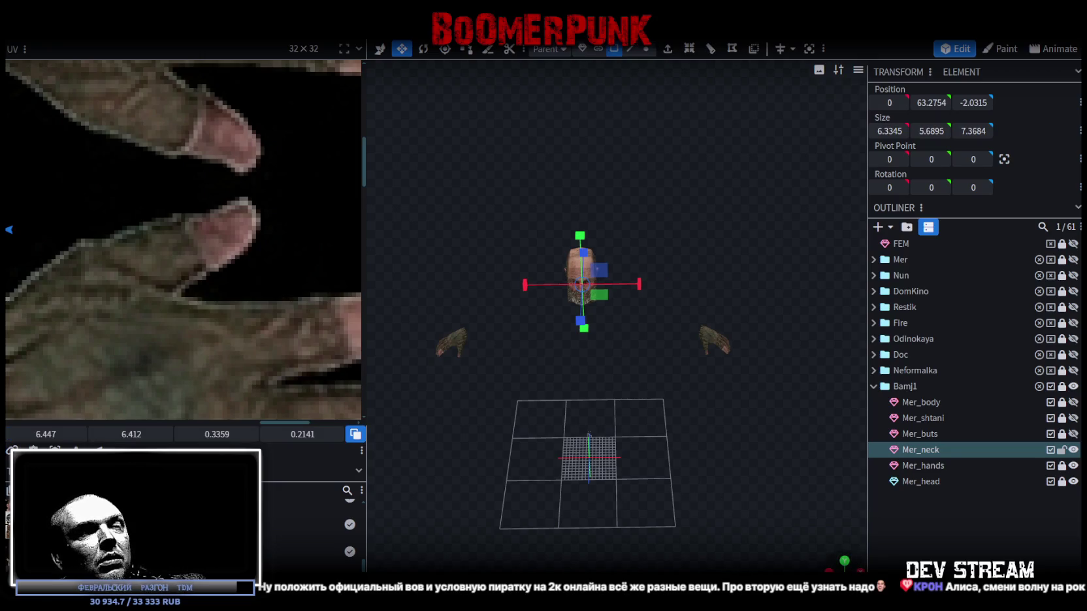
- Move the Mer_neck UV island off the beard onto the back-of-head area of the texture
{"action": "right_click_drag", "start_coordinate": [656, 383], "coordinate": [507, 404]}
{"action": "scroll", "coordinate": [677, 317], "scroll_direction": "up", "scroll_amount": 3}
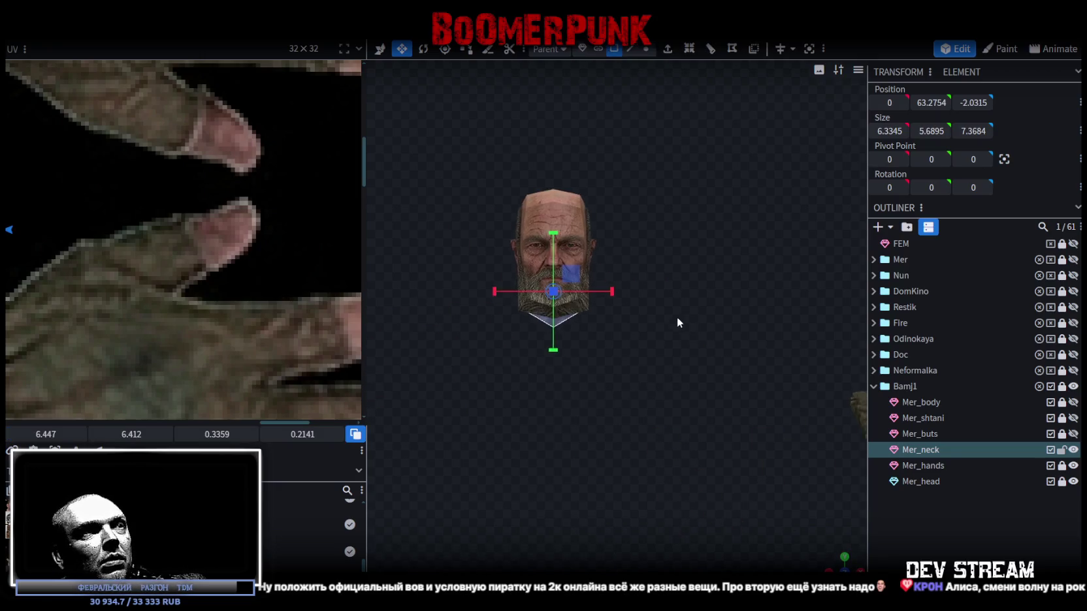
{"action": "scroll", "coordinate": [482, 378], "scroll_direction": "up", "scroll_amount": 2}
{"action": "scroll", "coordinate": [88, 276], "scroll_direction": "down", "scroll_amount": 3}
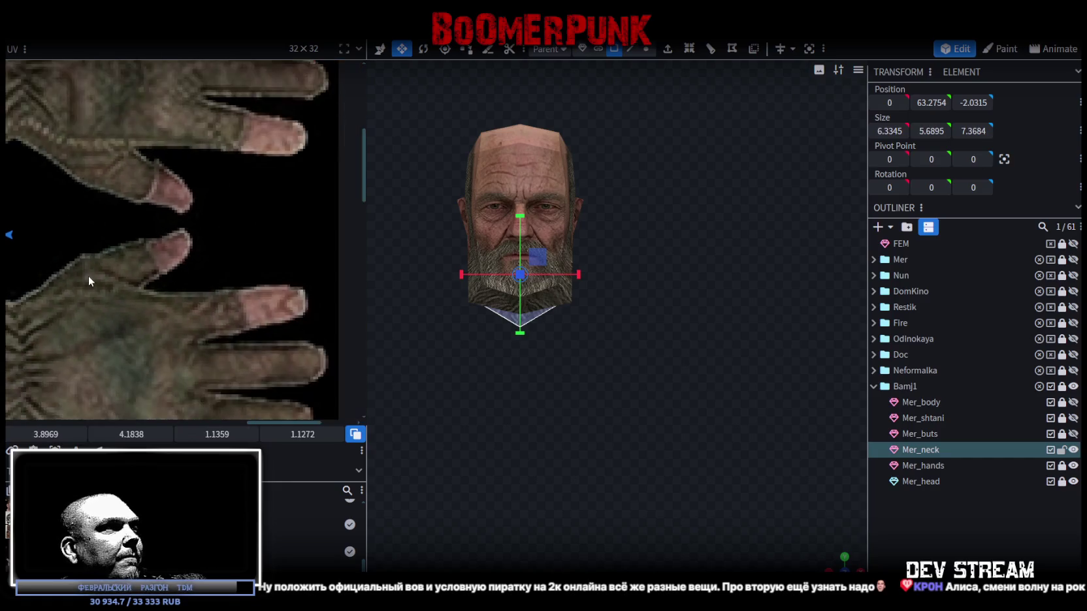
{"action": "scroll", "coordinate": [83, 278], "scroll_direction": "down", "scroll_amount": 2}
{"action": "middle_click_drag", "start_coordinate": [83, 278], "coordinate": [280, 232]}
{"action": "scroll", "coordinate": [215, 232], "scroll_direction": "up", "scroll_amount": 3}
{"action": "middle_click_drag", "start_coordinate": [215, 231], "coordinate": [117, 246]}
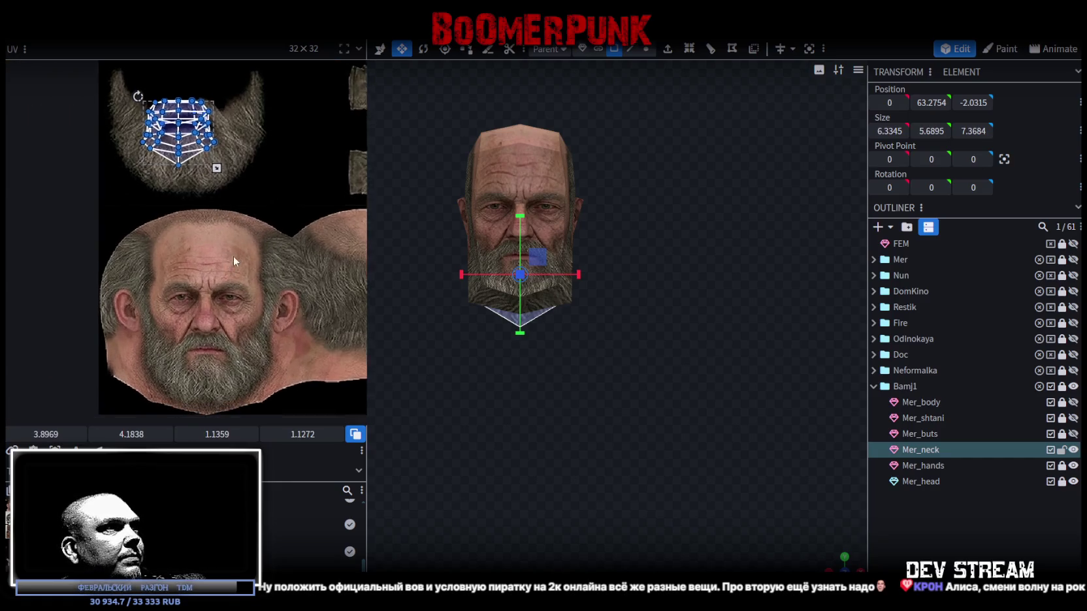
{"action": "left_click_drag", "start_coordinate": [89, 167], "coordinate": [270, 376]}
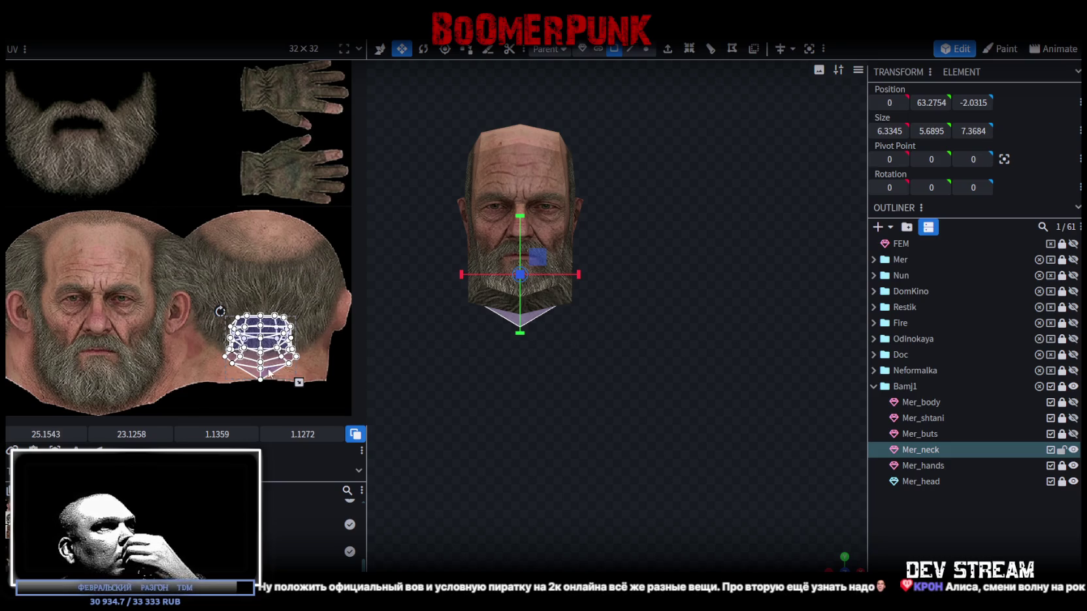
{"action": "left_click_drag", "start_coordinate": [269, 374], "coordinate": [268, 273]}
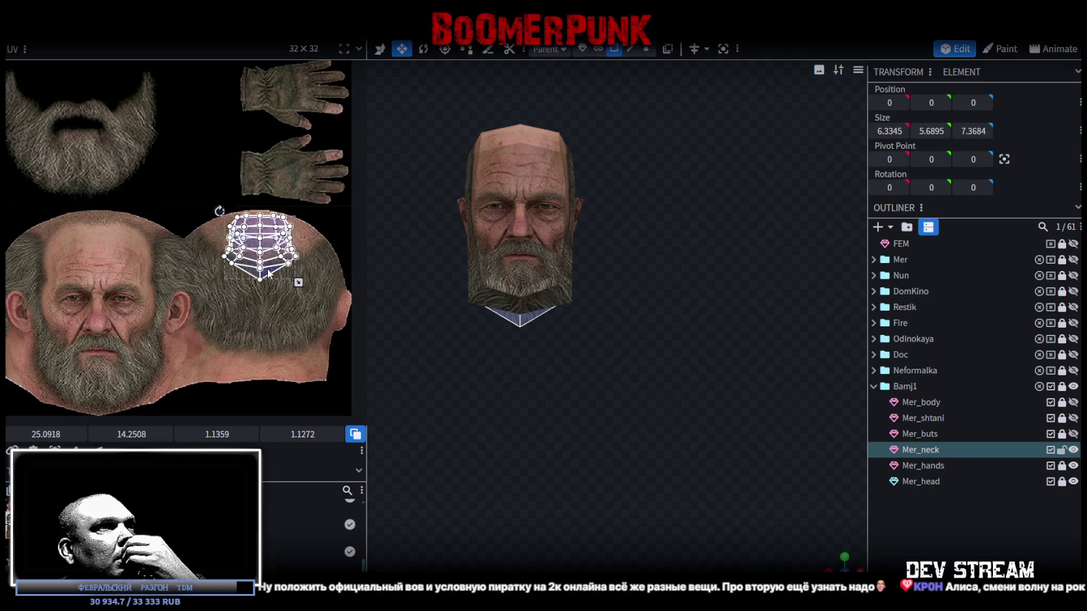
- Inspect the head from several angles and shift the neck UVs slightly right to refine the fit
{"action": "mouse_move", "coordinate": [824, 560]}
{"action": "left_mouse_down"}
{"action": "mouse_move", "coordinate": [605, 418]}
{"action": "mouse_move", "coordinate": [821, 496]}
{"action": "left_mouse_up"}
{"action": "left_click", "coordinate": [887, 513]}
{"action": "mouse_move", "coordinate": [693, 461]}
{"action": "left_mouse_down"}
{"action": "mouse_move", "coordinate": [586, 386]}
{"action": "mouse_move", "coordinate": [491, 353]}
{"action": "mouse_move", "coordinate": [386, 389]}
{"action": "left_mouse_up"}
{"action": "left_click", "coordinate": [540, 356]}
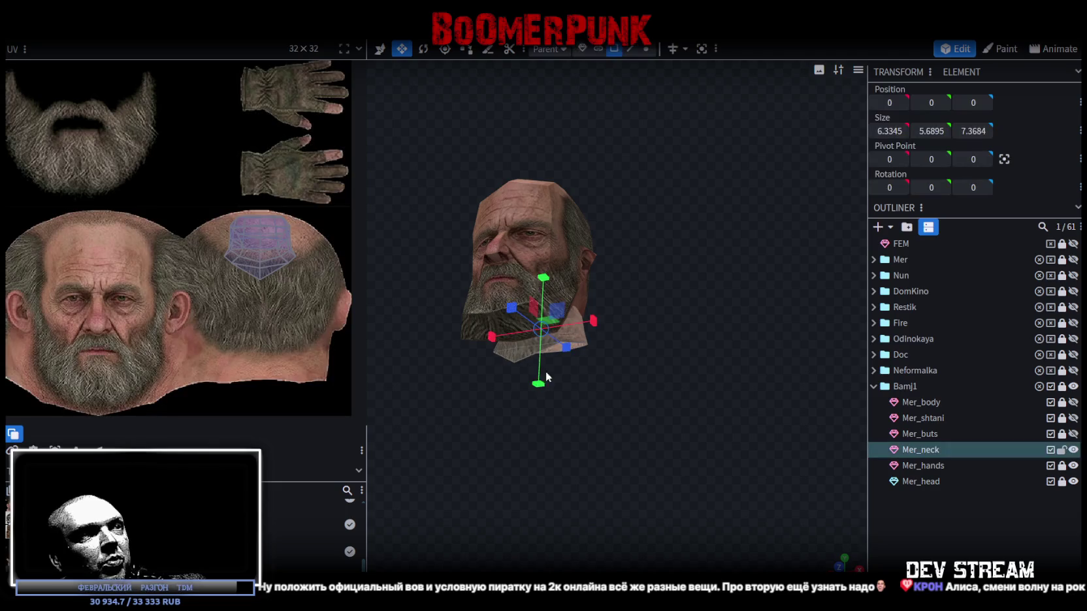
{"action": "left_click_drag", "start_coordinate": [541, 376], "coordinate": [666, 470]}
{"action": "left_click_drag", "start_coordinate": [250, 210], "coordinate": [314, 267]}
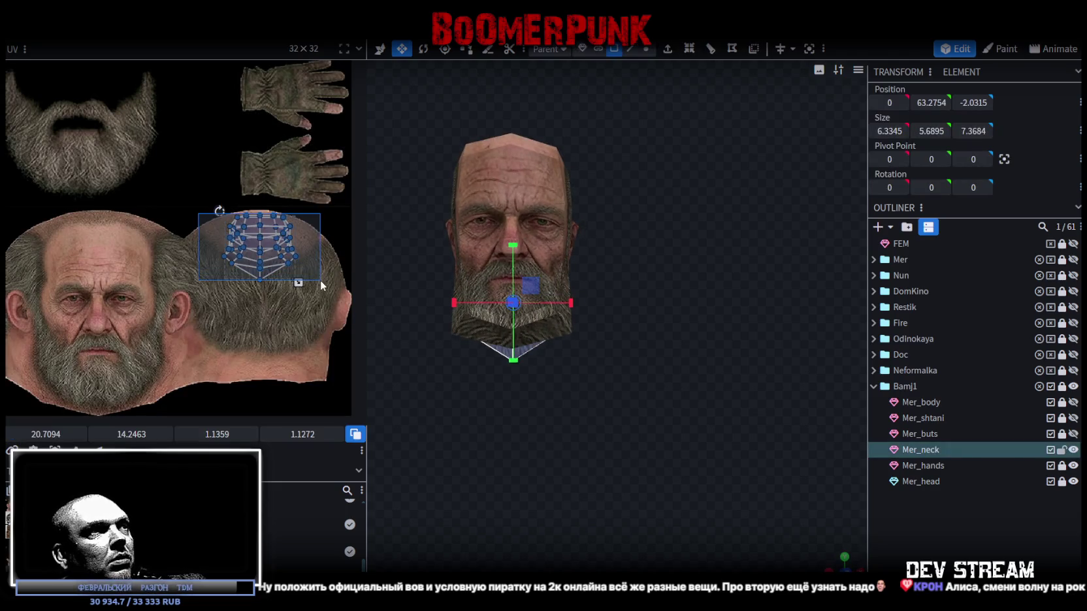
{"action": "scroll", "coordinate": [312, 255], "scroll_direction": "up", "scroll_amount": 3}
{"action": "left_click", "coordinate": [250, 285]}
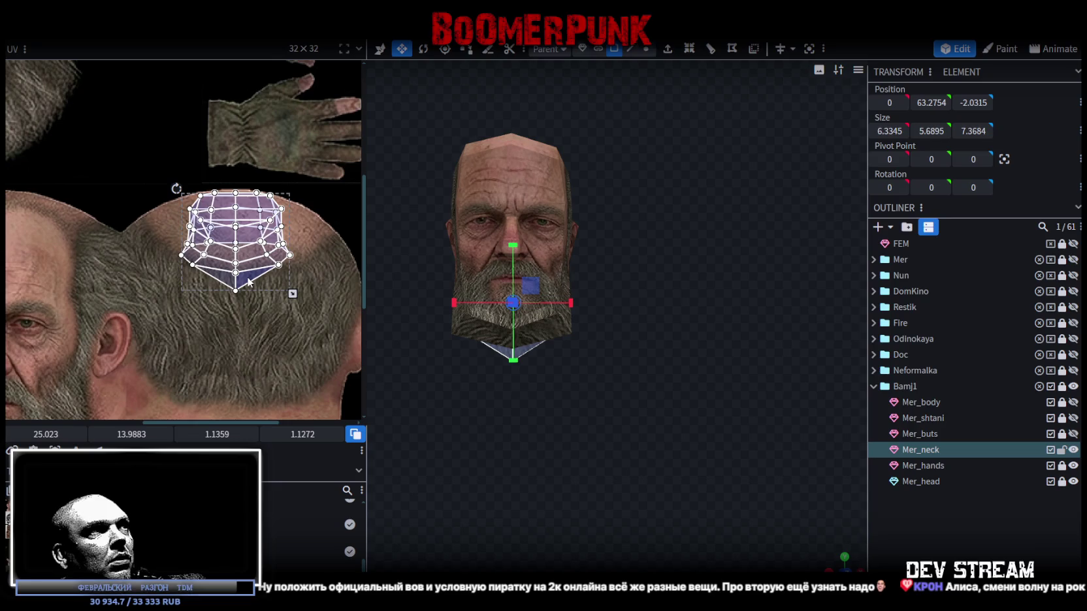
{"action": "scroll", "coordinate": [222, 278], "scroll_direction": "down", "scroll_amount": 3}
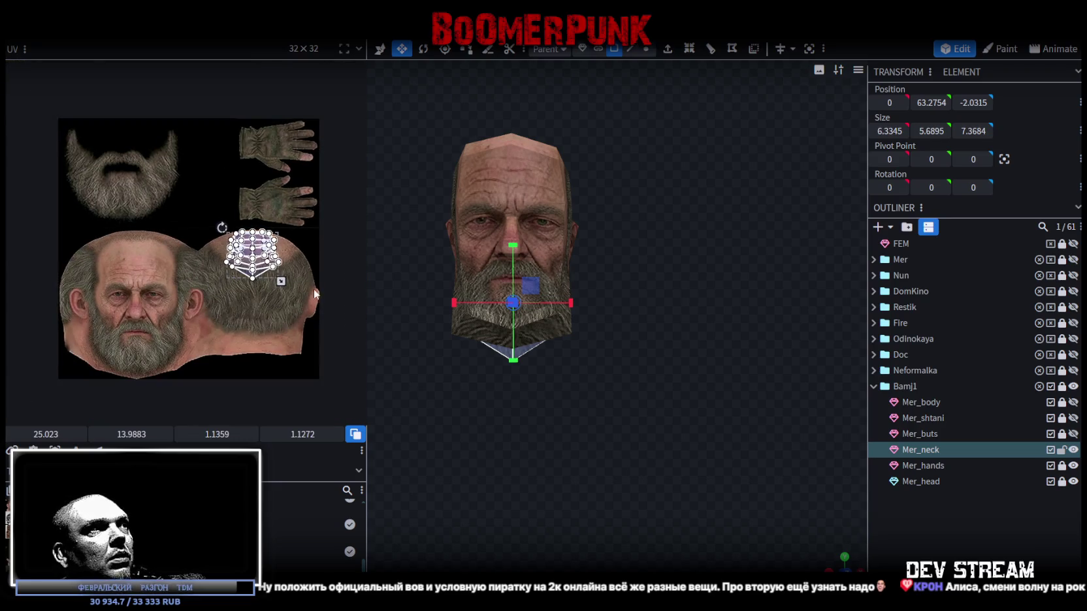
{"action": "left_click_drag", "start_coordinate": [816, 555], "coordinate": [801, 546]}
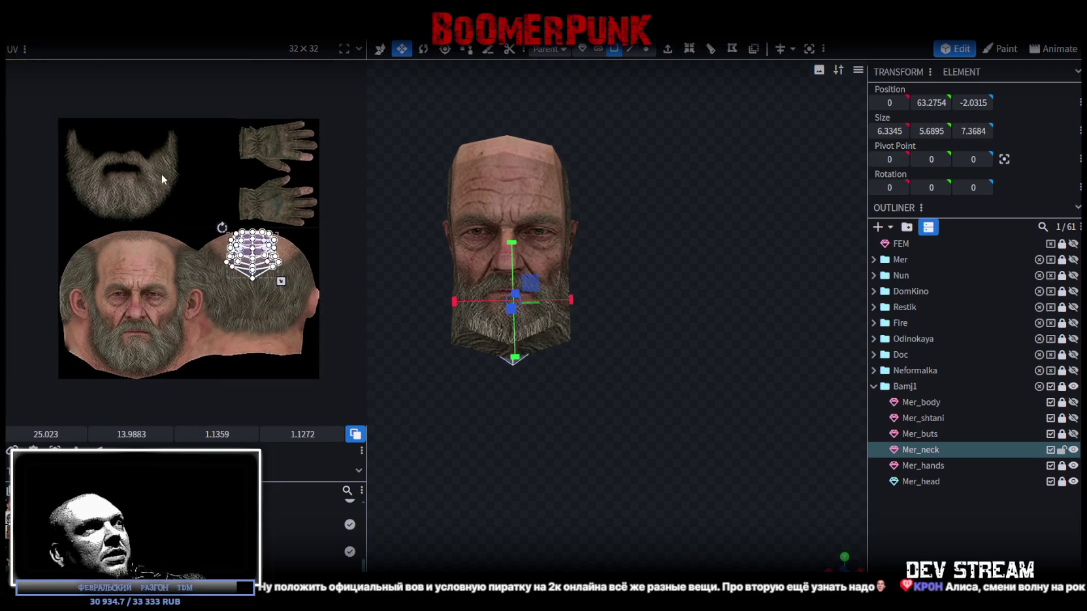
{"action": "left_click", "coordinate": [622, 384]}
{"action": "mouse_move", "coordinate": [623, 384]}
{"action": "left_mouse_down"}
{"action": "mouse_move", "coordinate": [522, 385]}
{"action": "mouse_move", "coordinate": [586, 376]}
{"action": "mouse_move", "coordinate": [532, 400]}
{"action": "mouse_move", "coordinate": [612, 439]}
{"action": "mouse_move", "coordinate": [534, 443]}
{"action": "mouse_move", "coordinate": [493, 405]}
{"action": "mouse_move", "coordinate": [644, 259]}
{"action": "mouse_move", "coordinate": [696, 388]}
{"action": "mouse_move", "coordinate": [476, 402]}
{"action": "mouse_move", "coordinate": [549, 385]}
{"action": "mouse_move", "coordinate": [637, 426]}
{"action": "mouse_move", "coordinate": [540, 377]}
{"action": "left_mouse_up"}
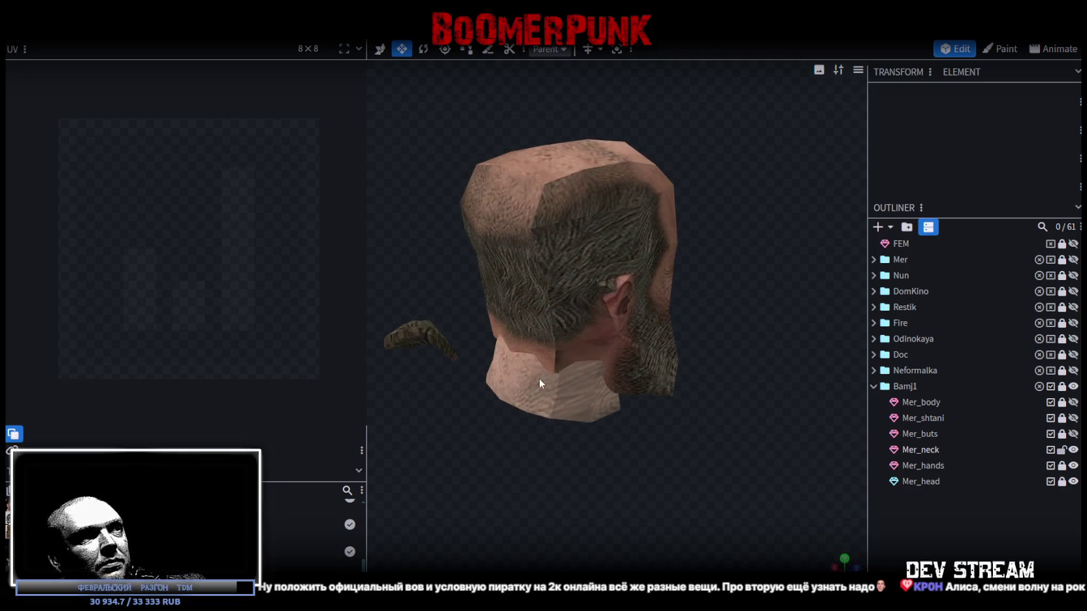
- Move the Mer_neck UV island down and left, then rotate it 90°
{"action": "left_click", "coordinate": [540, 378]}
{"action": "left_click", "coordinate": [242, 248]}
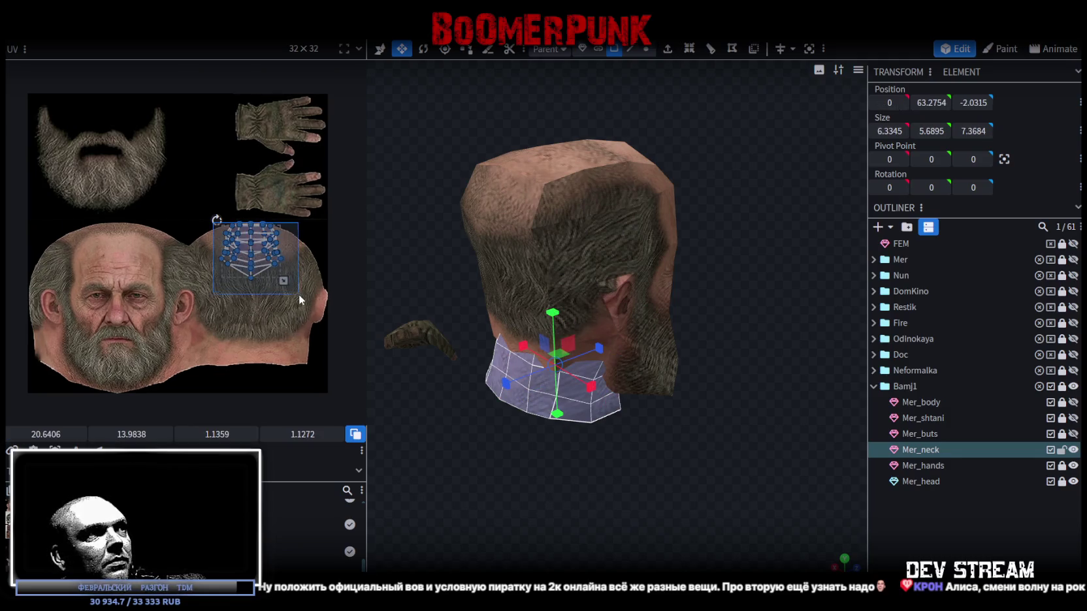
{"action": "left_click_drag", "start_coordinate": [255, 275], "coordinate": [264, 348]}
{"action": "scroll", "coordinate": [264, 348], "scroll_direction": "up", "scroll_amount": 2}
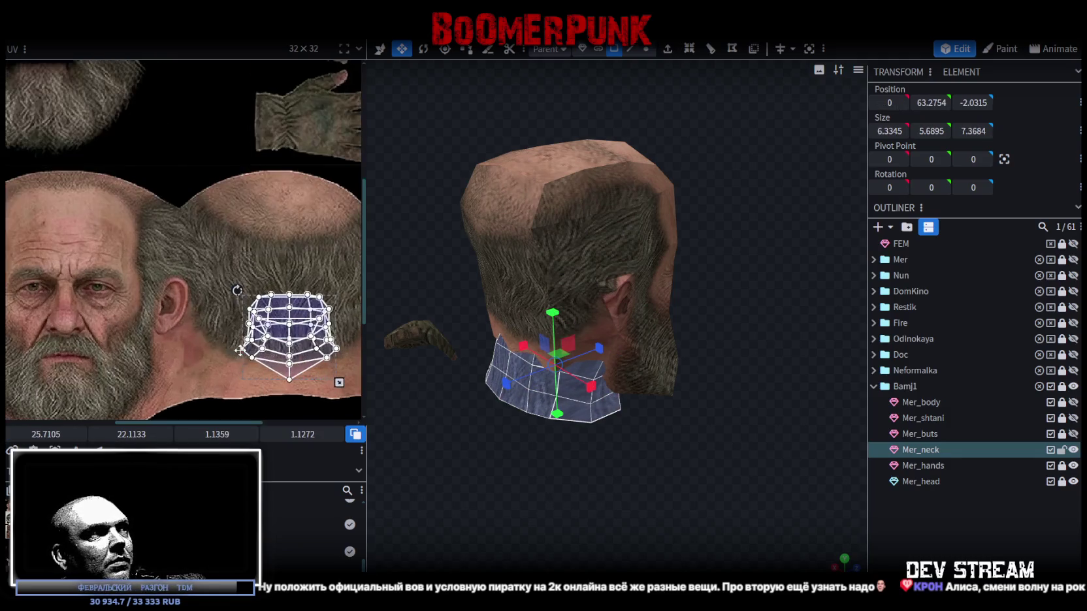
{"action": "scroll", "coordinate": [197, 353], "scroll_direction": "up", "scroll_amount": 1}
{"action": "scroll", "coordinate": [305, 300], "scroll_direction": "down", "scroll_amount": 2}
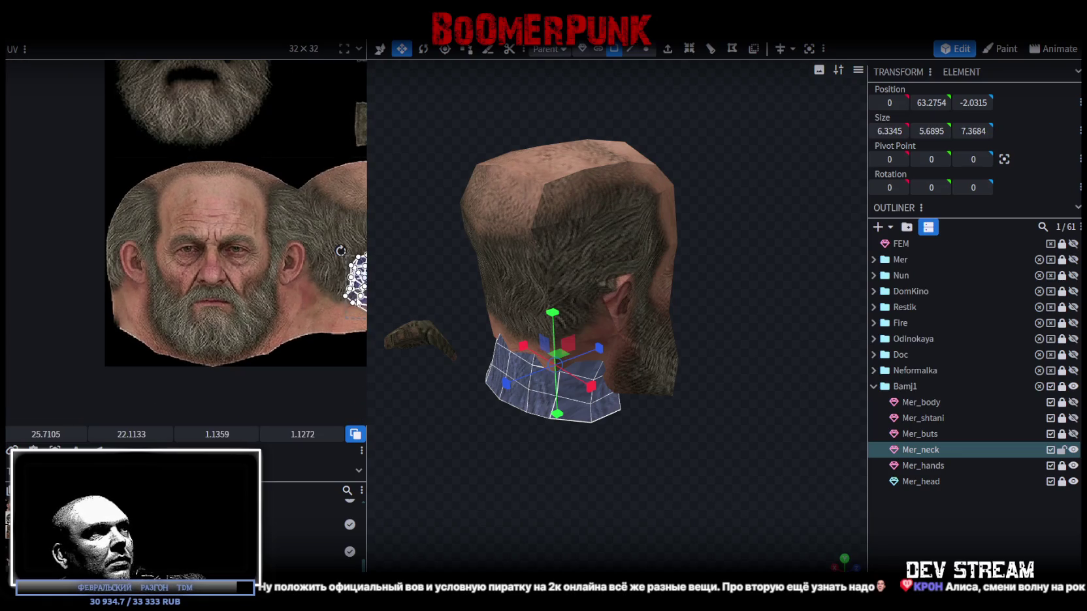
{"action": "left_click_drag", "start_coordinate": [355, 297], "coordinate": [276, 339]}
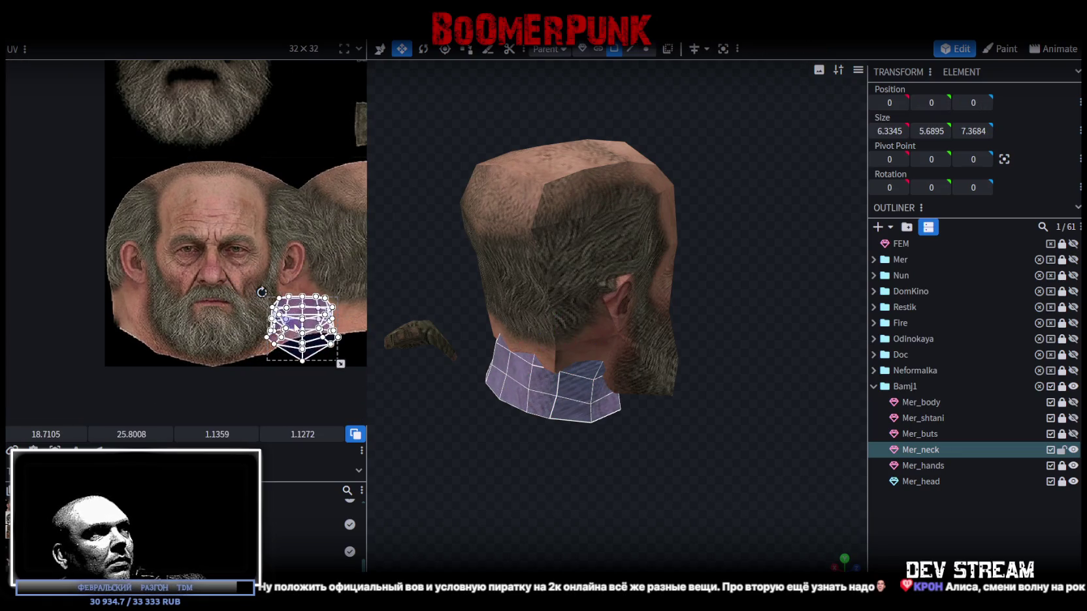
{"action": "right_click", "coordinate": [295, 326]}
{"action": "left_click", "coordinate": [330, 471]}
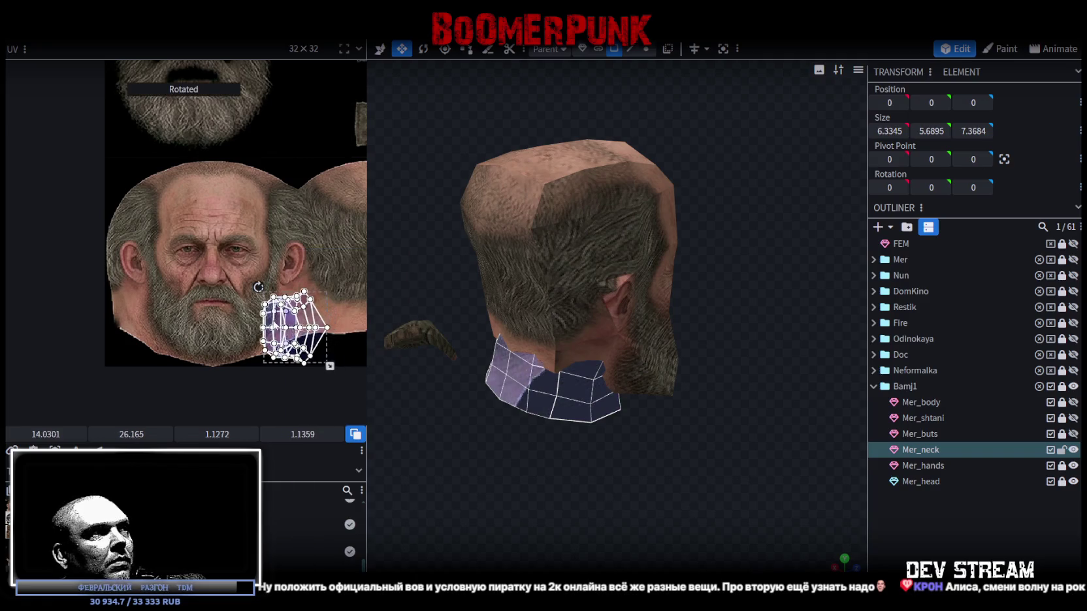
- Shrink the rotated neck UVs onto the cheek beside the beard, preview the face, and save
{"action": "left_click_drag", "start_coordinate": [295, 333], "coordinate": [152, 324]}
{"action": "scroll", "coordinate": [153, 324], "scroll_direction": "up", "scroll_amount": 2}
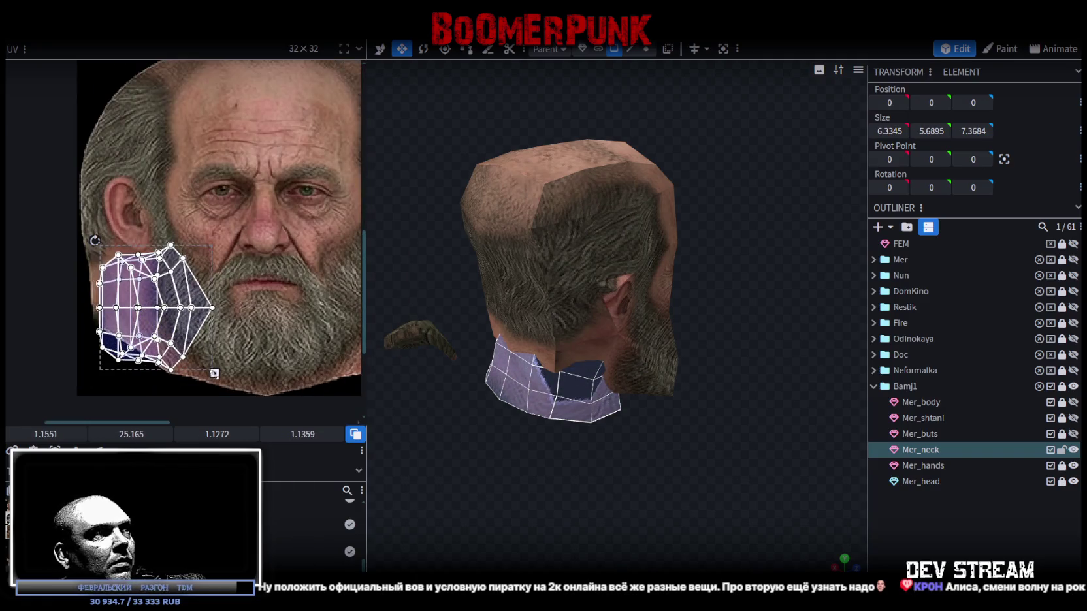
{"action": "left_click_drag", "start_coordinate": [214, 374], "coordinate": [175, 335]}
{"action": "left_click_drag", "start_coordinate": [145, 300], "coordinate": [167, 313]}
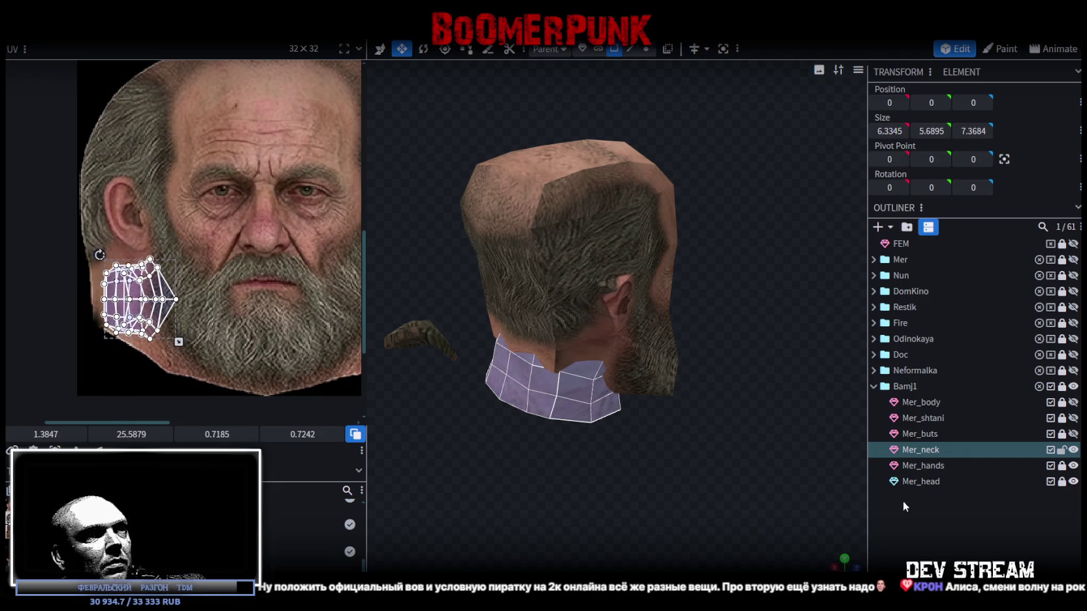
{"action": "left_click", "coordinate": [903, 506]}
{"action": "mouse_move", "coordinate": [723, 474]}
{"action": "left_mouse_down"}
{"action": "mouse_move", "coordinate": [601, 435]}
{"action": "mouse_move", "coordinate": [612, 447]}
{"action": "mouse_move", "coordinate": [482, 391]}
{"action": "mouse_move", "coordinate": [354, 417]}
{"action": "mouse_move", "coordinate": [296, 448]}
{"action": "mouse_move", "coordinate": [767, 465]}
{"action": "mouse_move", "coordinate": [796, 478]}
{"action": "mouse_move", "coordinate": [691, 437]}
{"action": "mouse_move", "coordinate": [767, 418]}
{"action": "mouse_move", "coordinate": [662, 409]}
{"action": "mouse_move", "coordinate": [735, 366]}
{"action": "mouse_move", "coordinate": [790, 397]}
{"action": "mouse_move", "coordinate": [663, 417]}
{"action": "mouse_move", "coordinate": [701, 400]}
{"action": "mouse_move", "coordinate": [752, 429]}
{"action": "mouse_move", "coordinate": [584, 430]}
{"action": "mouse_move", "coordinate": [683, 399]}
{"action": "mouse_move", "coordinate": [693, 430]}
{"action": "mouse_move", "coordinate": [610, 287]}
{"action": "left_mouse_up"}
{"action": "key", "text": "ctrl+s"}
{"action": "scroll", "coordinate": [758, 343], "scroll_direction": "up", "scroll_amount": 1}
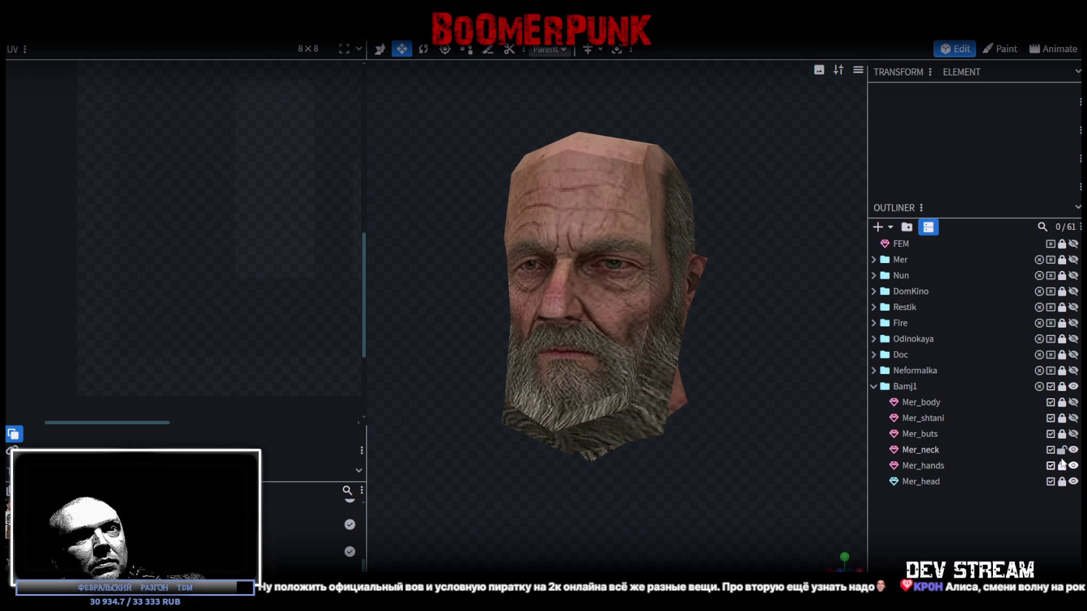
- On Mer_head, raise two forehead vertices and slightly lower the two brow vertices
{"action": "left_click", "coordinate": [921, 481]}
{"action": "scroll", "coordinate": [573, 278], "scroll_direction": "up", "scroll_amount": 2}
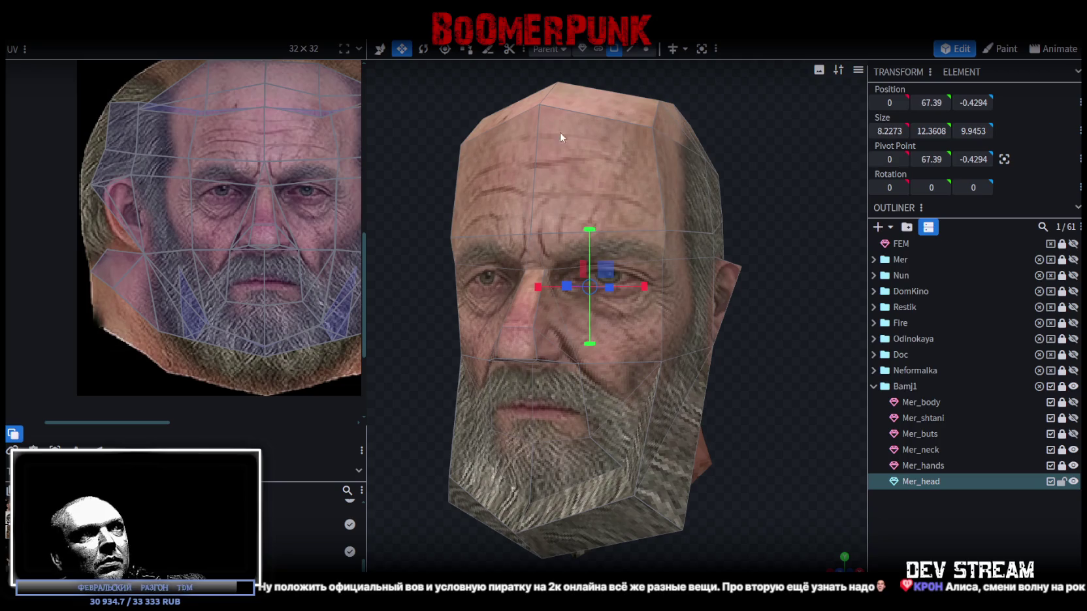
{"action": "left_click", "coordinate": [663, 260]}
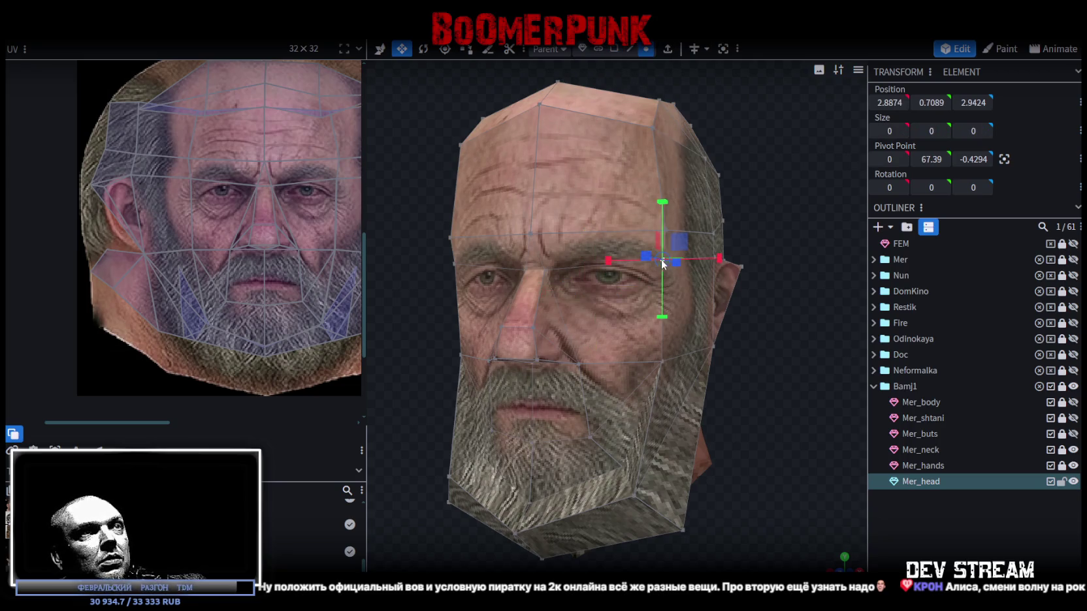
{"action": "left_click", "coordinate": [458, 264], "text": "shift"}
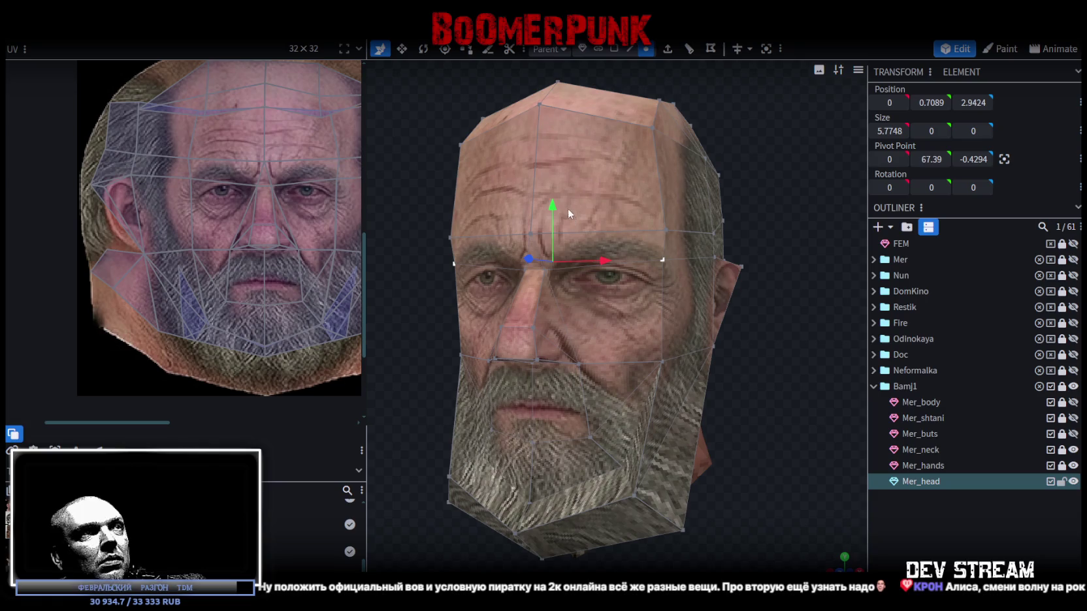
{"action": "mouse_move", "coordinate": [552, 207]}
{"action": "left_mouse_down"}
{"action": "mouse_move", "coordinate": [554, 195]}
{"action": "mouse_move", "coordinate": [554, 215]}
{"action": "left_mouse_up"}
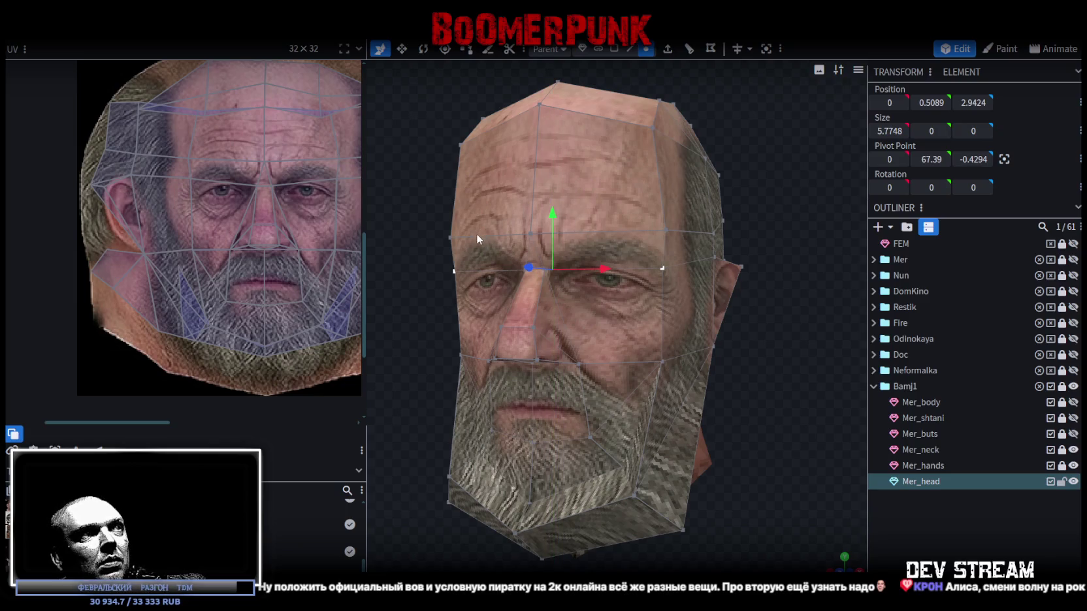
{"action": "left_click", "coordinate": [451, 237]}
{"action": "left_click", "coordinate": [667, 230], "text": "shift"}
{"action": "left_click_drag", "start_coordinate": [551, 183], "coordinate": [551, 198]}
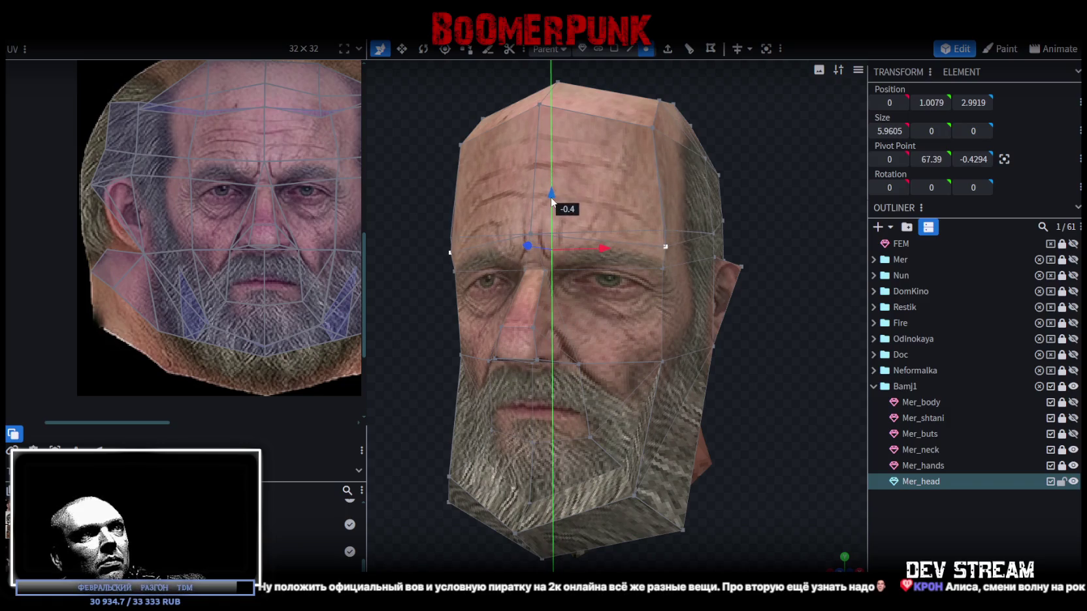
- From a front view, raise the small face between the eyebrows
{"action": "left_click_drag", "start_coordinate": [410, 333], "coordinate": [451, 339]}
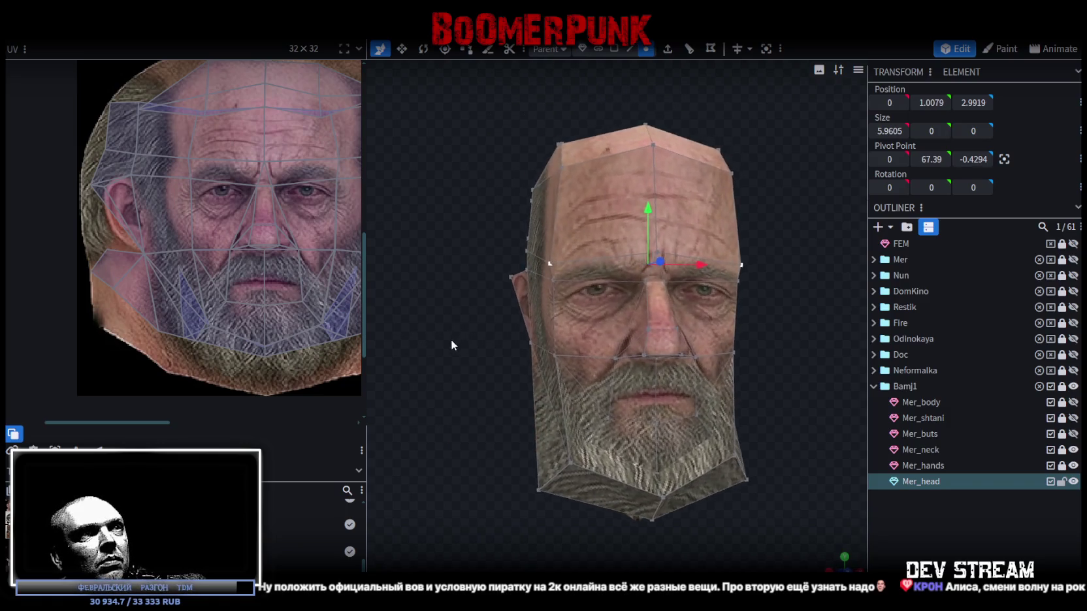
{"action": "scroll", "coordinate": [711, 262], "scroll_direction": "up", "scroll_amount": 1}
{"action": "left_click", "coordinate": [659, 267]}
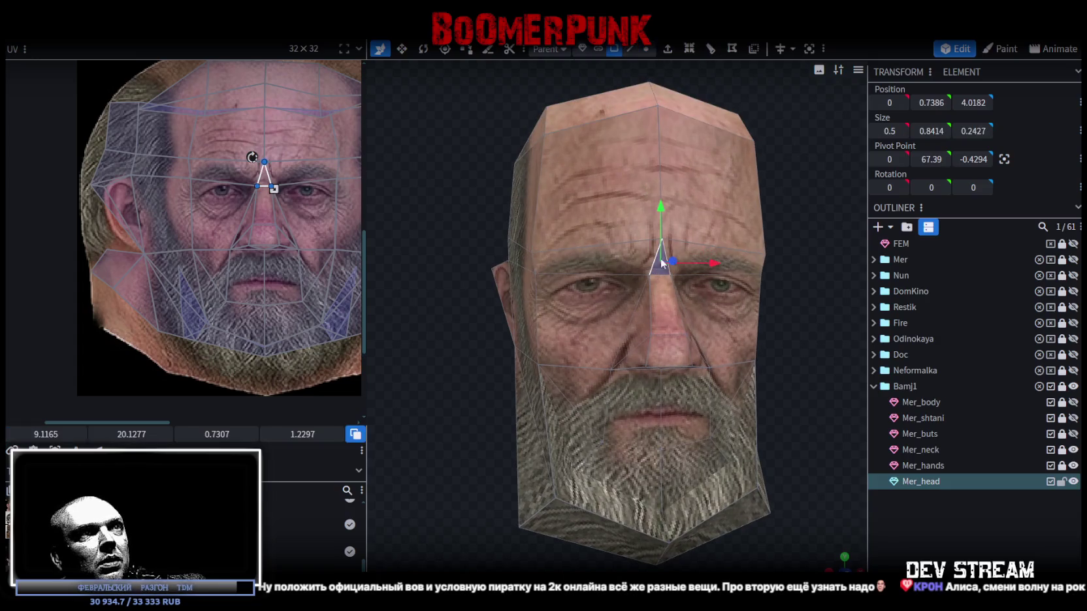
{"action": "left_click_drag", "start_coordinate": [663, 208], "coordinate": [662, 203]}
{"action": "scroll", "coordinate": [712, 307], "scroll_direction": "down", "scroll_amount": 3}
{"action": "mouse_move", "coordinate": [743, 348]}
{"action": "left_mouse_down"}
{"action": "mouse_move", "coordinate": [700, 346]}
{"action": "mouse_move", "coordinate": [727, 340]}
{"action": "mouse_move", "coordinate": [590, 231]}
{"action": "left_mouse_up"}
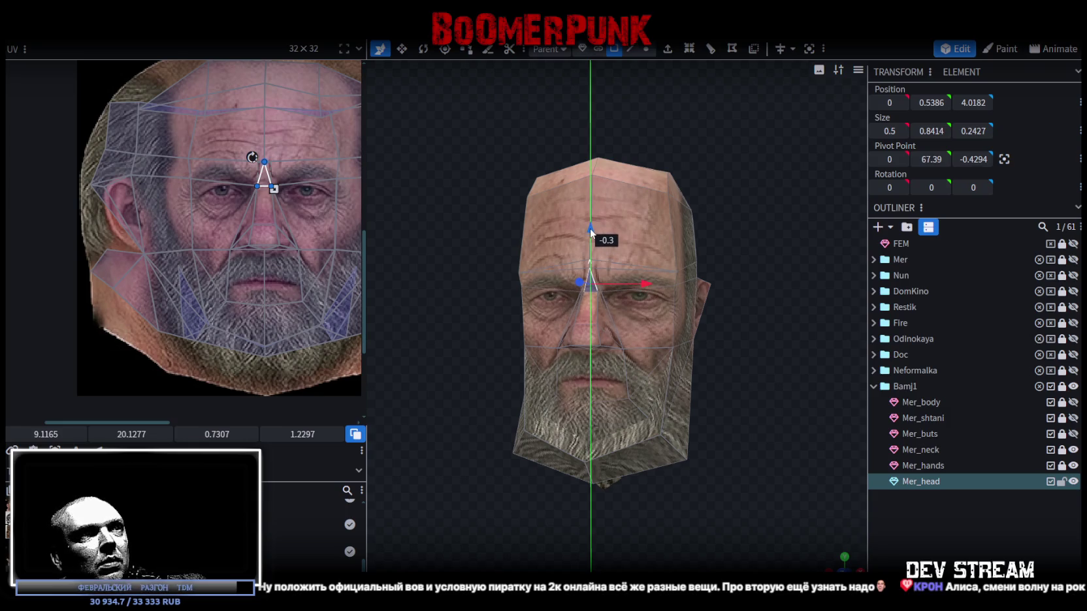
- Preview the reshaped head from several sides and save the model
{"action": "left_click", "coordinate": [917, 516]}
{"action": "left_click_drag", "start_coordinate": [745, 417], "coordinate": [805, 405]}
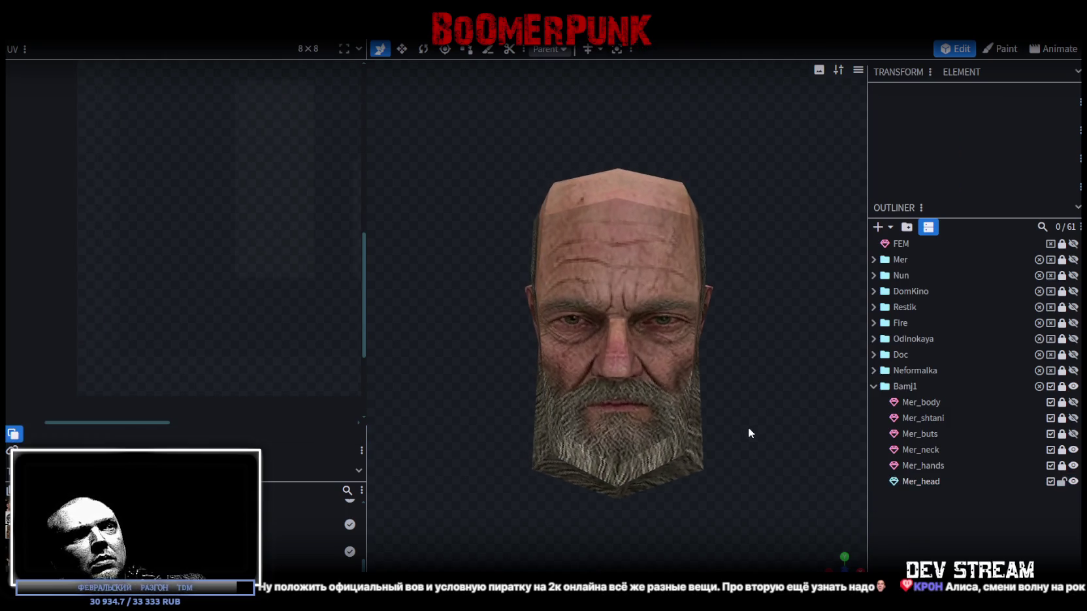
{"action": "left_click", "coordinate": [643, 316]}
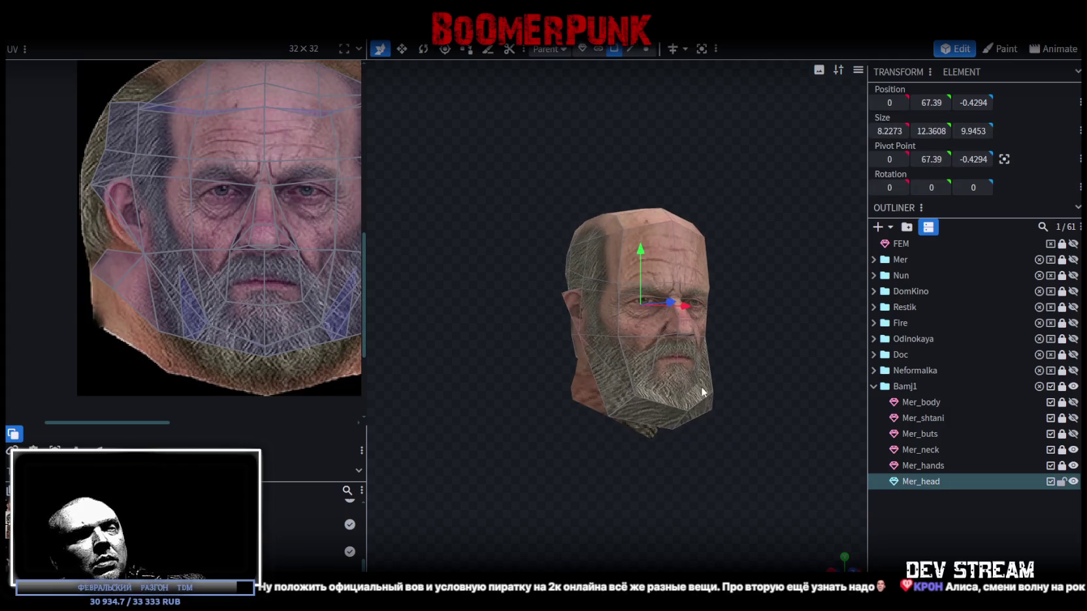
{"action": "left_click_drag", "start_coordinate": [643, 316], "coordinate": [616, 362]}
{"action": "key", "text": "ctrl+s"}
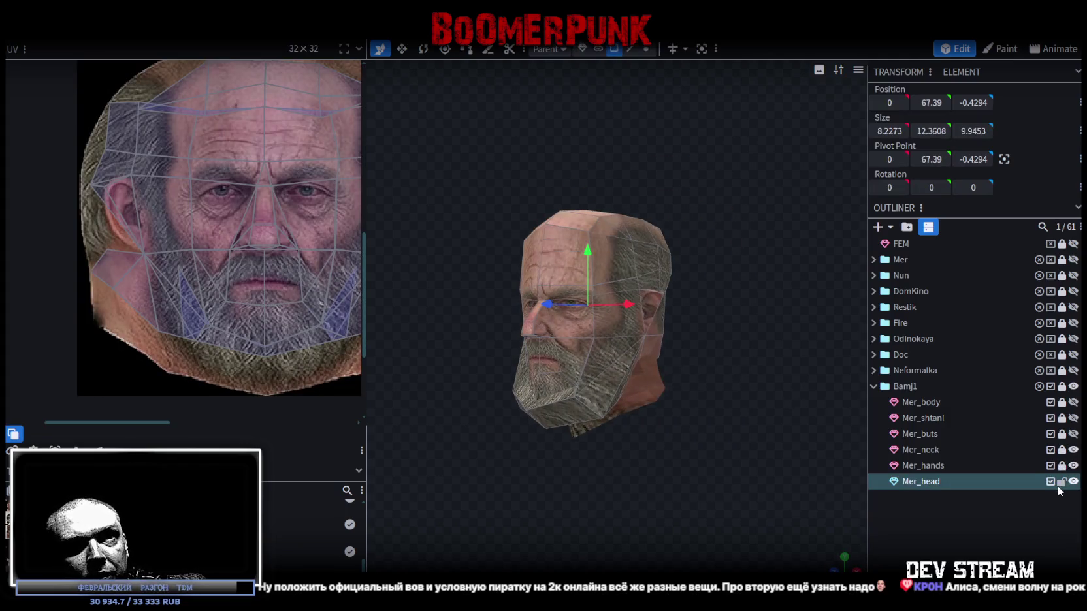
- Lock Mer_head against edits and select the Mer_buts boots mesh, zoomed out
{"action": "left_click", "coordinate": [1062, 482]}
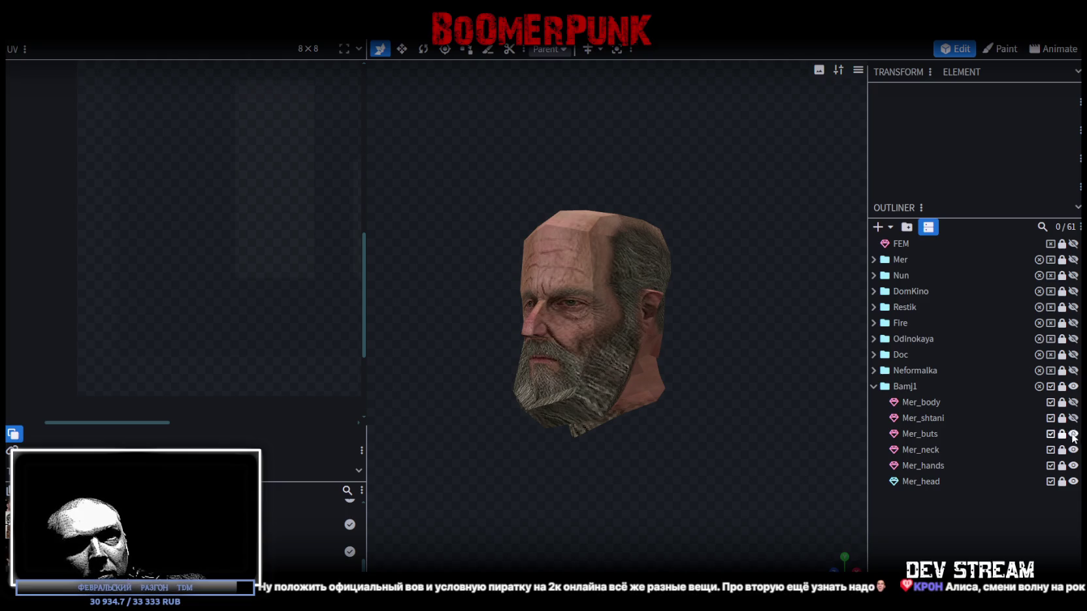
{"action": "left_click", "coordinate": [920, 434]}
{"action": "scroll", "coordinate": [702, 489], "scroll_direction": "down", "scroll_amount": 5}
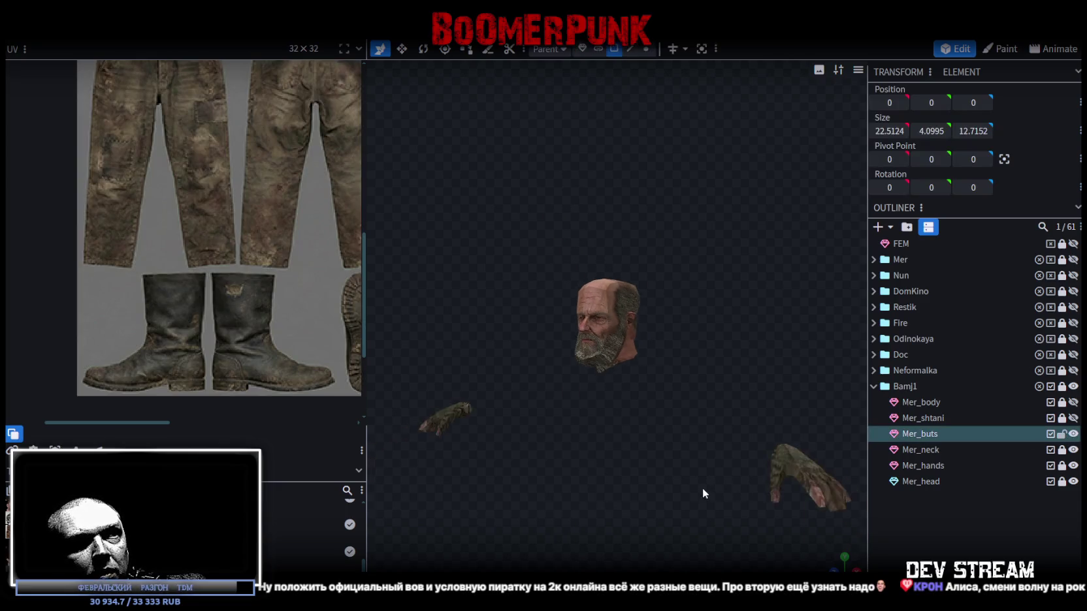
- Unhide Mer_body and Mer_shtani and select the pants mesh
{"action": "left_click_drag", "start_coordinate": [648, 461], "coordinate": [765, 430]}
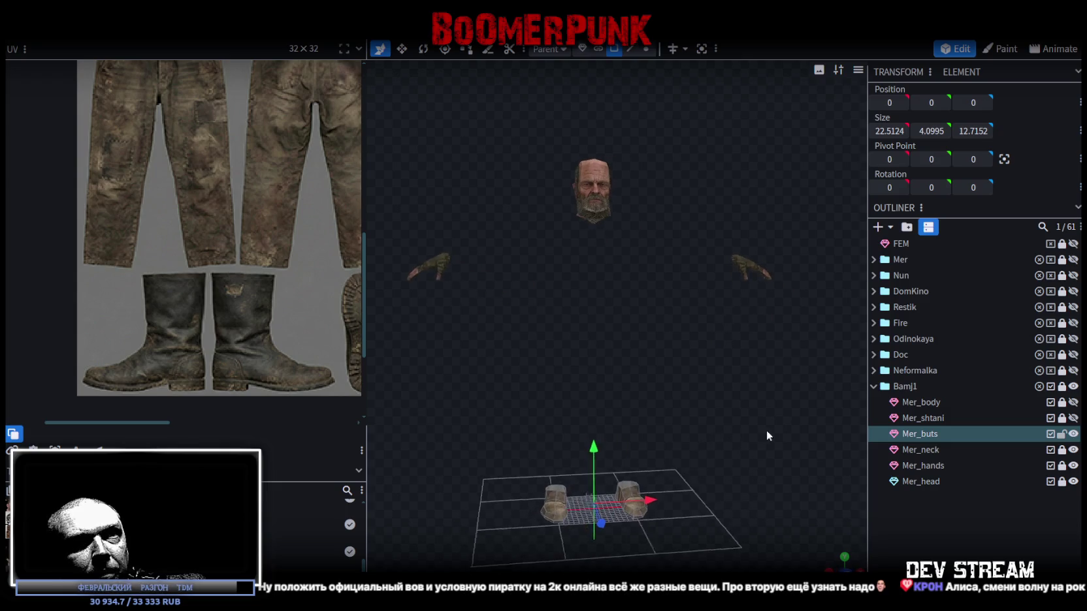
{"action": "left_click_drag", "start_coordinate": [1073, 403], "coordinate": [1077, 420]}
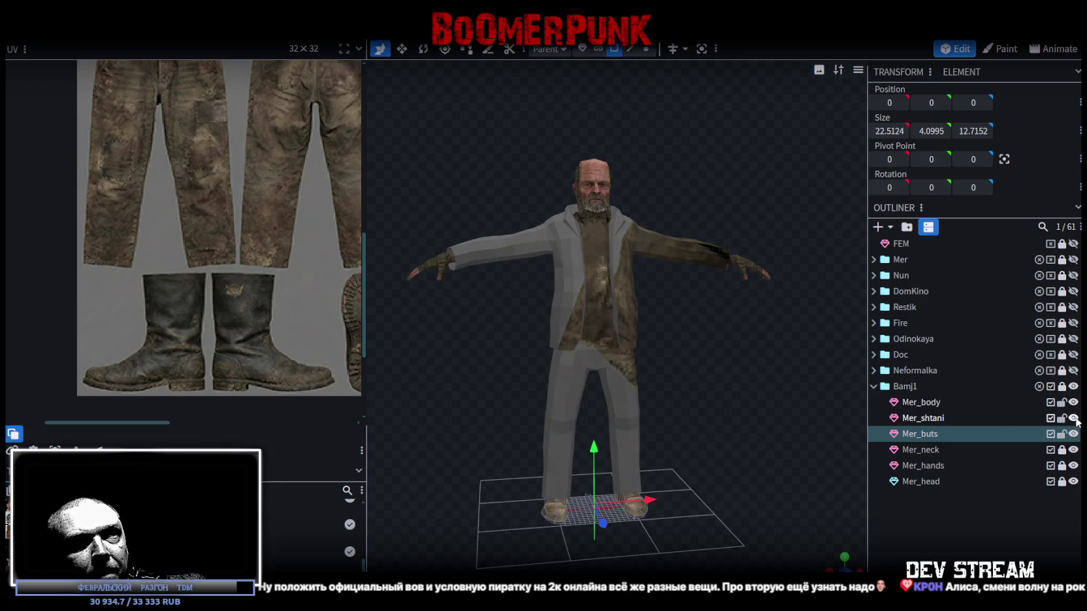
{"action": "left_click", "coordinate": [639, 374]}
- Pick the lower pant-leg faces of Mer_shtani from a closer side view
{"action": "left_click_drag", "start_coordinate": [637, 377], "coordinate": [724, 370]}
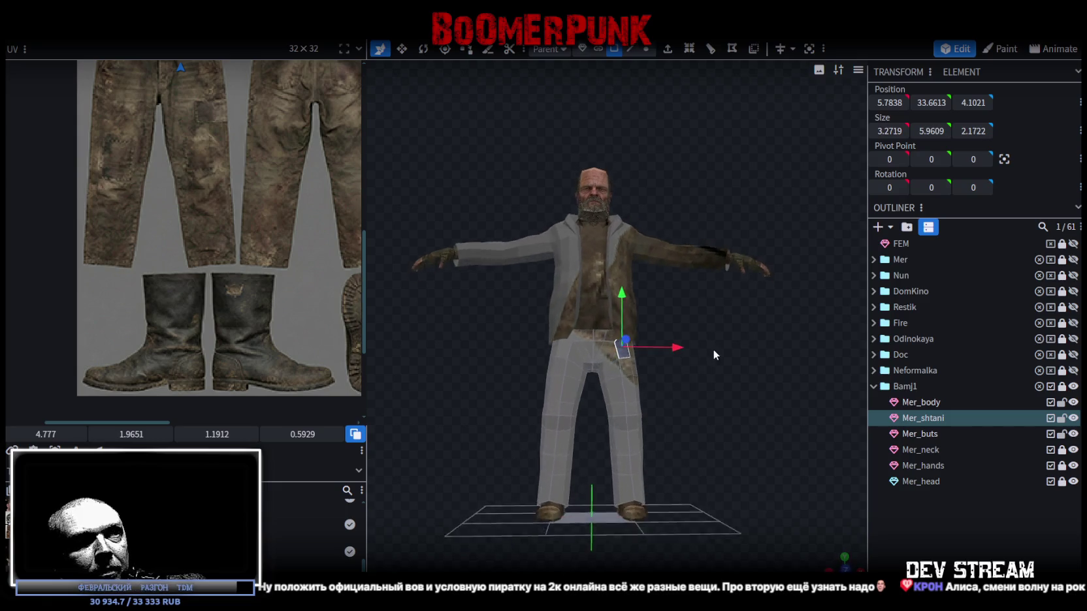
{"action": "scroll", "coordinate": [288, 241], "scroll_direction": "down", "scroll_amount": 2}
{"action": "scroll", "coordinate": [312, 248], "scroll_direction": "down", "scroll_amount": 2}
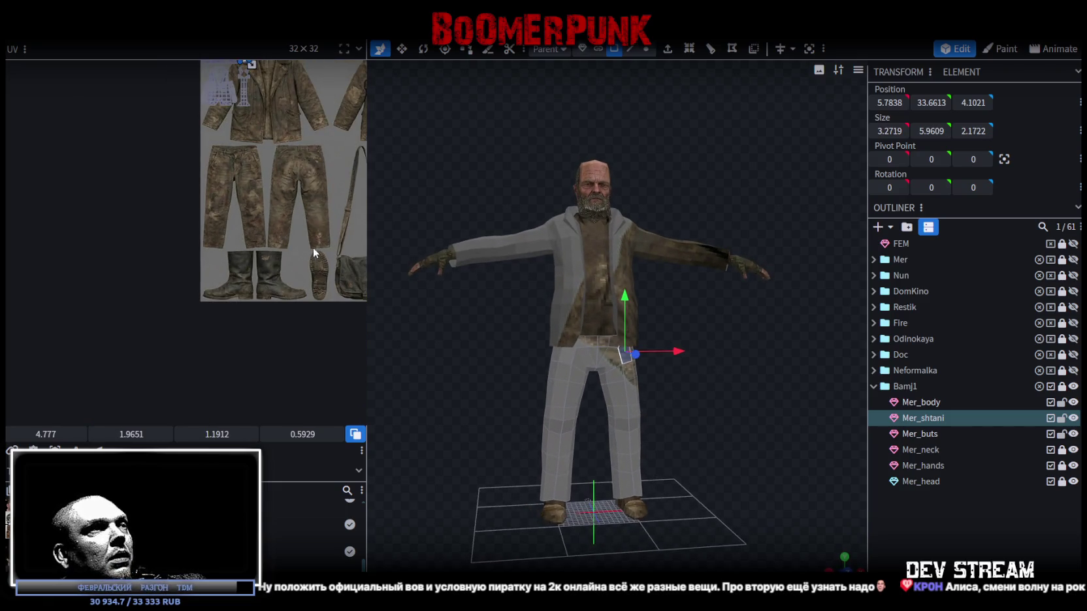
{"action": "mouse_move", "coordinate": [660, 421]}
{"action": "left_mouse_down"}
{"action": "mouse_move", "coordinate": [683, 366]}
{"action": "mouse_move", "coordinate": [643, 351]}
{"action": "mouse_move", "coordinate": [450, 349]}
{"action": "mouse_move", "coordinate": [666, 353]}
{"action": "left_mouse_up"}
{"action": "left_click", "coordinate": [627, 470]}
{"action": "mouse_move", "coordinate": [652, 470]}
{"action": "left_mouse_down"}
{"action": "mouse_move", "coordinate": [713, 411]}
{"action": "mouse_move", "coordinate": [702, 408]}
{"action": "left_mouse_up"}
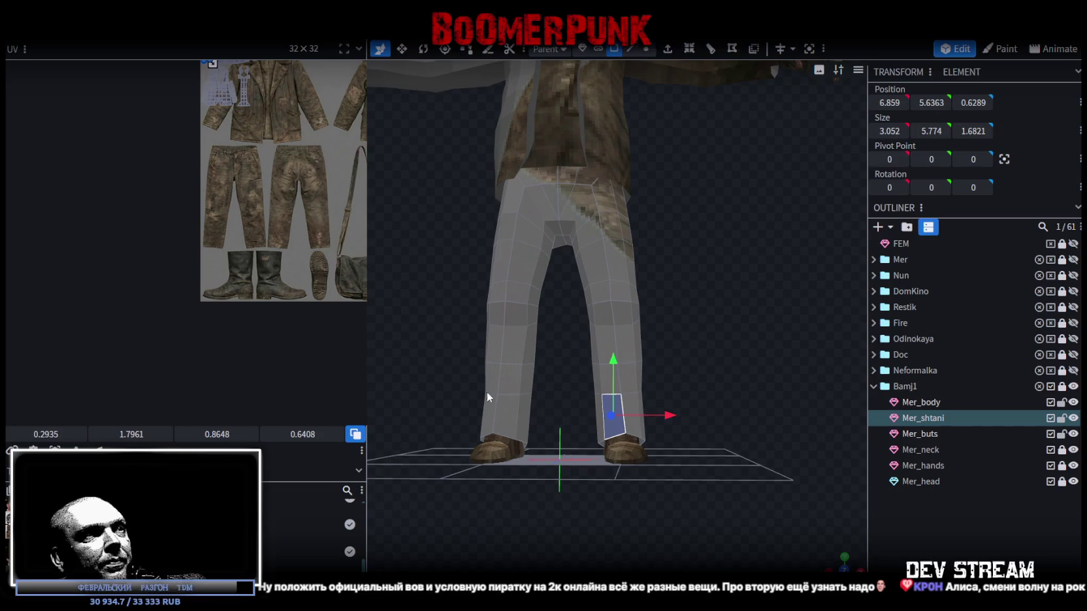
- Split the bottom faces of both pant legs into a new Mer_shtani_selection mesh
{"action": "mouse_move", "coordinate": [458, 379]}
{"action": "left_mouse_down", "text": "ctrl"}
{"action": "mouse_move", "coordinate": [667, 418]}
{"action": "mouse_move", "coordinate": [753, 454]}
{"action": "left_mouse_up", "text": "ctrl"}
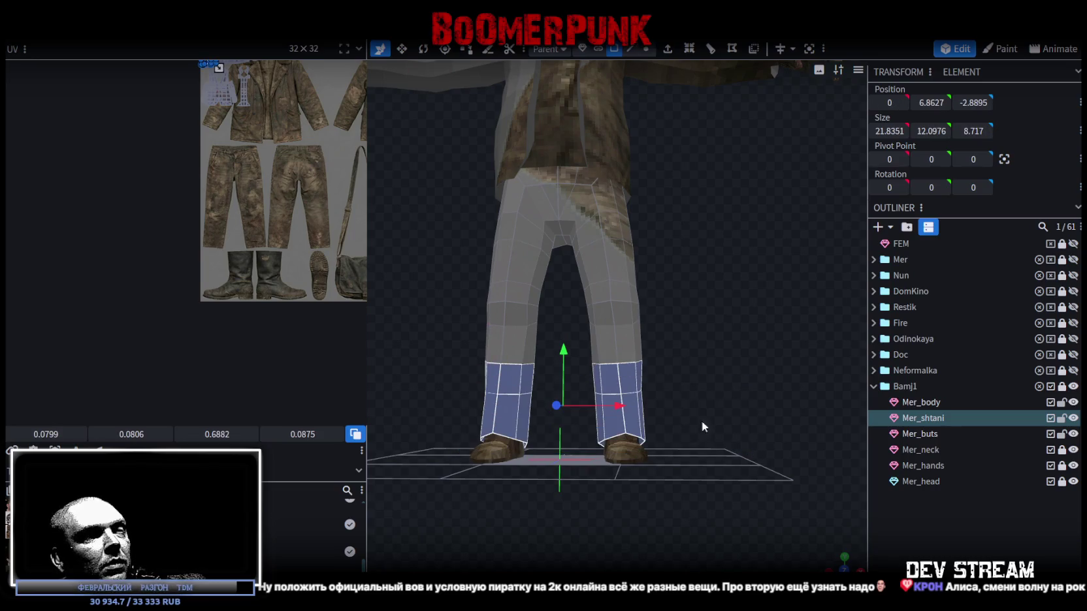
{"action": "right_click", "coordinate": [631, 385]}
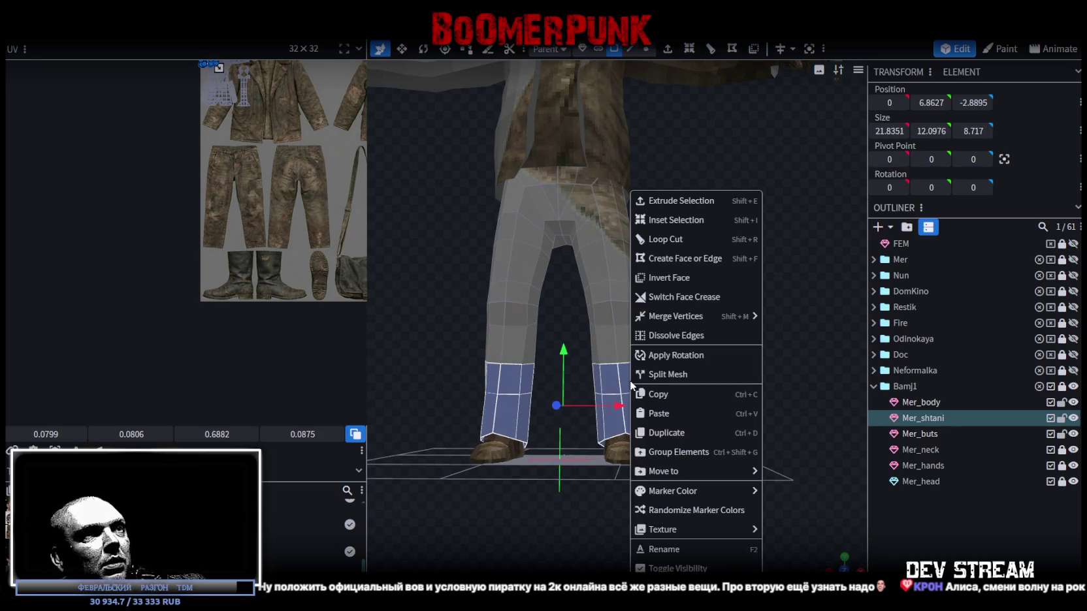
{"action": "left_click", "coordinate": [686, 375]}
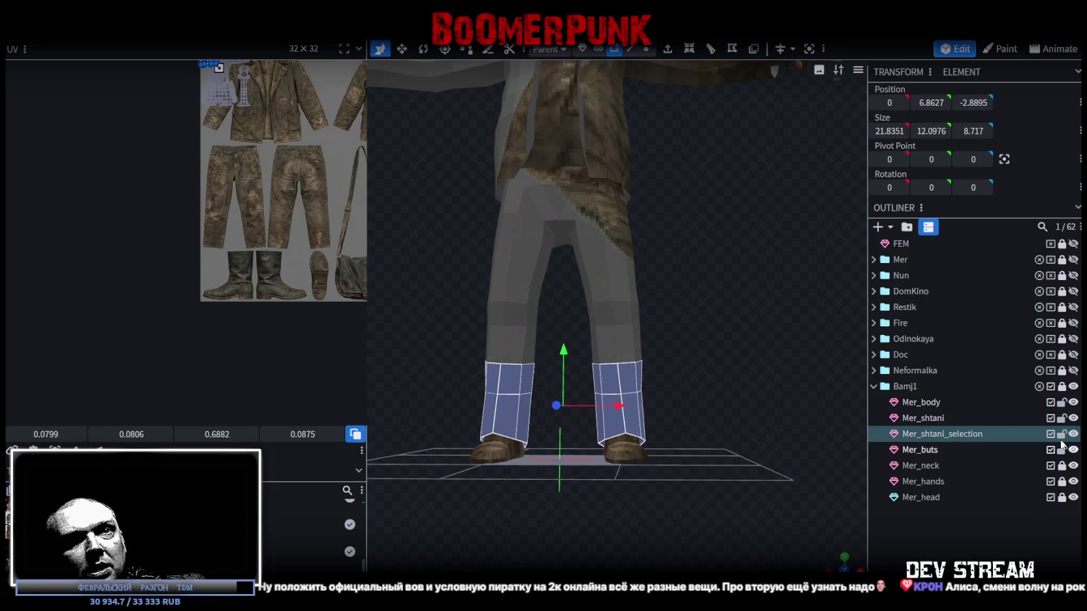
- Hide Mer_shtani and Mer_body and select the left boot, viewed from above
{"action": "left_click", "coordinate": [1073, 419]}
{"action": "left_click", "coordinate": [1074, 402]}
{"action": "mouse_move", "coordinate": [817, 464]}
{"action": "left_mouse_down"}
{"action": "mouse_move", "coordinate": [639, 490]}
{"action": "mouse_move", "coordinate": [622, 426]}
{"action": "left_mouse_up"}
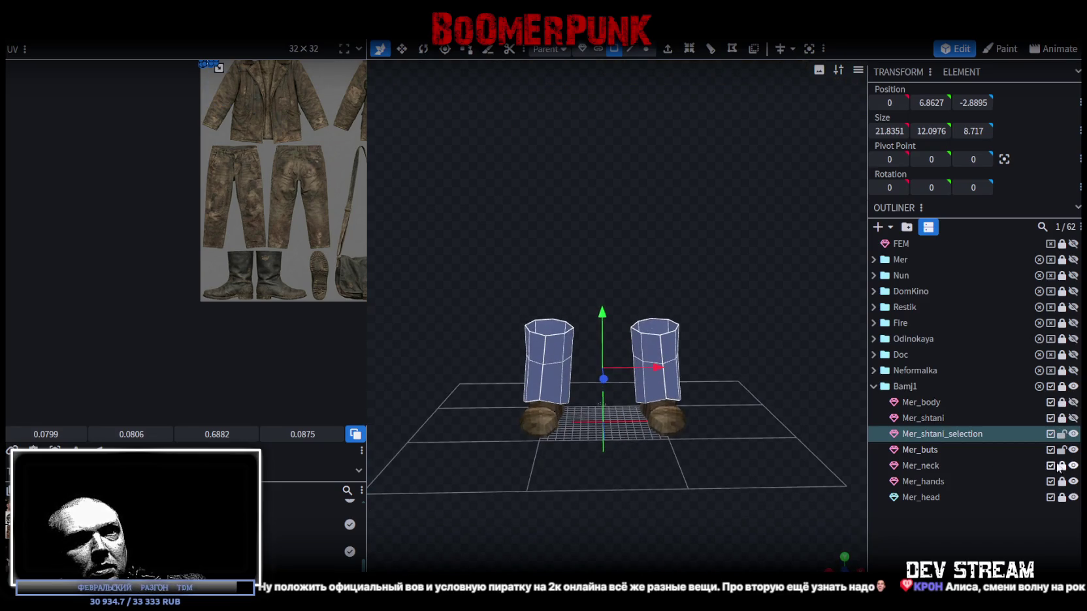
{"action": "left_click", "coordinate": [917, 450]}
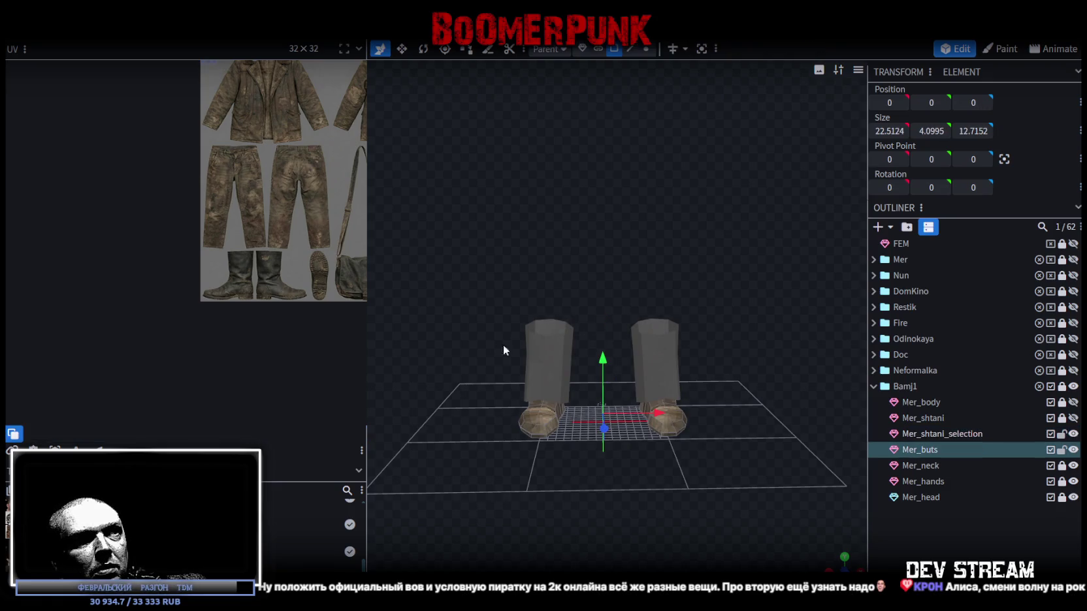
{"action": "left_click_drag", "start_coordinate": [457, 304], "coordinate": [608, 471]}
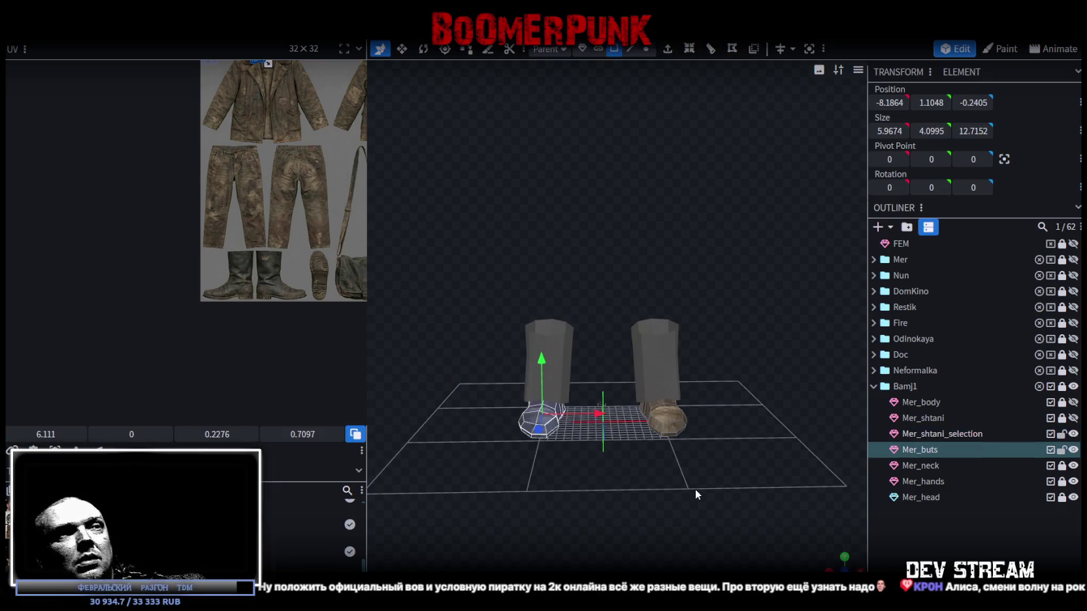
- Select the whole split-off leg piece and shrink it to fit over the boot
{"action": "left_click", "coordinate": [549, 366]}
{"action": "left_click_drag", "start_coordinate": [486, 286], "coordinate": [581, 418]}
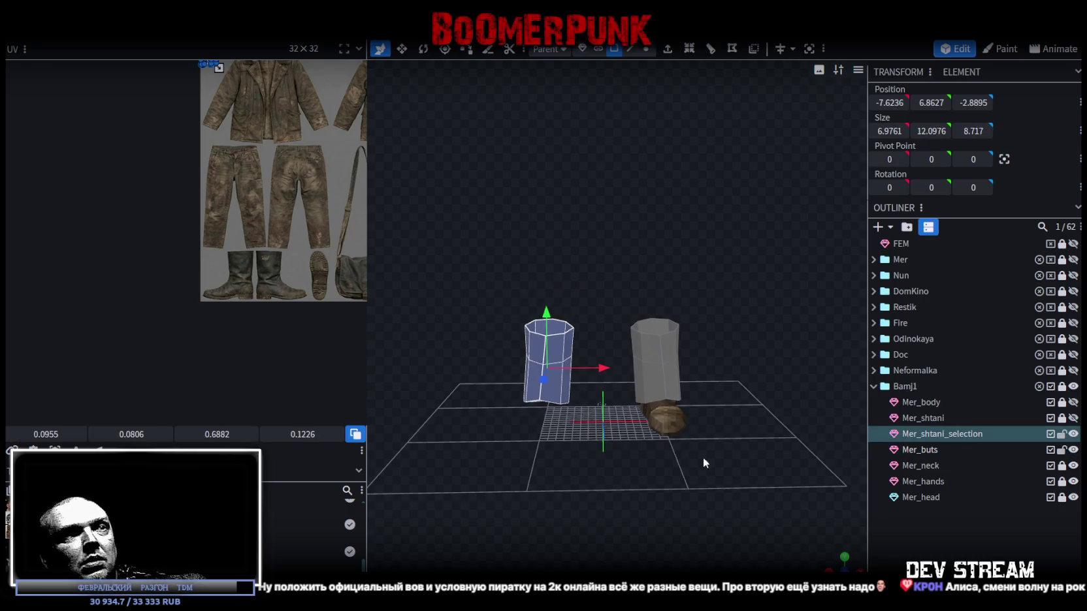
{"action": "mouse_move", "coordinate": [716, 450]}
{"action": "left_mouse_down"}
{"action": "mouse_move", "coordinate": [695, 451]}
{"action": "mouse_move", "coordinate": [688, 410]}
{"action": "mouse_move", "coordinate": [580, 360]}
{"action": "left_mouse_up"}
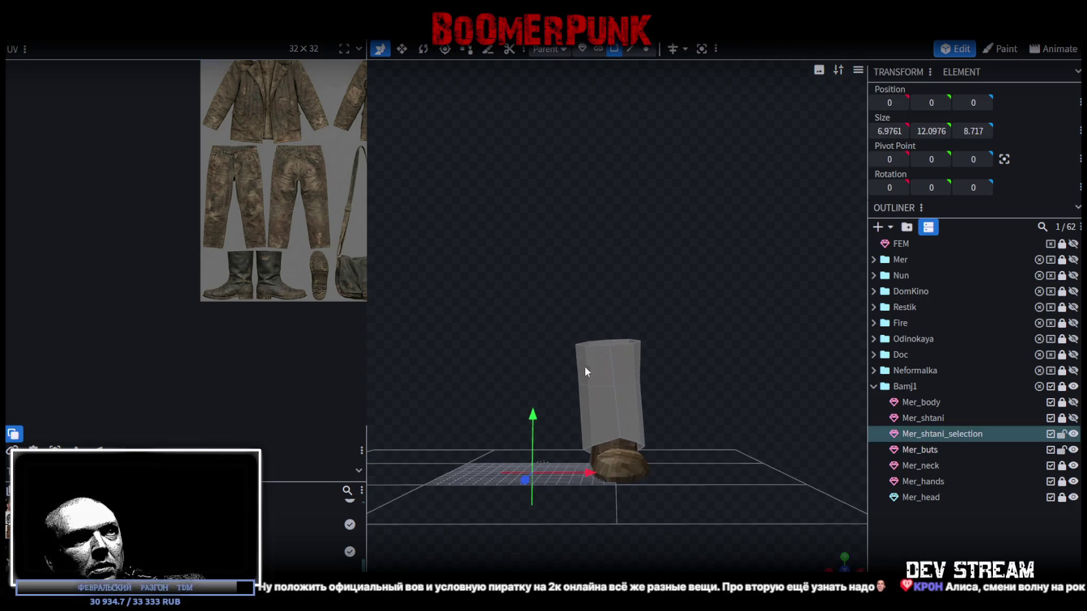
{"action": "left_click", "coordinate": [588, 360]}
{"action": "key", "text": "ctrl+a"}
{"action": "mouse_move", "coordinate": [698, 421]}
{"action": "left_mouse_down"}
{"action": "mouse_move", "coordinate": [722, 495]}
{"action": "mouse_move", "coordinate": [720, 459]}
{"action": "mouse_move", "coordinate": [707, 505]}
{"action": "left_mouse_up"}
{"action": "key", "text": "v"}
{"action": "mouse_move", "coordinate": [650, 375]}
{"action": "left_mouse_down"}
{"action": "mouse_move", "coordinate": [635, 385]}
{"action": "mouse_move", "coordinate": [727, 364]}
{"action": "mouse_move", "coordinate": [748, 456]}
{"action": "mouse_move", "coordinate": [758, 407]}
{"action": "left_mouse_up"}
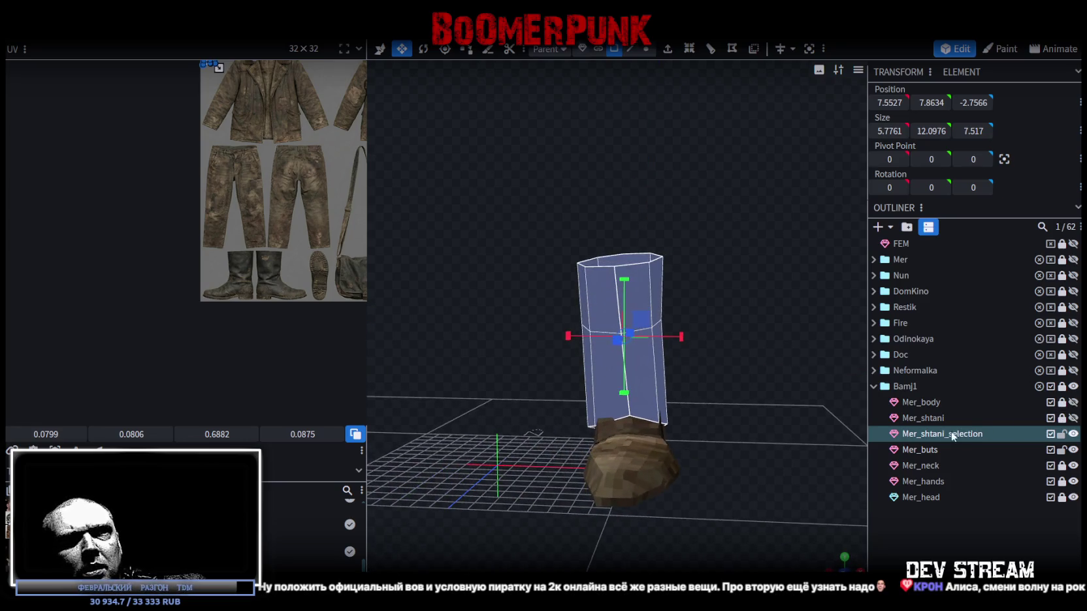
{"action": "left_click", "coordinate": [916, 451]}
- Merge the split-off leg piece into the Mer_buts boots mesh
{"action": "left_click", "coordinate": [933, 434], "text": "ctrl"}
{"action": "right_click", "coordinate": [932, 433]}
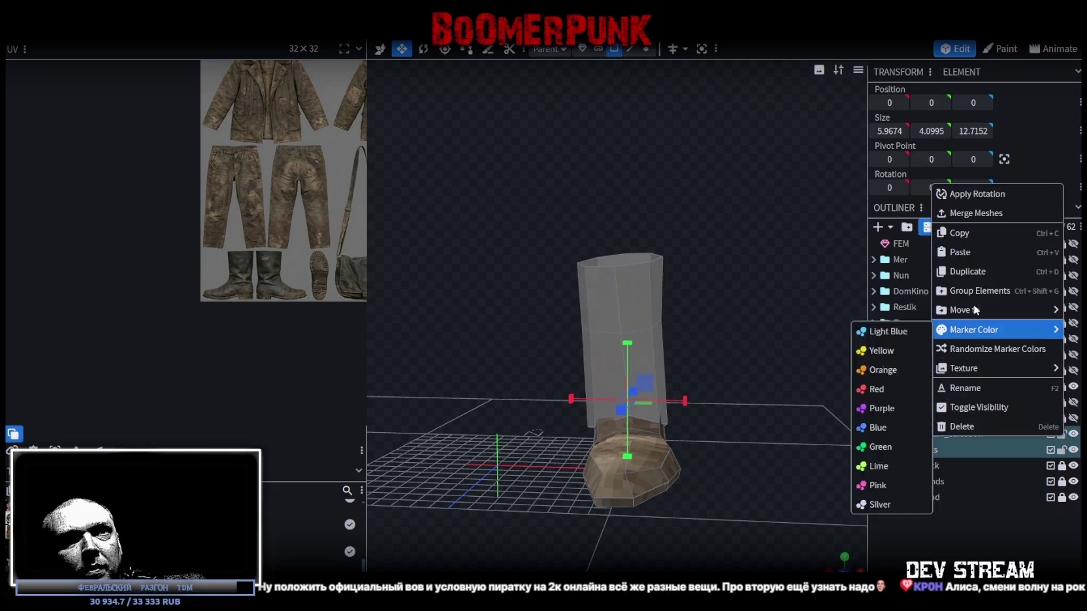
{"action": "left_click", "coordinate": [974, 214]}
{"action": "mouse_move", "coordinate": [750, 357]}
{"action": "left_mouse_down"}
{"action": "mouse_move", "coordinate": [836, 492]}
{"action": "mouse_move", "coordinate": [767, 418]}
{"action": "mouse_move", "coordinate": [629, 79]}
{"action": "left_mouse_up"}
{"action": "scroll", "coordinate": [767, 421], "scroll_direction": "up", "scroll_amount": 3}
- In vertex mode, merge two pairs of vertices at the leg-boot seam
{"action": "left_click", "coordinate": [646, 50]}
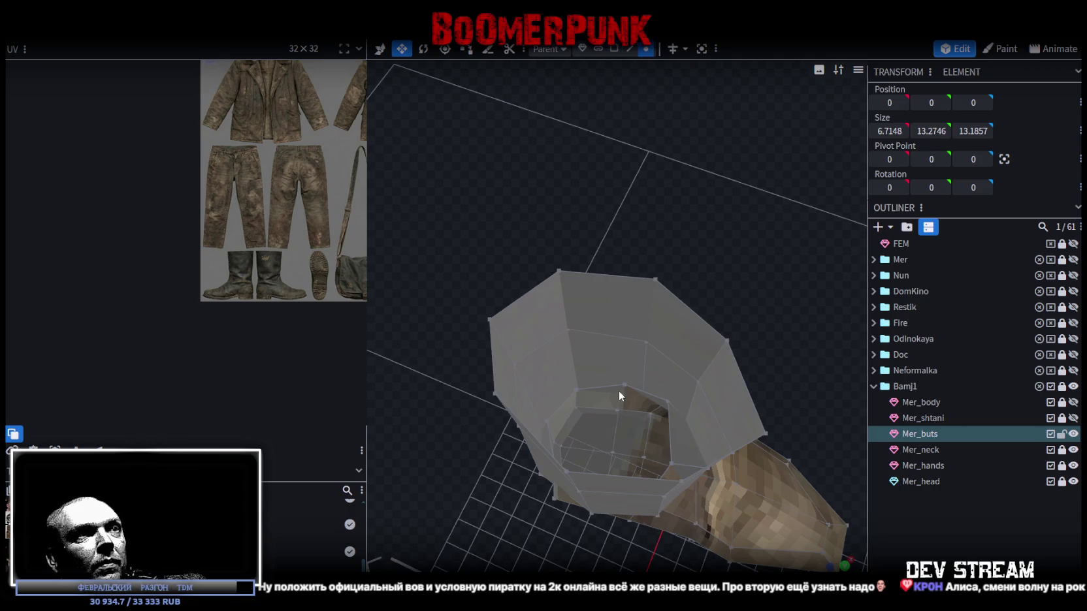
{"action": "left_click", "coordinate": [618, 392]}
{"action": "mouse_move", "coordinate": [815, 333]}
{"action": "left_mouse_down"}
{"action": "mouse_move", "coordinate": [601, 167]}
{"action": "mouse_move", "coordinate": [731, 462]}
{"action": "mouse_move", "coordinate": [617, 428]}
{"action": "left_mouse_up"}
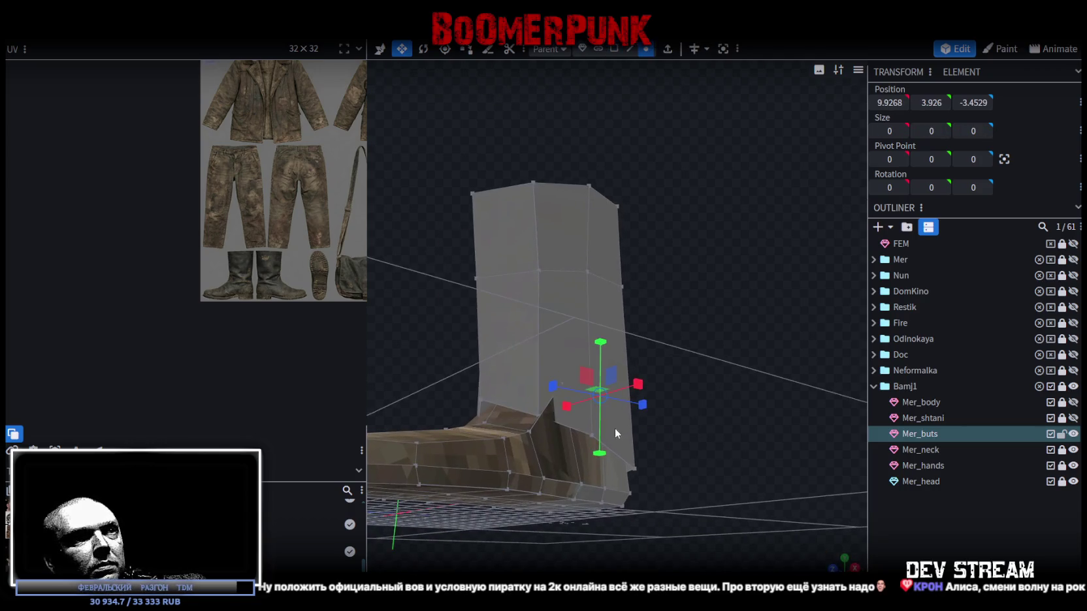
{"action": "left_click", "coordinate": [590, 433]}
{"action": "right_click", "coordinate": [591, 434]}
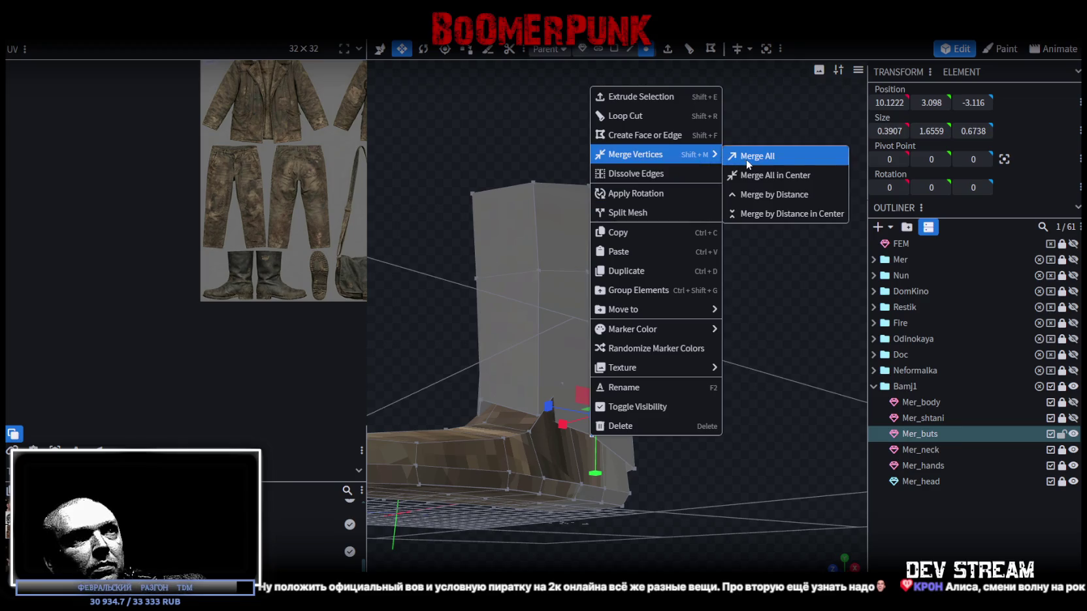
{"action": "mouse_move", "coordinate": [646, 155]}
{"action": "left_click", "coordinate": [745, 159]}
{"action": "mouse_move", "coordinate": [690, 408]}
{"action": "left_mouse_down"}
{"action": "mouse_move", "coordinate": [826, 489]}
{"action": "mouse_move", "coordinate": [778, 499]}
{"action": "mouse_move", "coordinate": [845, 528]}
{"action": "mouse_move", "coordinate": [756, 319]}
{"action": "mouse_move", "coordinate": [616, 281]}
{"action": "mouse_move", "coordinate": [557, 452]}
{"action": "left_mouse_up"}
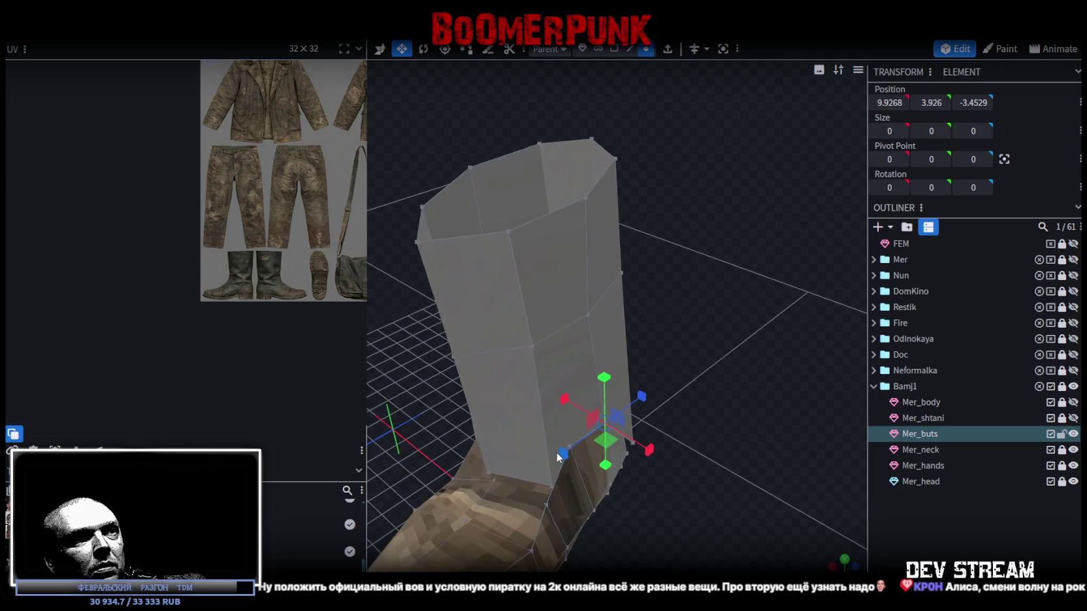
{"action": "key", "text": "v"}
{"action": "left_click", "coordinate": [569, 439]}
{"action": "left_click", "coordinate": [571, 447]}
{"action": "left_click", "coordinate": [546, 489], "text": "shift"}
{"action": "right_click", "coordinate": [548, 489]}
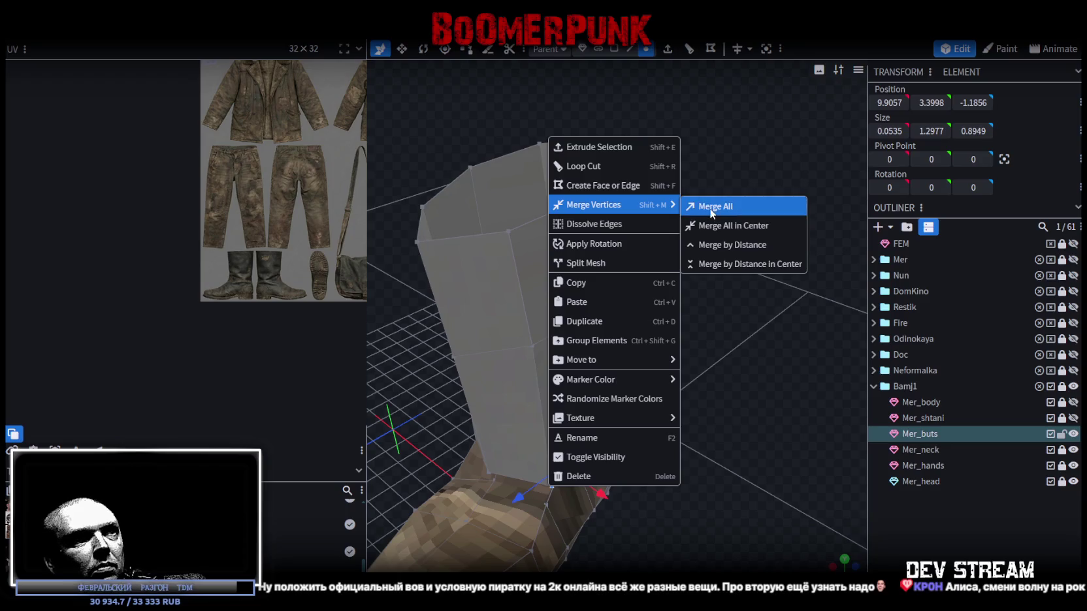
{"action": "left_click", "coordinate": [712, 206]}
- Merge two more vertex groups along the seam, checking from side views
{"action": "mouse_move", "coordinate": [761, 438]}
{"action": "left_mouse_down"}
{"action": "mouse_move", "coordinate": [813, 444]}
{"action": "mouse_move", "coordinate": [858, 565]}
{"action": "left_mouse_up"}
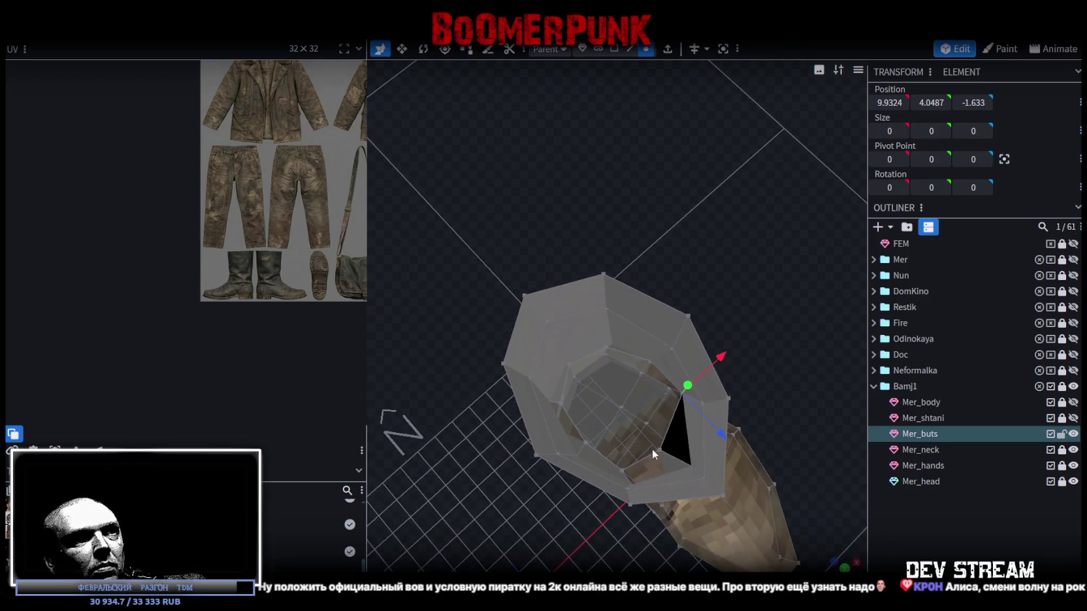
{"action": "left_click_drag", "start_coordinate": [811, 443], "coordinate": [750, 311]}
{"action": "left_click", "coordinate": [601, 505]}
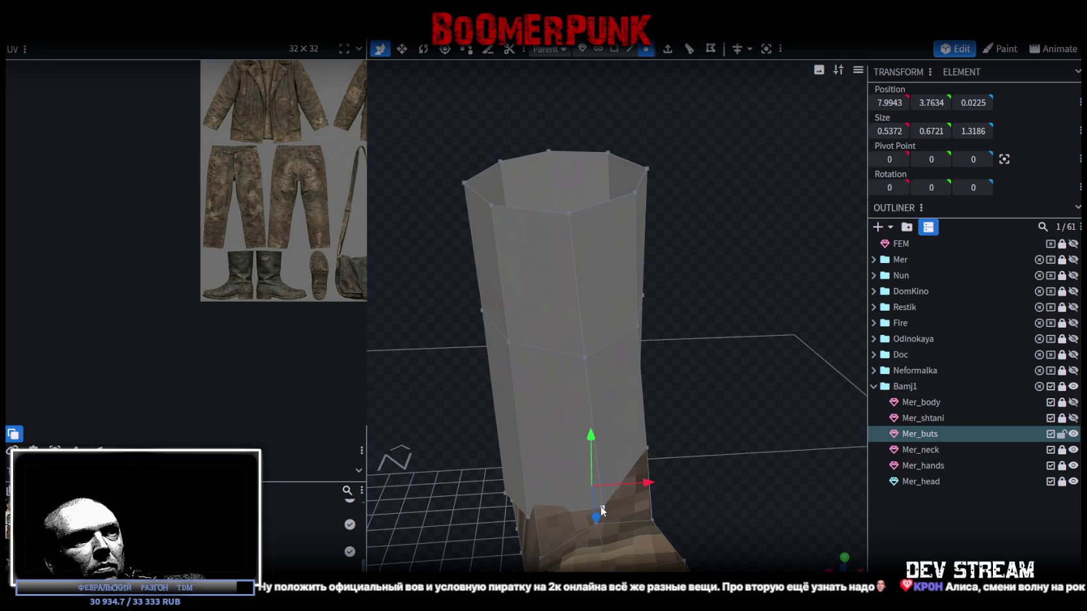
{"action": "right_click", "coordinate": [600, 506]}
{"action": "left_click", "coordinate": [764, 227]}
{"action": "mouse_move", "coordinate": [720, 334]}
{"action": "left_mouse_down"}
{"action": "mouse_move", "coordinate": [726, 510]}
{"action": "mouse_move", "coordinate": [708, 532]}
{"action": "left_mouse_up"}
{"action": "left_click", "coordinate": [585, 460]}
{"action": "left_click_drag", "start_coordinate": [693, 459], "coordinate": [787, 297]}
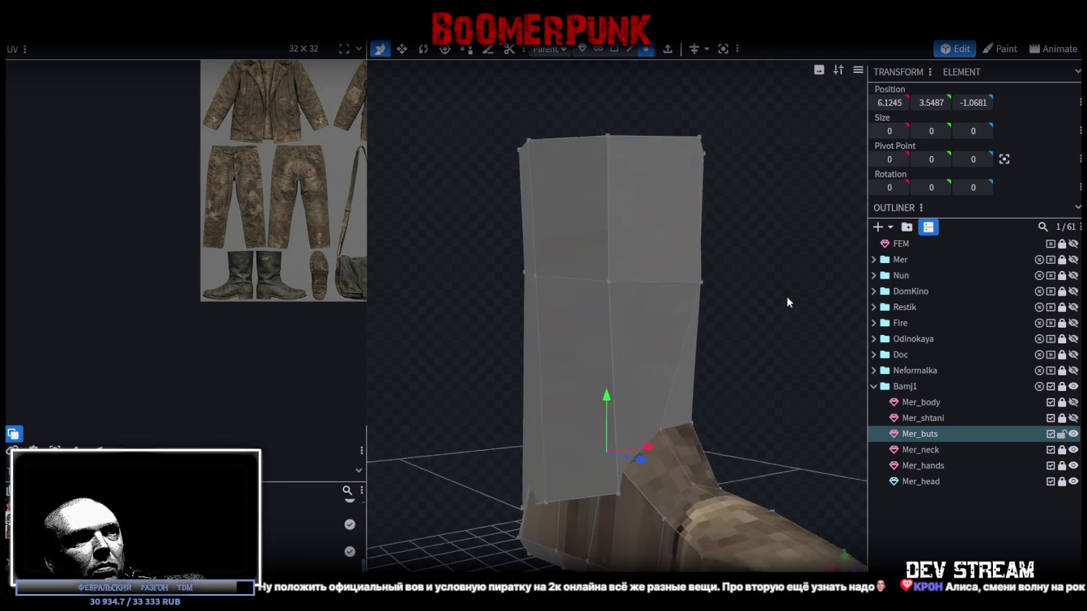
{"action": "left_click", "coordinate": [618, 490]}
{"action": "right_click", "coordinate": [618, 489]}
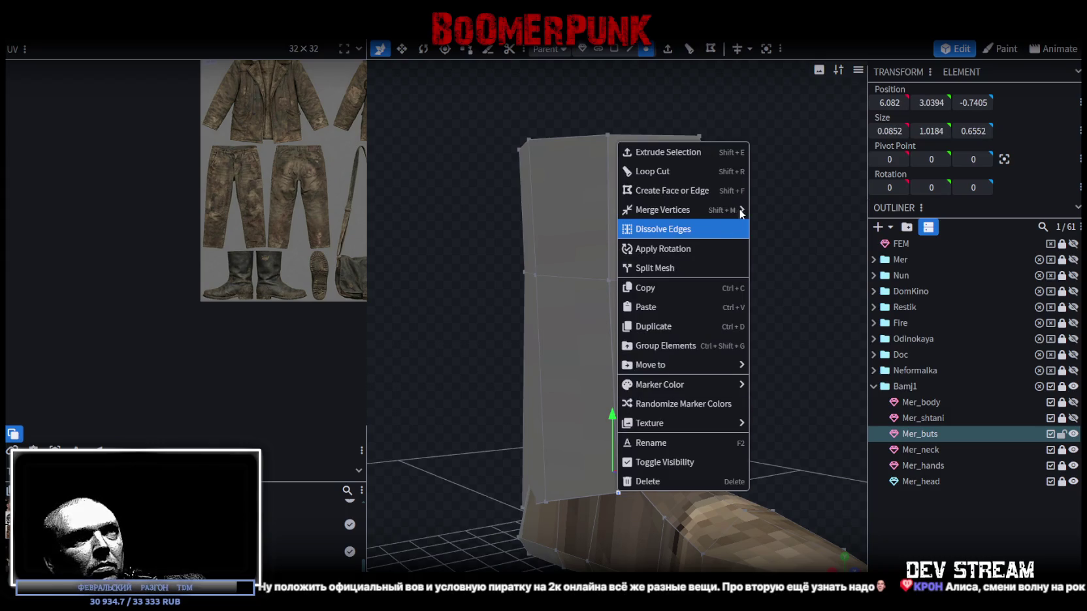
{"action": "left_click", "coordinate": [764, 219]}
- Merge further stray vertices around the boot's lower shaft
{"action": "mouse_move", "coordinate": [536, 457]}
{"action": "left_mouse_down"}
{"action": "mouse_move", "coordinate": [486, 474]}
{"action": "mouse_move", "coordinate": [504, 491]}
{"action": "mouse_move", "coordinate": [420, 486]}
{"action": "mouse_move", "coordinate": [503, 363]}
{"action": "mouse_move", "coordinate": [680, 466]}
{"action": "left_mouse_up"}
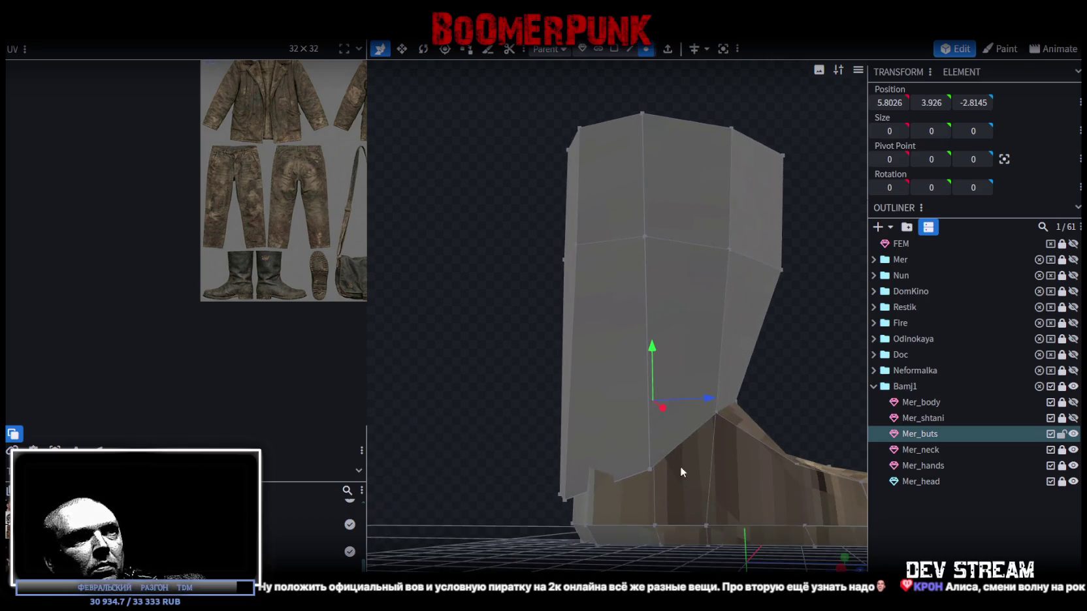
{"action": "right_click", "coordinate": [646, 469]}
{"action": "mouse_move", "coordinate": [691, 190]}
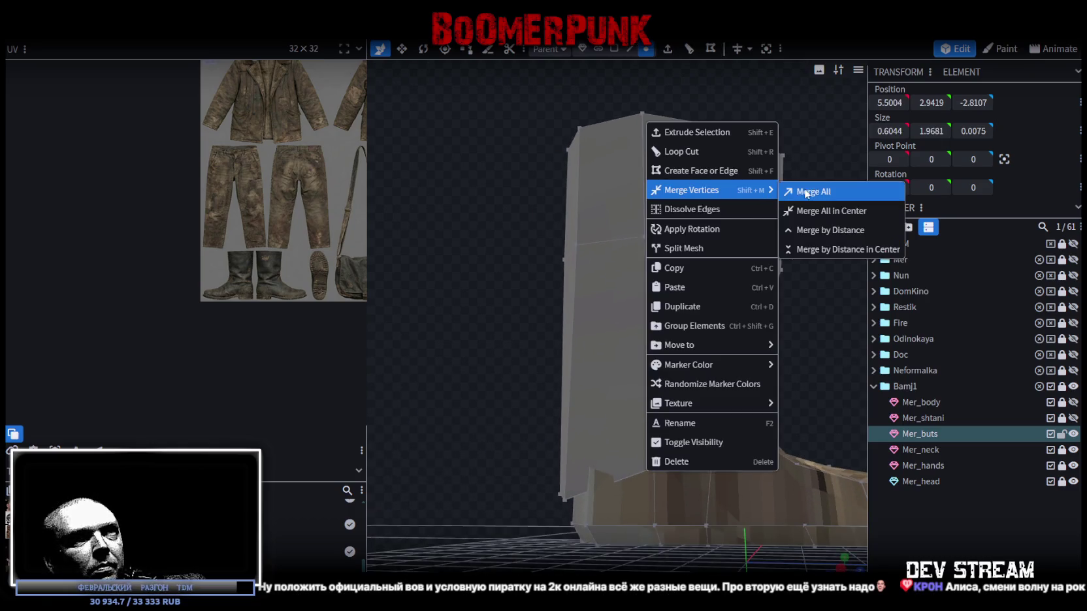
{"action": "left_click", "coordinate": [803, 190]}
{"action": "left_click_drag", "start_coordinate": [434, 295], "coordinate": [380, 466]}
{"action": "left_click", "coordinate": [567, 409]}
{"action": "mouse_move", "coordinate": [566, 409]}
{"action": "left_mouse_down"}
{"action": "mouse_move", "coordinate": [566, 369]}
{"action": "mouse_move", "coordinate": [606, 271]}
{"action": "left_mouse_up"}
{"action": "left_click", "coordinate": [649, 463]}
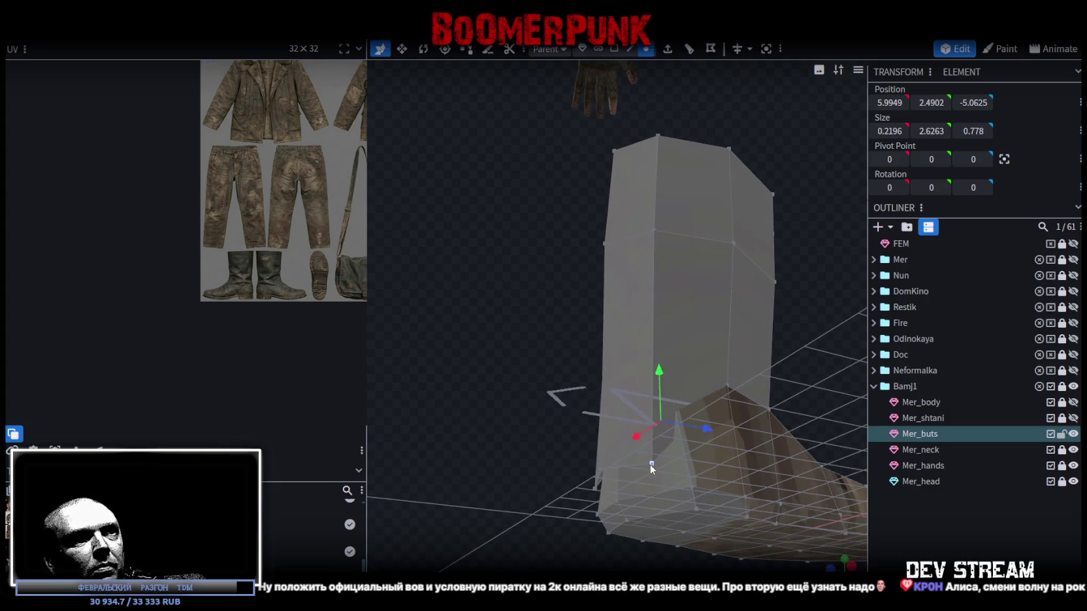
{"action": "right_click", "coordinate": [650, 464]}
{"action": "mouse_move", "coordinate": [705, 184]}
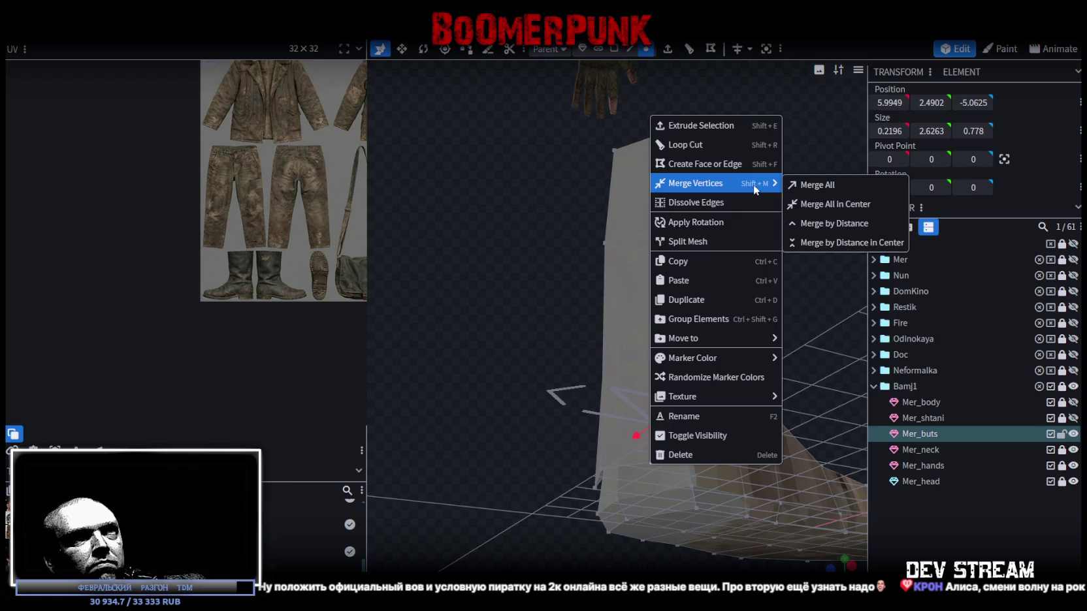
{"action": "left_click", "coordinate": [824, 184]}
- Merge the last seam vertices and the ankle vertices into single points
{"action": "left_click_drag", "start_coordinate": [479, 543], "coordinate": [592, 369]}
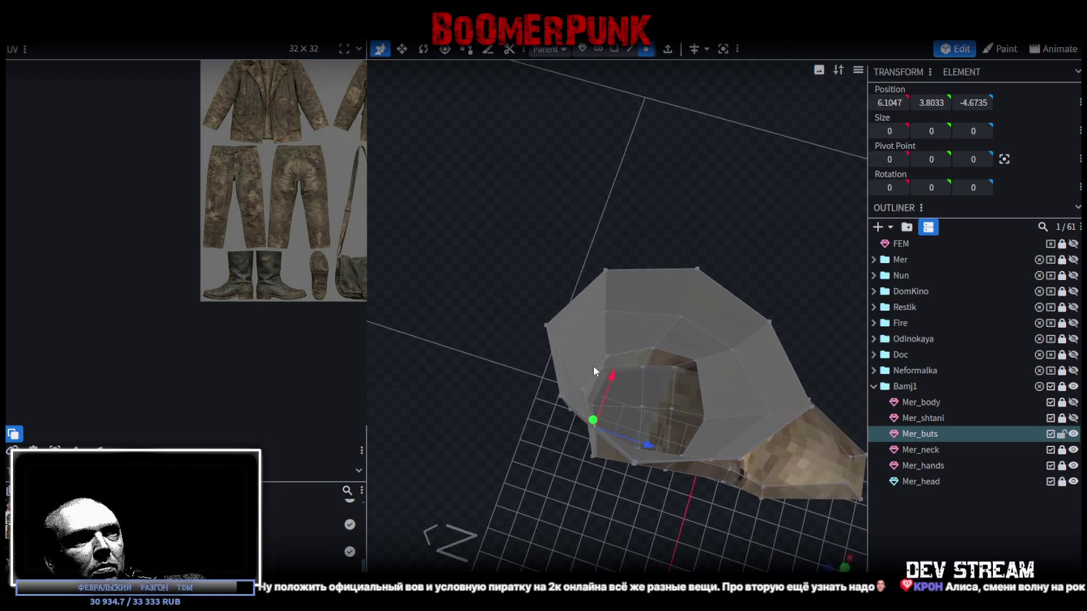
{"action": "left_click_drag", "start_coordinate": [478, 378], "coordinate": [644, 509]}
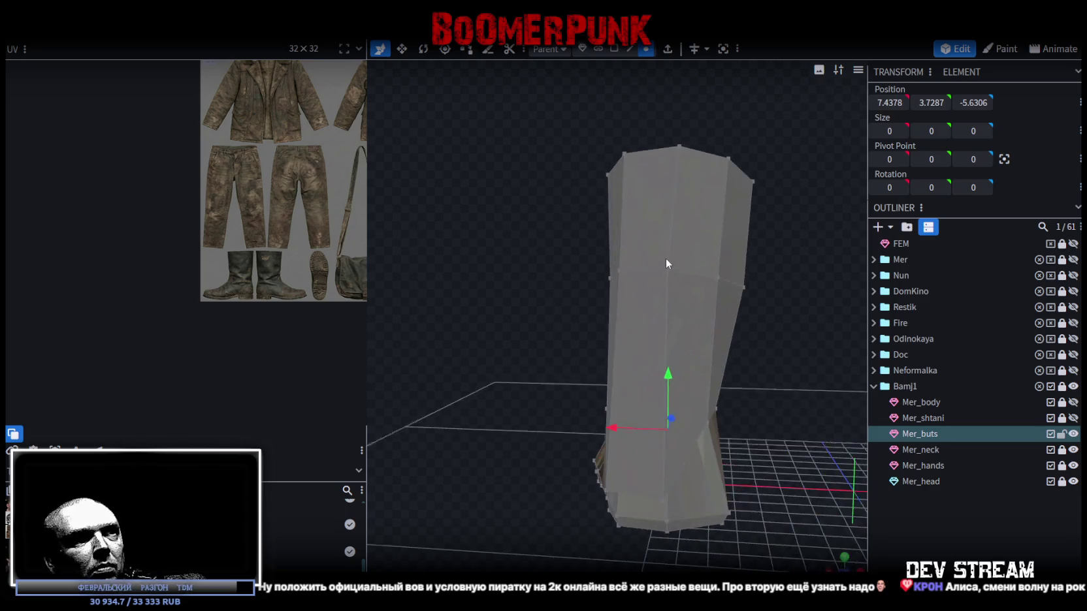
{"action": "right_click", "coordinate": [659, 498]}
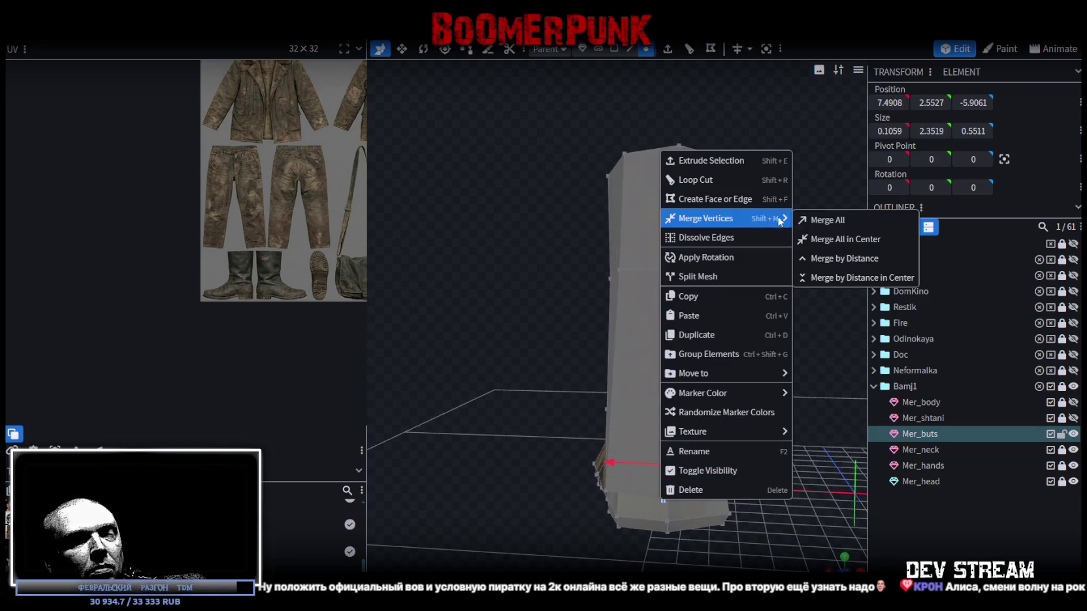
{"action": "left_click", "coordinate": [812, 217]}
{"action": "mouse_move", "coordinate": [812, 217]}
{"action": "left_mouse_down"}
{"action": "mouse_move", "coordinate": [442, 407]}
{"action": "mouse_move", "coordinate": [287, 383]}
{"action": "left_mouse_up"}
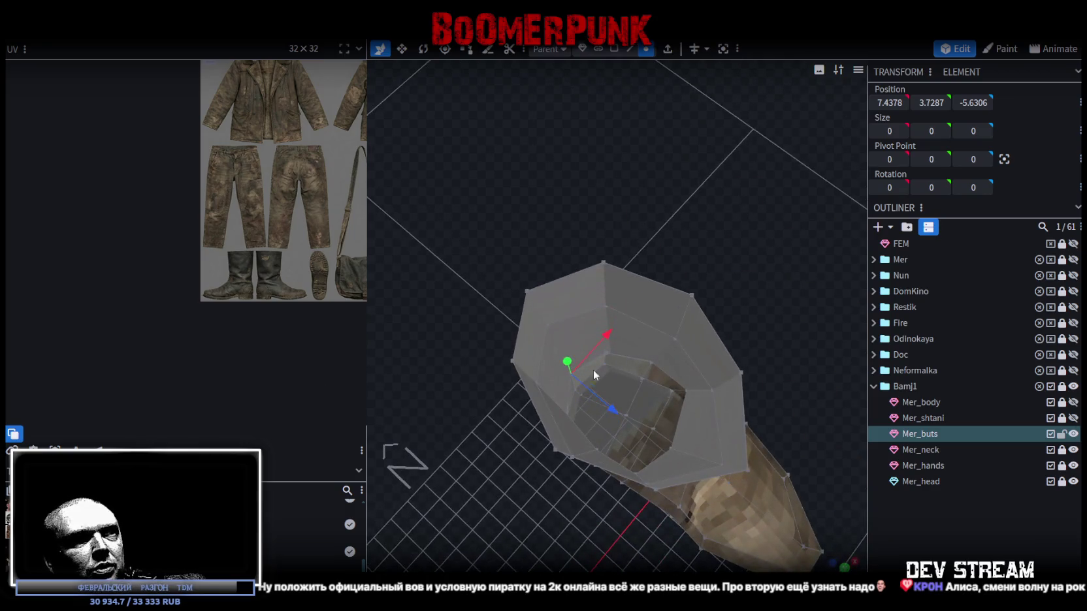
{"action": "mouse_move", "coordinate": [403, 413]}
{"action": "left_mouse_down"}
{"action": "mouse_move", "coordinate": [727, 275]}
{"action": "mouse_move", "coordinate": [620, 462]}
{"action": "left_mouse_up"}
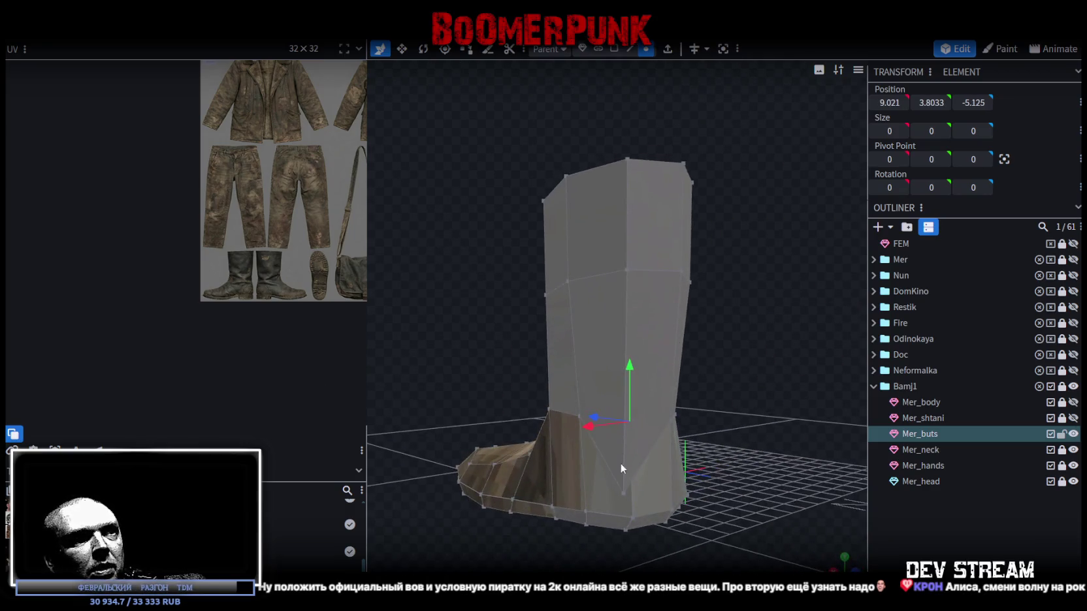
{"action": "left_click", "coordinate": [622, 495]}
{"action": "right_click", "coordinate": [622, 491]}
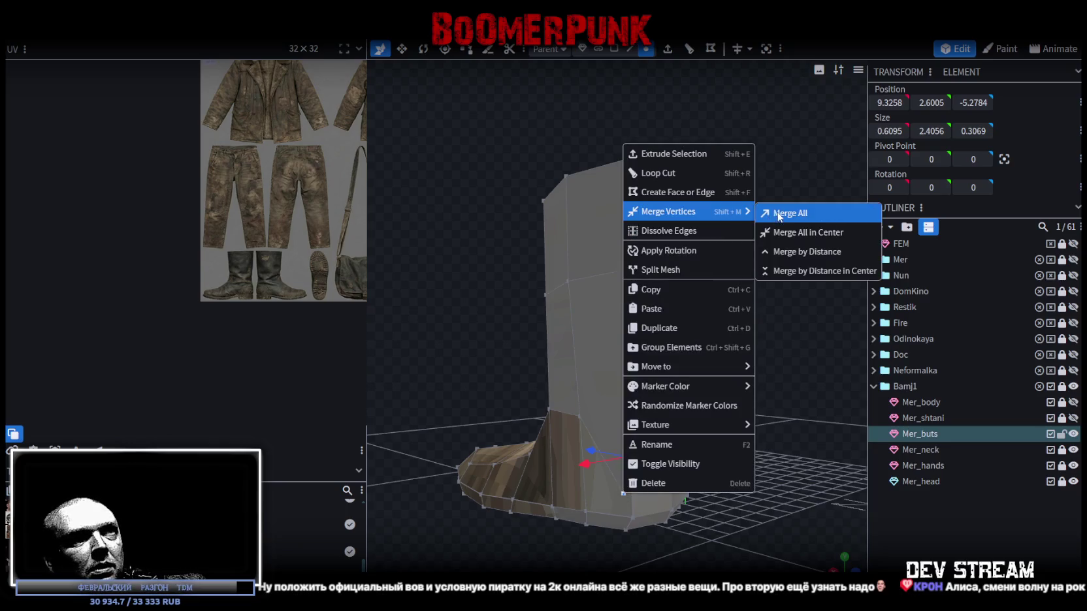
{"action": "left_click", "coordinate": [777, 214]}
{"action": "mouse_move", "coordinate": [671, 494]}
{"action": "left_mouse_down"}
{"action": "mouse_move", "coordinate": [753, 401]}
{"action": "mouse_move", "coordinate": [447, 476]}
{"action": "mouse_move", "coordinate": [376, 461]}
{"action": "mouse_move", "coordinate": [359, 492]}
{"action": "mouse_move", "coordinate": [744, 512]}
{"action": "mouse_move", "coordinate": [628, 461]}
{"action": "mouse_move", "coordinate": [605, 416]}
{"action": "left_mouse_up"}
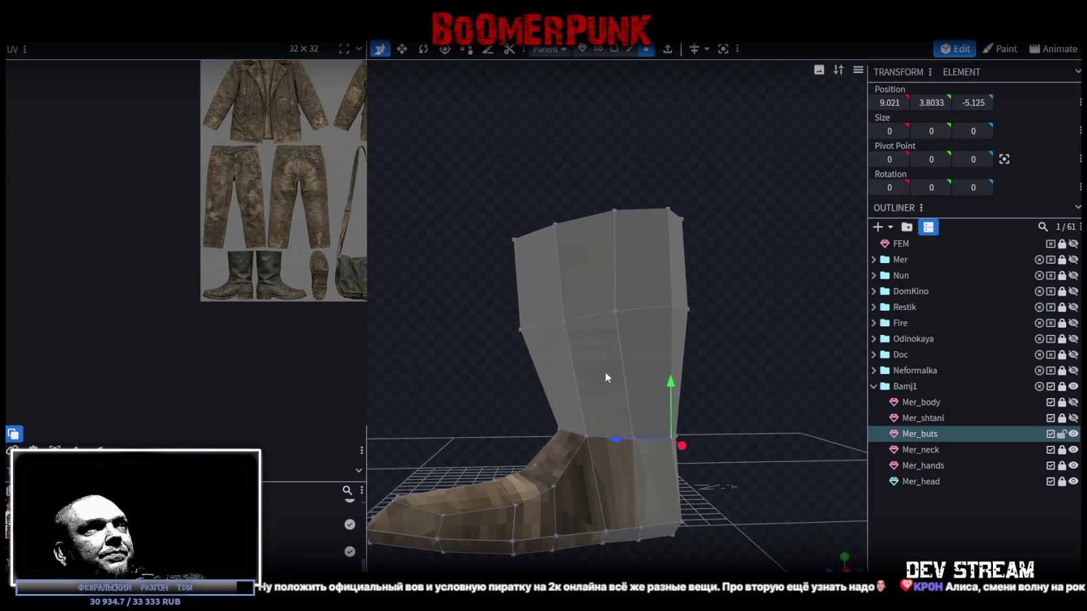
- Move a boot shaft edge 0.5 along the depth axis
{"action": "left_click", "coordinate": [516, 279]}
{"action": "left_click", "coordinate": [562, 276]}
{"action": "mouse_move", "coordinate": [465, 278]}
{"action": "left_mouse_down"}
{"action": "mouse_move", "coordinate": [544, 376]}
{"action": "mouse_move", "coordinate": [681, 371]}
{"action": "mouse_move", "coordinate": [686, 323]}
{"action": "mouse_move", "coordinate": [732, 297]}
{"action": "mouse_move", "coordinate": [765, 305]}
{"action": "mouse_move", "coordinate": [755, 295]}
{"action": "left_mouse_up"}
{"action": "left_click", "coordinate": [707, 312]}
{"action": "left_click", "coordinate": [710, 303]}
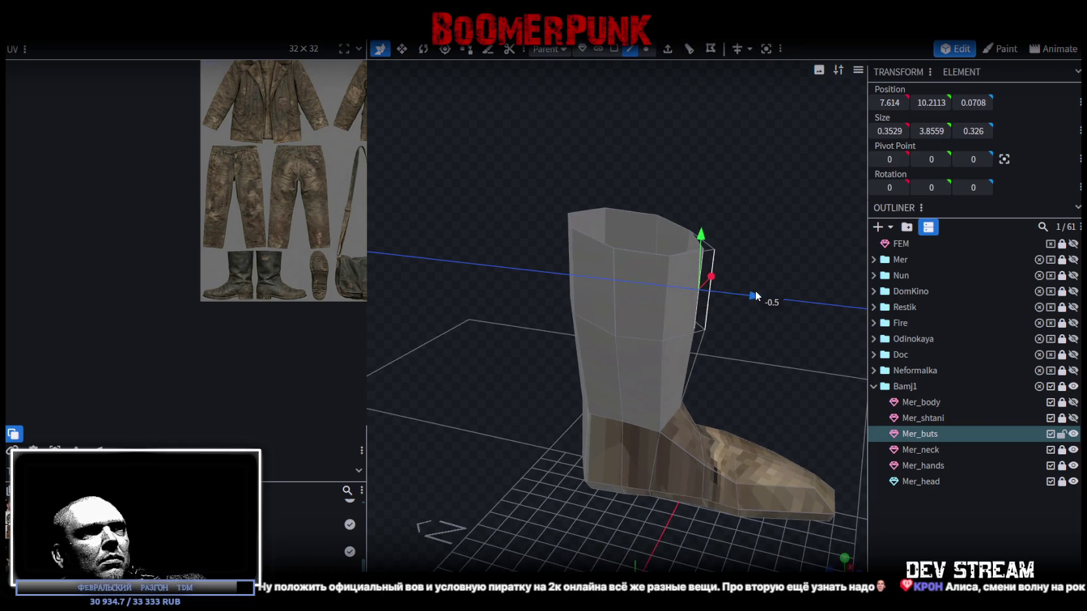
{"action": "mouse_move", "coordinate": [758, 355]}
{"action": "left_mouse_down"}
{"action": "mouse_move", "coordinate": [792, 329]}
{"action": "mouse_move", "coordinate": [526, 258]}
{"action": "mouse_move", "coordinate": [508, 317]}
{"action": "mouse_move", "coordinate": [648, 270]}
{"action": "mouse_move", "coordinate": [501, 231]}
{"action": "mouse_move", "coordinate": [438, 265]}
{"action": "mouse_move", "coordinate": [465, 316]}
{"action": "mouse_move", "coordinate": [428, 371]}
{"action": "left_mouse_up"}
- Lower the boot's top vertex ring, tilt it slightly, and push it back 0.1 in depth
{"action": "mouse_move", "coordinate": [418, 327]}
{"action": "left_mouse_down"}
{"action": "mouse_move", "coordinate": [524, 365]}
{"action": "mouse_move", "coordinate": [617, 318]}
{"action": "left_mouse_up"}
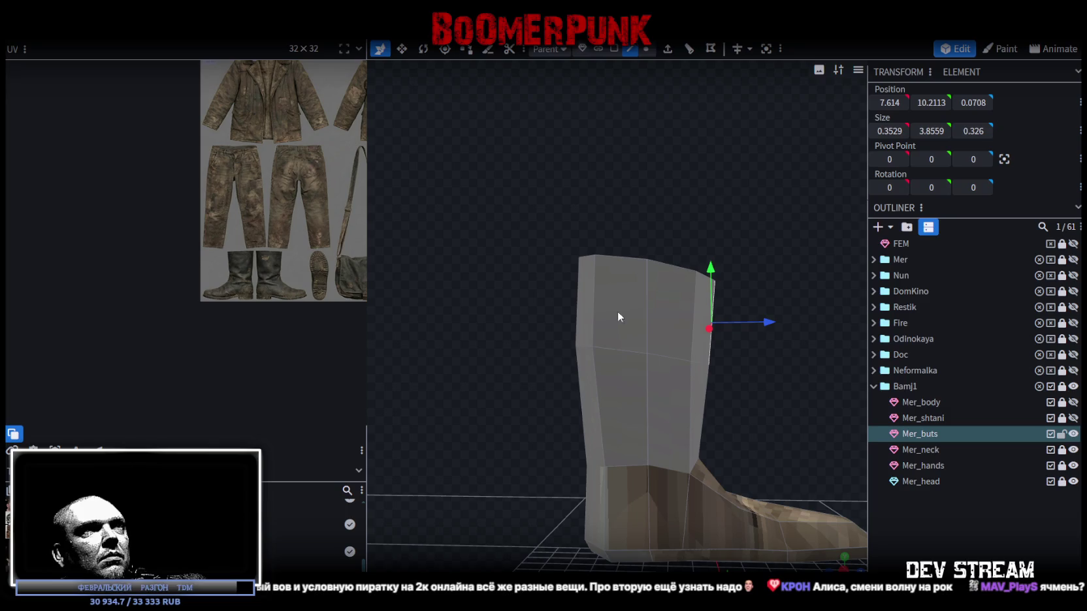
{"action": "left_click_drag", "start_coordinate": [524, 184], "coordinate": [787, 376]}
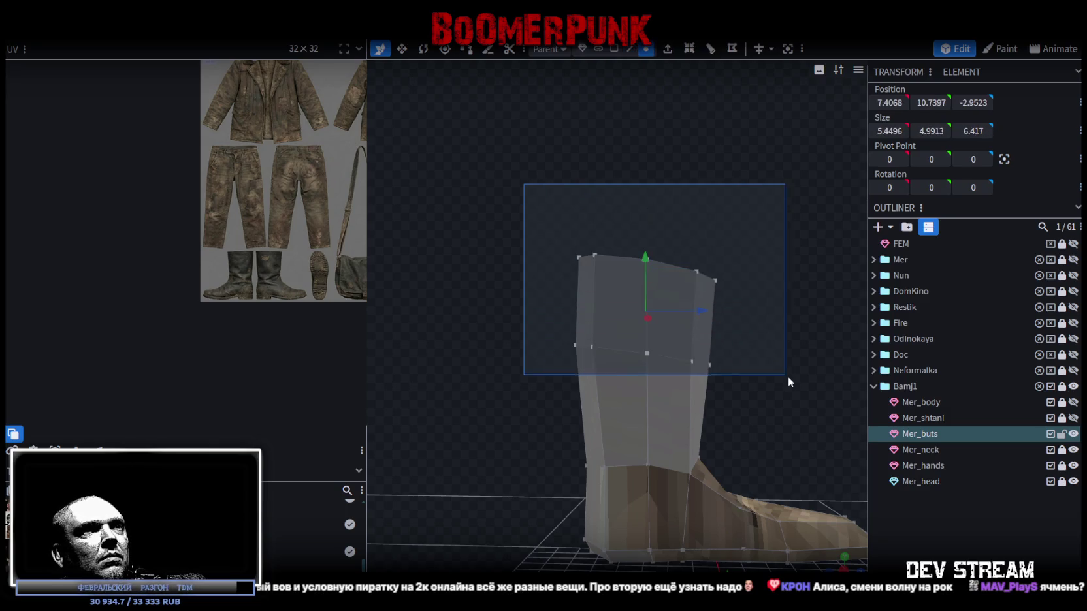
{"action": "left_click_drag", "start_coordinate": [655, 255], "coordinate": [657, 286]}
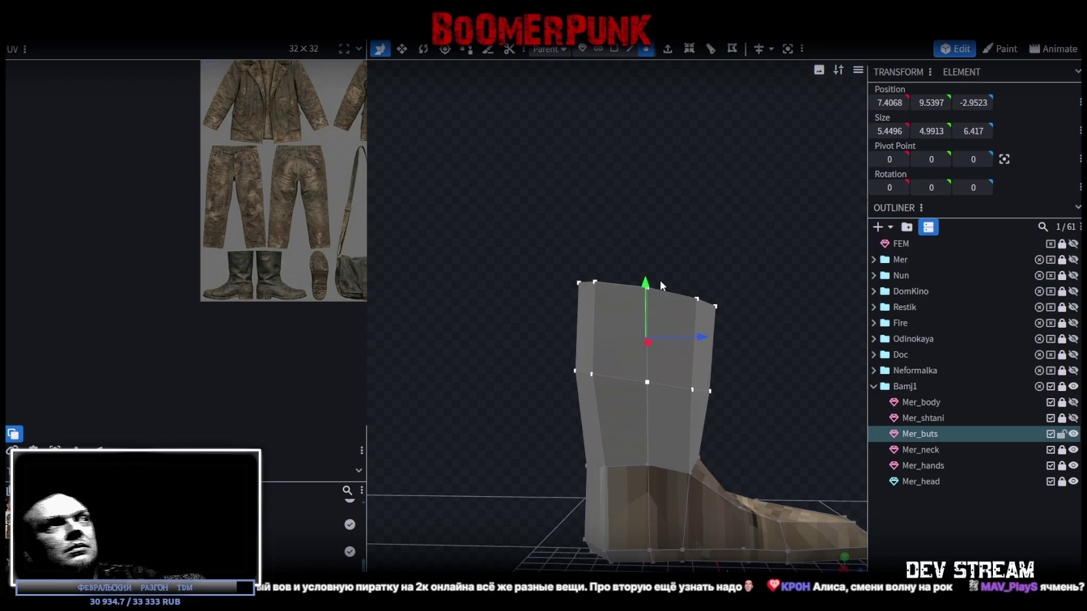
{"action": "mouse_move", "coordinate": [730, 234]}
{"action": "left_mouse_down"}
{"action": "mouse_move", "coordinate": [726, 198]}
{"action": "mouse_move", "coordinate": [613, 194]}
{"action": "mouse_move", "coordinate": [578, 213]}
{"action": "mouse_move", "coordinate": [427, 218]}
{"action": "mouse_move", "coordinate": [473, 223]}
{"action": "mouse_move", "coordinate": [480, 202]}
{"action": "mouse_move", "coordinate": [437, 224]}
{"action": "left_mouse_up"}
{"action": "key", "text": "v"}
{"action": "key", "text": "r"}
{"action": "mouse_move", "coordinate": [767, 323]}
{"action": "left_mouse_down"}
{"action": "mouse_move", "coordinate": [711, 346]}
{"action": "mouse_move", "coordinate": [564, 302]}
{"action": "mouse_move", "coordinate": [593, 302]}
{"action": "left_mouse_up"}
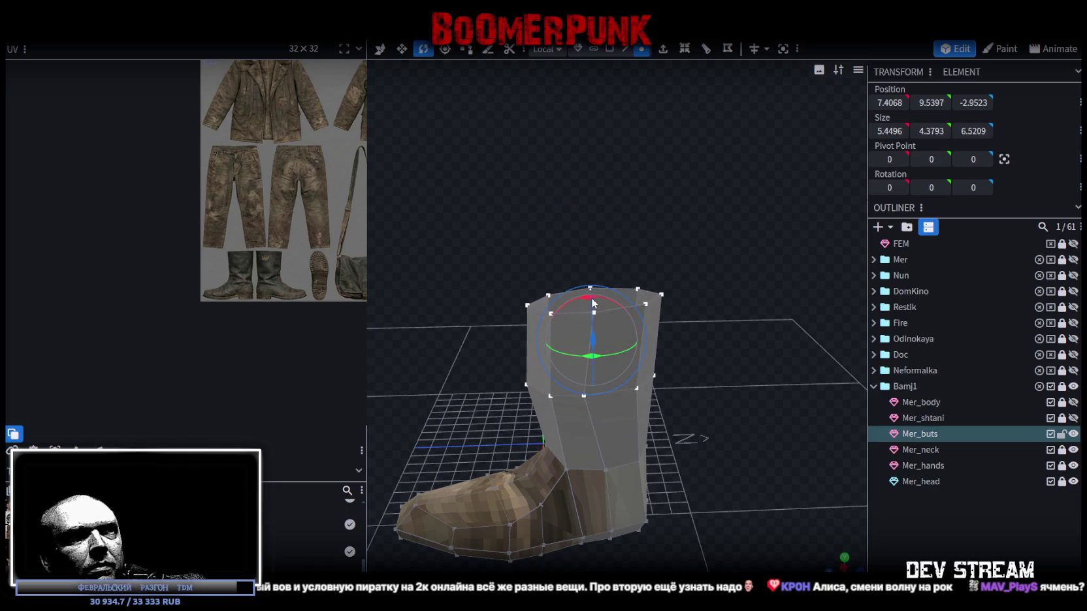
{"action": "key", "text": "v"}
{"action": "left_click_drag", "start_coordinate": [560, 348], "coordinate": [535, 346]}
{"action": "mouse_move", "coordinate": [701, 413]}
{"action": "left_mouse_down"}
{"action": "mouse_move", "coordinate": [759, 438]}
{"action": "mouse_move", "coordinate": [787, 376]}
{"action": "mouse_move", "coordinate": [724, 354]}
{"action": "mouse_move", "coordinate": [742, 290]}
{"action": "mouse_move", "coordinate": [727, 304]}
{"action": "left_mouse_up"}
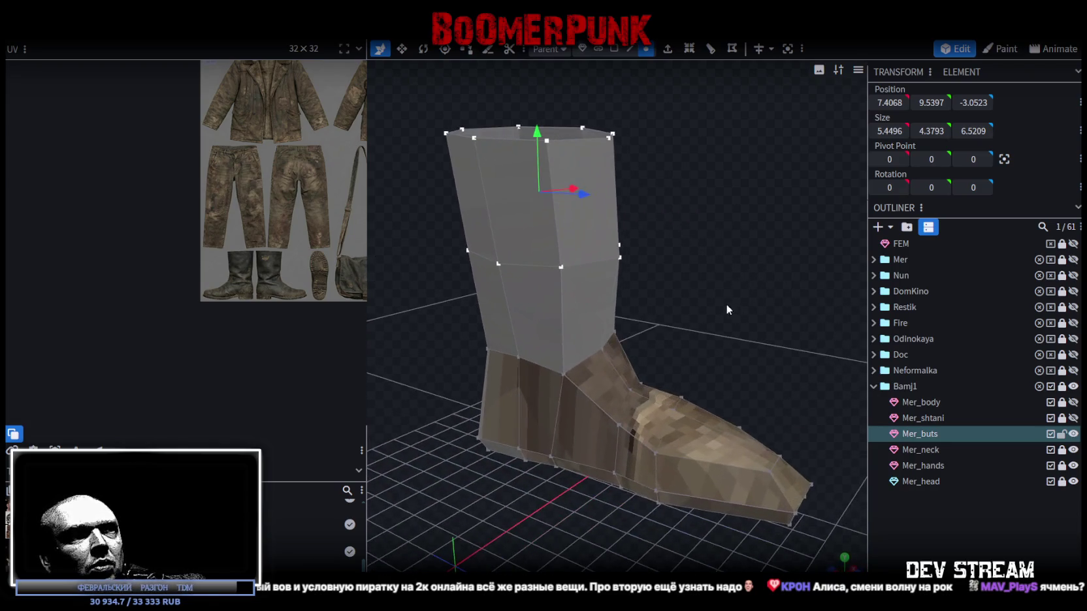
- Move an ankle face 0.5 forward and nudge the ankle vertices into place
{"action": "left_click", "coordinate": [614, 49]}
{"action": "left_click", "coordinate": [620, 367]}
{"action": "mouse_move", "coordinate": [688, 353]}
{"action": "left_mouse_down"}
{"action": "mouse_move", "coordinate": [701, 370]}
{"action": "mouse_move", "coordinate": [655, 304]}
{"action": "mouse_move", "coordinate": [769, 284]}
{"action": "mouse_move", "coordinate": [605, 293]}
{"action": "mouse_move", "coordinate": [467, 276]}
{"action": "mouse_move", "coordinate": [448, 260]}
{"action": "mouse_move", "coordinate": [537, 266]}
{"action": "mouse_move", "coordinate": [665, 170]}
{"action": "left_mouse_up"}
{"action": "left_click", "coordinate": [645, 312]}
{"action": "left_click", "coordinate": [601, 291]}
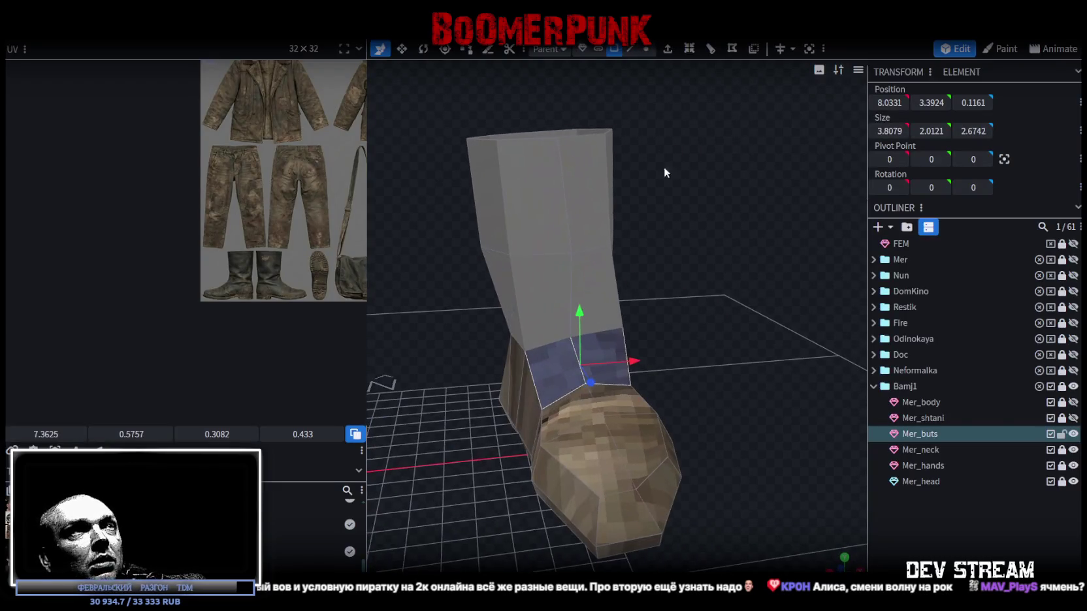
{"action": "left_click", "coordinate": [648, 49]}
{"action": "mouse_move", "coordinate": [571, 316]}
{"action": "left_mouse_down"}
{"action": "mouse_move", "coordinate": [577, 290]}
{"action": "mouse_move", "coordinate": [578, 310]}
{"action": "left_mouse_up"}
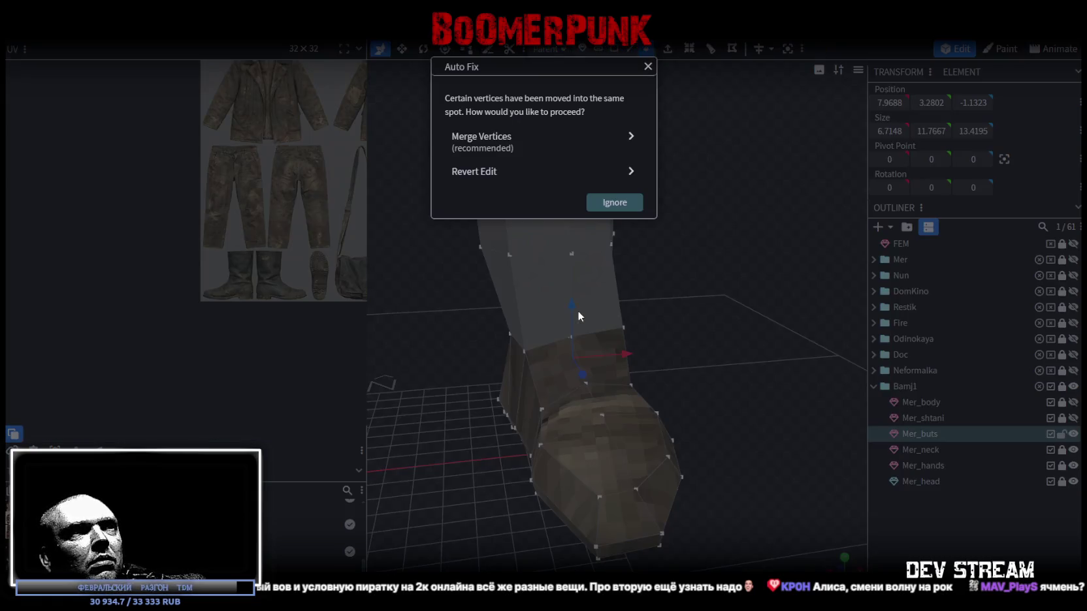
- Merge the overlapping ankle vertices and raise the two top toe faces by 0.5
{"action": "left_click", "coordinate": [538, 145]}
{"action": "mouse_move", "coordinate": [729, 294]}
{"action": "left_mouse_down"}
{"action": "mouse_move", "coordinate": [523, 274]}
{"action": "mouse_move", "coordinate": [626, 349]}
{"action": "mouse_move", "coordinate": [725, 456]}
{"action": "mouse_move", "coordinate": [863, 482]}
{"action": "mouse_move", "coordinate": [603, 508]}
{"action": "mouse_move", "coordinate": [632, 494]}
{"action": "left_mouse_up"}
{"action": "left_click", "coordinate": [618, 49]}
{"action": "left_click", "coordinate": [540, 312]}
{"action": "left_click", "coordinate": [590, 350], "text": "shift"}
{"action": "left_click", "coordinate": [593, 299], "text": "shift"}
{"action": "left_click_drag", "start_coordinate": [571, 279], "coordinate": [570, 258]}
- Pull a boot shaft vertex 0.3 along depth
{"action": "mouse_move", "coordinate": [731, 424]}
{"action": "left_mouse_down"}
{"action": "mouse_move", "coordinate": [673, 411]}
{"action": "mouse_move", "coordinate": [740, 435]}
{"action": "mouse_move", "coordinate": [521, 138]}
{"action": "mouse_move", "coordinate": [820, 153]}
{"action": "mouse_move", "coordinate": [728, 245]}
{"action": "mouse_move", "coordinate": [703, 64]}
{"action": "left_mouse_up"}
{"action": "left_click", "coordinate": [646, 49]}
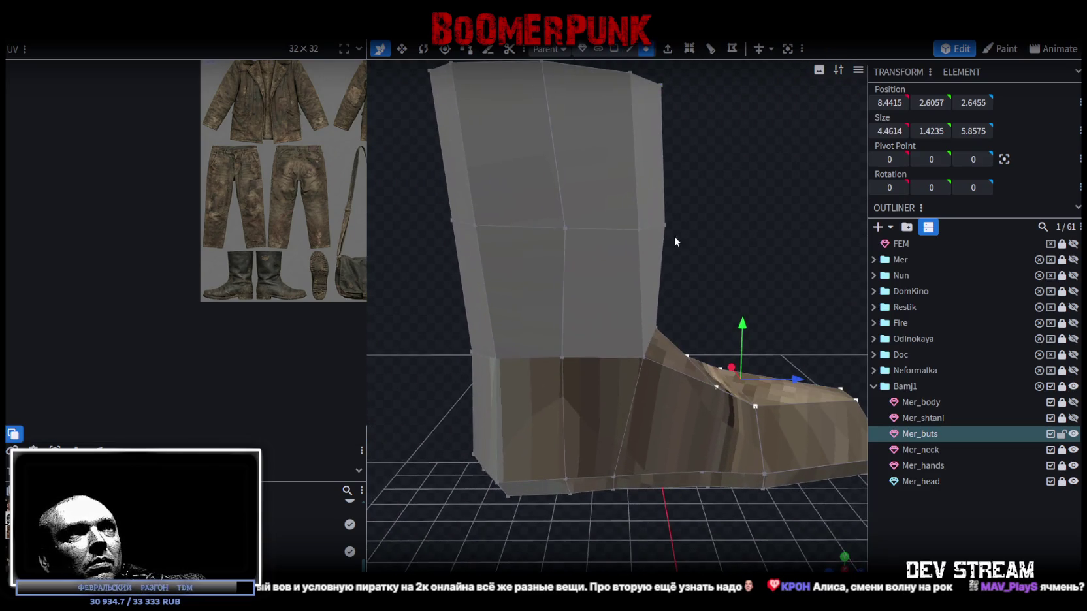
{"action": "left_click", "coordinate": [655, 224]}
{"action": "left_click_drag", "start_coordinate": [717, 227], "coordinate": [708, 226]}
- Move a horizontal shaft edge at the ankle 0.8 back along depth
{"action": "mouse_move", "coordinate": [666, 346]}
{"action": "left_mouse_down"}
{"action": "mouse_move", "coordinate": [559, 320]}
{"action": "mouse_move", "coordinate": [424, 313]}
{"action": "left_mouse_up"}
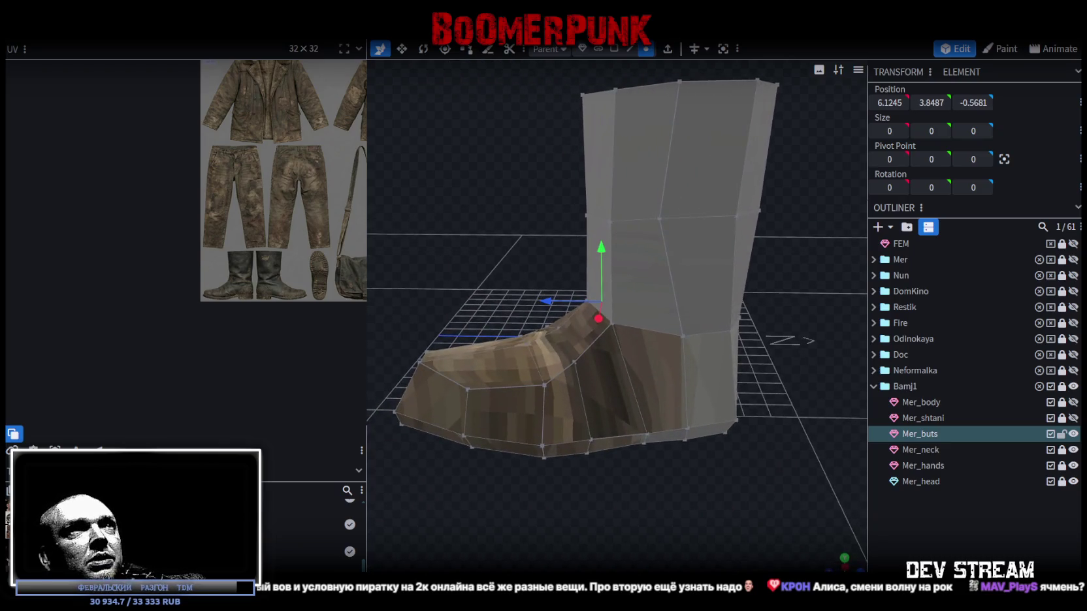
{"action": "left_click", "coordinate": [618, 239]}
{"action": "left_click_drag", "start_coordinate": [495, 198], "coordinate": [773, 208]}
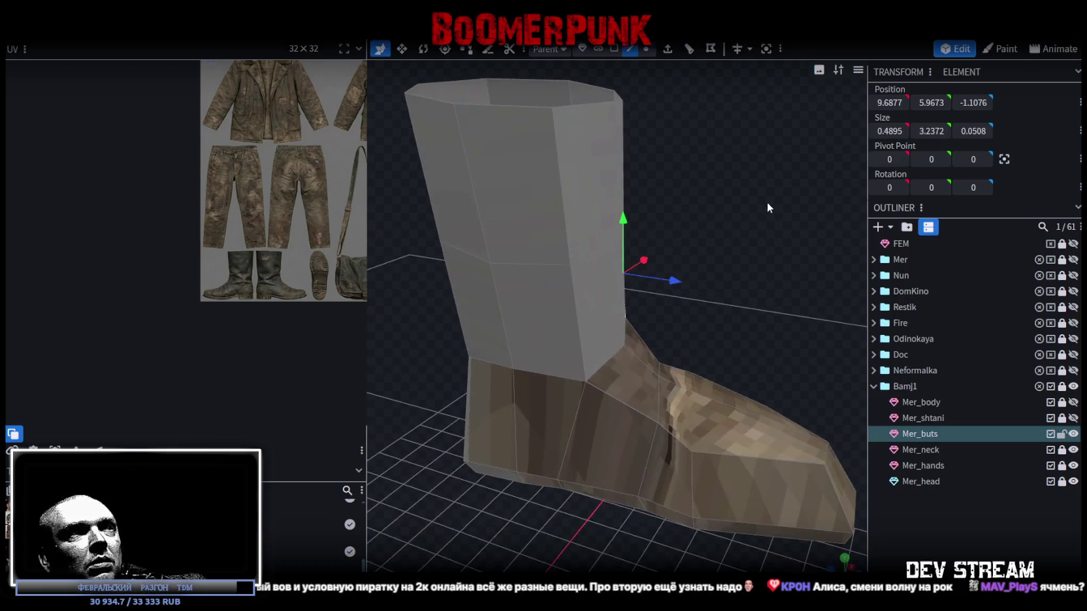
{"action": "left_click", "coordinate": [572, 320]}
{"action": "mouse_move", "coordinate": [645, 303]}
{"action": "left_mouse_down"}
{"action": "mouse_move", "coordinate": [780, 273]}
{"action": "mouse_move", "coordinate": [717, 167]}
{"action": "left_mouse_up"}
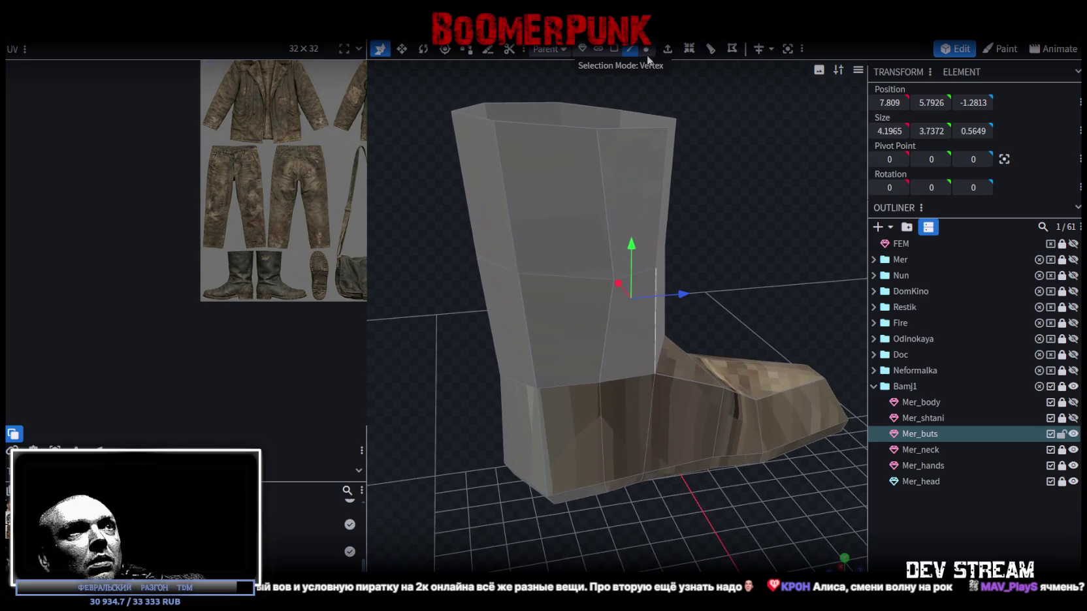
{"action": "left_click", "coordinate": [612, 265]}
{"action": "mouse_move", "coordinate": [479, 255]}
{"action": "left_mouse_down"}
{"action": "mouse_move", "coordinate": [685, 274]}
{"action": "mouse_move", "coordinate": [661, 226]}
{"action": "left_mouse_up"}
{"action": "left_click", "coordinate": [631, 227]}
{"action": "mouse_move", "coordinate": [588, 219]}
{"action": "left_mouse_down"}
{"action": "mouse_move", "coordinate": [760, 308]}
{"action": "mouse_move", "coordinate": [664, 247]}
{"action": "mouse_move", "coordinate": [765, 251]}
{"action": "mouse_move", "coordinate": [734, 279]}
{"action": "mouse_move", "coordinate": [766, 368]}
{"action": "mouse_move", "coordinate": [711, 350]}
{"action": "left_mouse_up"}
- Select the bottom face of the boot sole from underneath
{"action": "scroll", "coordinate": [711, 350], "scroll_direction": "up", "scroll_amount": 3}
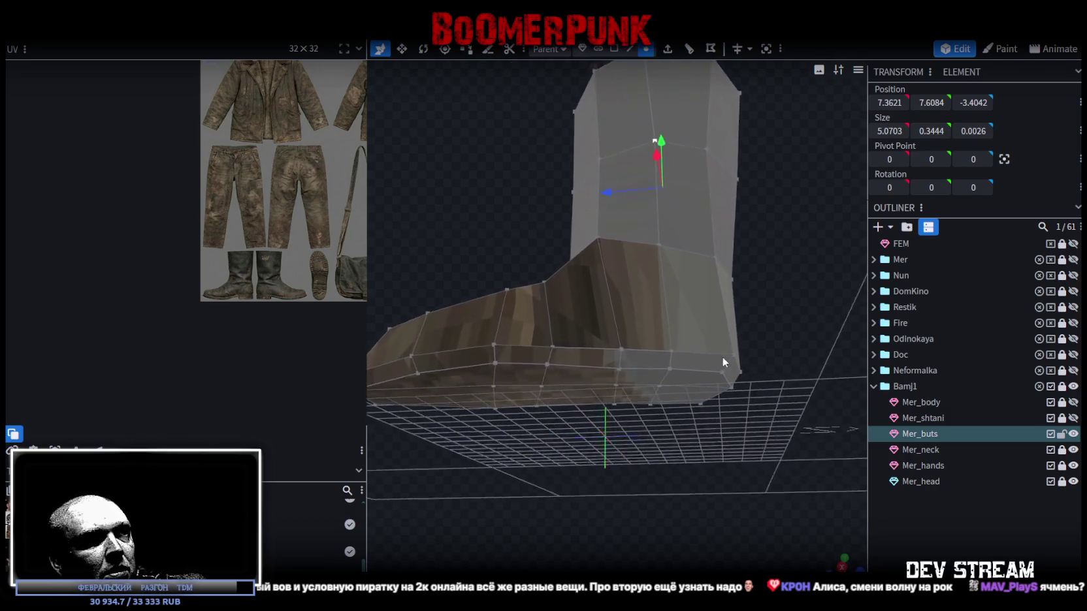
{"action": "scroll", "coordinate": [722, 357], "scroll_direction": "up", "scroll_amount": 2}
{"action": "scroll", "coordinate": [727, 361], "scroll_direction": "up", "scroll_amount": 2}
{"action": "mouse_move", "coordinate": [729, 337]}
{"action": "left_mouse_down"}
{"action": "mouse_move", "coordinate": [747, 342]}
{"action": "mouse_move", "coordinate": [735, 359]}
{"action": "mouse_move", "coordinate": [733, 342]}
{"action": "left_mouse_up"}
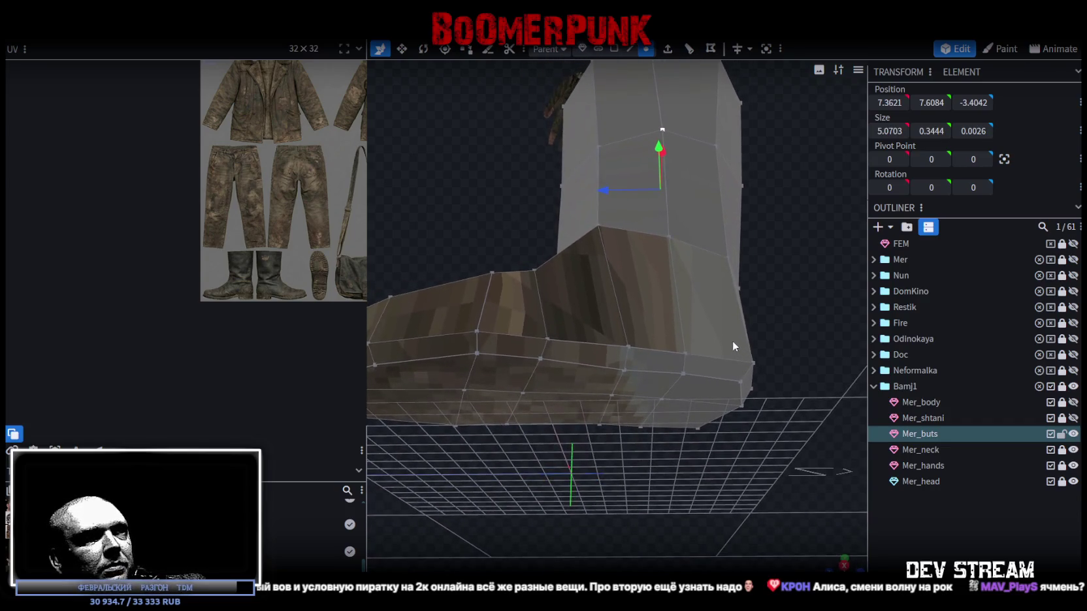
{"action": "mouse_move", "coordinate": [607, 456]}
{"action": "left_mouse_down"}
{"action": "mouse_move", "coordinate": [616, 420]}
{"action": "mouse_move", "coordinate": [639, 458]}
{"action": "mouse_move", "coordinate": [631, 429]}
{"action": "left_mouse_up"}
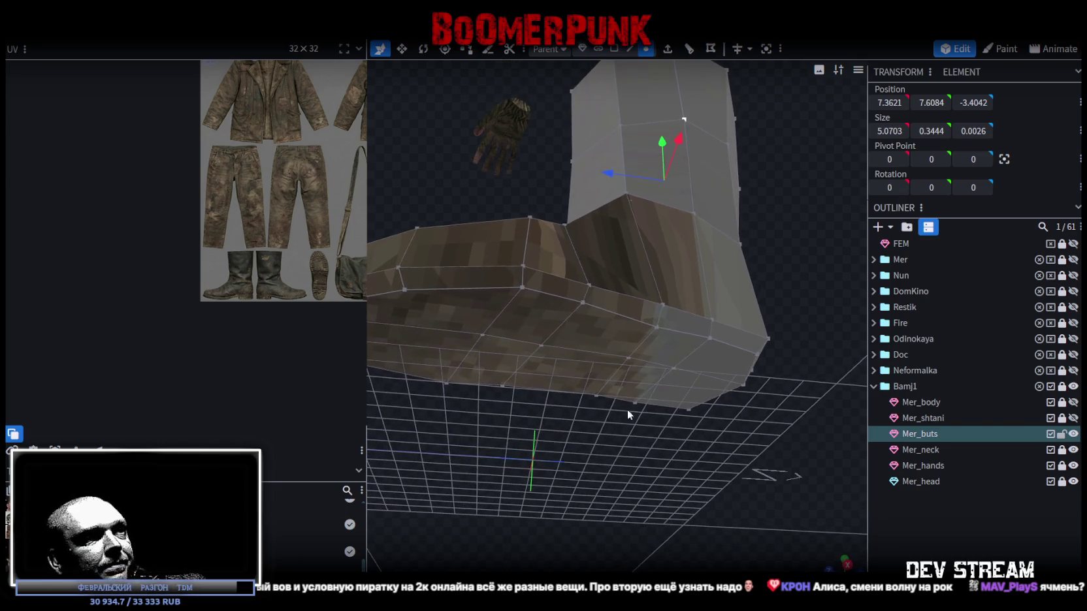
{"action": "left_click_drag", "start_coordinate": [752, 166], "coordinate": [752, 210]}
{"action": "left_click", "coordinate": [614, 49]}
{"action": "mouse_move", "coordinate": [603, 161]}
{"action": "left_mouse_down"}
{"action": "mouse_move", "coordinate": [567, 506]}
{"action": "mouse_move", "coordinate": [586, 399]}
{"action": "left_mouse_up"}
{"action": "left_click", "coordinate": [602, 345]}
{"action": "mouse_move", "coordinate": [612, 432]}
{"action": "left_mouse_down"}
{"action": "mouse_move", "coordinate": [371, 433]}
{"action": "mouse_move", "coordinate": [662, 288]}
{"action": "left_mouse_up"}
{"action": "left_click", "coordinate": [673, 366]}
{"action": "mouse_move", "coordinate": [707, 486]}
{"action": "left_mouse_down"}
{"action": "mouse_move", "coordinate": [484, 438]}
{"action": "mouse_move", "coordinate": [646, 330]}
{"action": "left_mouse_up"}
- Split the sole face off into a Mer_buts_selection mesh, hide it, and reselect Mer_buts
{"action": "right_click", "coordinate": [643, 326]}
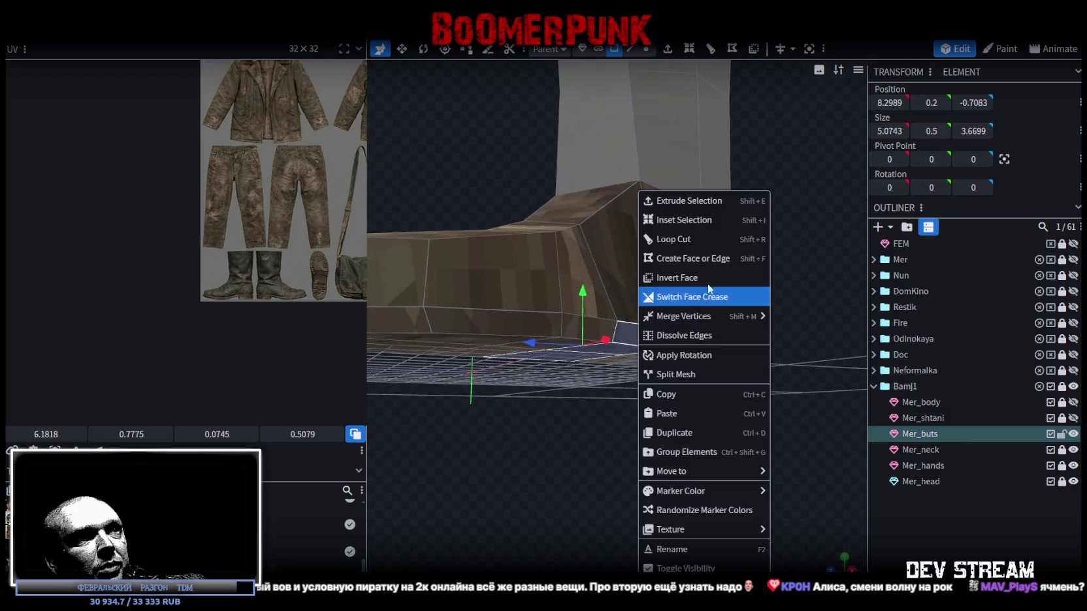
{"action": "left_click", "coordinate": [689, 375]}
{"action": "left_click", "coordinate": [1074, 456]}
{"action": "mouse_move", "coordinate": [643, 416]}
{"action": "left_mouse_down"}
{"action": "mouse_move", "coordinate": [666, 343]}
{"action": "mouse_move", "coordinate": [692, 456]}
{"action": "left_mouse_up"}
{"action": "left_click", "coordinate": [660, 378]}
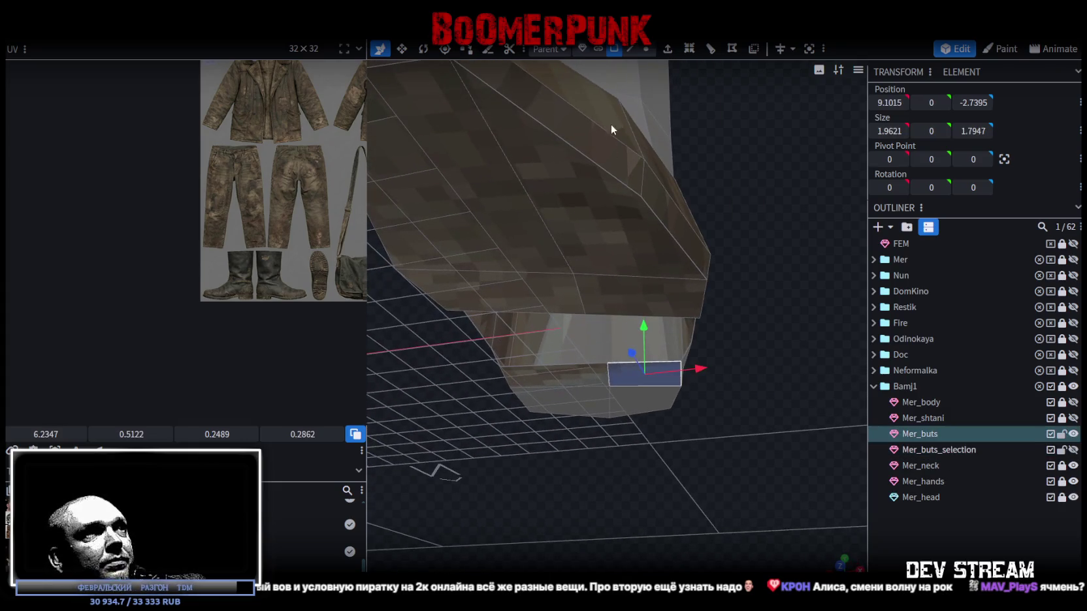
- Add a loop cut around the lower boot from the sole-opening edge
{"action": "left_click", "coordinate": [631, 48]}
{"action": "left_click", "coordinate": [467, 369]}
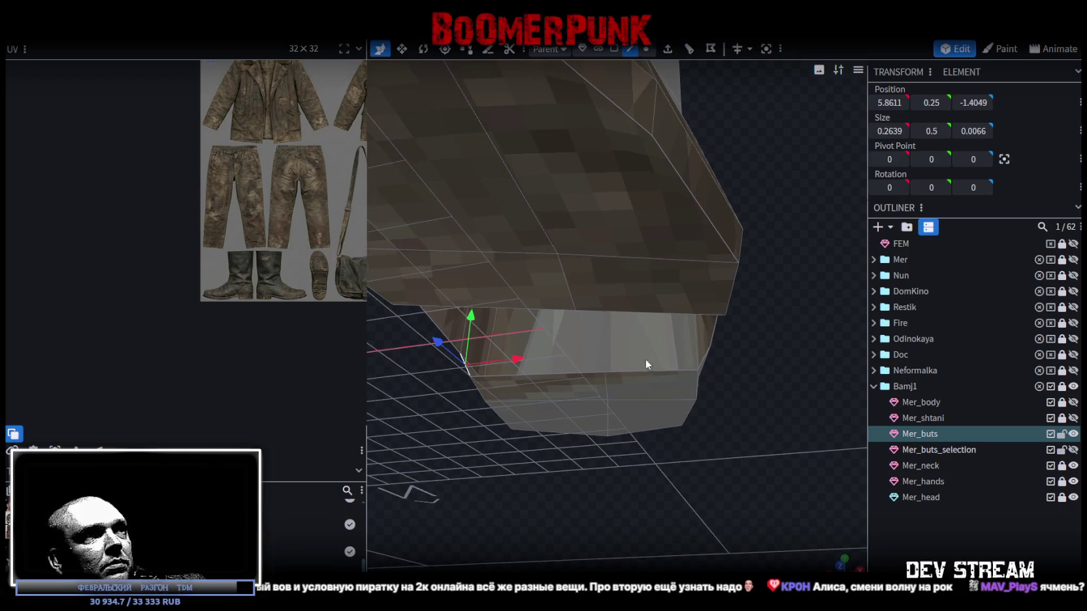
{"action": "left_click", "coordinate": [705, 360]}
{"action": "left_click_drag", "start_coordinate": [767, 381], "coordinate": [673, 341]}
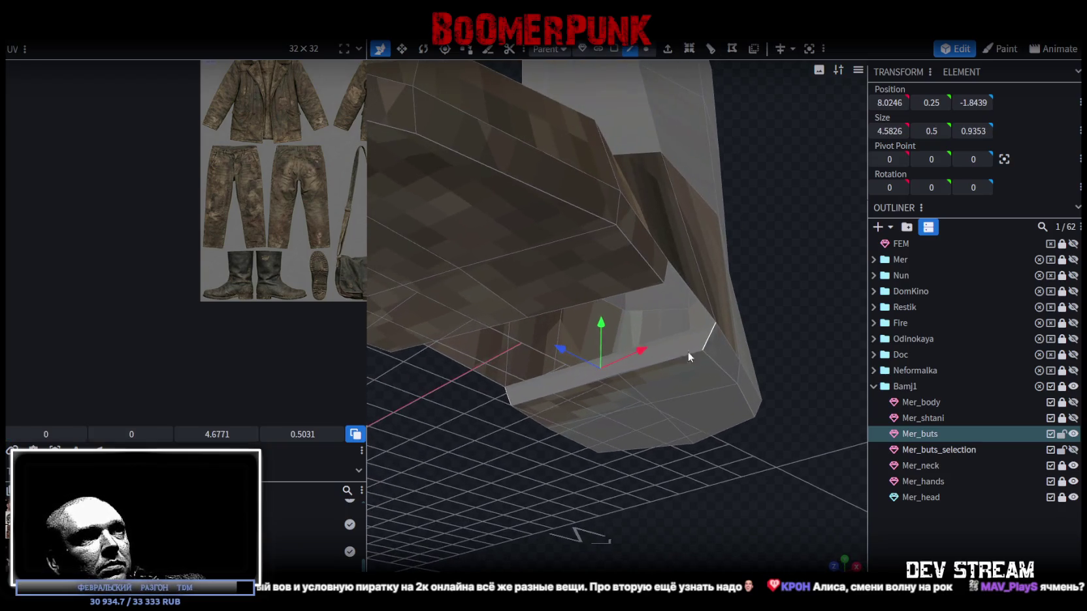
{"action": "left_click", "coordinate": [673, 334]}
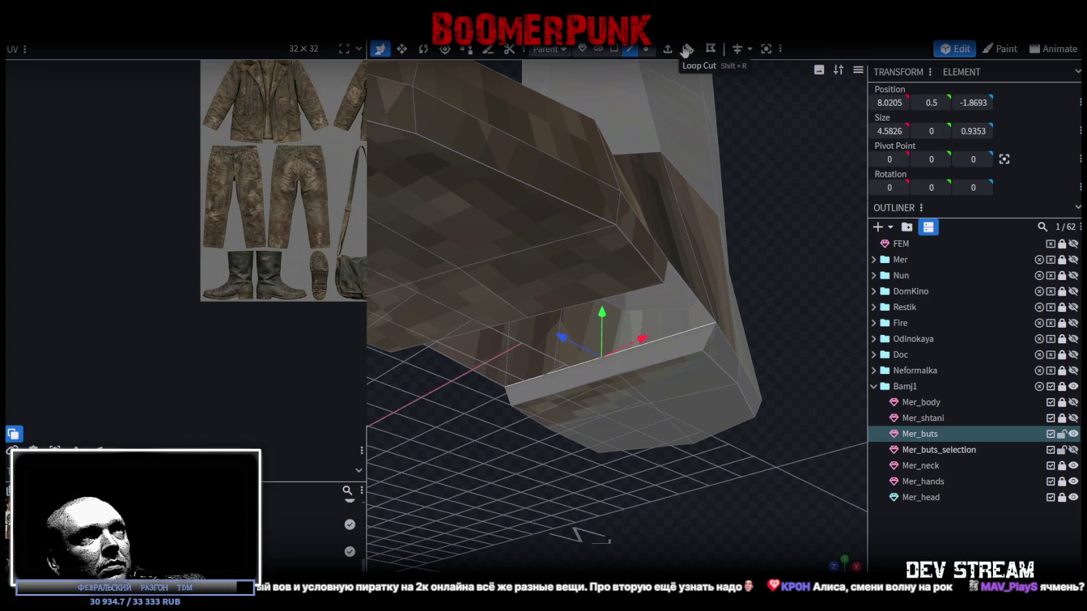
{"action": "left_click", "coordinate": [711, 48]}
{"action": "mouse_move", "coordinate": [730, 343]}
{"action": "left_mouse_down"}
{"action": "mouse_move", "coordinate": [627, 396]}
{"action": "mouse_move", "coordinate": [799, 320]}
{"action": "mouse_move", "coordinate": [720, 367]}
{"action": "left_mouse_up"}
{"action": "left_click", "coordinate": [605, 391]}
- Merge the selected boot vertices together and raise the result by 0.5
{"action": "left_click", "coordinate": [646, 48]}
{"action": "scroll", "coordinate": [597, 421], "scroll_direction": "up", "scroll_amount": 2}
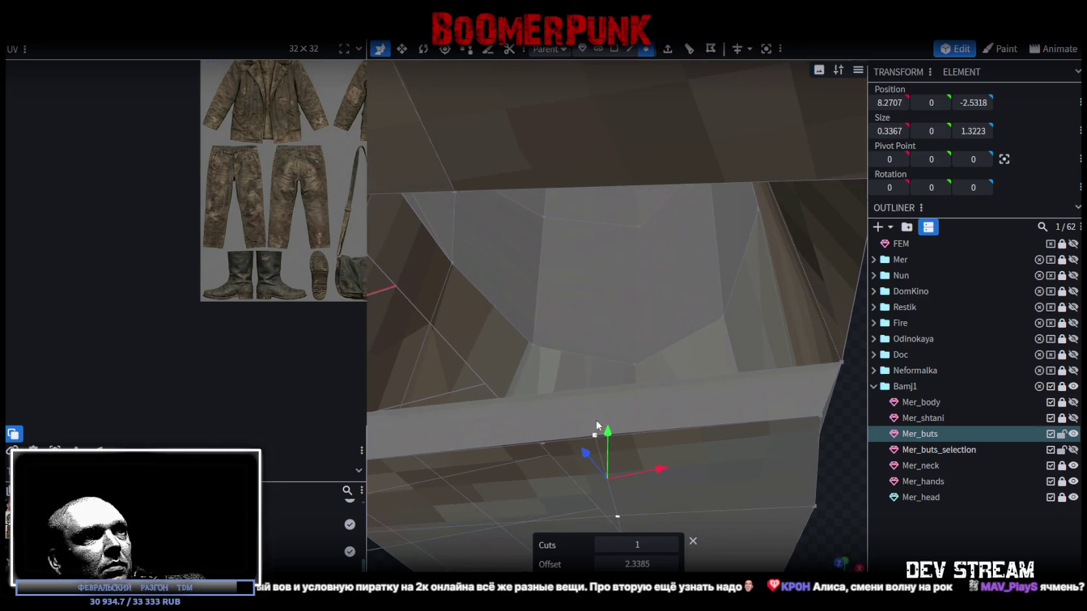
{"action": "right_click", "coordinate": [543, 446]}
{"action": "left_click", "coordinate": [706, 166]}
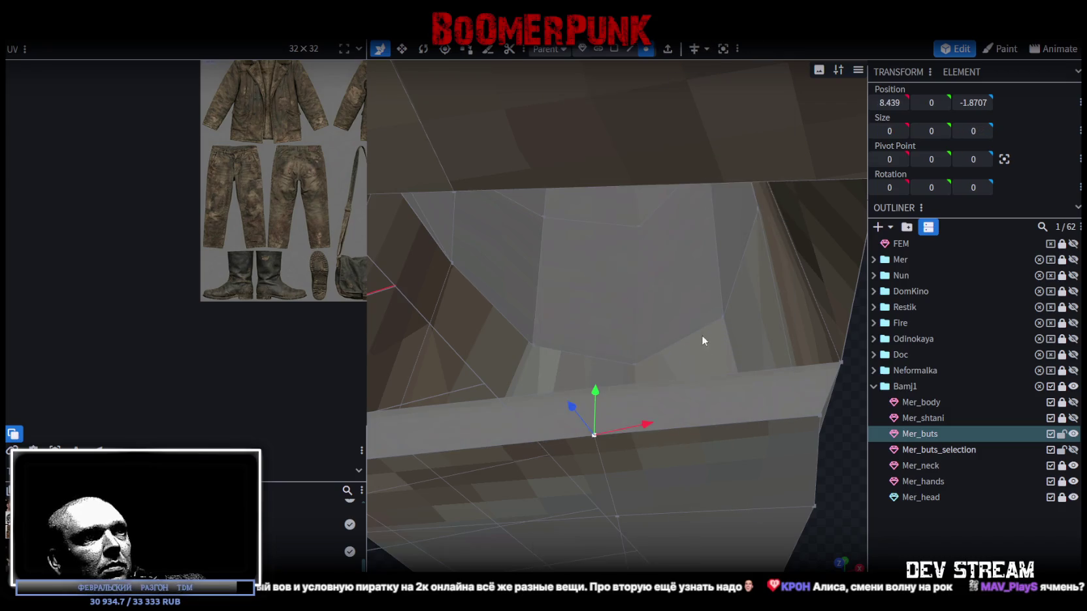
{"action": "mouse_move", "coordinate": [557, 389]}
{"action": "left_mouse_down"}
{"action": "mouse_move", "coordinate": [650, 368]}
{"action": "mouse_move", "coordinate": [671, 428]}
{"action": "mouse_move", "coordinate": [664, 447]}
{"action": "mouse_move", "coordinate": [603, 421]}
{"action": "mouse_move", "coordinate": [756, 414]}
{"action": "left_mouse_up"}
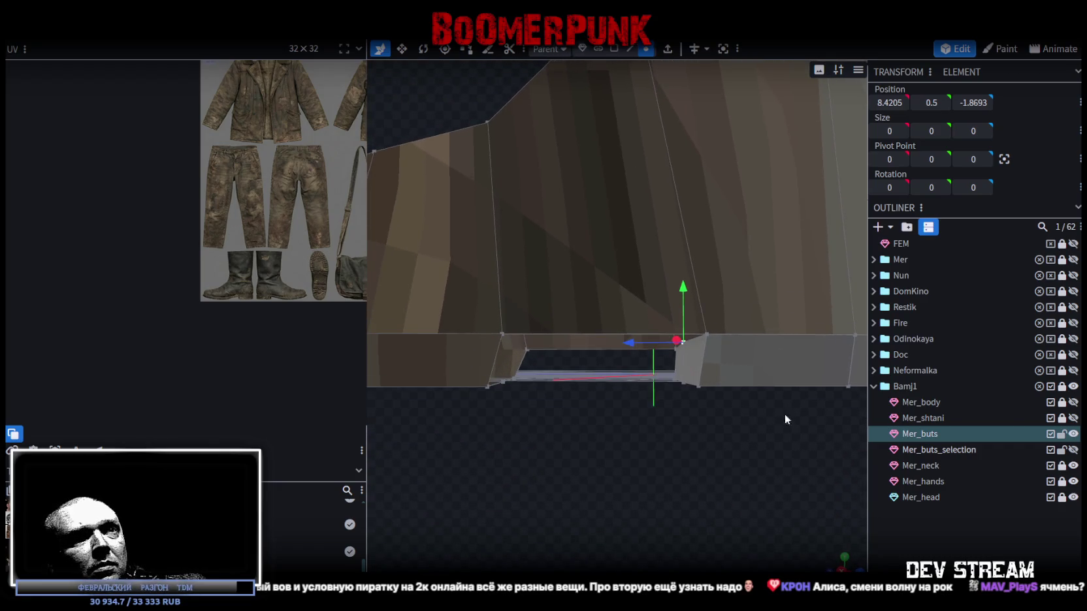
- Merge Mer_buts_selection into Mer_buts, then undo that merge
{"action": "left_click", "coordinate": [909, 453], "text": "ctrl"}
{"action": "right_click", "coordinate": [909, 453]}
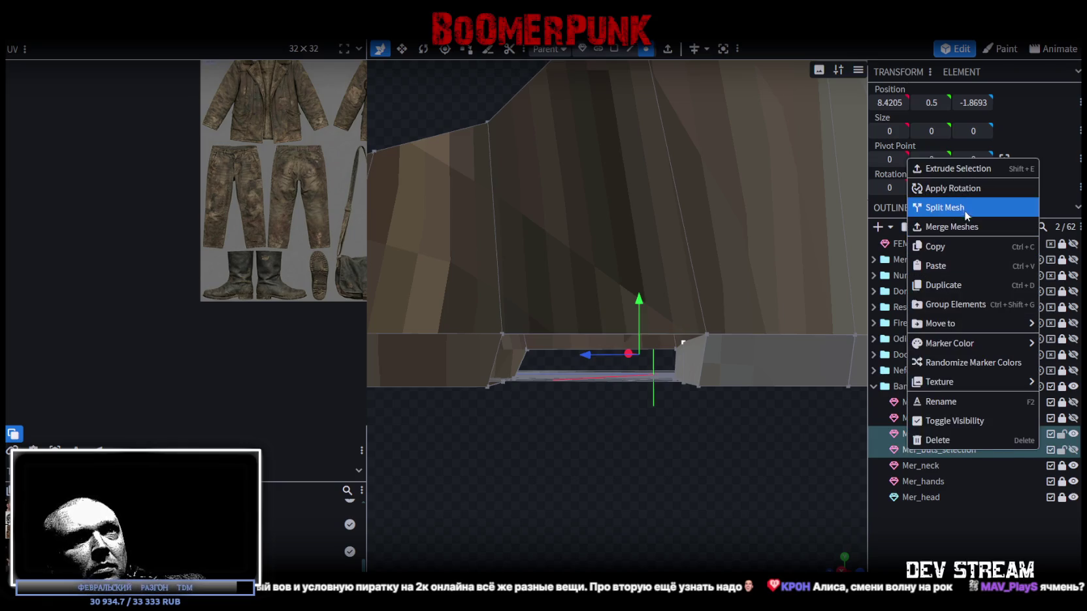
{"action": "left_click", "coordinate": [966, 226]}
{"action": "mouse_move", "coordinate": [669, 457]}
{"action": "left_mouse_down"}
{"action": "mouse_move", "coordinate": [667, 442]}
{"action": "mouse_move", "coordinate": [668, 458]}
{"action": "left_mouse_up"}
{"action": "key", "text": "ctrl+z"}
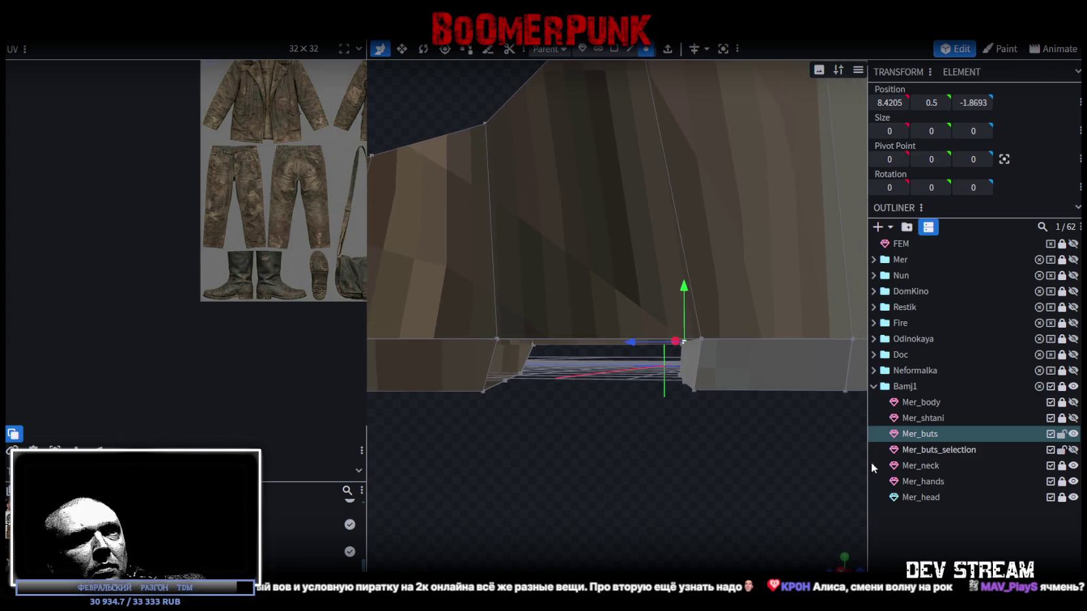
- Unhide Mer_buts_selection and select it together with Mer_buts to combine into one boot
{"action": "left_click", "coordinate": [1073, 450]}
{"action": "left_click", "coordinate": [951, 450]}
{"action": "left_click", "coordinate": [1073, 434]}
{"action": "left_click_drag", "start_coordinate": [671, 458], "coordinate": [660, 451]}
{"action": "key", "text": "ctrl+z"}
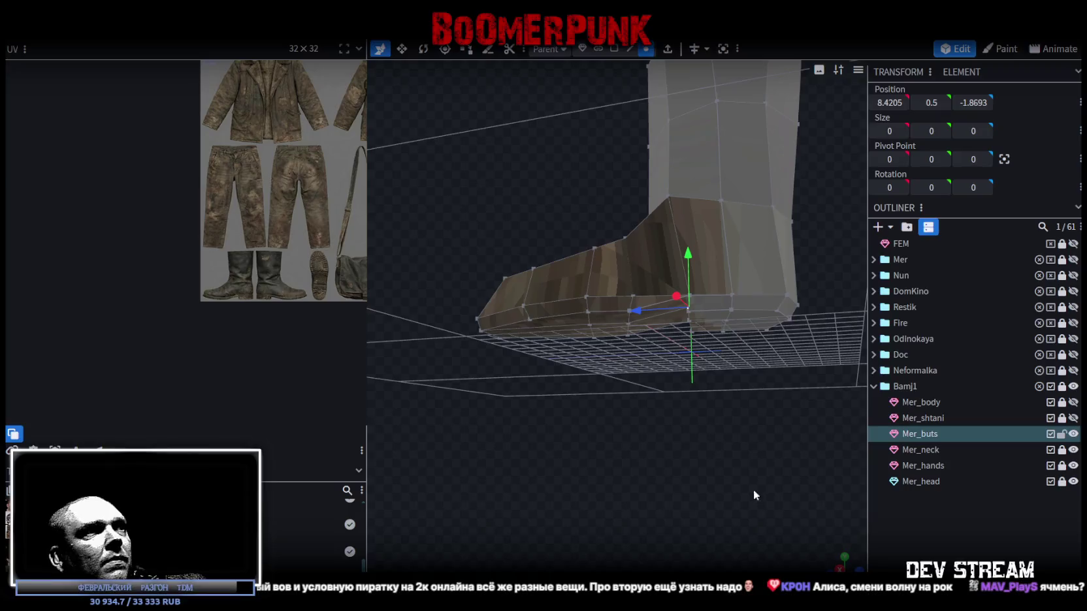
{"action": "left_click", "coordinate": [828, 566]}
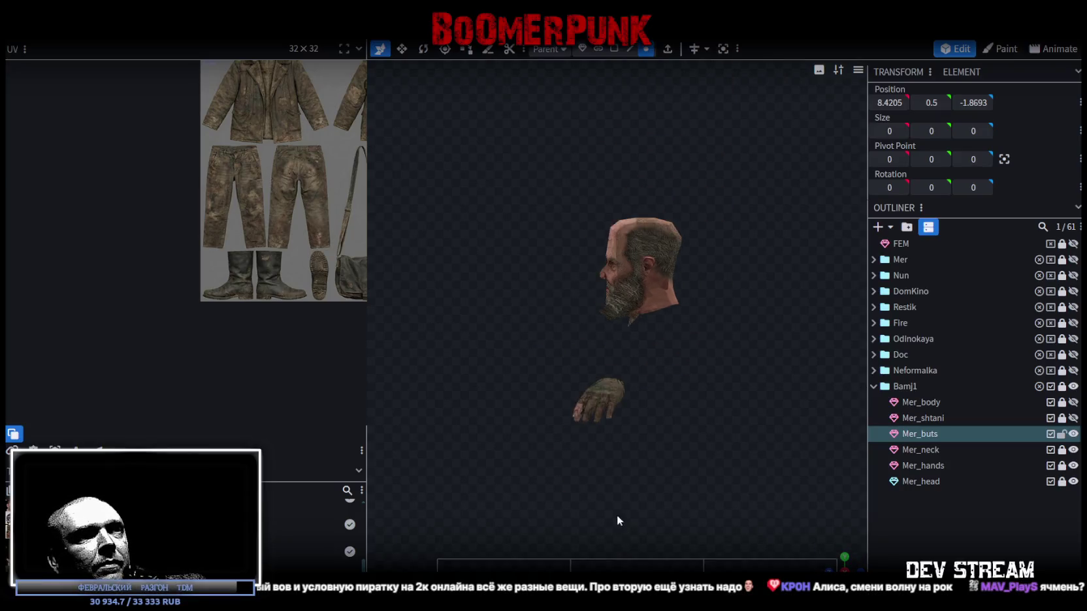
- Raise the boot's bottom-edge vertices slightly and merge the overlapping sole vertices
{"action": "key", "text": "KP_3"}
{"action": "right_click_drag", "start_coordinate": [646, 509], "coordinate": [541, 334]}
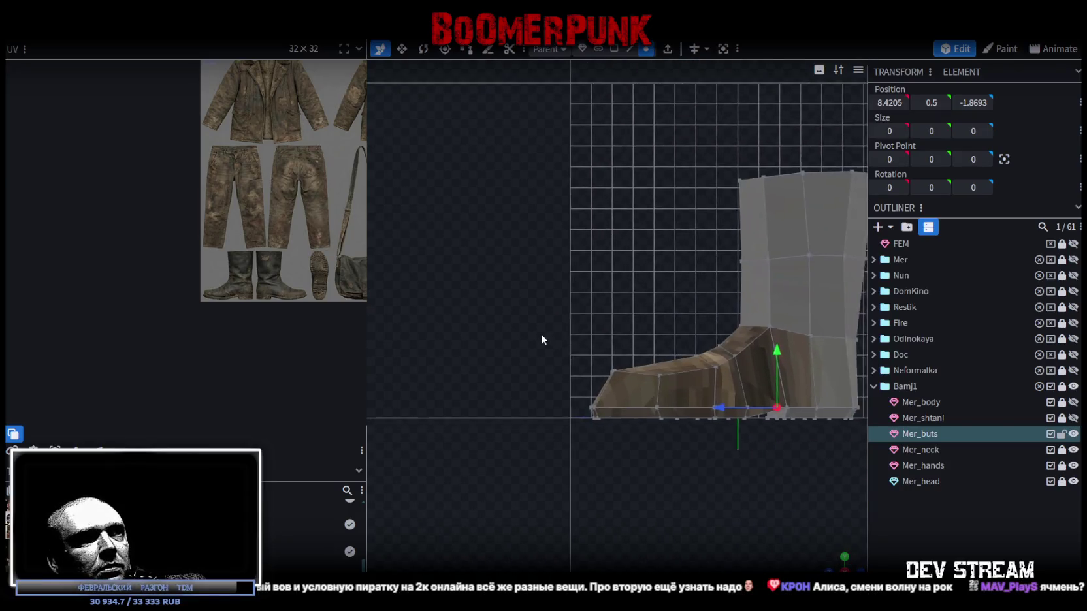
{"action": "left_click", "coordinate": [614, 440]}
{"action": "left_click_drag", "start_coordinate": [597, 369], "coordinate": [598, 353]}
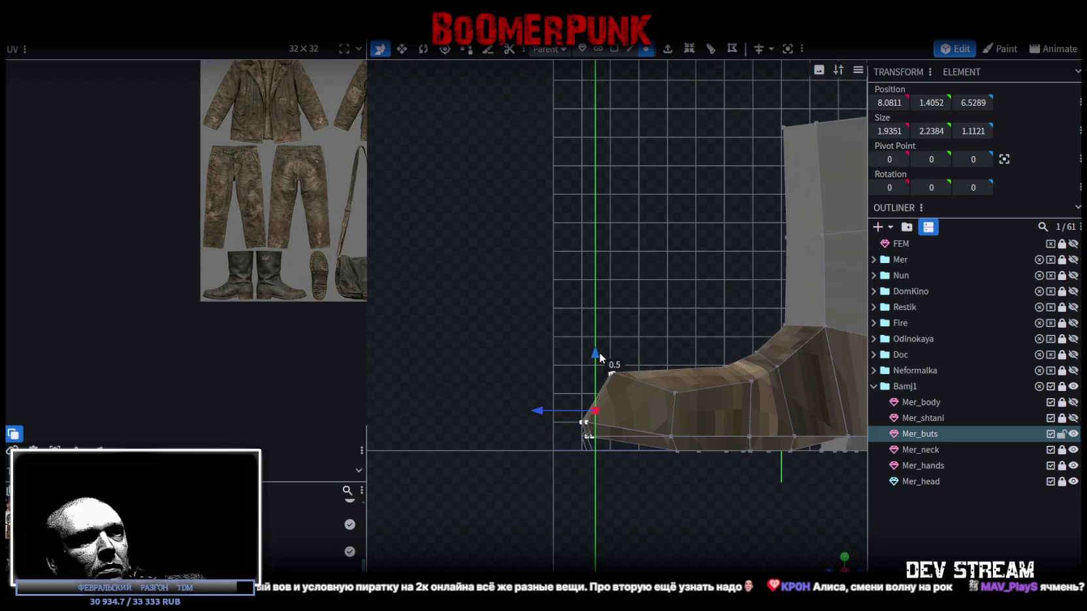
{"action": "key", "text": "KP_3"}
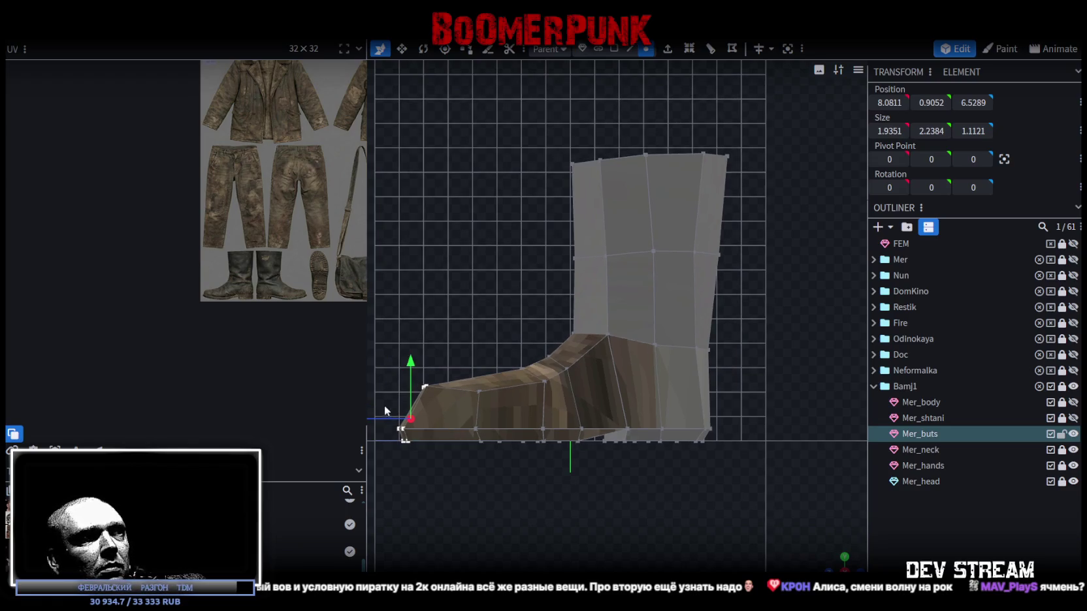
{"action": "left_click_drag", "start_coordinate": [384, 405], "coordinate": [789, 431], "text": "ctrl"}
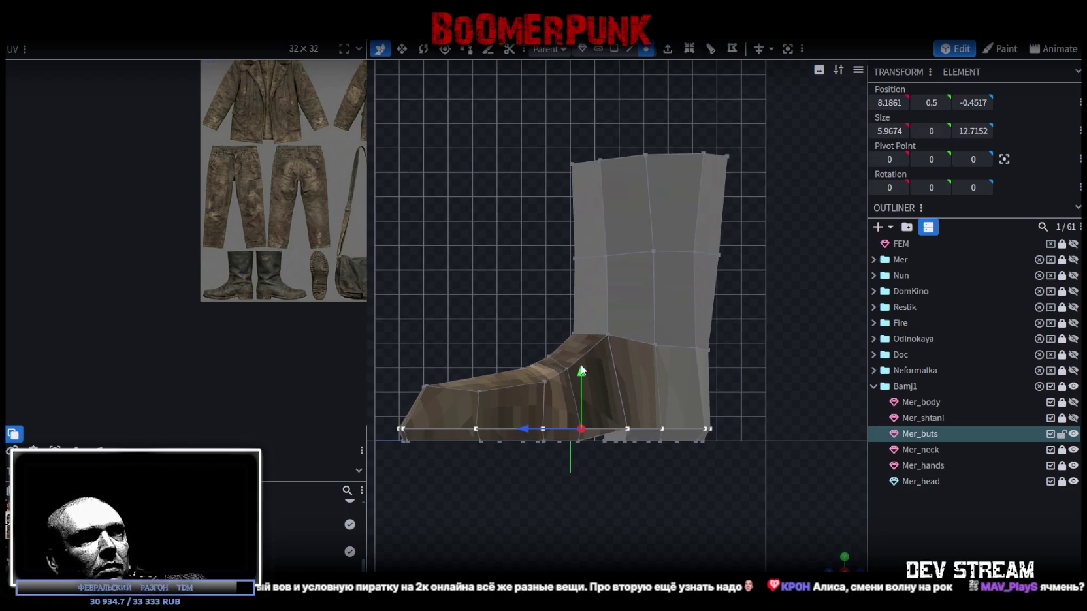
{"action": "left_click_drag", "start_coordinate": [582, 370], "coordinate": [581, 360]}
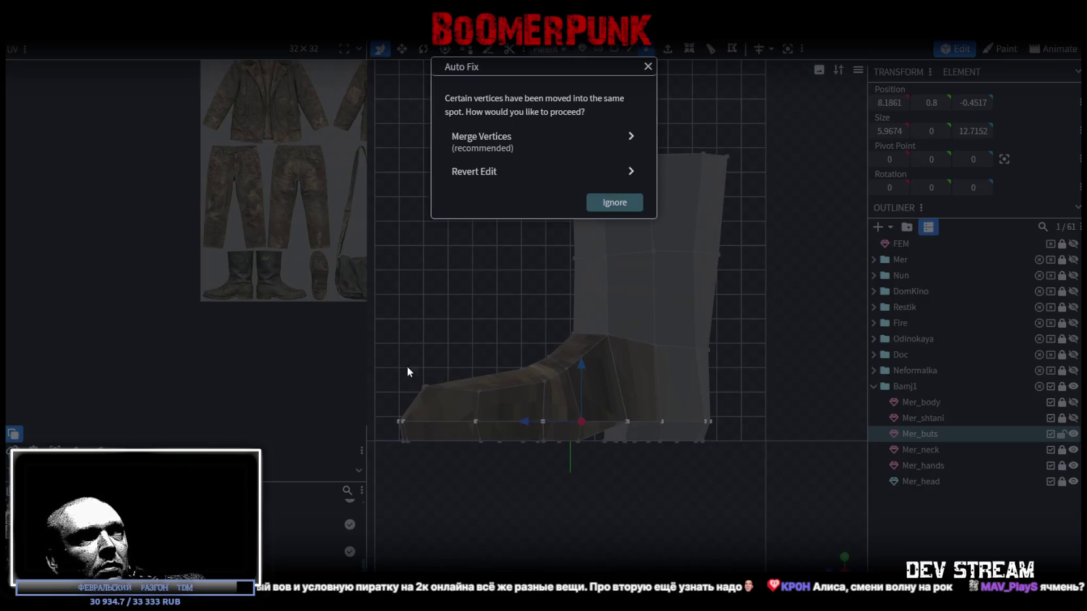
{"action": "left_click", "coordinate": [512, 143]}
- Shift the whole boot mesh vertically and merge the newly overlapping vertices
{"action": "key", "text": "ctrl+a"}
{"action": "left_click_drag", "start_coordinate": [593, 307], "coordinate": [595, 304]}
{"action": "left_click", "coordinate": [487, 152]}
{"action": "right_click_drag", "start_coordinate": [412, 380], "coordinate": [429, 343]}
{"action": "left_click_drag", "start_coordinate": [427, 327], "coordinate": [529, 445]}
{"action": "left_click_drag", "start_coordinate": [493, 343], "coordinate": [502, 318]}
{"action": "key", "text": "ctrl+z"}
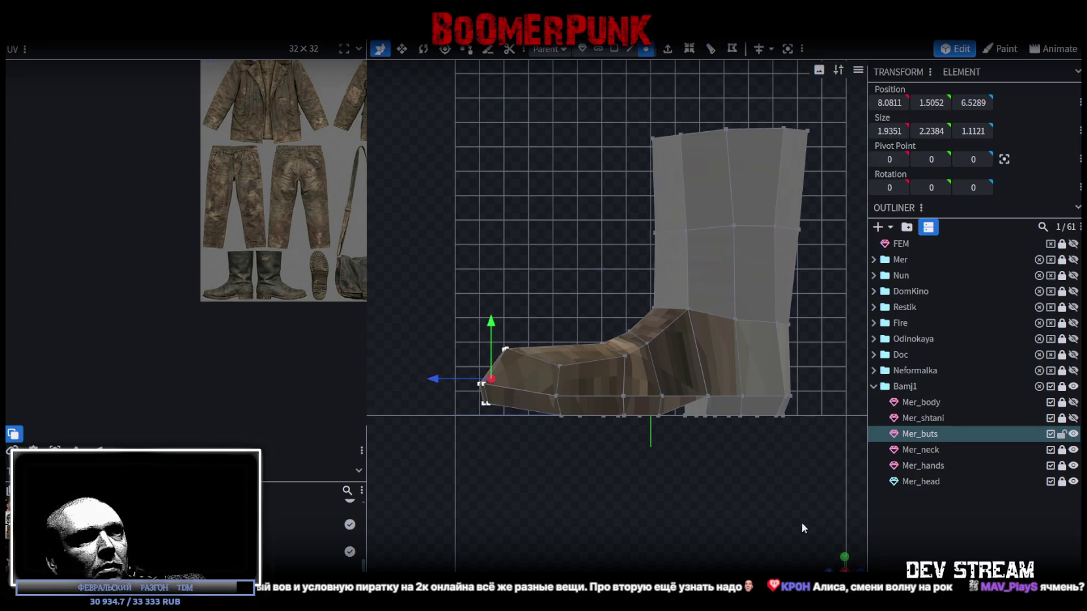
- Push the toe tip's outer edge 0.5 along X to lengthen the toe
{"action": "left_click_drag", "start_coordinate": [588, 418], "coordinate": [734, 492]}
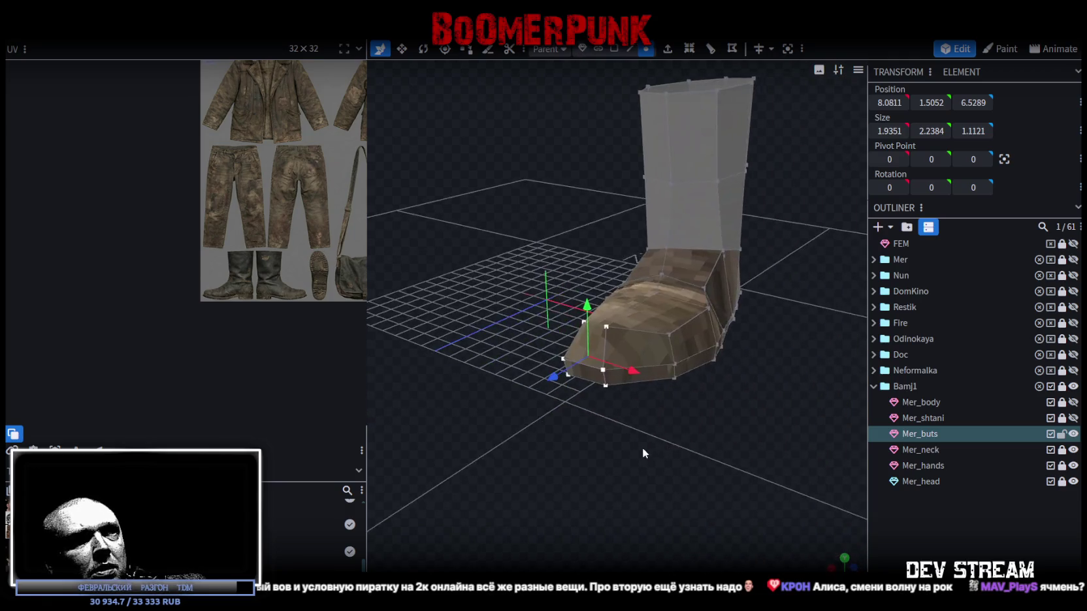
{"action": "left_click_drag", "start_coordinate": [734, 492], "coordinate": [713, 440]}
{"action": "scroll", "coordinate": [684, 428], "scroll_direction": "up", "scroll_amount": 3}
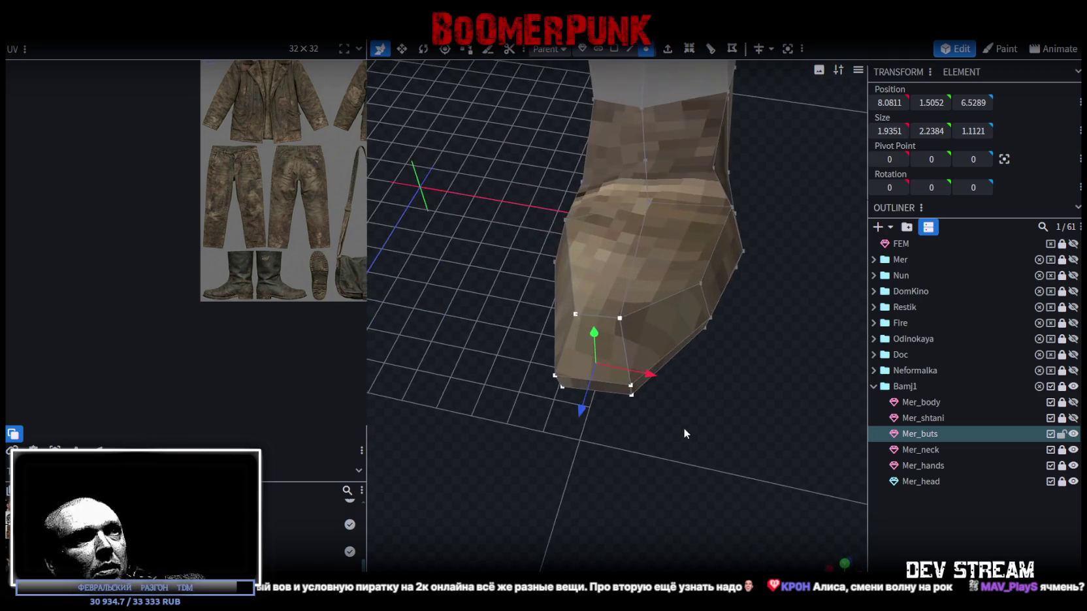
{"action": "left_click", "coordinate": [630, 48]}
{"action": "scroll", "coordinate": [622, 326], "scroll_direction": "up", "scroll_amount": 2}
{"action": "scroll", "coordinate": [608, 330], "scroll_direction": "up", "scroll_amount": 1}
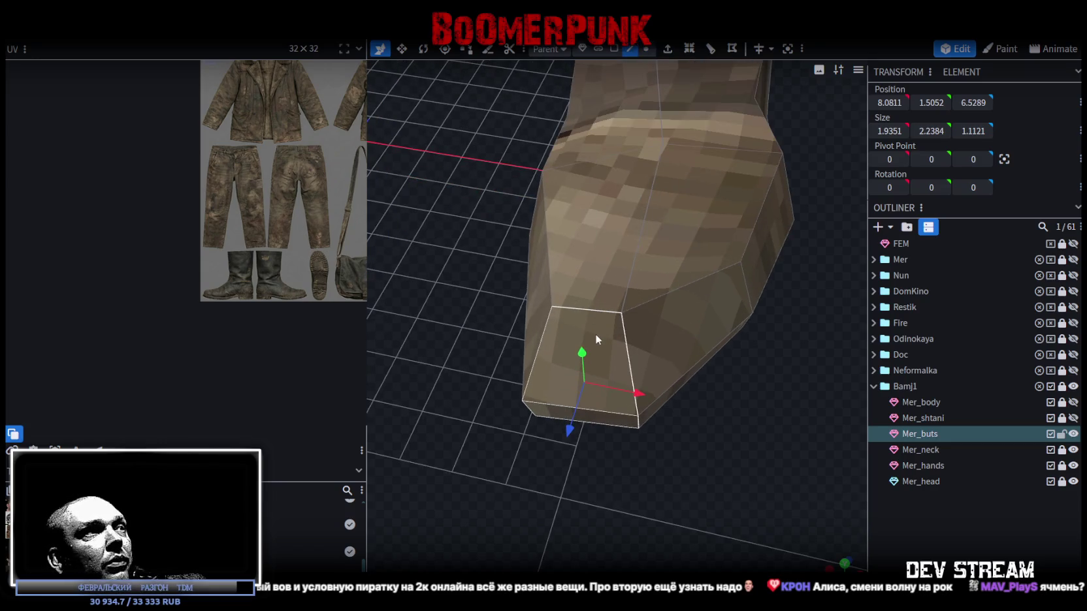
{"action": "left_click", "coordinate": [627, 348]}
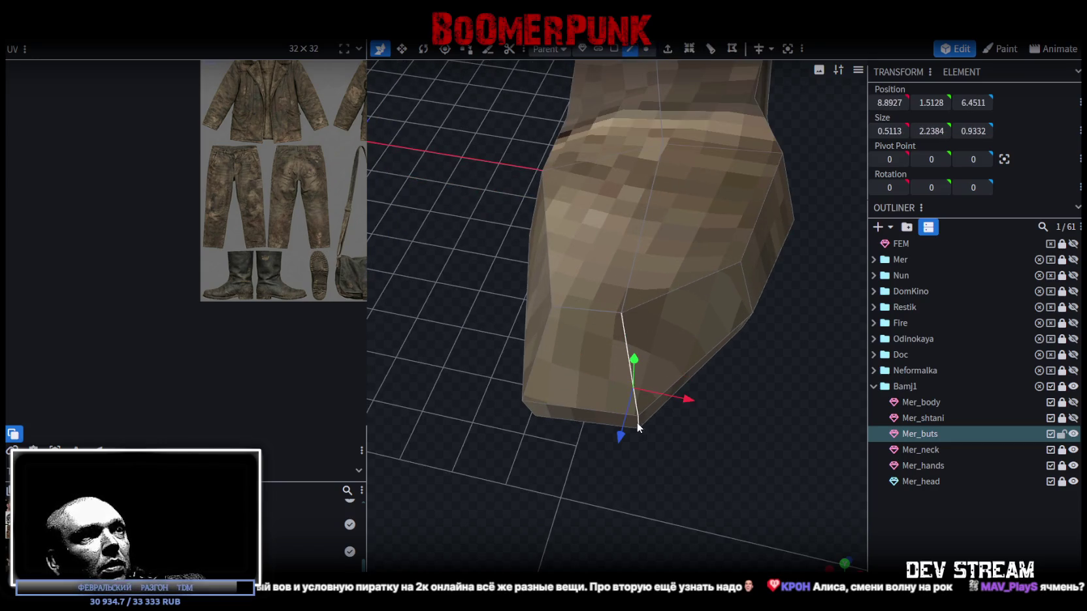
{"action": "mouse_move", "coordinate": [690, 402]}
{"action": "left_mouse_down"}
{"action": "mouse_move", "coordinate": [712, 399]}
{"action": "mouse_move", "coordinate": [574, 431]}
{"action": "mouse_move", "coordinate": [488, 422]}
{"action": "mouse_move", "coordinate": [663, 328]}
{"action": "mouse_move", "coordinate": [650, 393]}
{"action": "mouse_move", "coordinate": [612, 316]}
{"action": "mouse_move", "coordinate": [601, 250]}
{"action": "mouse_move", "coordinate": [582, 292]}
{"action": "mouse_move", "coordinate": [323, 348]}
{"action": "mouse_move", "coordinate": [278, 479]}
{"action": "mouse_move", "coordinate": [296, 510]}
{"action": "mouse_move", "coordinate": [587, 373]}
{"action": "mouse_move", "coordinate": [694, 417]}
{"action": "mouse_move", "coordinate": [785, 388]}
{"action": "mouse_move", "coordinate": [714, 371]}
{"action": "mouse_move", "coordinate": [710, 352]}
{"action": "mouse_move", "coordinate": [811, 374]}
{"action": "mouse_move", "coordinate": [743, 401]}
{"action": "left_mouse_up"}
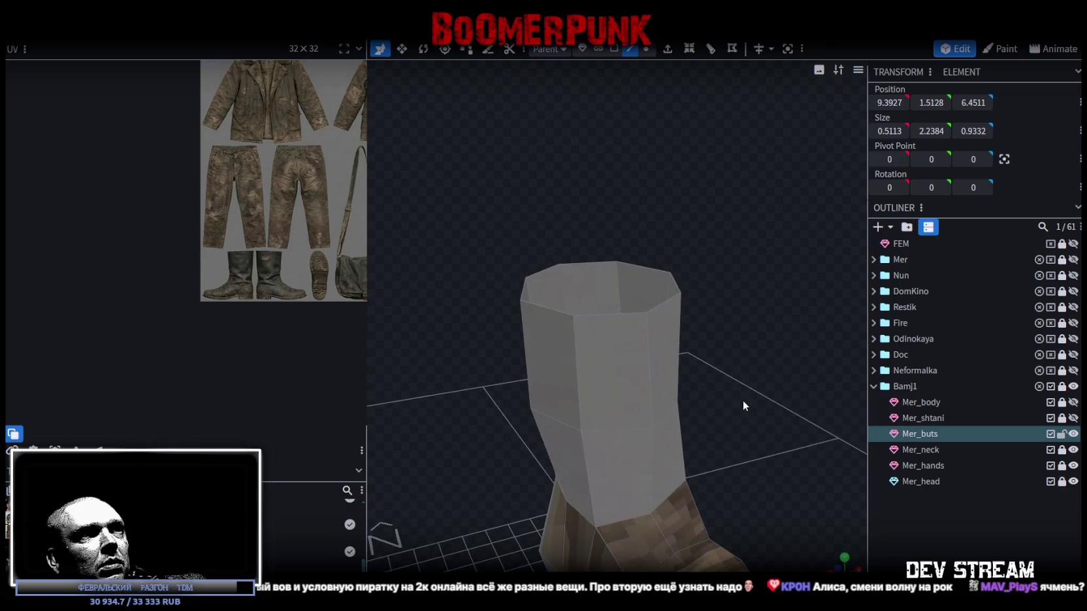
- Shift the upper shaft vertices 0.5 along depth
{"action": "left_click", "coordinate": [645, 49]}
{"action": "left_click", "coordinate": [529, 412]}
{"action": "left_click", "coordinate": [574, 396]}
{"action": "left_click", "coordinate": [528, 412]}
{"action": "mouse_move", "coordinate": [593, 397]}
{"action": "left_mouse_down"}
{"action": "mouse_move", "coordinate": [733, 361]}
{"action": "mouse_move", "coordinate": [682, 346]}
{"action": "mouse_move", "coordinate": [463, 404]}
{"action": "mouse_move", "coordinate": [782, 436]}
{"action": "left_mouse_up"}
{"action": "left_click", "coordinate": [646, 480]}
{"action": "left_click_drag", "start_coordinate": [699, 461], "coordinate": [637, 512]}
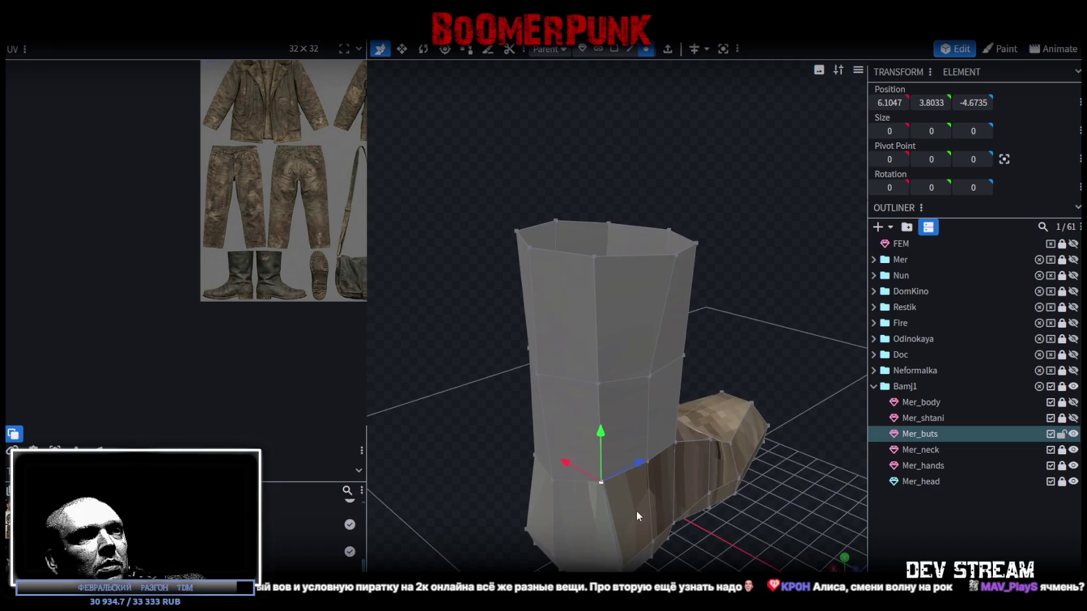
{"action": "left_click_drag", "start_coordinate": [581, 470], "coordinate": [584, 471]}
- Push the heel's bottom edge back about 0.4 along Z
{"action": "mouse_move", "coordinate": [487, 475]}
{"action": "left_mouse_down"}
{"action": "mouse_move", "coordinate": [526, 464]}
{"action": "mouse_move", "coordinate": [536, 499]}
{"action": "mouse_move", "coordinate": [610, 513]}
{"action": "mouse_move", "coordinate": [554, 413]}
{"action": "mouse_move", "coordinate": [529, 206]}
{"action": "left_mouse_up"}
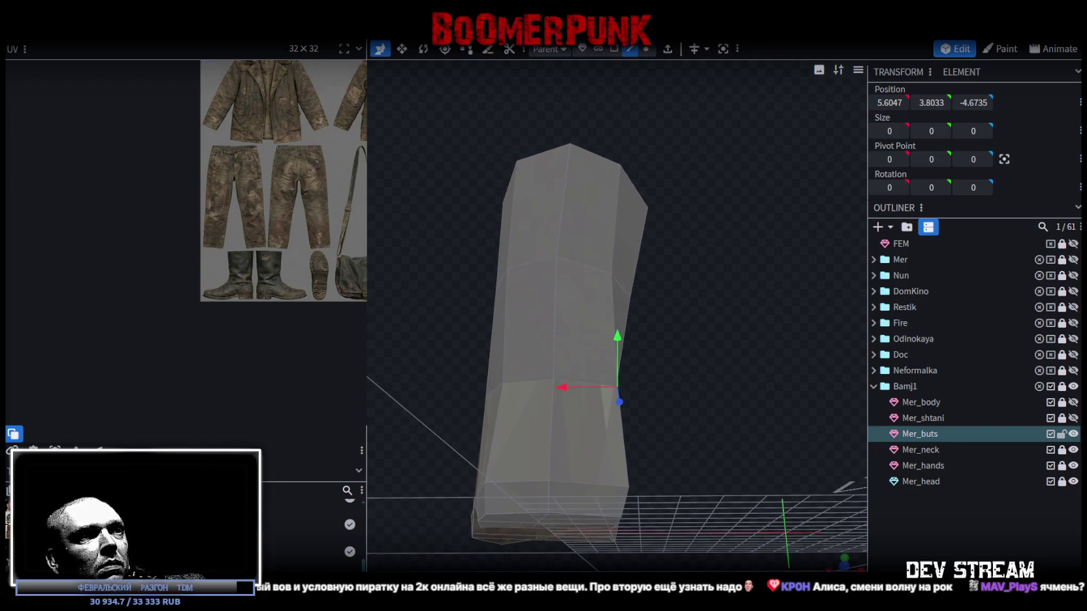
{"action": "left_click", "coordinate": [486, 503]}
{"action": "key", "text": "v"}
{"action": "mouse_move", "coordinate": [677, 469]}
{"action": "left_mouse_down"}
{"action": "mouse_move", "coordinate": [636, 505]}
{"action": "mouse_move", "coordinate": [608, 489]}
{"action": "mouse_move", "coordinate": [700, 473]}
{"action": "mouse_move", "coordinate": [542, 465]}
{"action": "mouse_move", "coordinate": [600, 439]}
{"action": "mouse_move", "coordinate": [579, 426]}
{"action": "mouse_move", "coordinate": [559, 501]}
{"action": "left_mouse_up"}
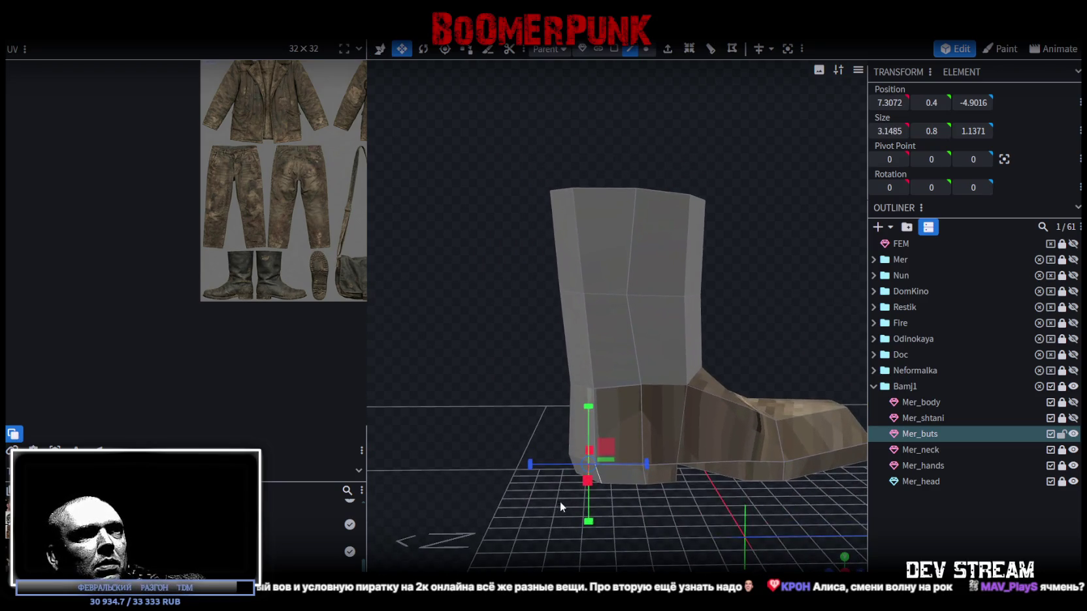
{"action": "key", "text": "v"}
{"action": "left_click_drag", "start_coordinate": [639, 470], "coordinate": [637, 464]}
{"action": "key", "text": "ctrl+z"}
{"action": "left_click_drag", "start_coordinate": [535, 513], "coordinate": [599, 465]}
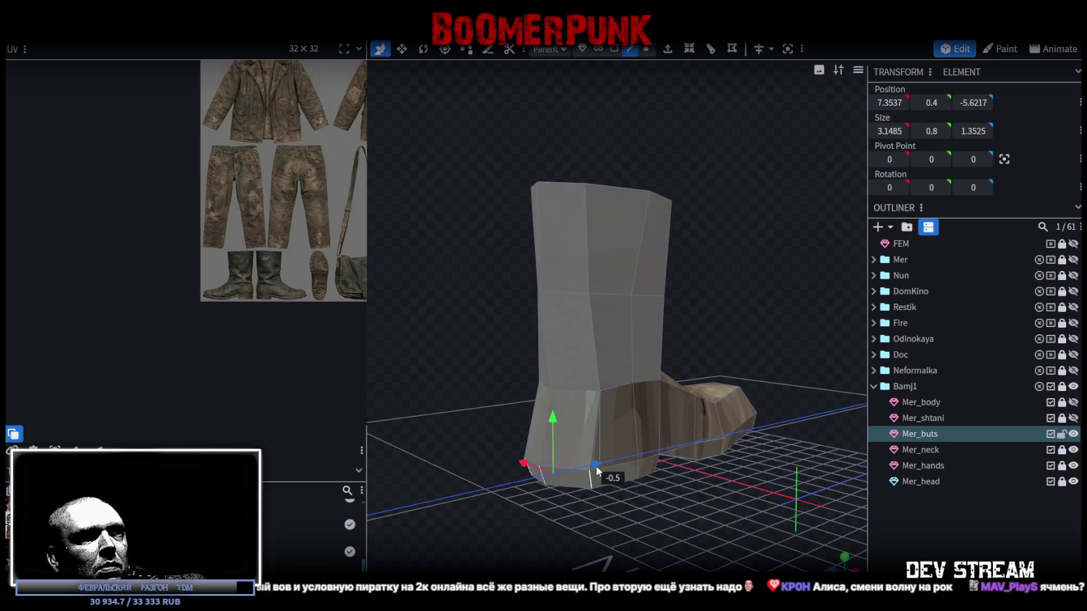
{"action": "mouse_move", "coordinate": [678, 527]}
{"action": "left_mouse_down"}
{"action": "mouse_move", "coordinate": [611, 508]}
{"action": "mouse_move", "coordinate": [590, 516]}
{"action": "mouse_move", "coordinate": [567, 499]}
{"action": "mouse_move", "coordinate": [552, 520]}
{"action": "left_mouse_up"}
- Select a shaft vertex in the orthographic side view
{"action": "left_click", "coordinate": [646, 49]}
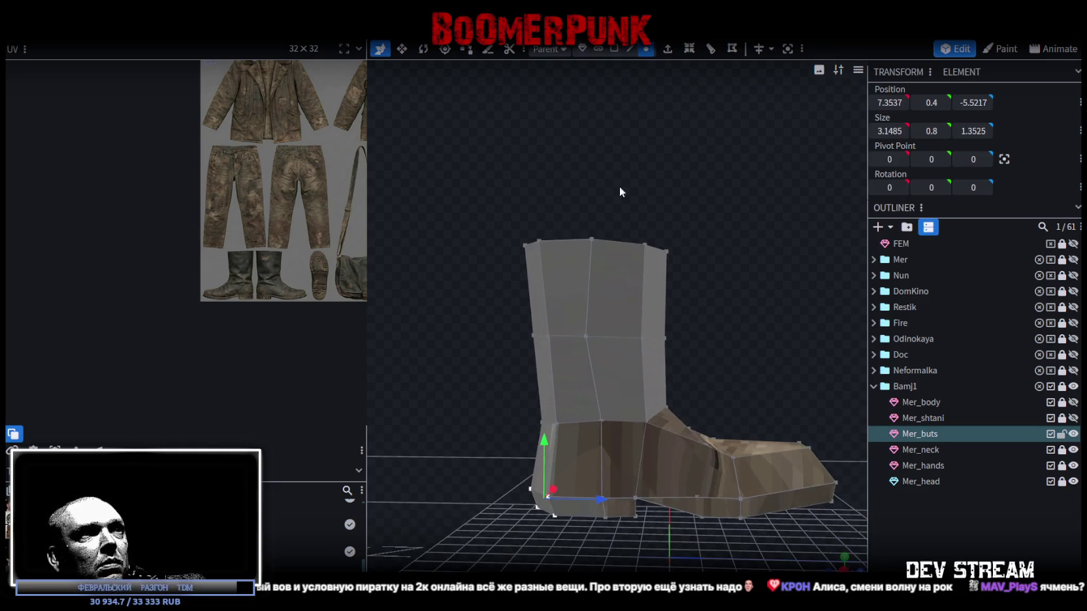
{"action": "left_click", "coordinate": [585, 337]}
{"action": "key", "text": "KP_3"}
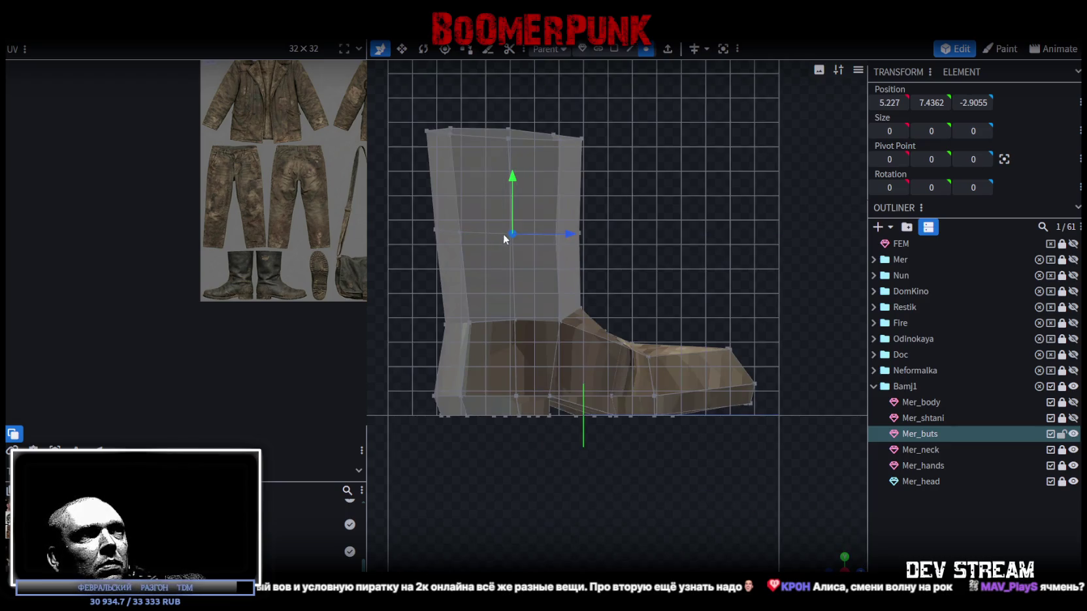
- Box-select the shaft's middle-ring vertices and set their Position Z to -3.3
{"action": "key", "text": "ctrl+KP_3"}
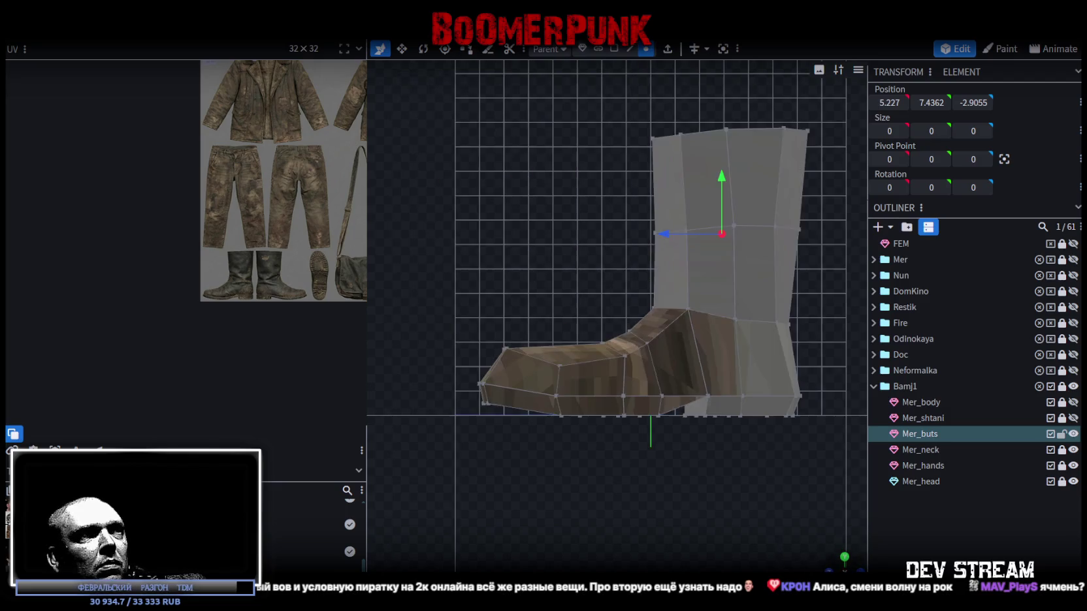
{"action": "left_click_drag", "start_coordinate": [774, 222], "coordinate": [717, 247]}
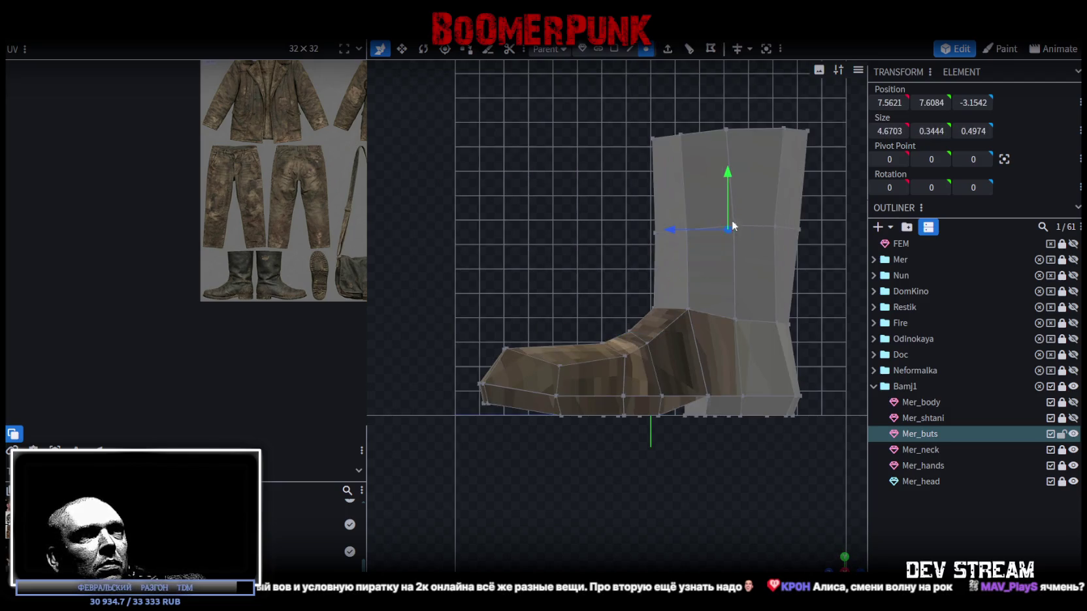
{"action": "left_click_drag", "start_coordinate": [740, 210], "coordinate": [705, 246]}
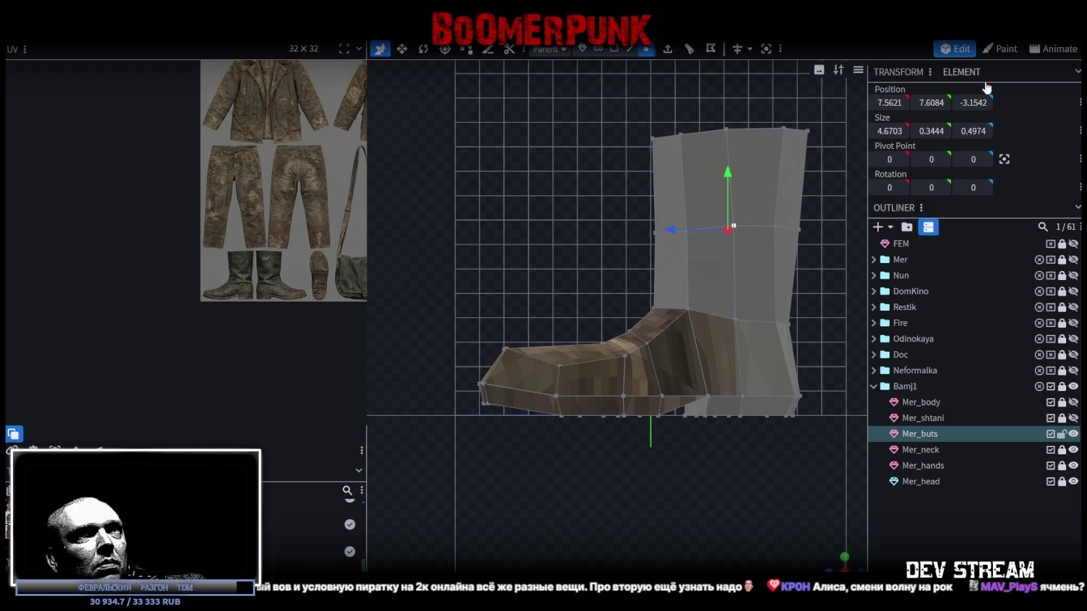
{"action": "left_click", "coordinate": [935, 101]}
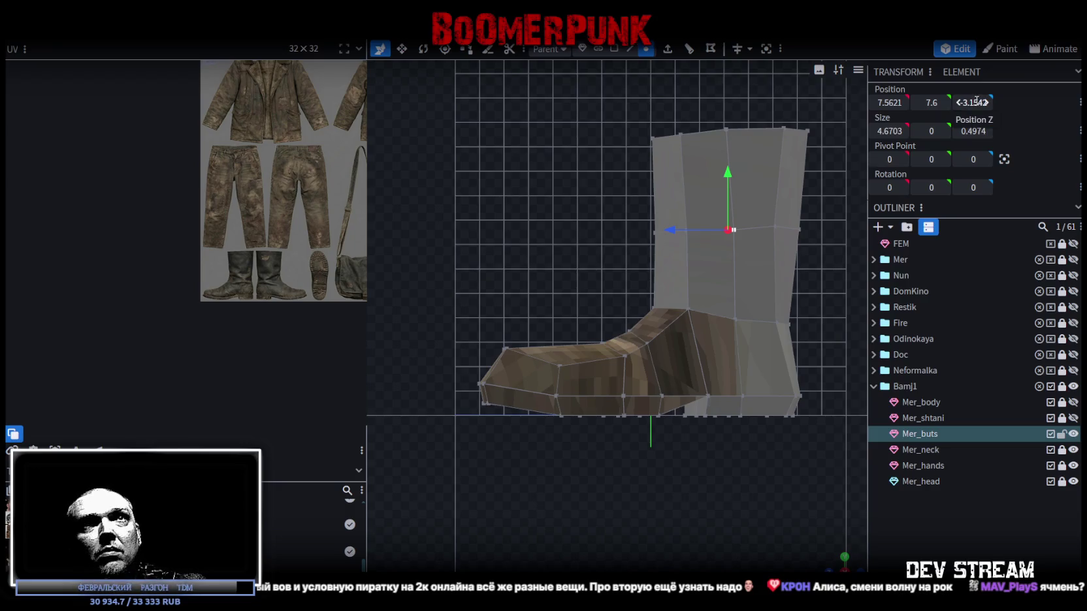
{"action": "left_click_drag", "start_coordinate": [972, 103], "coordinate": [966, 102]}
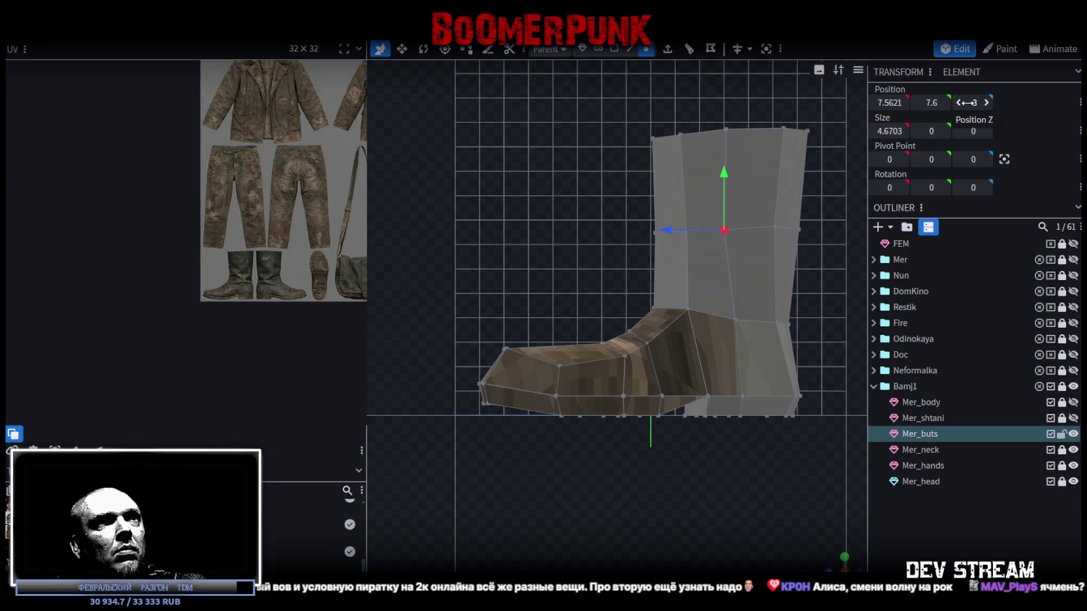
{"action": "left_click_drag", "start_coordinate": [677, 232], "coordinate": [678, 229]}
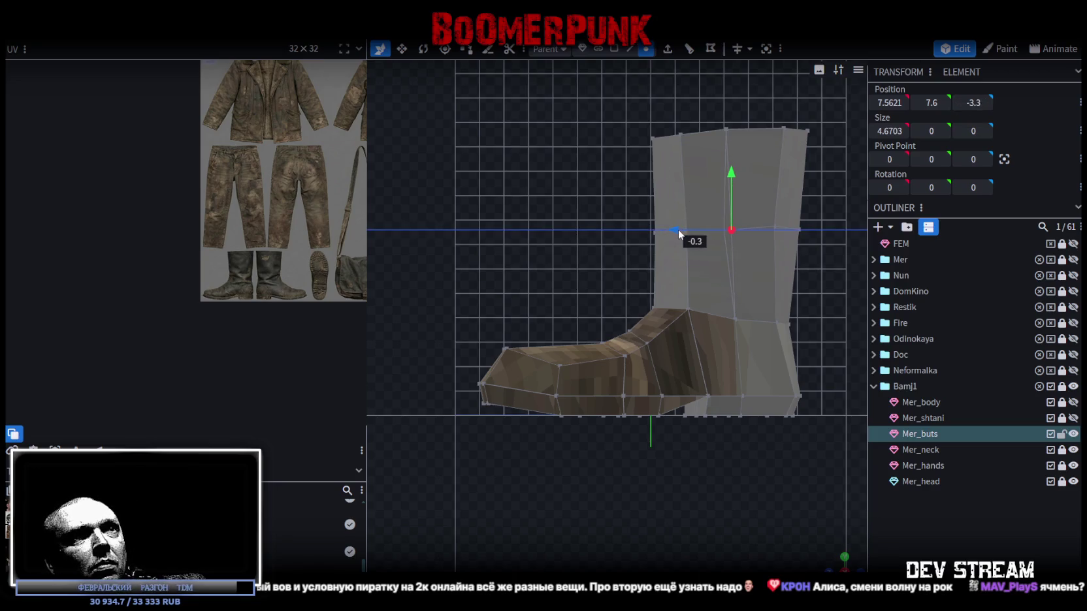
- Select every face of the boot and snap to the side orthographic view
{"action": "mouse_move", "coordinate": [823, 551]}
{"action": "left_mouse_down"}
{"action": "mouse_move", "coordinate": [624, 240]}
{"action": "mouse_move", "coordinate": [427, 383]}
{"action": "left_mouse_up"}
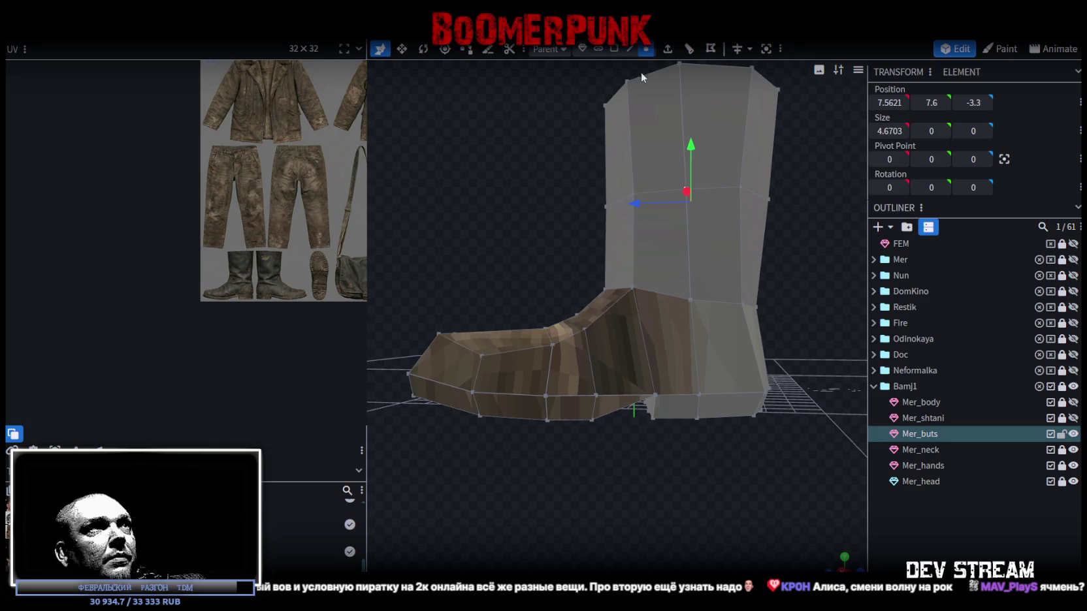
{"action": "left_click_drag", "start_coordinate": [694, 506], "coordinate": [669, 461]}
{"action": "double_click", "coordinate": [603, 380]}
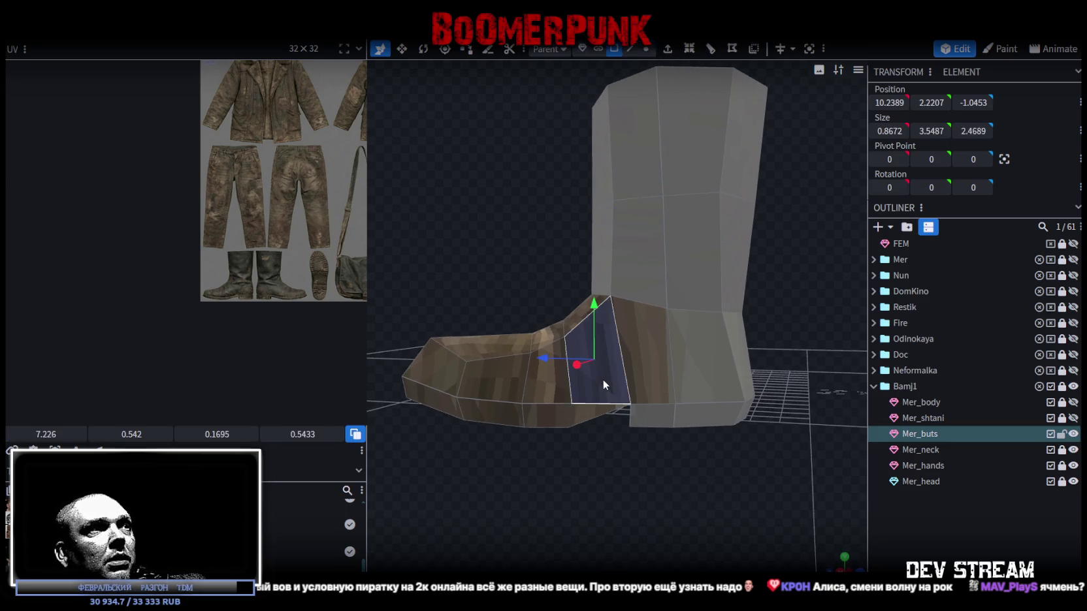
{"action": "scroll", "coordinate": [307, 264], "scroll_direction": "down", "scroll_amount": 2}
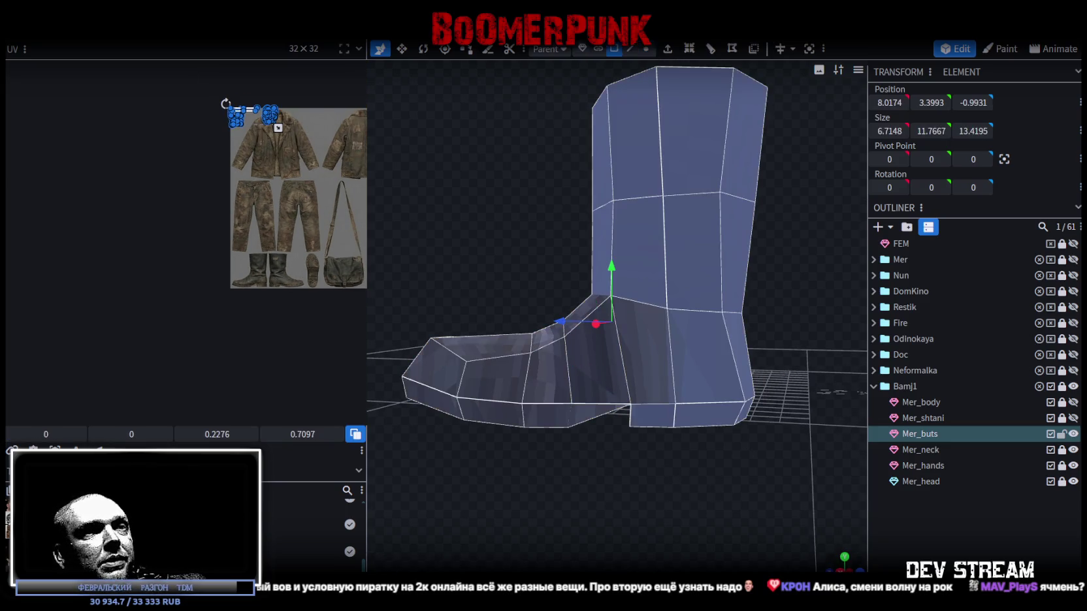
{"action": "left_click", "coordinate": [833, 568]}
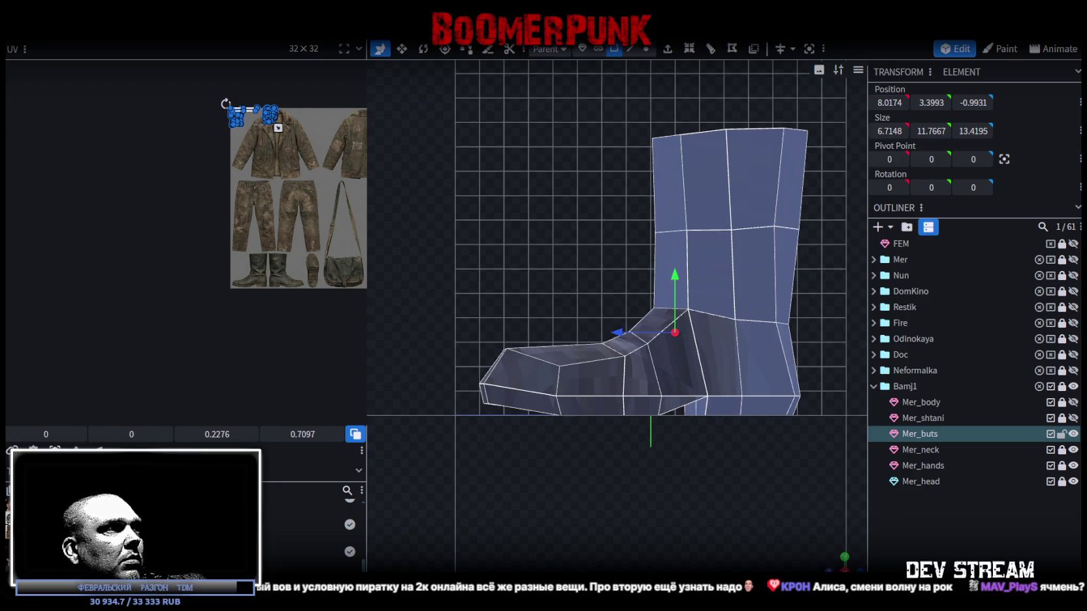
- Project the boot's UVs from the side and slide the islands right across the atlas
{"action": "left_click", "coordinate": [249, 266]}
{"action": "left_click_drag", "start_coordinate": [294, 140], "coordinate": [283, 173]}
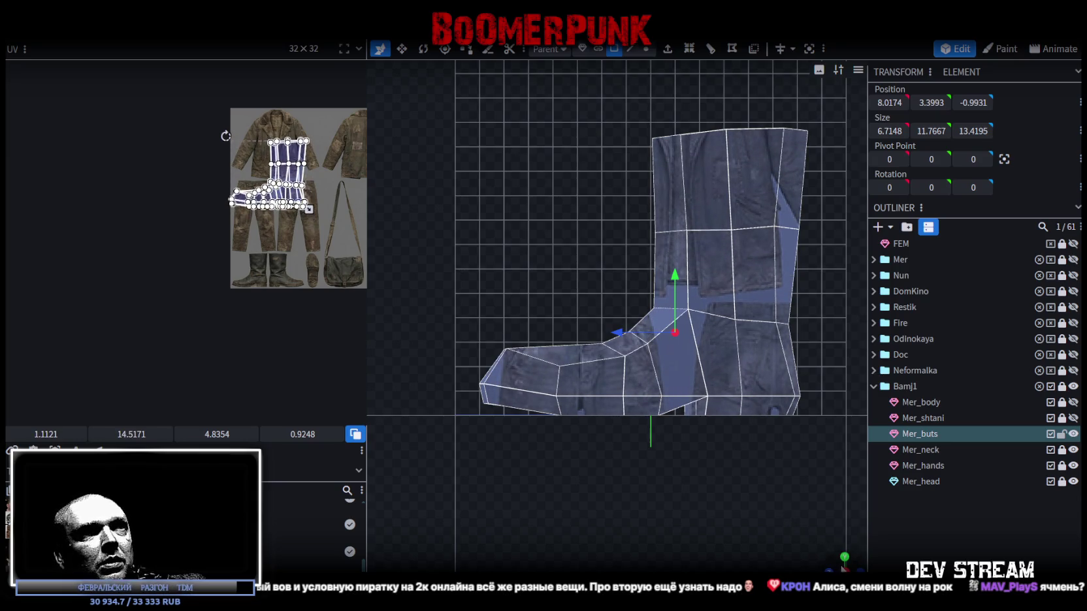
{"action": "left_click_drag", "start_coordinate": [839, 555], "coordinate": [588, 388]}
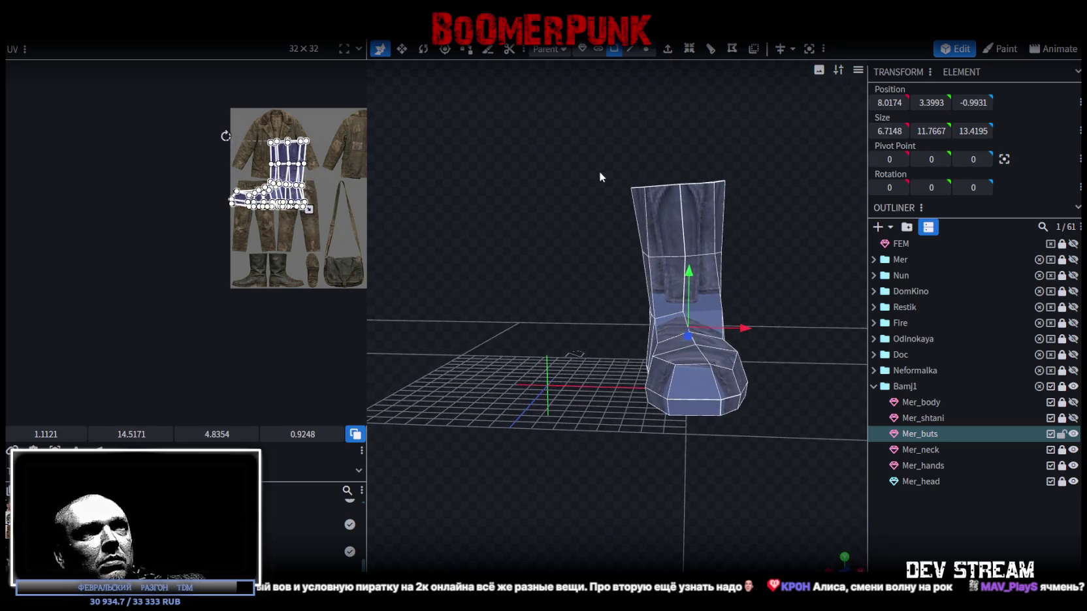
{"action": "mouse_move", "coordinate": [778, 387]}
{"action": "left_mouse_down"}
{"action": "mouse_move", "coordinate": [571, 467]}
{"action": "mouse_move", "coordinate": [400, 422]}
{"action": "mouse_move", "coordinate": [399, 450]}
{"action": "mouse_move", "coordinate": [435, 479]}
{"action": "mouse_move", "coordinate": [435, 530]}
{"action": "mouse_move", "coordinate": [497, 468]}
{"action": "mouse_move", "coordinate": [838, 394]}
{"action": "mouse_move", "coordinate": [541, 315]}
{"action": "left_mouse_up"}
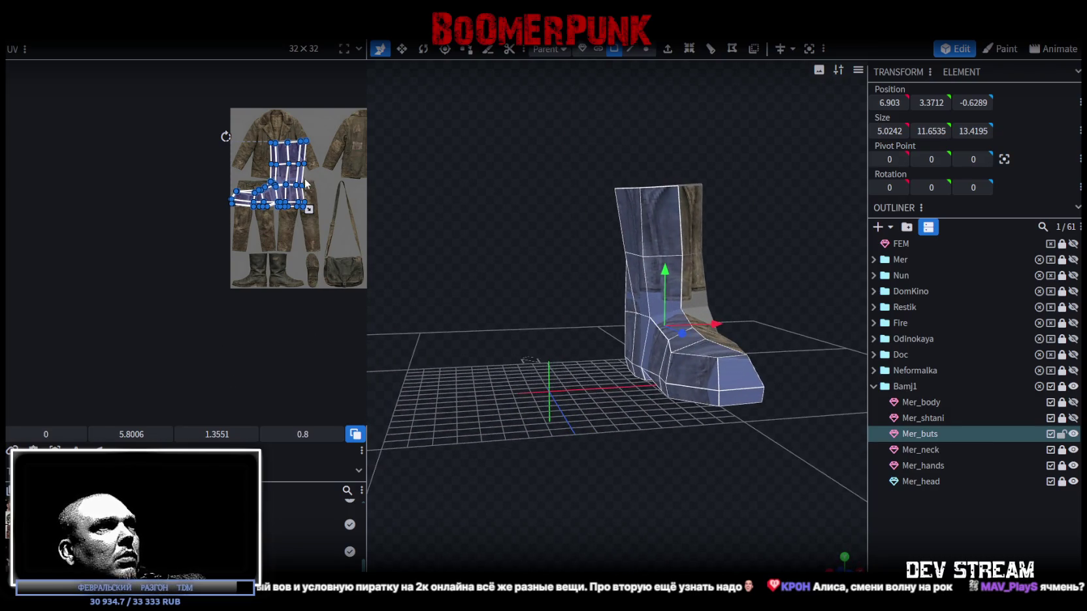
{"action": "left_click_drag", "start_coordinate": [293, 196], "coordinate": [355, 197]}
{"action": "middle_click_drag", "start_coordinate": [336, 252], "coordinate": [241, 274]}
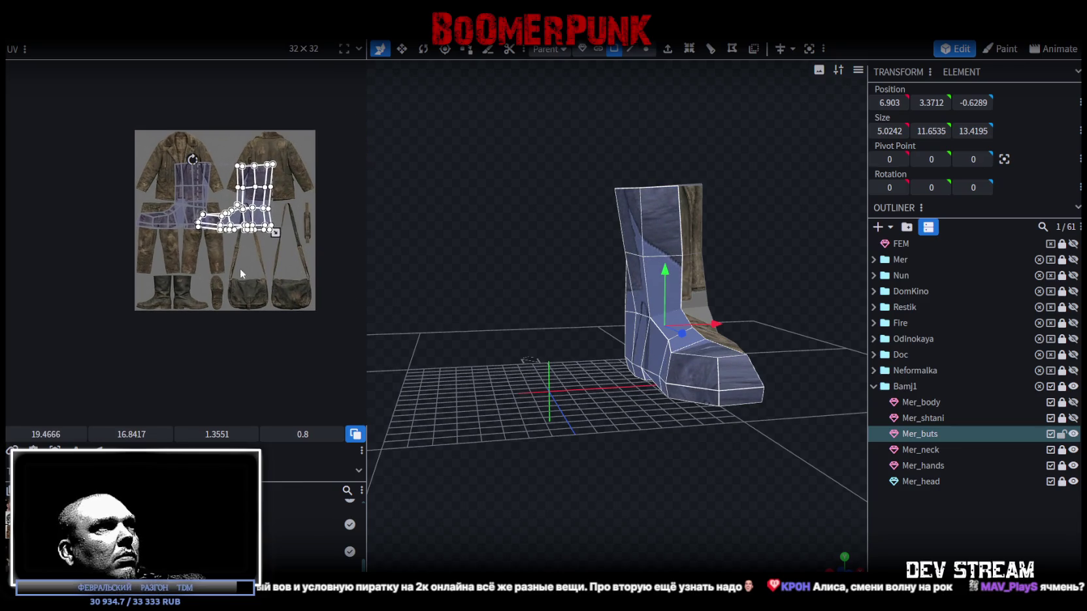
{"action": "left_click_drag", "start_coordinate": [260, 223], "coordinate": [280, 225]}
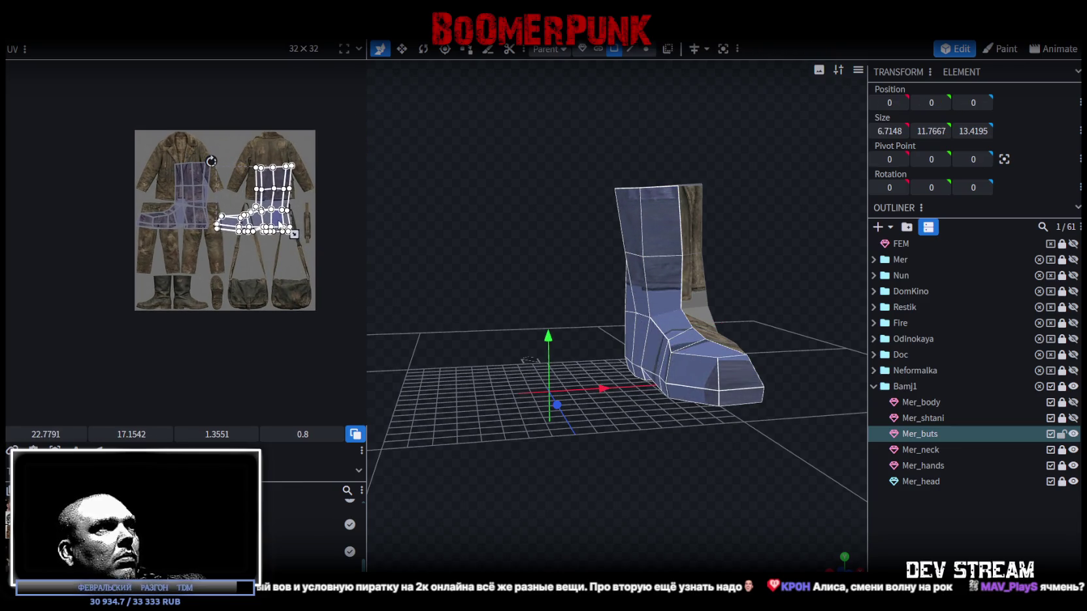
- Mirror the boot UV island horizontally and nudge it onto the trouser fabric area
{"action": "scroll", "coordinate": [181, 243], "scroll_direction": "up", "scroll_amount": 2}
{"action": "left_click", "coordinate": [32, 451]}
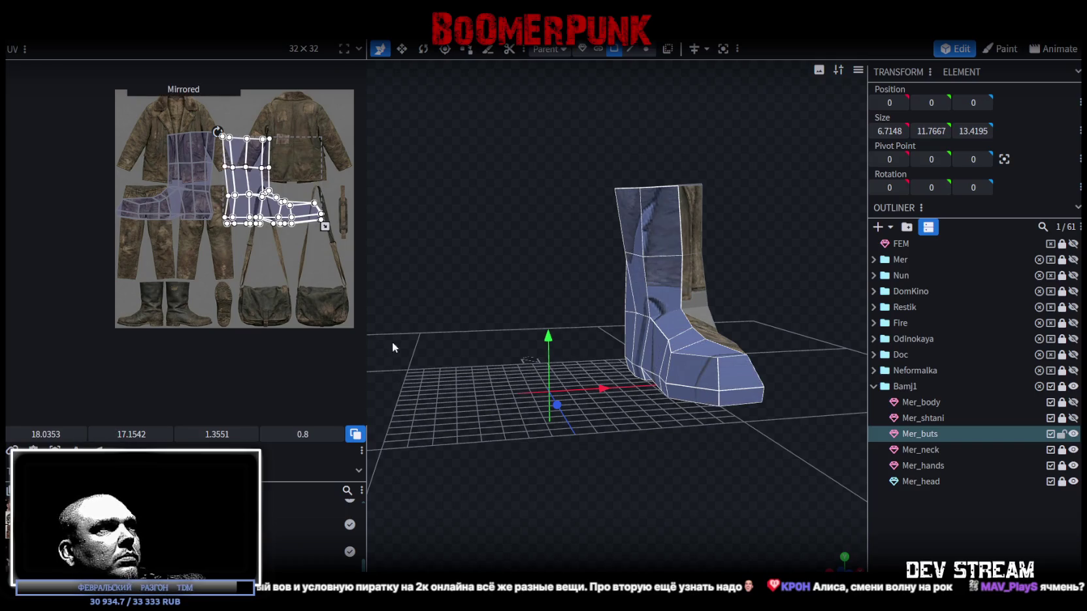
{"action": "left_click_drag", "start_coordinate": [239, 176], "coordinate": [236, 171]}
{"action": "mouse_move", "coordinate": [581, 294]}
{"action": "left_mouse_down"}
{"action": "mouse_move", "coordinate": [683, 402]}
{"action": "mouse_move", "coordinate": [690, 334]}
{"action": "left_mouse_up"}
{"action": "left_click", "coordinate": [690, 335]}
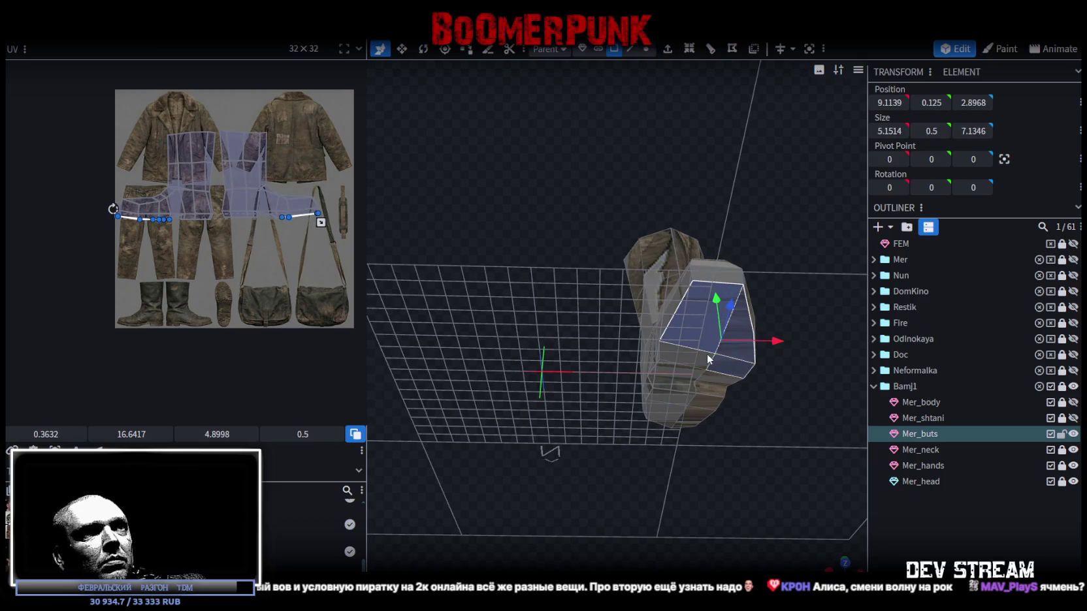
- Select the boot's bottom sole faces and project their UVs from the front view
{"action": "left_click", "coordinate": [679, 370], "text": "shift"}
{"action": "left_click", "coordinate": [711, 391], "text": "shift"}
{"action": "left_click", "coordinate": [677, 391], "text": "shift"}
{"action": "left_click", "coordinate": [694, 425], "text": "shift"}
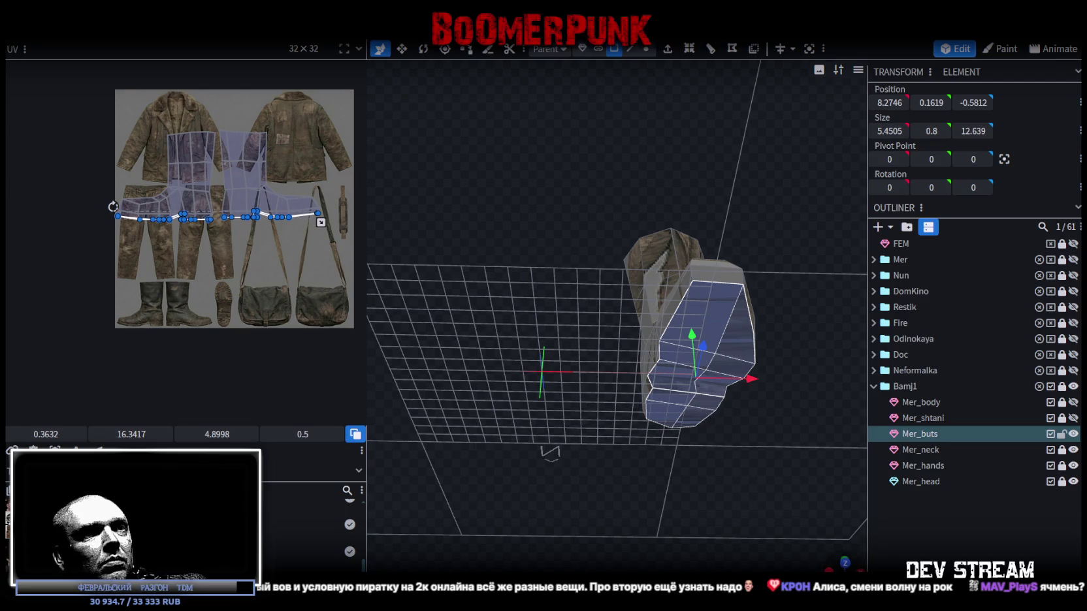
{"action": "key", "text": "KP_1"}
{"action": "key", "text": "p"}
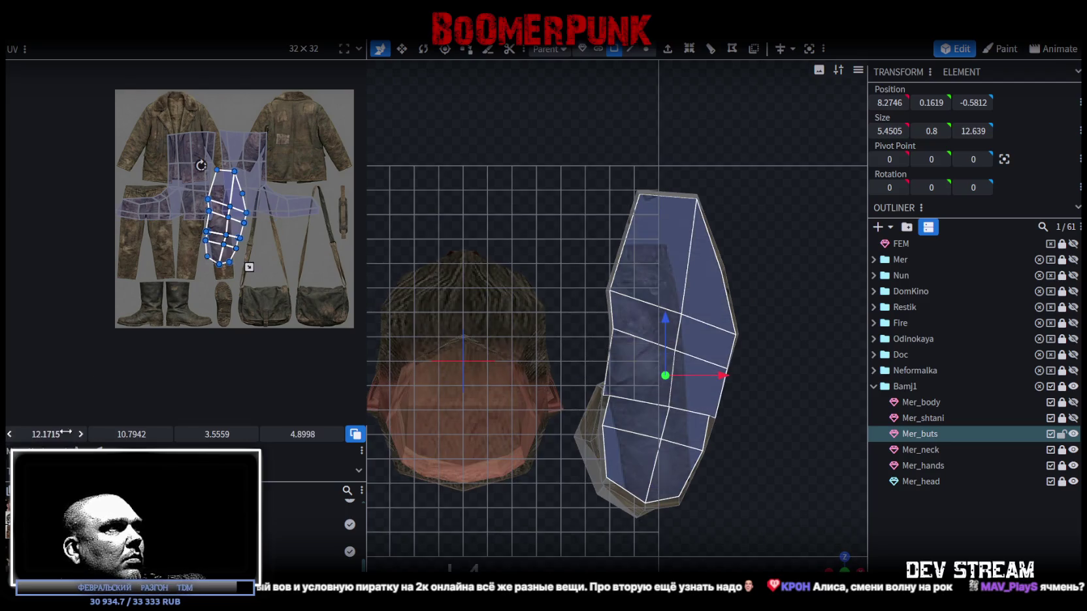
- Turn the sole UV island and scale it down toward the atlas sole image
{"action": "scroll", "coordinate": [196, 216], "scroll_direction": "up", "scroll_amount": 2}
{"action": "left_click_drag", "start_coordinate": [186, 204], "coordinate": [181, 206]}
{"action": "mouse_move", "coordinate": [249, 356]}
{"action": "left_mouse_down"}
{"action": "mouse_move", "coordinate": [216, 278]}
{"action": "mouse_move", "coordinate": [218, 345]}
{"action": "left_mouse_up"}
{"action": "scroll", "coordinate": [222, 314], "scroll_direction": "up", "scroll_amount": 2}
{"action": "scroll", "coordinate": [225, 320], "scroll_direction": "up", "scroll_amount": 2}
{"action": "scroll", "coordinate": [220, 351], "scroll_direction": "down", "scroll_amount": 2}
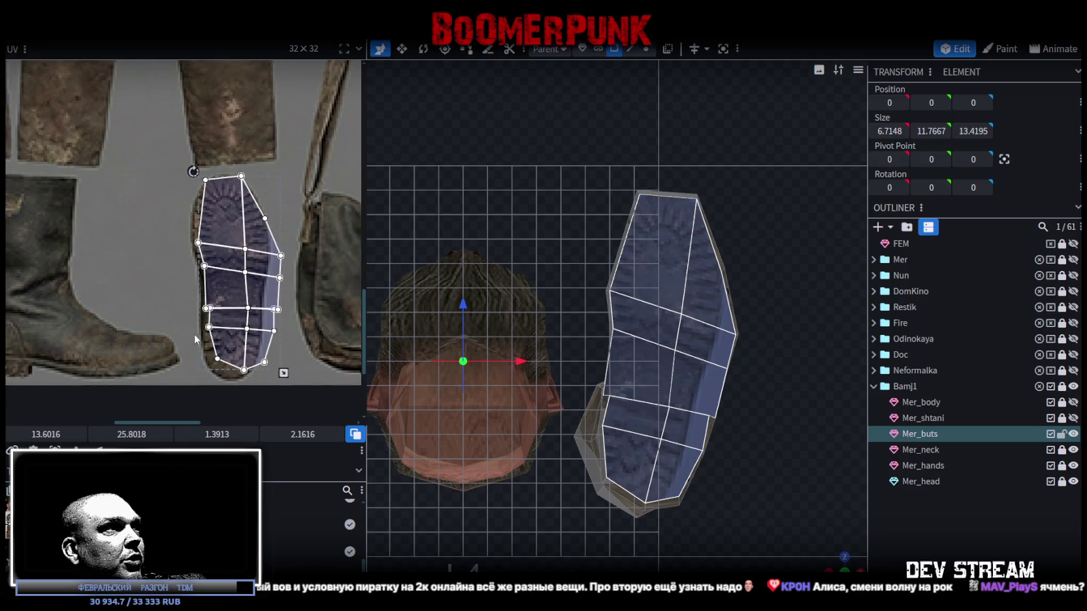
{"action": "middle_click_drag", "start_coordinate": [220, 347], "coordinate": [267, 322]}
- Select the whole sole island and narrow it to the sole's width
{"action": "left_click", "coordinate": [336, 351]}
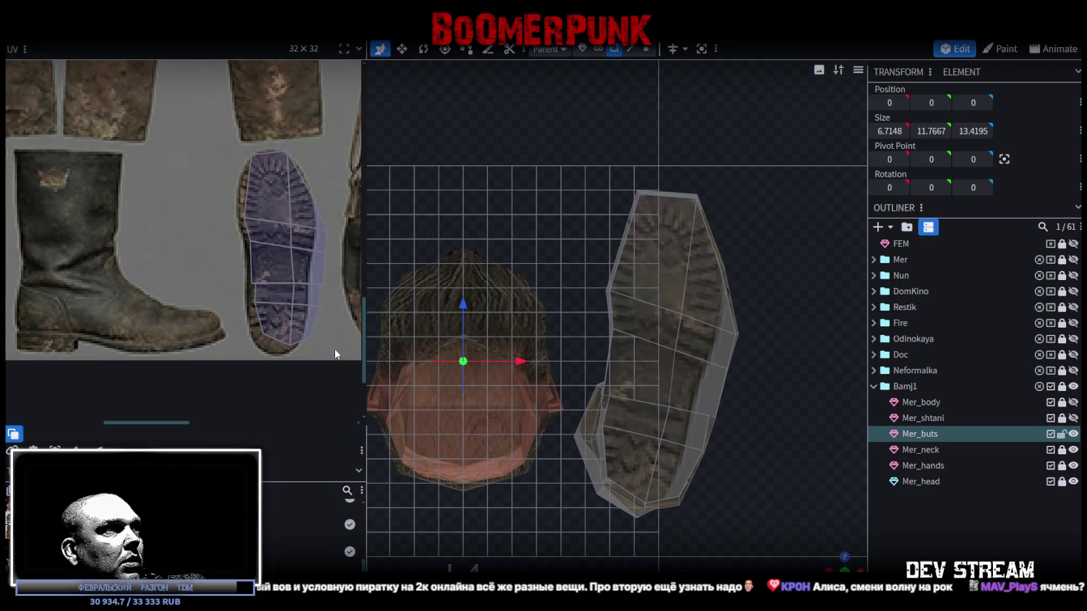
{"action": "mouse_move", "coordinate": [209, 167]}
{"action": "left_mouse_down"}
{"action": "mouse_move", "coordinate": [320, 322]}
{"action": "mouse_move", "coordinate": [168, 279]}
{"action": "mouse_move", "coordinate": [308, 302]}
{"action": "left_mouse_up"}
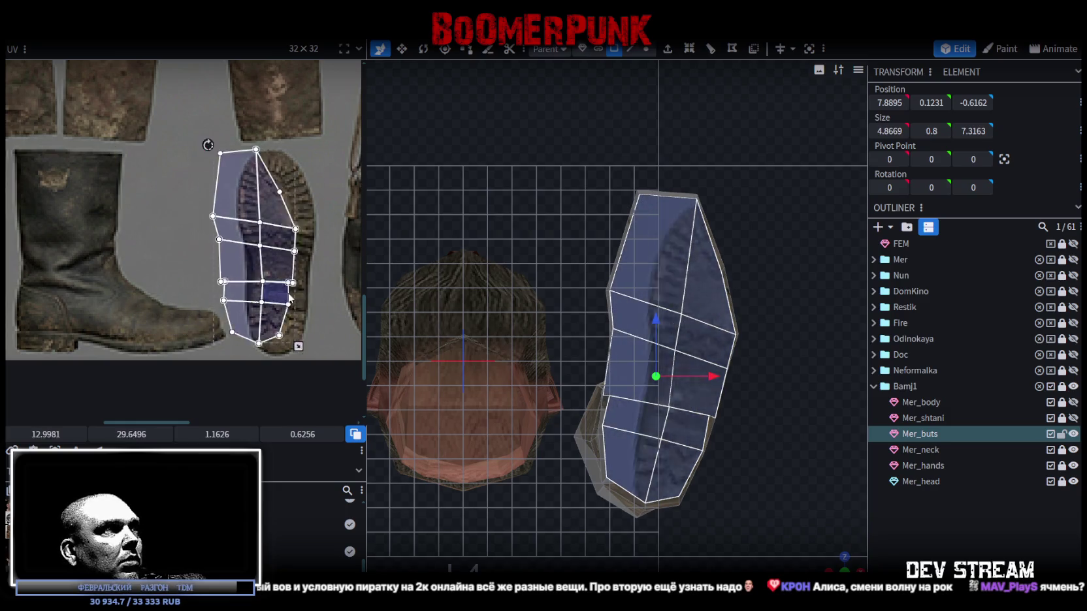
{"action": "left_click_drag", "start_coordinate": [332, 353], "coordinate": [314, 354]}
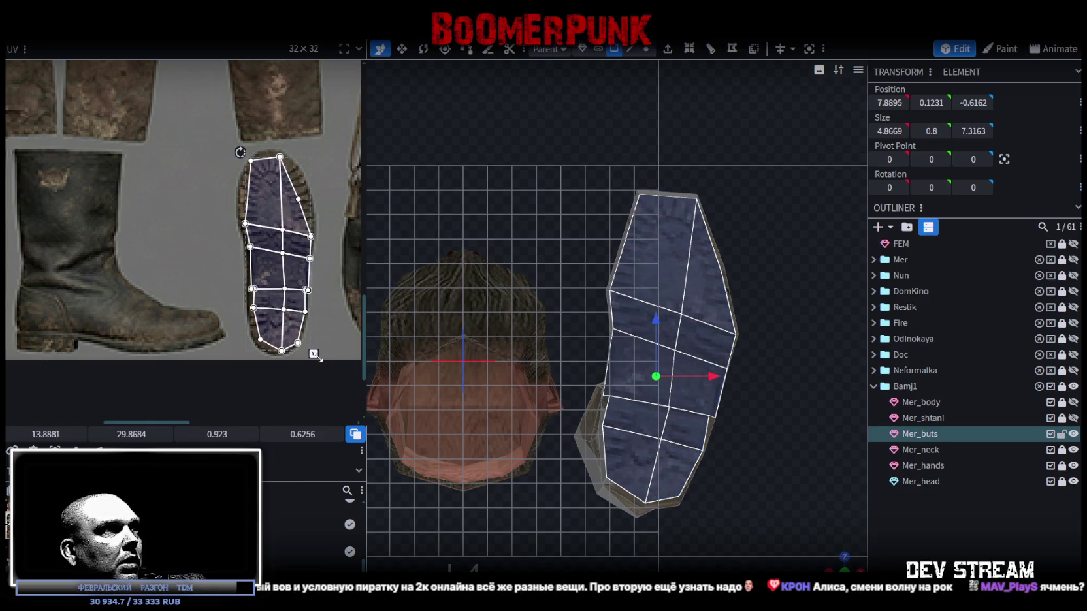
{"action": "scroll", "coordinate": [251, 311], "scroll_direction": "up", "scroll_amount": 2}
{"action": "scroll", "coordinate": [264, 298], "scroll_direction": "down", "scroll_amount": 2}
- Fit the sole's lower end by lowering its middle edge and moving its left vertex outward
{"action": "left_click", "coordinate": [279, 294]}
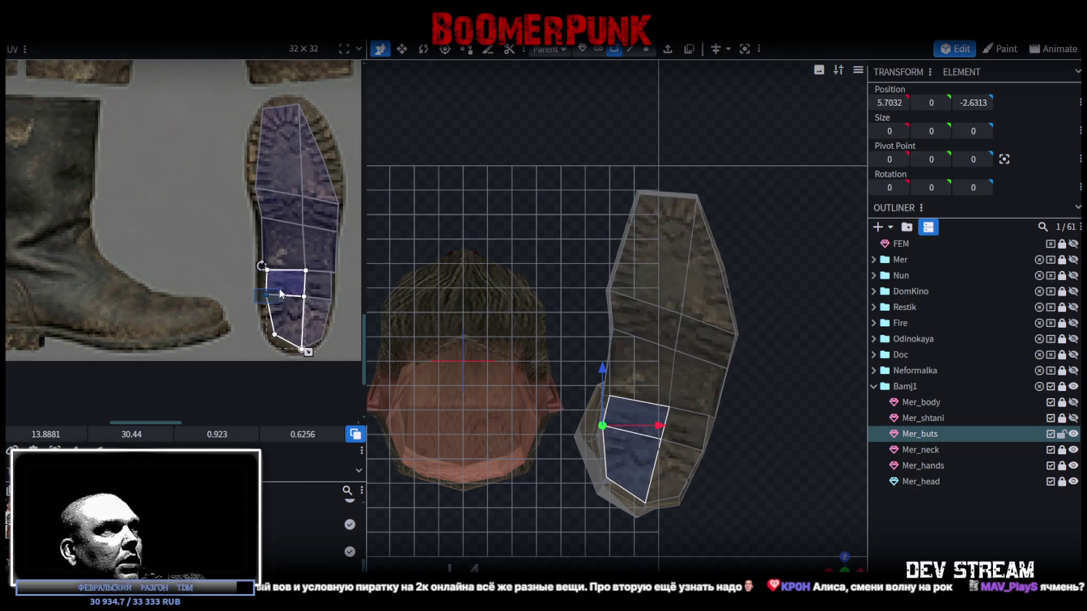
{"action": "left_click", "coordinate": [320, 311], "text": "shift"}
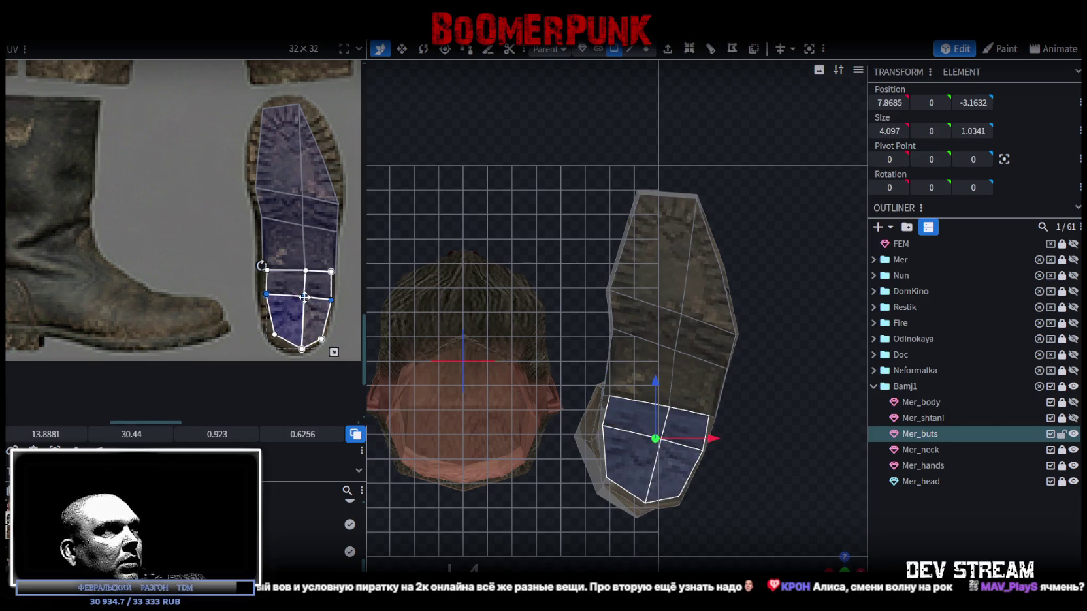
{"action": "left_click_drag", "start_coordinate": [305, 297], "coordinate": [305, 304]}
{"action": "left_click", "coordinate": [268, 301]}
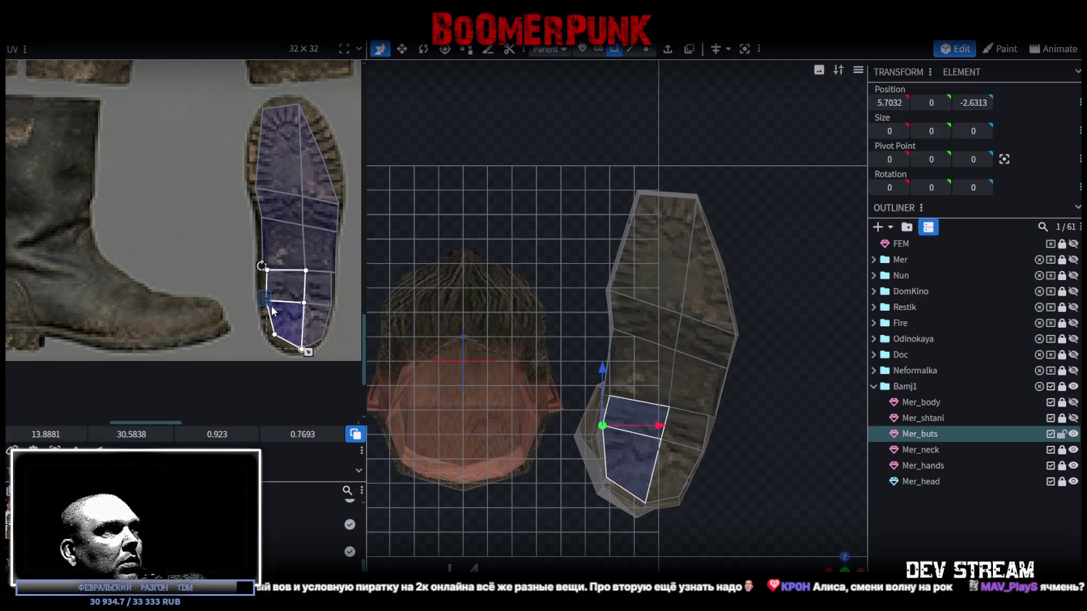
{"action": "left_click_drag", "start_coordinate": [264, 299], "coordinate": [258, 300]}
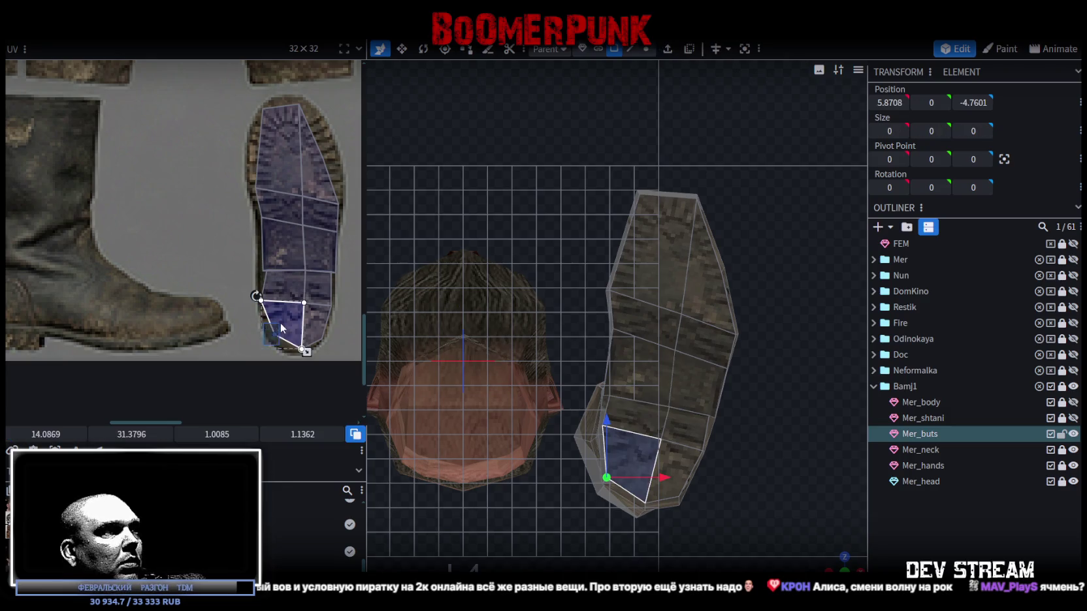
{"action": "scroll", "coordinate": [315, 263], "scroll_direction": "up", "scroll_amount": 3}
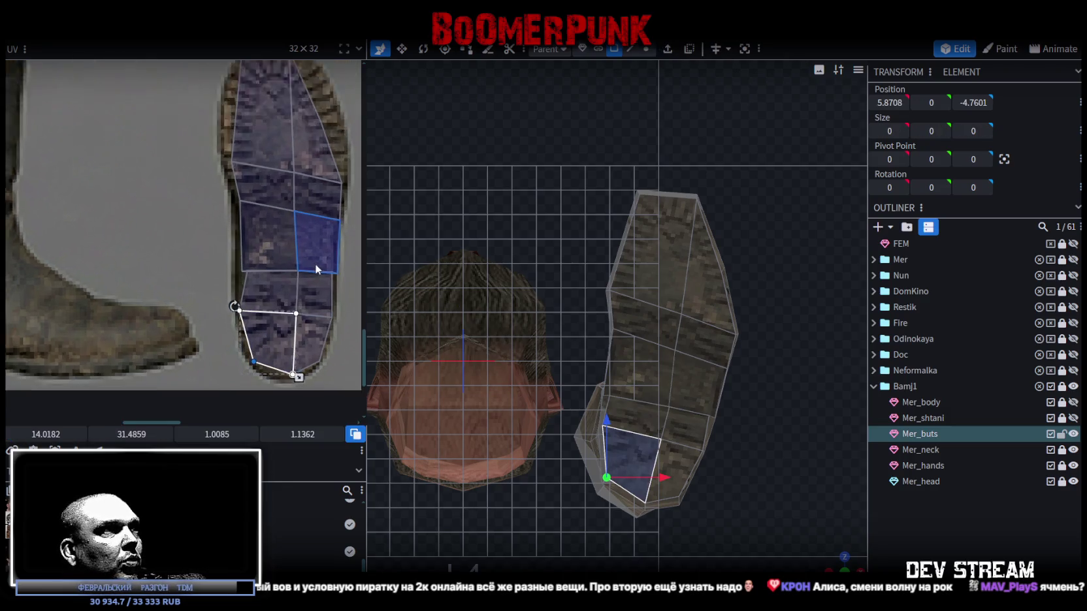
{"action": "scroll", "coordinate": [261, 274], "scroll_direction": "up", "scroll_amount": 2}
- Reshape the upper sole and triangular toe faces to match the sole's toe tip
{"action": "left_click_drag", "start_coordinate": [186, 236], "coordinate": [228, 274]}
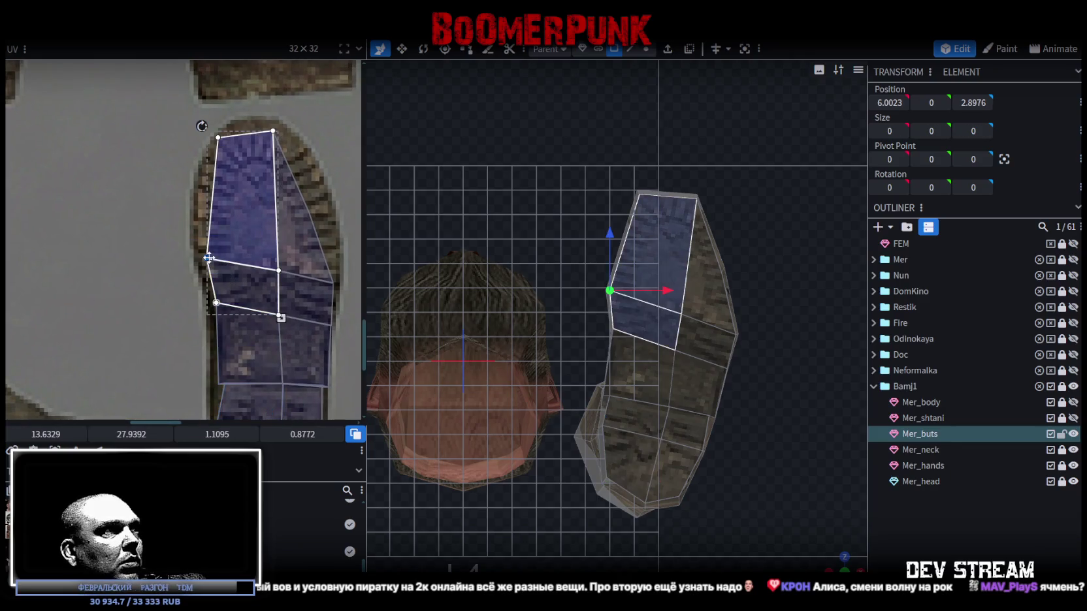
{"action": "left_click", "coordinate": [230, 157]}
{"action": "left_click", "coordinate": [230, 157]}
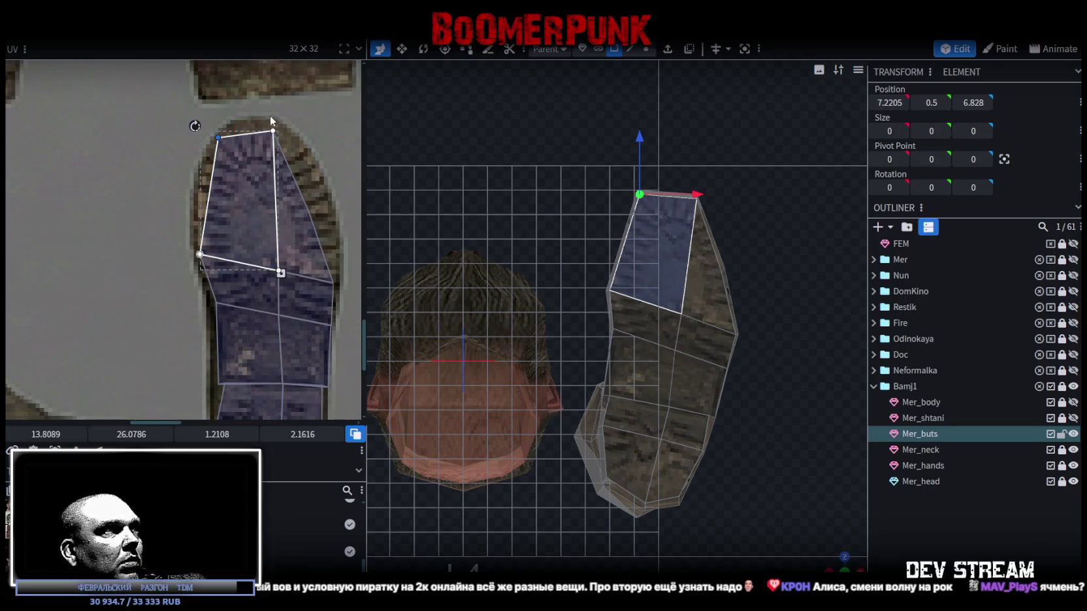
{"action": "left_click_drag", "start_coordinate": [275, 129], "coordinate": [288, 126]}
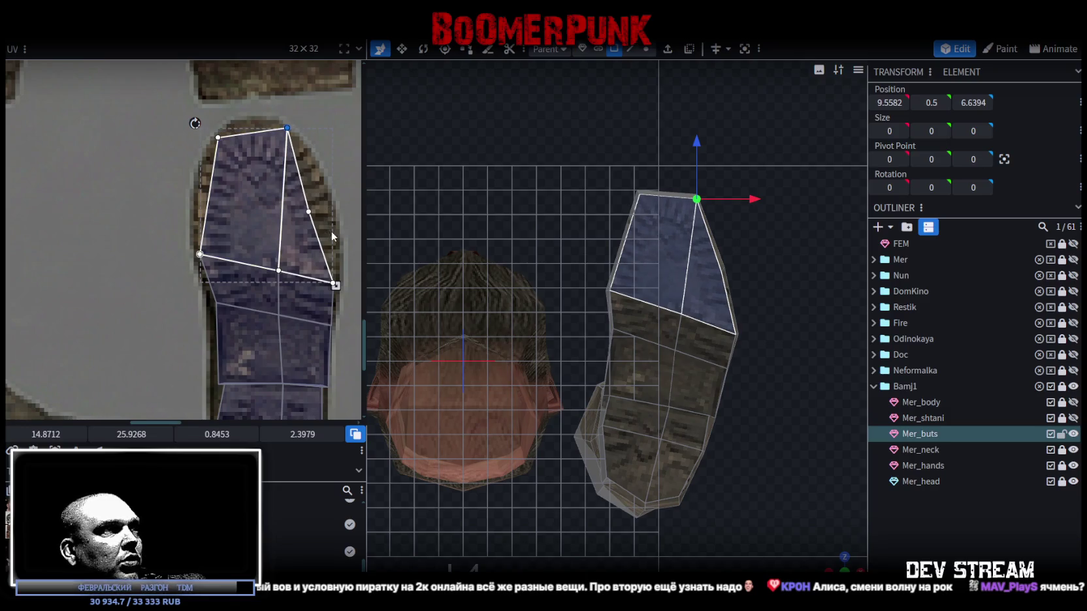
{"action": "left_click", "coordinate": [329, 299]}
{"action": "left_click", "coordinate": [298, 230]}
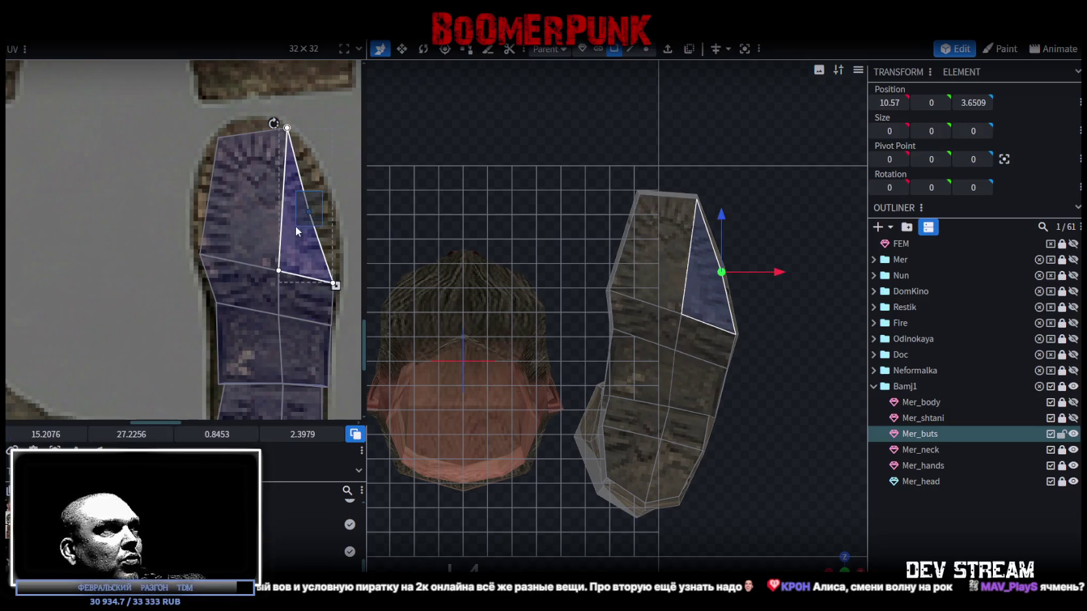
{"action": "left_click_drag", "start_coordinate": [307, 212], "coordinate": [313, 210]}
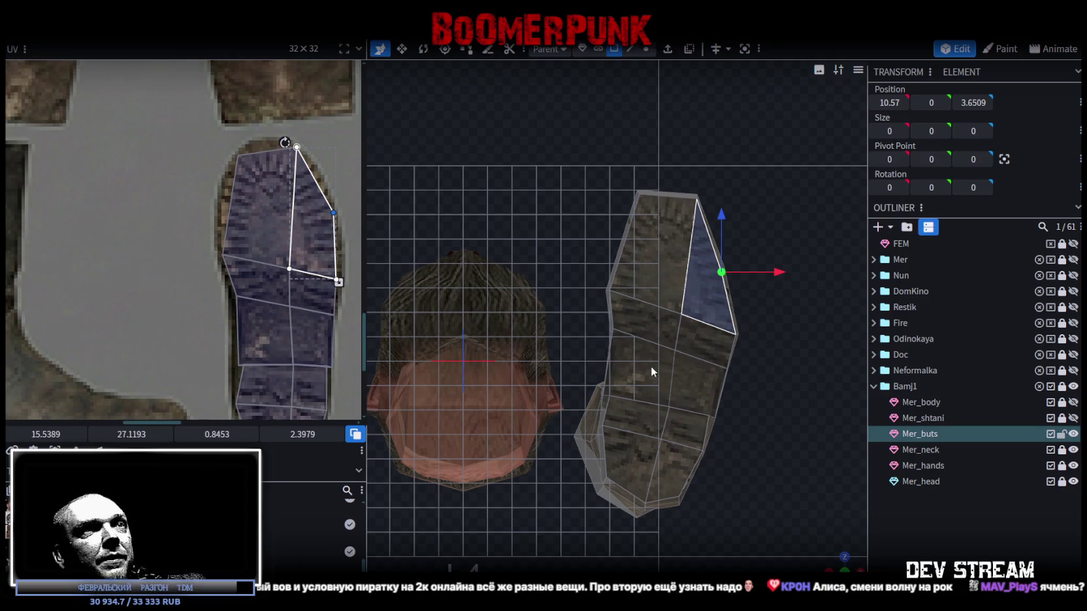
{"action": "left_click_drag", "start_coordinate": [653, 366], "coordinate": [762, 482]}
{"action": "scroll", "coordinate": [648, 441], "scroll_direction": "up", "scroll_amount": 3}
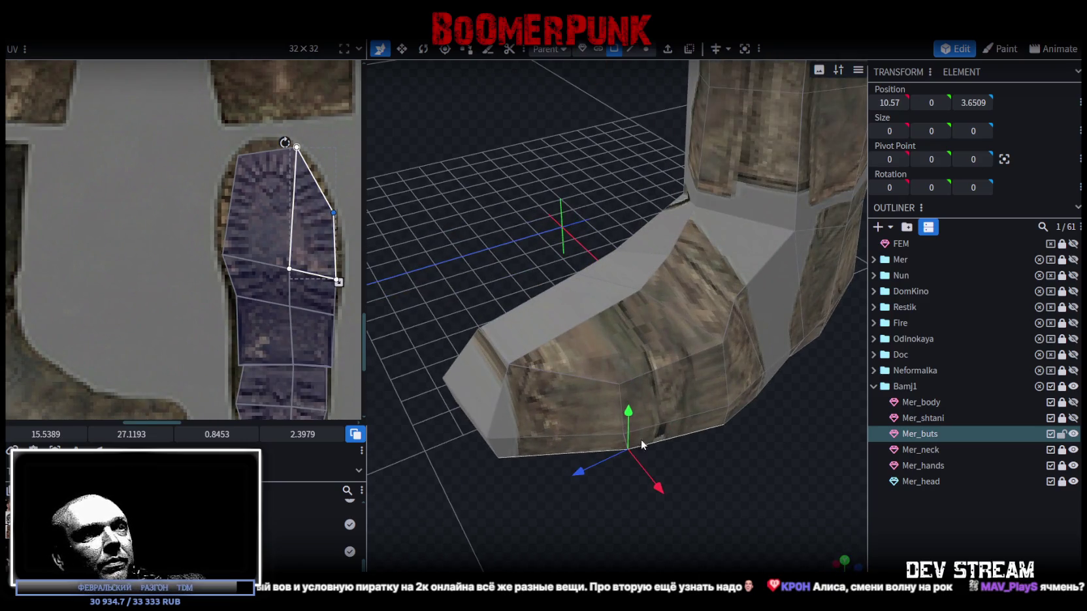
- Switch to edge selection and nudge a small edge at the boot's base
{"action": "left_click", "coordinate": [623, 450]}
{"action": "left_click", "coordinate": [630, 49]}
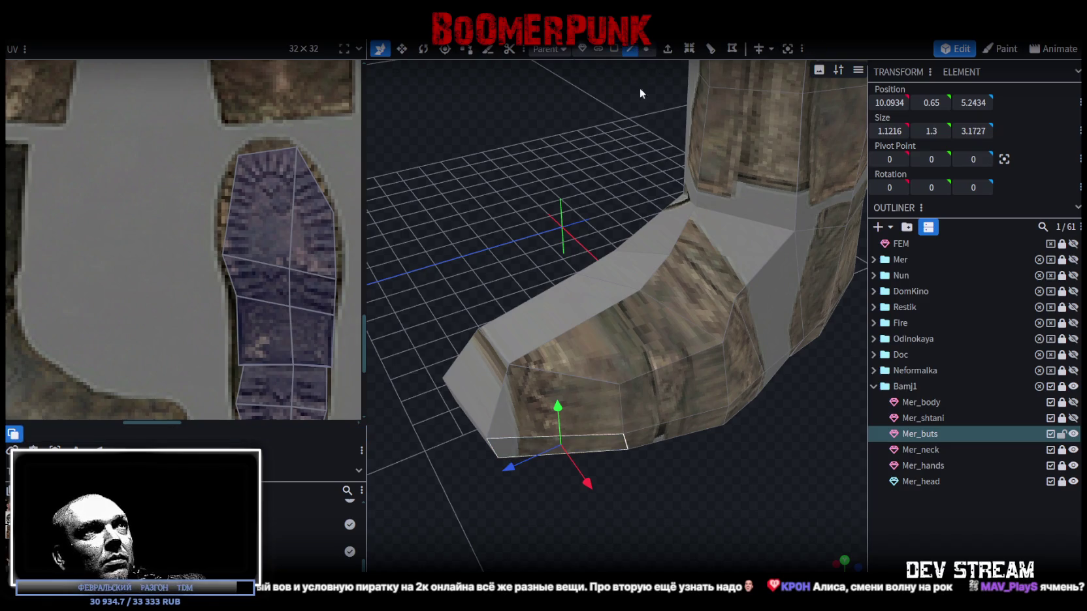
{"action": "left_click", "coordinate": [627, 445]}
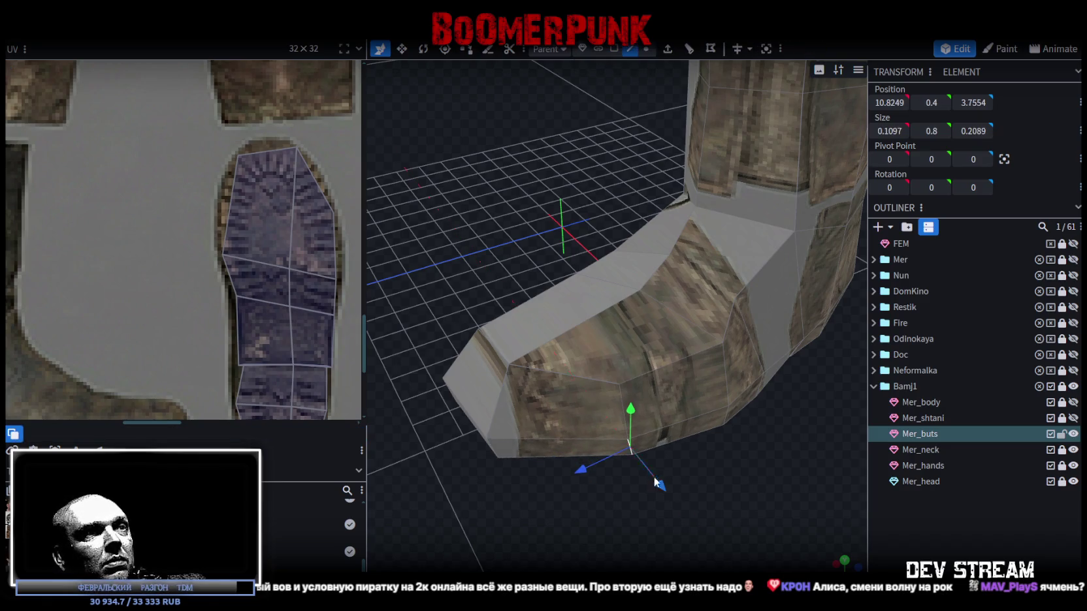
{"action": "mouse_move", "coordinate": [586, 467]}
{"action": "left_mouse_down"}
{"action": "mouse_move", "coordinate": [599, 480]}
{"action": "mouse_move", "coordinate": [728, 390]}
{"action": "mouse_move", "coordinate": [431, 224]}
{"action": "left_mouse_up"}
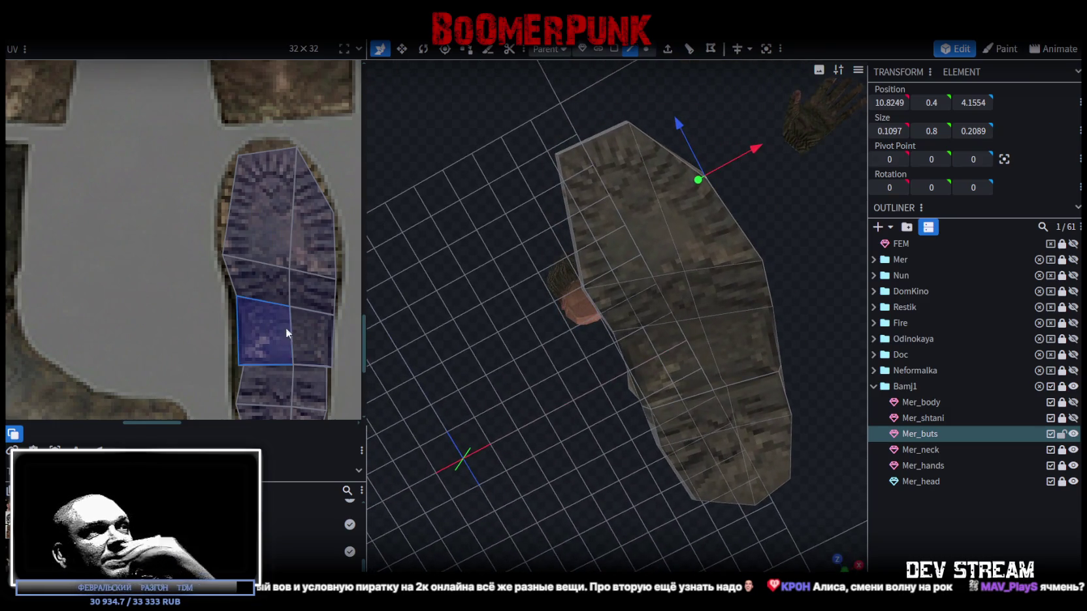
{"action": "middle_click_drag", "start_coordinate": [285, 327], "coordinate": [245, 278]}
{"action": "scroll", "coordinate": [155, 347], "scroll_direction": "up", "scroll_amount": 2}
- Check the boot's underside and select its UV faces lying over the trousers
{"action": "mouse_move", "coordinate": [677, 433]}
{"action": "left_mouse_down"}
{"action": "mouse_move", "coordinate": [847, 537]}
{"action": "mouse_move", "coordinate": [789, 431]}
{"action": "mouse_move", "coordinate": [737, 437]}
{"action": "mouse_move", "coordinate": [717, 483]}
{"action": "mouse_move", "coordinate": [705, 477]}
{"action": "left_mouse_up"}
{"action": "scroll", "coordinate": [290, 268], "scroll_direction": "down", "scroll_amount": 3}
{"action": "scroll", "coordinate": [249, 221], "scroll_direction": "down", "scroll_amount": 2}
{"action": "scroll", "coordinate": [250, 220], "scroll_direction": "down", "scroll_amount": 2}
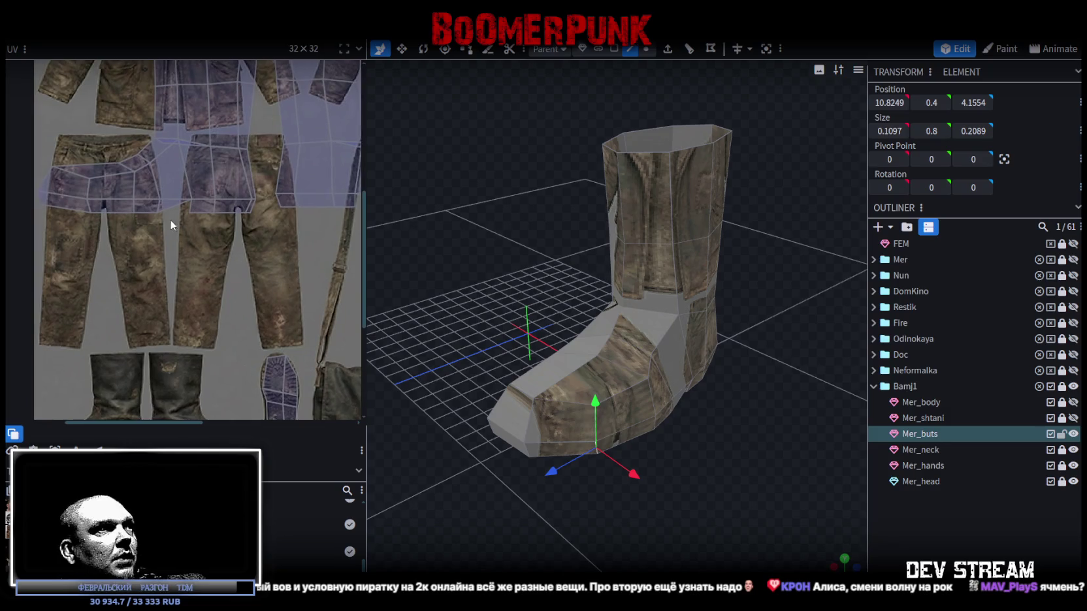
{"action": "scroll", "coordinate": [150, 219], "scroll_direction": "up", "scroll_amount": 1}
{"action": "scroll", "coordinate": [151, 219], "scroll_direction": "up", "scroll_amount": 2}
{"action": "left_click_drag", "start_coordinate": [103, 130], "coordinate": [210, 292]}
{"action": "left_click", "coordinate": [134, 198]}
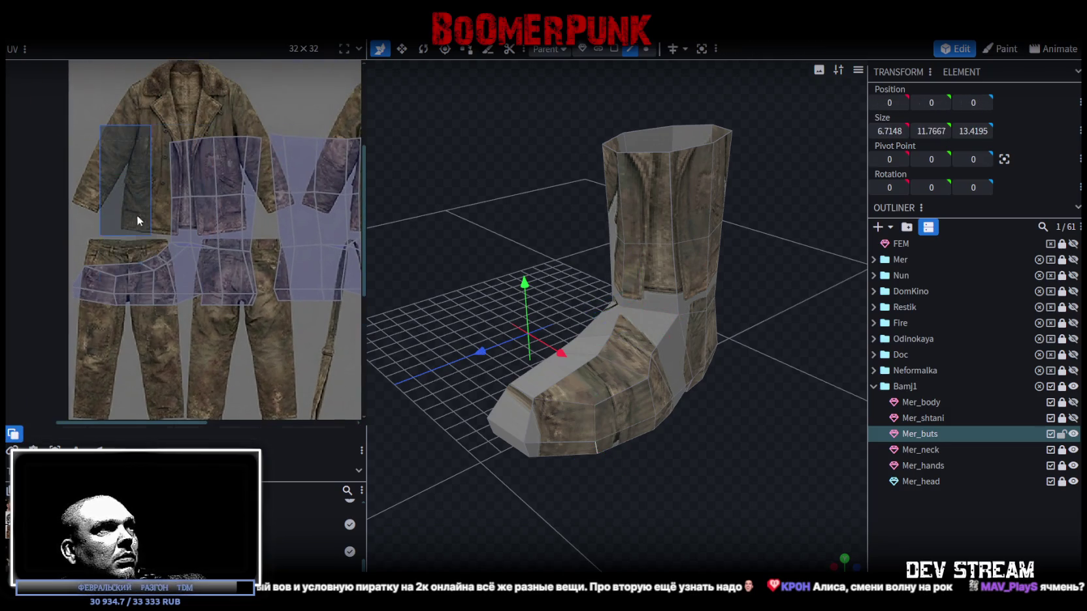
- Inspect the boot from higher and side angles, selecting upper UV faces and a heel edge
{"action": "scroll", "coordinate": [208, 251], "scroll_direction": "up", "scroll_amount": 3}
{"action": "mouse_move", "coordinate": [654, 405]}
{"action": "left_mouse_down"}
{"action": "mouse_move", "coordinate": [815, 459]}
{"action": "mouse_move", "coordinate": [484, 240]}
{"action": "left_mouse_up"}
{"action": "left_click", "coordinate": [174, 234]}
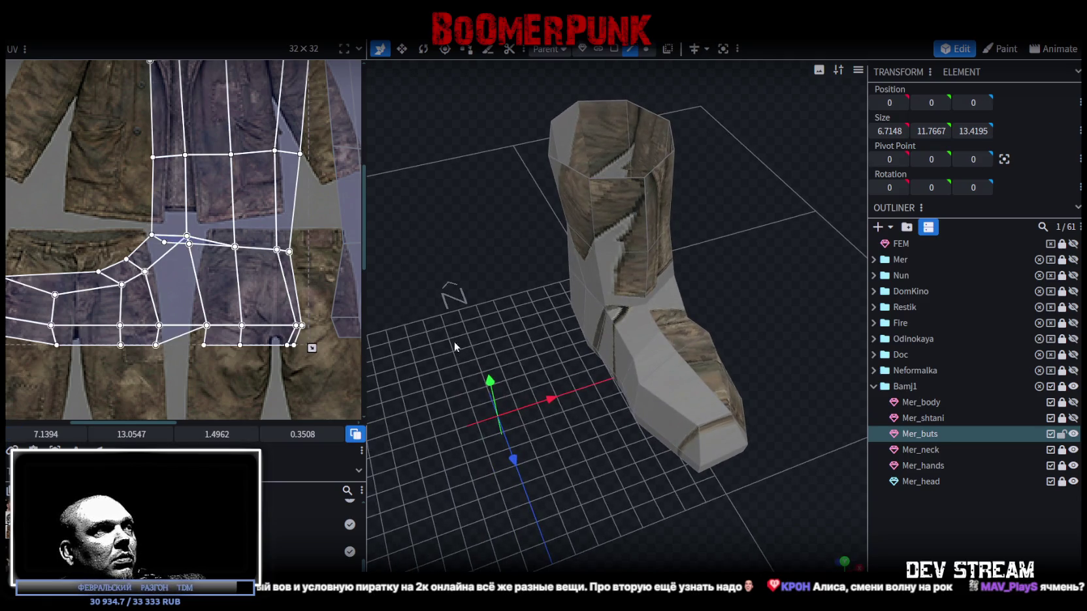
{"action": "left_click", "coordinate": [165, 241]}
{"action": "mouse_move", "coordinate": [445, 379]}
{"action": "left_mouse_down"}
{"action": "mouse_move", "coordinate": [515, 415]}
{"action": "mouse_move", "coordinate": [580, 478]}
{"action": "mouse_move", "coordinate": [749, 416]}
{"action": "left_mouse_up"}
{"action": "mouse_move", "coordinate": [766, 438]}
{"action": "left_mouse_down"}
{"action": "mouse_move", "coordinate": [767, 424]}
{"action": "mouse_move", "coordinate": [667, 379]}
{"action": "mouse_move", "coordinate": [604, 374]}
{"action": "mouse_move", "coordinate": [588, 268]}
{"action": "left_mouse_up"}
{"action": "left_click", "coordinate": [588, 268]}
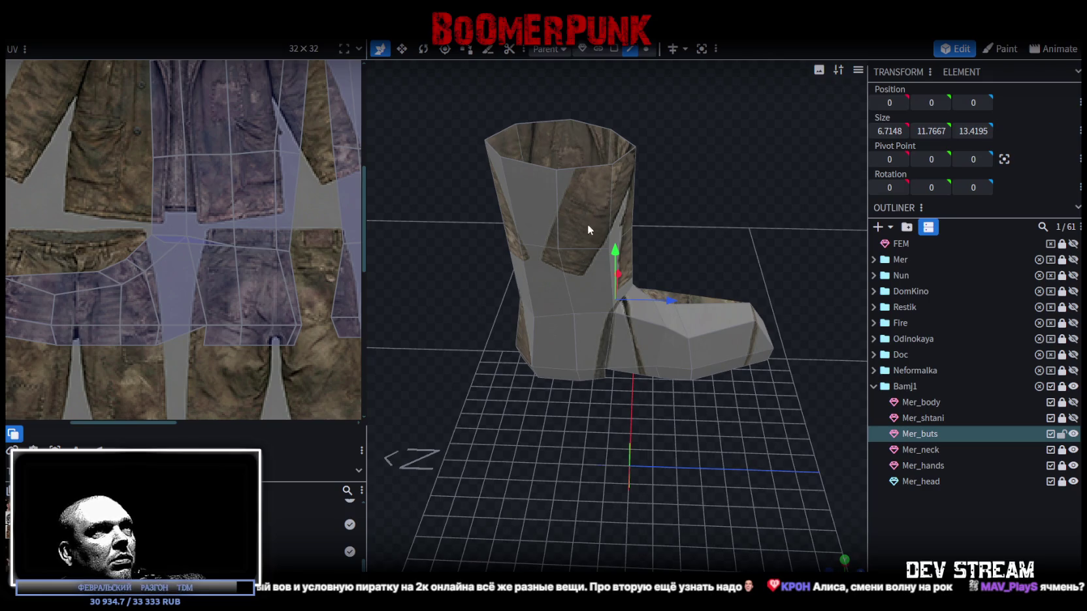
{"action": "left_click", "coordinate": [613, 51]}
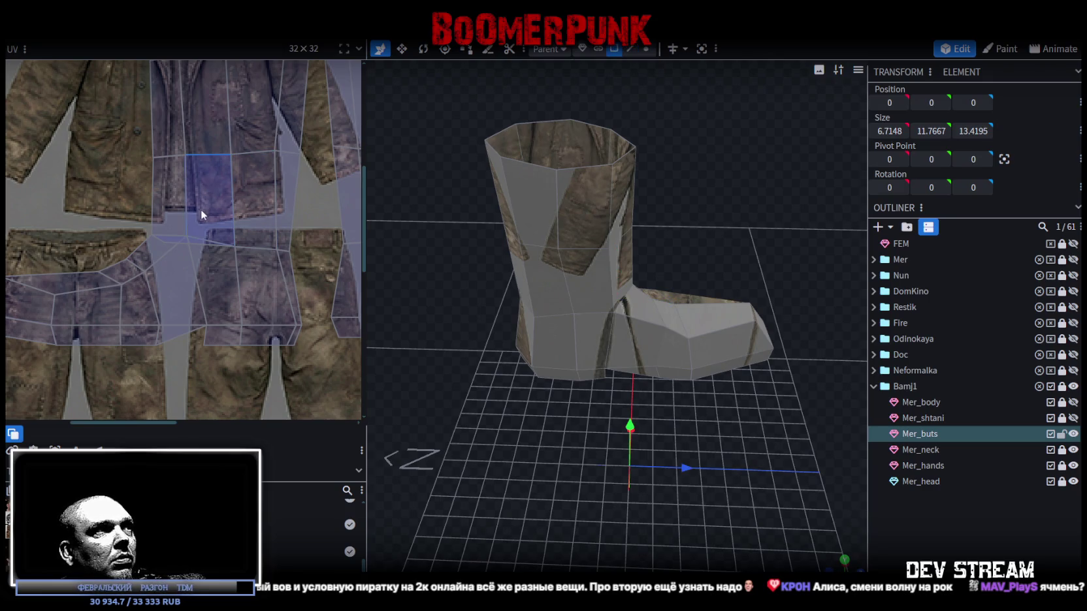
{"action": "left_click", "coordinate": [169, 240]}
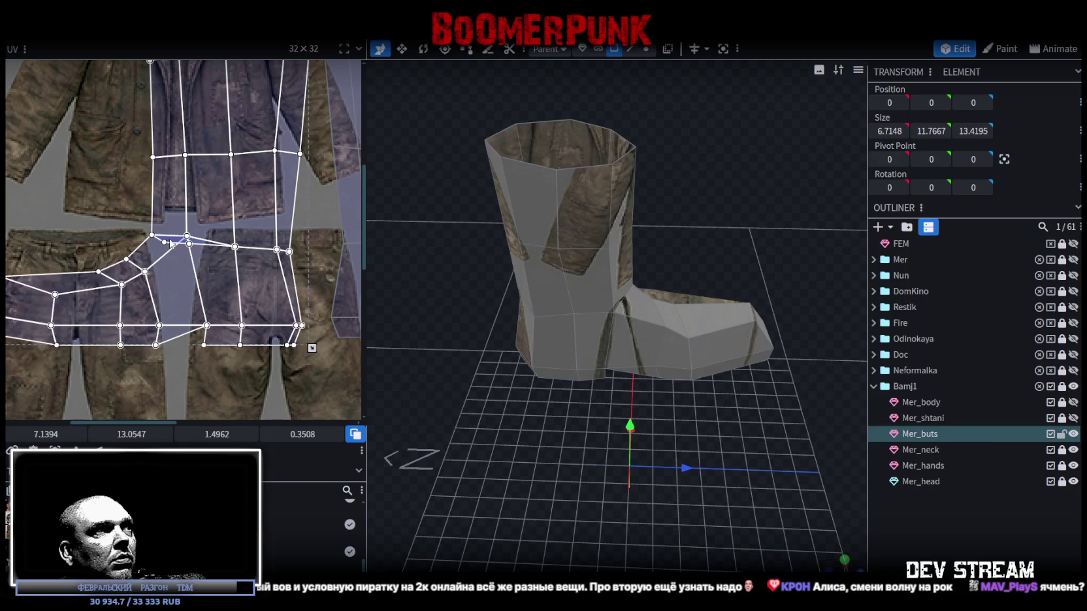
{"action": "left_click", "coordinate": [583, 216]}
{"action": "mouse_move", "coordinate": [583, 215]}
{"action": "left_mouse_down"}
{"action": "mouse_move", "coordinate": [545, 456]}
{"action": "mouse_move", "coordinate": [637, 428]}
{"action": "left_mouse_up"}
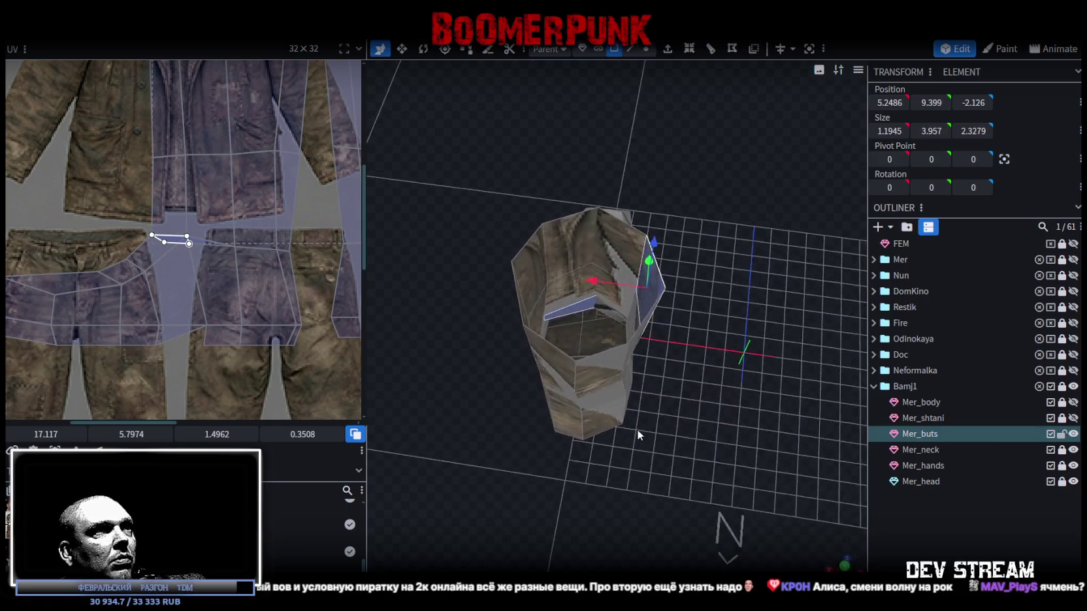
{"action": "scroll", "coordinate": [583, 315], "scroll_direction": "up", "scroll_amount": 2}
{"action": "scroll", "coordinate": [544, 286], "scroll_direction": "up", "scroll_amount": 2}
{"action": "left_click", "coordinate": [555, 291]}
{"action": "left_click", "coordinate": [600, 301], "text": "shift"}
{"action": "mouse_move", "coordinate": [712, 377]}
{"action": "left_mouse_down"}
{"action": "mouse_move", "coordinate": [683, 416]}
{"action": "mouse_move", "coordinate": [567, 420]}
{"action": "mouse_move", "coordinate": [650, 461]}
{"action": "mouse_move", "coordinate": [747, 430]}
{"action": "left_mouse_up"}
{"action": "left_click", "coordinate": [524, 382]}
{"action": "left_click", "coordinate": [540, 306]}
{"action": "mouse_move", "coordinate": [788, 458]}
{"action": "left_mouse_down"}
{"action": "mouse_move", "coordinate": [521, 352]}
{"action": "mouse_move", "coordinate": [387, 357]}
{"action": "mouse_move", "coordinate": [696, 467]}
{"action": "mouse_move", "coordinate": [704, 428]}
{"action": "mouse_move", "coordinate": [704, 455]}
{"action": "left_mouse_up"}
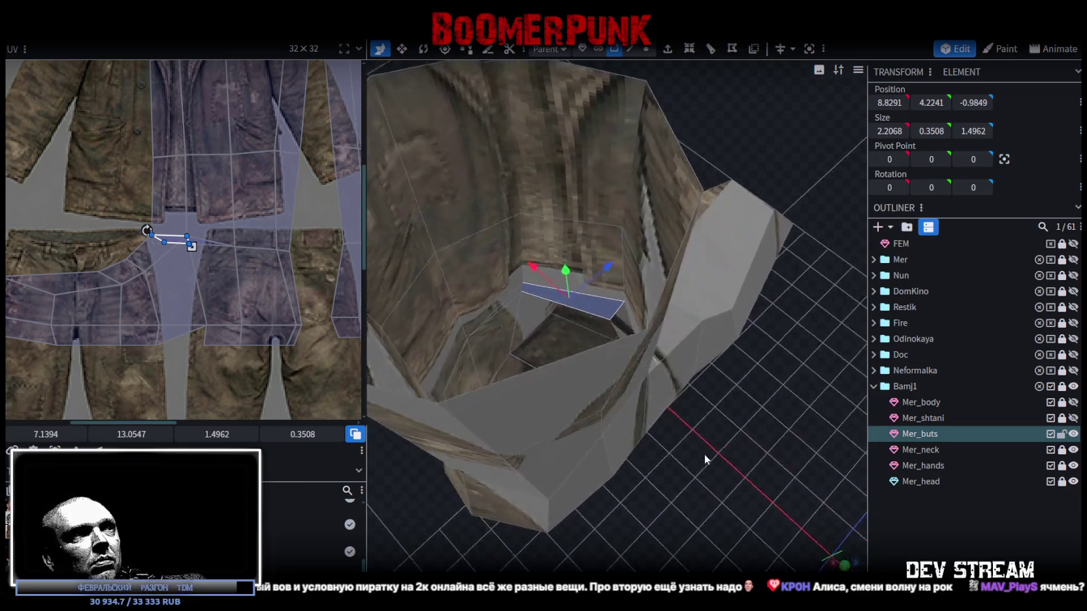
{"action": "scroll", "coordinate": [705, 455], "scroll_direction": "up", "scroll_amount": 5}
{"action": "left_click", "coordinate": [454, 301], "text": "shift"}
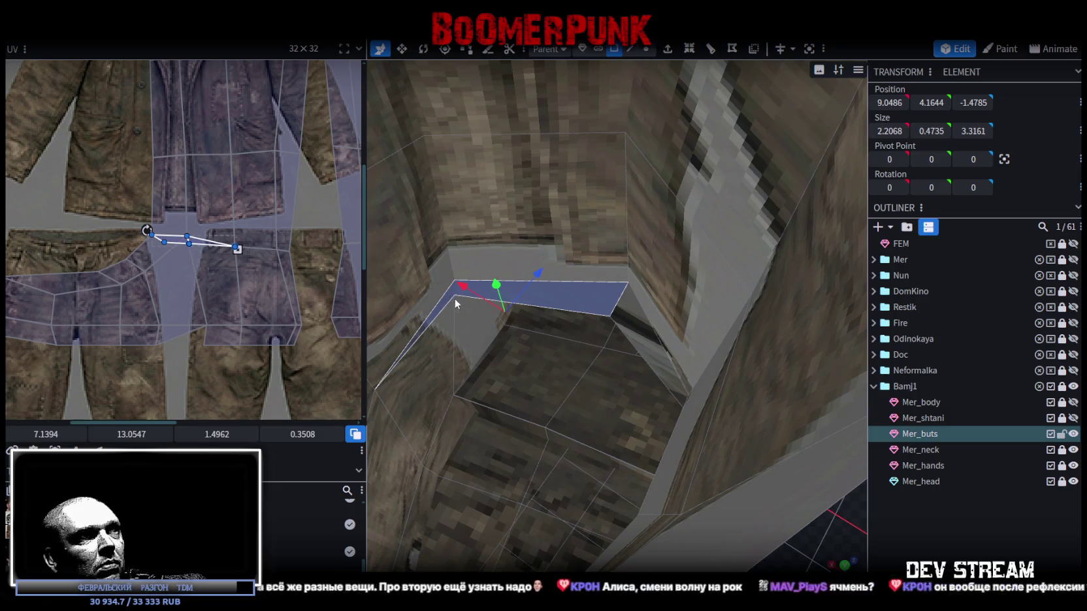
{"action": "left_click", "coordinate": [633, 319], "text": "shift"}
{"action": "mouse_move", "coordinate": [600, 377]}
{"action": "left_mouse_down"}
{"action": "mouse_move", "coordinate": [594, 393]}
{"action": "mouse_move", "coordinate": [724, 480]}
{"action": "mouse_move", "coordinate": [564, 360]}
{"action": "mouse_move", "coordinate": [404, 405]}
{"action": "mouse_move", "coordinate": [407, 382]}
{"action": "mouse_move", "coordinate": [487, 412]}
{"action": "left_mouse_up"}
{"action": "scroll", "coordinate": [230, 290], "scroll_direction": "down", "scroll_amount": 2}
{"action": "scroll", "coordinate": [230, 289], "scroll_direction": "down", "scroll_amount": 1}
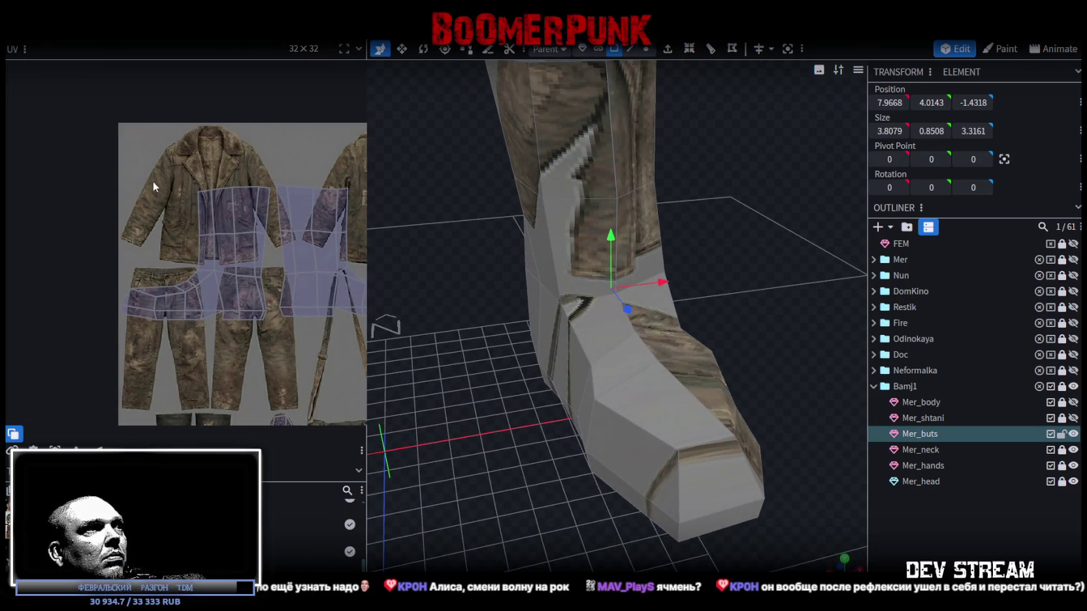
- Shrink the boot leg's UV island, move it down onto the boot image, and narrow it
{"action": "left_click_drag", "start_coordinate": [153, 183], "coordinate": [266, 332]}
{"action": "scroll", "coordinate": [268, 332], "scroll_direction": "down", "scroll_amount": 2}
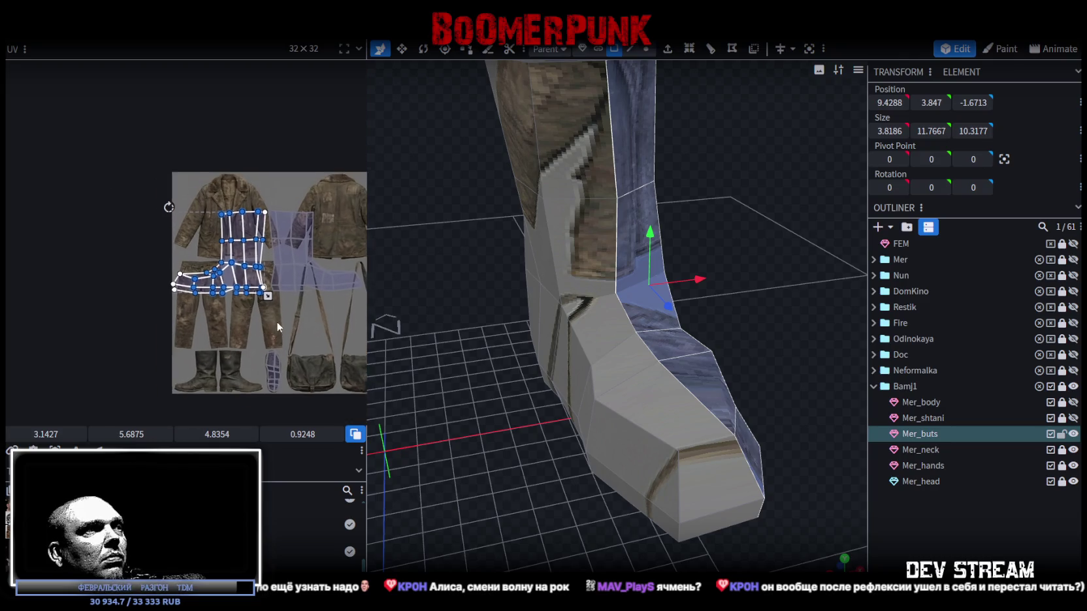
{"action": "mouse_move", "coordinate": [264, 268]}
{"action": "left_mouse_down"}
{"action": "mouse_move", "coordinate": [226, 247]}
{"action": "mouse_move", "coordinate": [212, 333]}
{"action": "mouse_move", "coordinate": [232, 328]}
{"action": "mouse_move", "coordinate": [188, 329]}
{"action": "left_mouse_up"}
{"action": "scroll", "coordinate": [231, 328], "scroll_direction": "up", "scroll_amount": 3}
{"action": "left_click_drag", "start_coordinate": [155, 275], "coordinate": [155, 314]}
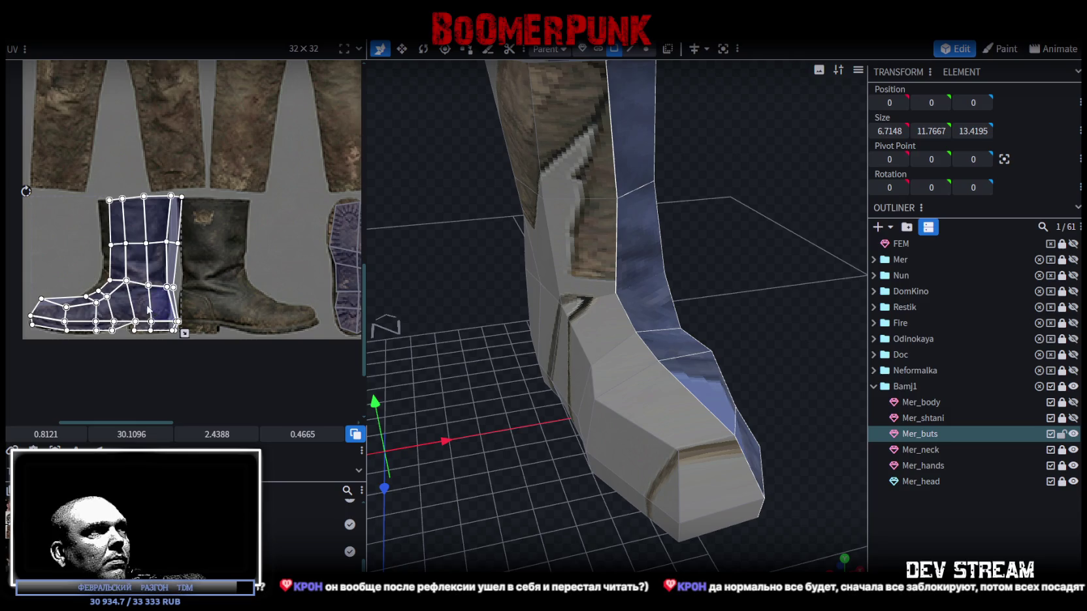
{"action": "scroll", "coordinate": [217, 346], "scroll_direction": "up", "scroll_amount": 2}
{"action": "left_click_drag", "start_coordinate": [216, 349], "coordinate": [196, 348]}
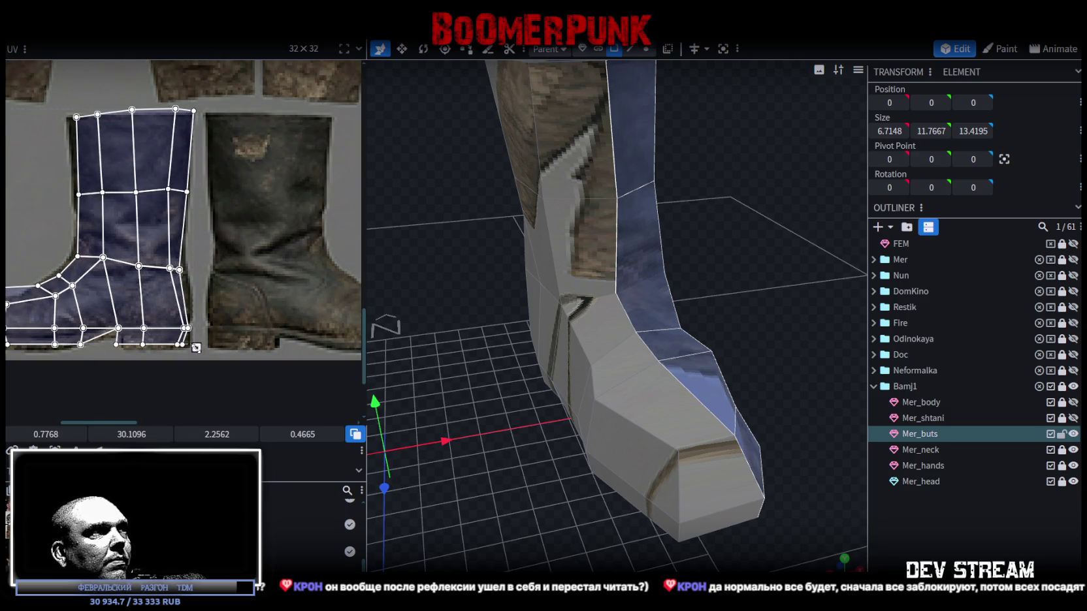
{"action": "scroll", "coordinate": [154, 334], "scroll_direction": "up", "scroll_amount": 2}
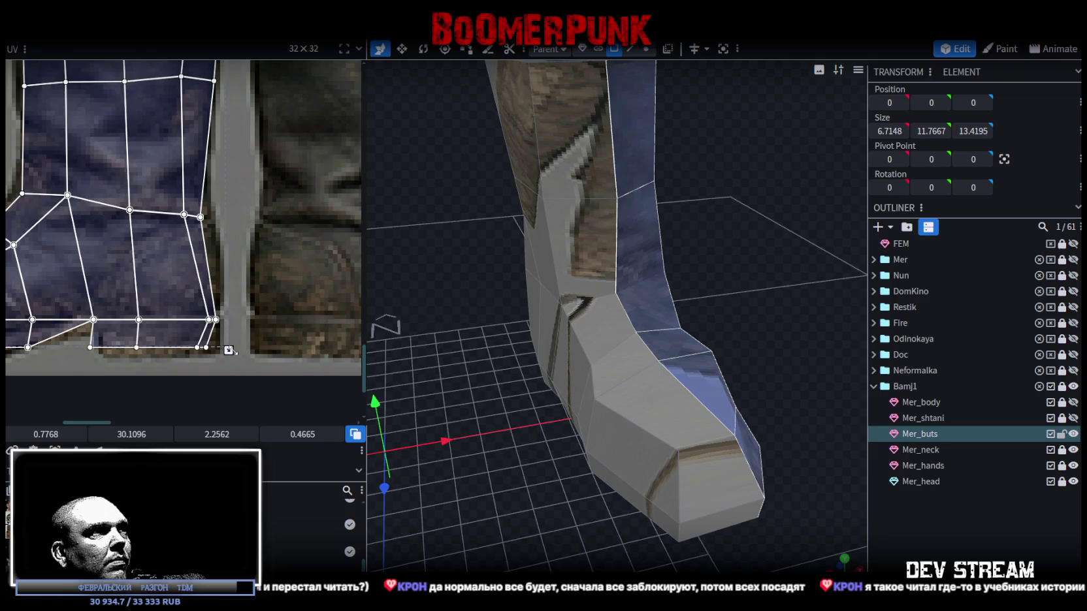
- Move the foot faces' UV vertices down and left onto the boot edge
{"action": "left_click", "coordinate": [206, 345]}
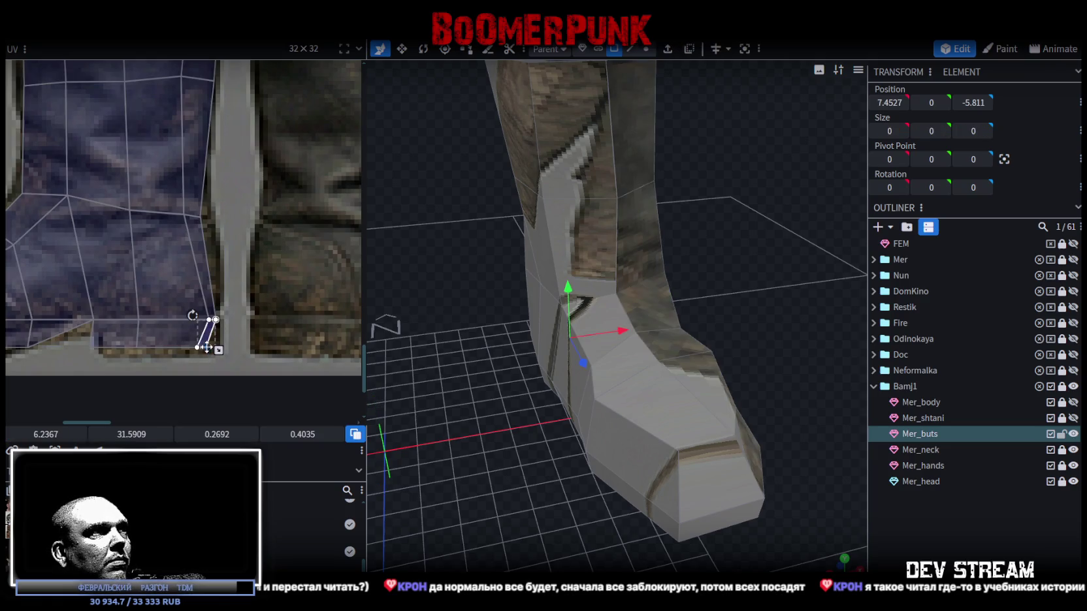
{"action": "scroll", "coordinate": [189, 349], "scroll_direction": "down", "scroll_amount": 3}
{"action": "scroll", "coordinate": [271, 335], "scroll_direction": "up", "scroll_amount": 3}
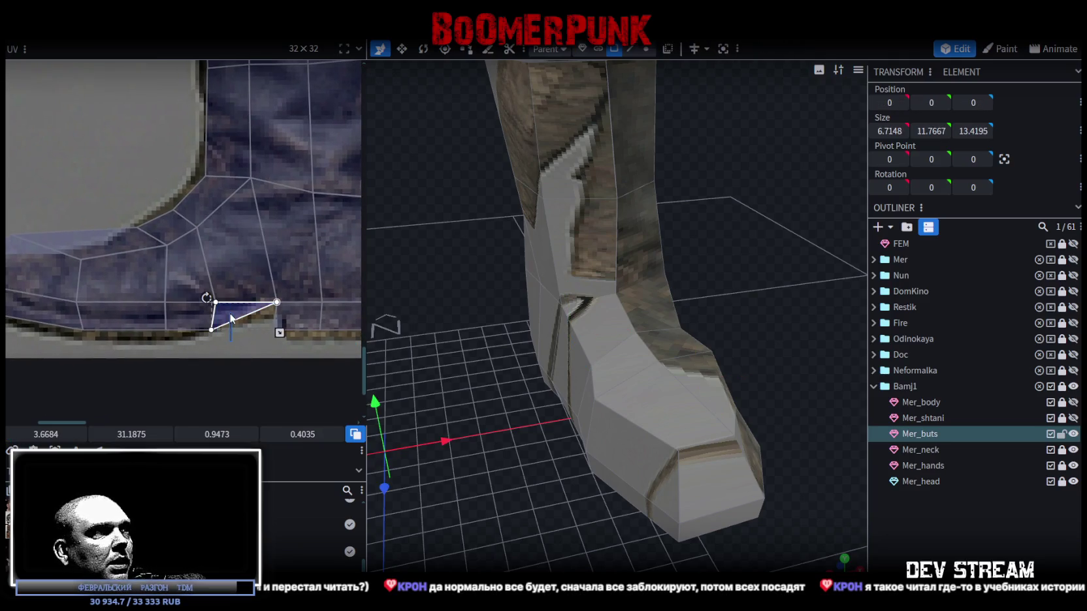
{"action": "left_click", "coordinate": [209, 305], "text": "shift"}
{"action": "left_click_drag", "start_coordinate": [217, 303], "coordinate": [213, 314]}
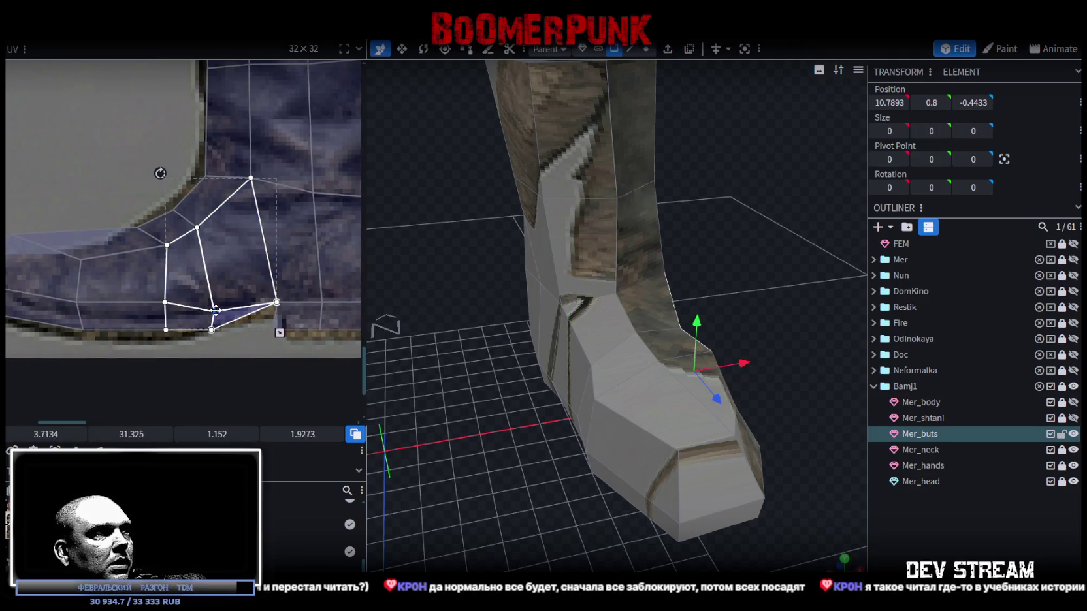
{"action": "mouse_move", "coordinate": [165, 303]}
{"action": "left_mouse_down"}
{"action": "mouse_move", "coordinate": [157, 338]}
{"action": "mouse_move", "coordinate": [191, 286]}
{"action": "mouse_move", "coordinate": [185, 311]}
{"action": "left_mouse_up"}
{"action": "scroll", "coordinate": [112, 338], "scroll_direction": "up", "scroll_amount": 2}
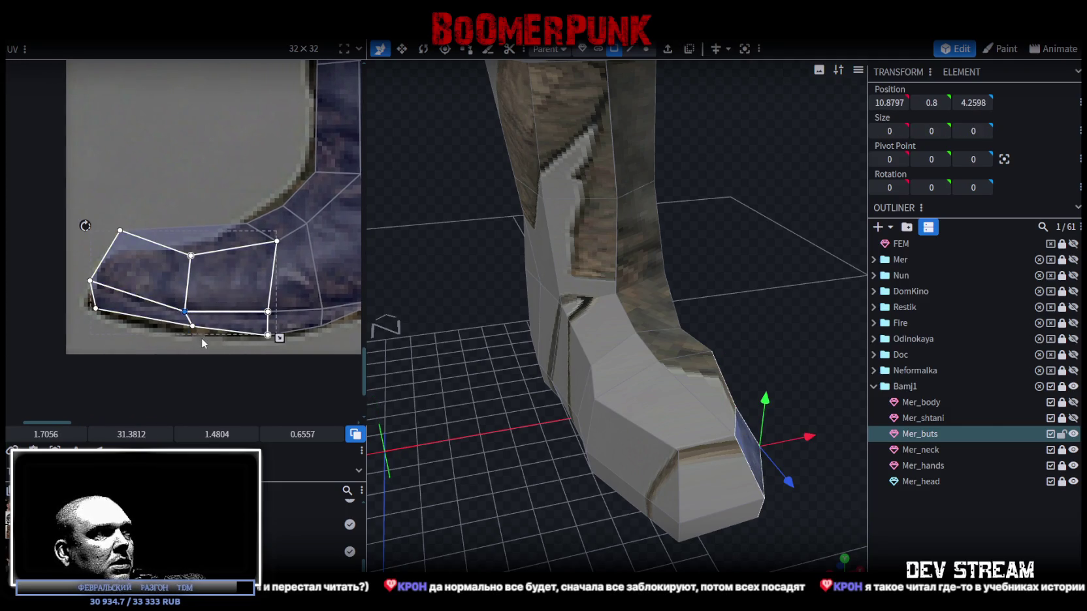
- Pull the toe's left UV corner inward to fit the boot image
{"action": "left_click", "coordinate": [183, 325]}
{"action": "scroll", "coordinate": [163, 321], "scroll_direction": "up", "scroll_amount": 2}
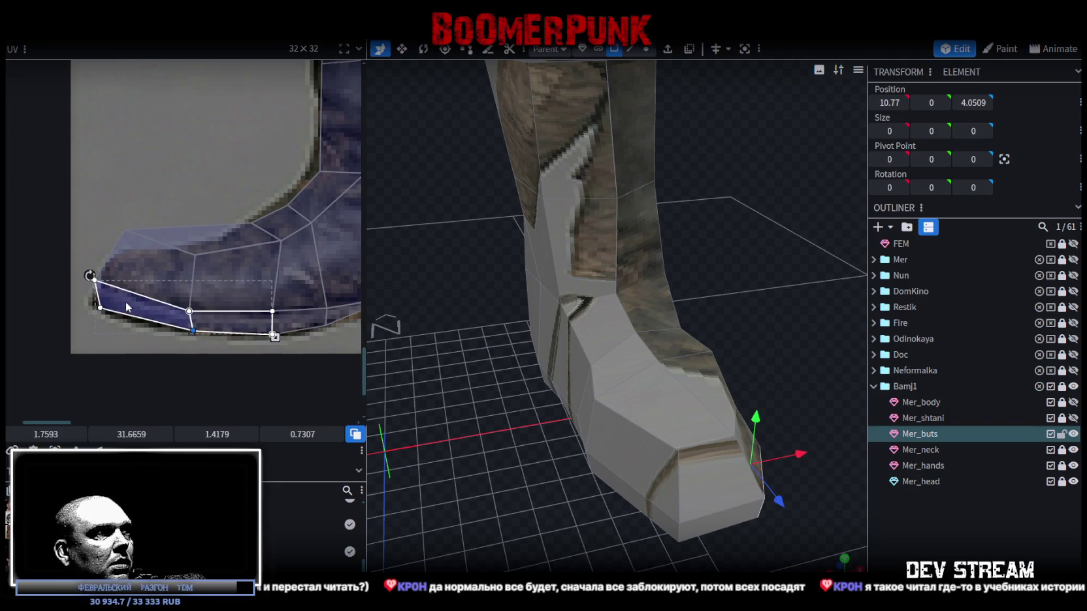
{"action": "scroll", "coordinate": [140, 314], "scroll_direction": "up", "scroll_amount": 2}
{"action": "left_click", "coordinate": [183, 300]}
{"action": "left_click", "coordinate": [183, 300]}
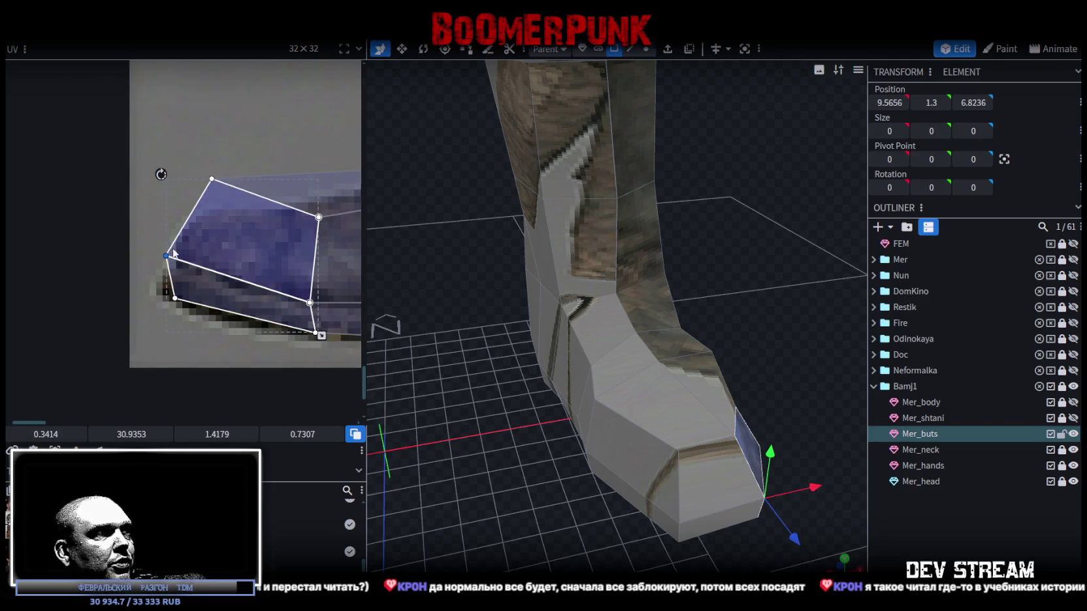
{"action": "left_click_drag", "start_coordinate": [166, 254], "coordinate": [188, 258]}
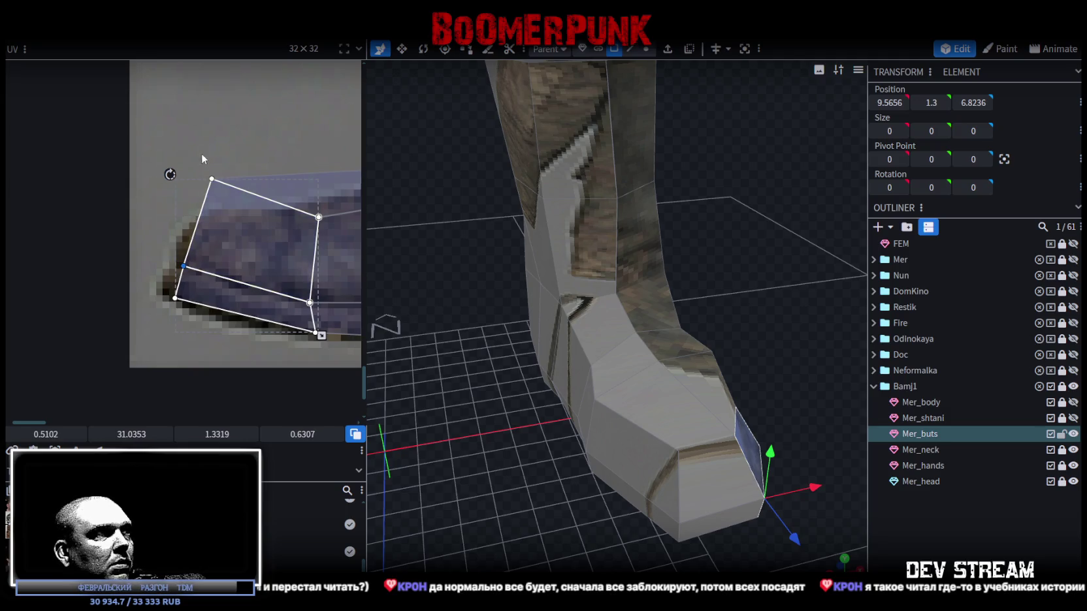
- Reshape the toe-top faces' UVs onto the boot image, lowering one corner
{"action": "left_click", "coordinate": [213, 176]}
{"action": "left_click_drag", "start_coordinate": [212, 181], "coordinate": [277, 236]}
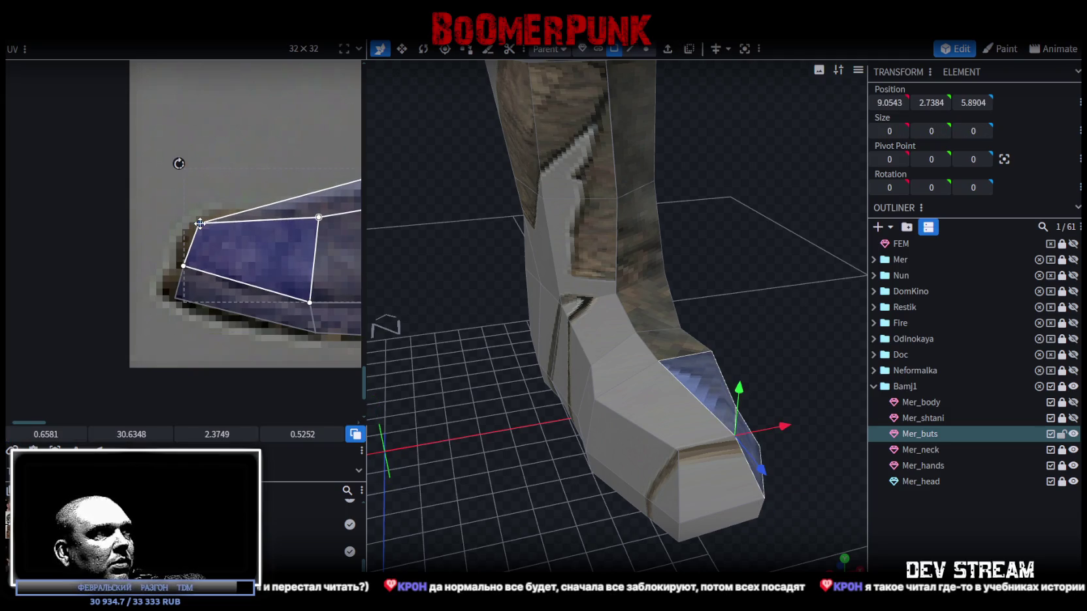
{"action": "scroll", "coordinate": [183, 267], "scroll_direction": "up", "scroll_amount": 2}
{"action": "left_click", "coordinate": [223, 264]}
{"action": "left_click_drag", "start_coordinate": [209, 248], "coordinate": [287, 276]}
{"action": "scroll", "coordinate": [287, 275], "scroll_direction": "up", "scroll_amount": 2}
{"action": "left_click", "coordinate": [190, 249]}
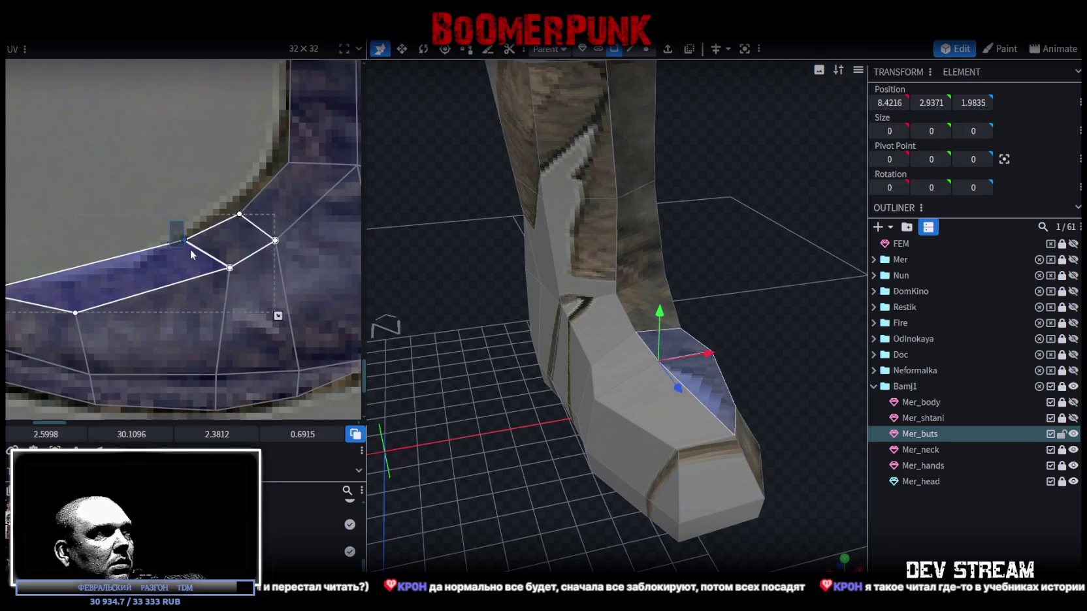
{"action": "left_click_drag", "start_coordinate": [185, 241], "coordinate": [179, 267]}
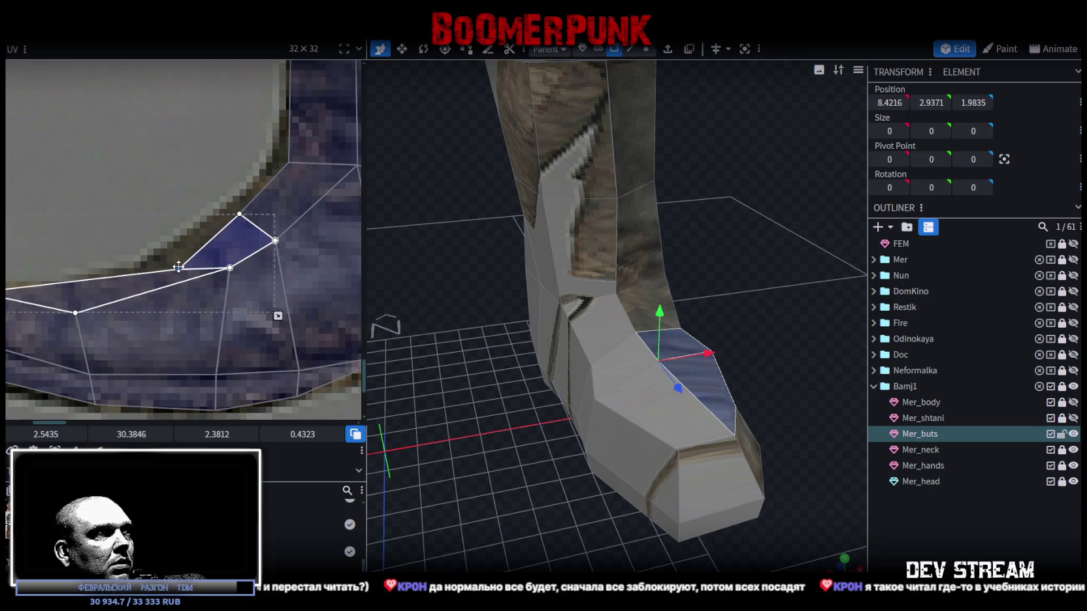
- Pull the instep quad's corner left and move a toe vertex down-left onto the boot
{"action": "left_click", "coordinate": [151, 273]}
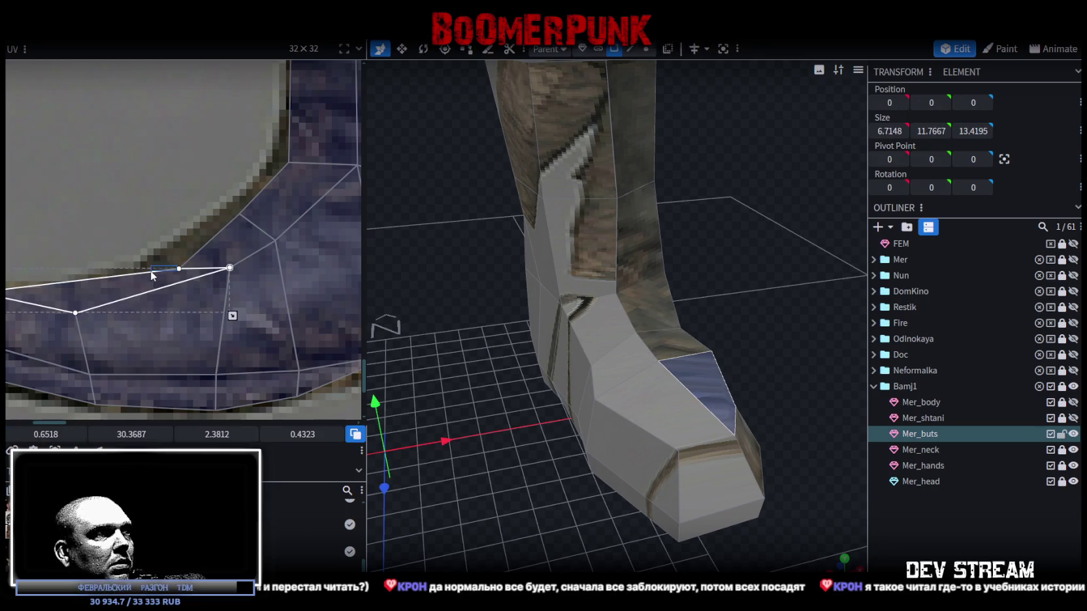
{"action": "left_click_drag", "start_coordinate": [178, 269], "coordinate": [146, 273]}
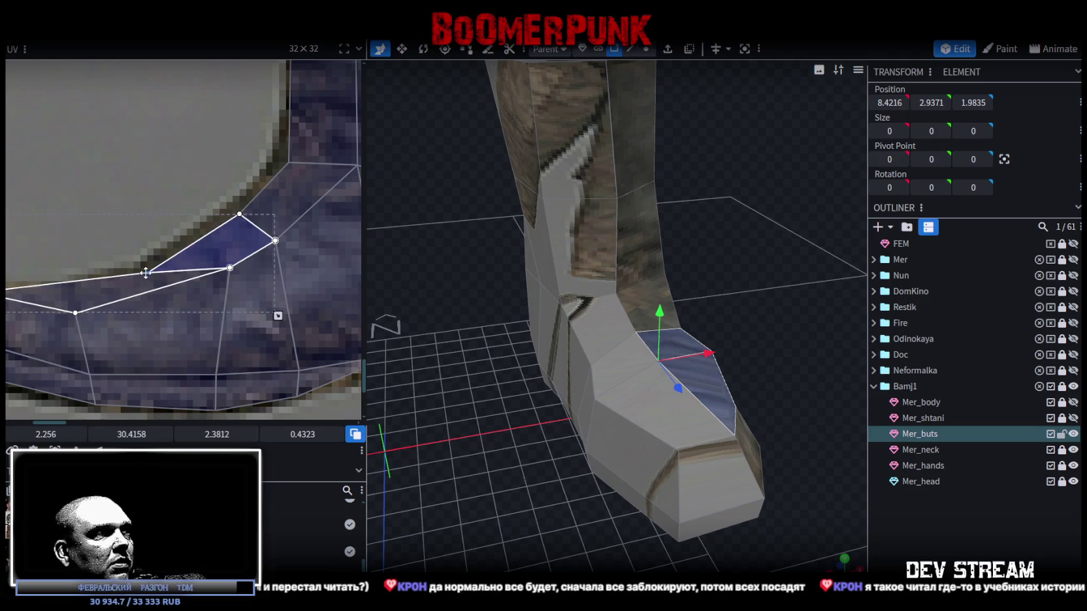
{"action": "middle_click_drag", "start_coordinate": [84, 292], "coordinate": [114, 204]}
{"action": "left_click", "coordinate": [124, 295]}
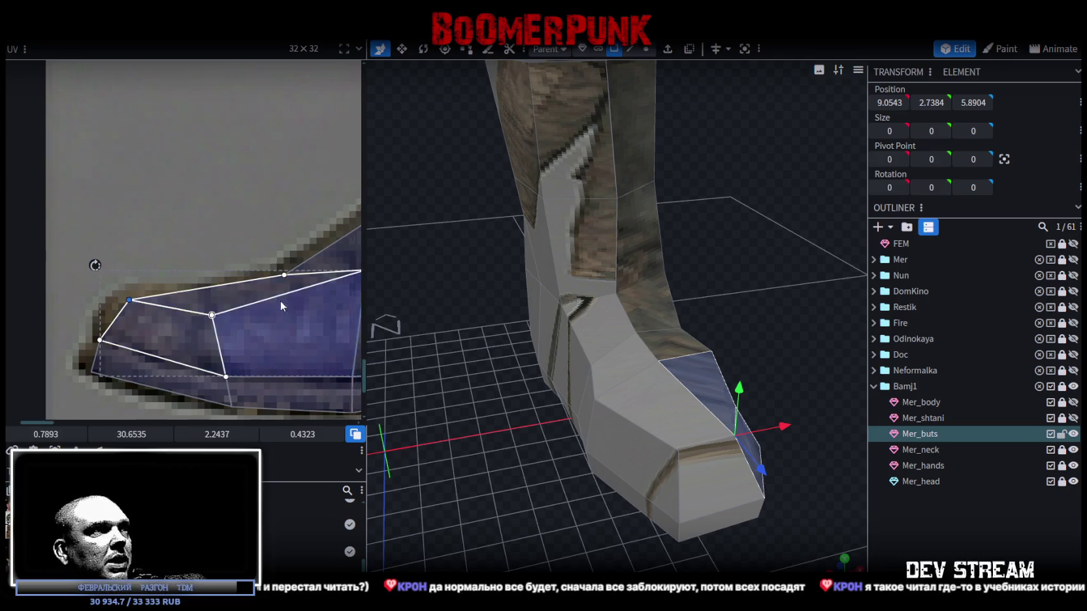
{"action": "middle_click_drag", "start_coordinate": [97, 259], "coordinate": [211, 285]}
{"action": "left_click", "coordinate": [211, 285]}
{"action": "left_click", "coordinate": [209, 265]}
{"action": "left_click_drag", "start_coordinate": [210, 264], "coordinate": [178, 292]}
- Adjust the instep and ankle UVs, moving an instep vertex left and the ankle vertex down-right
{"action": "mouse_move", "coordinate": [178, 292]}
{"action": "middle_mouse_down"}
{"action": "mouse_move", "coordinate": [198, 344]}
{"action": "mouse_move", "coordinate": [150, 249]}
{"action": "middle_mouse_up"}
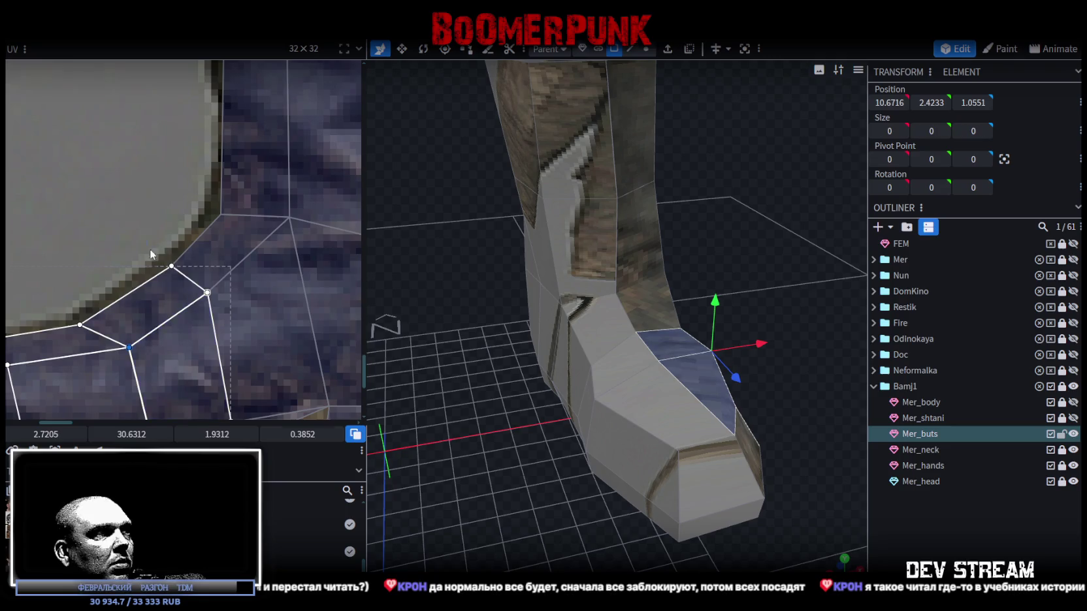
{"action": "left_click", "coordinate": [181, 273]}
{"action": "left_click_drag", "start_coordinate": [173, 264], "coordinate": [163, 263]}
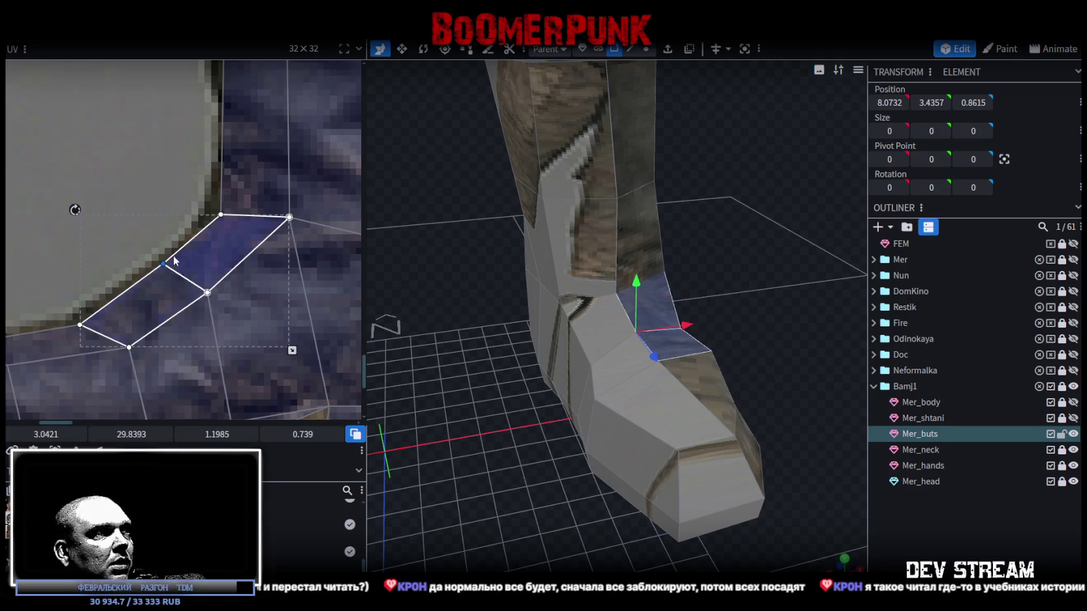
{"action": "left_click", "coordinate": [223, 310]}
{"action": "scroll", "coordinate": [222, 310], "scroll_direction": "down", "scroll_amount": 4}
{"action": "scroll", "coordinate": [213, 284], "scroll_direction": "up", "scroll_amount": 2}
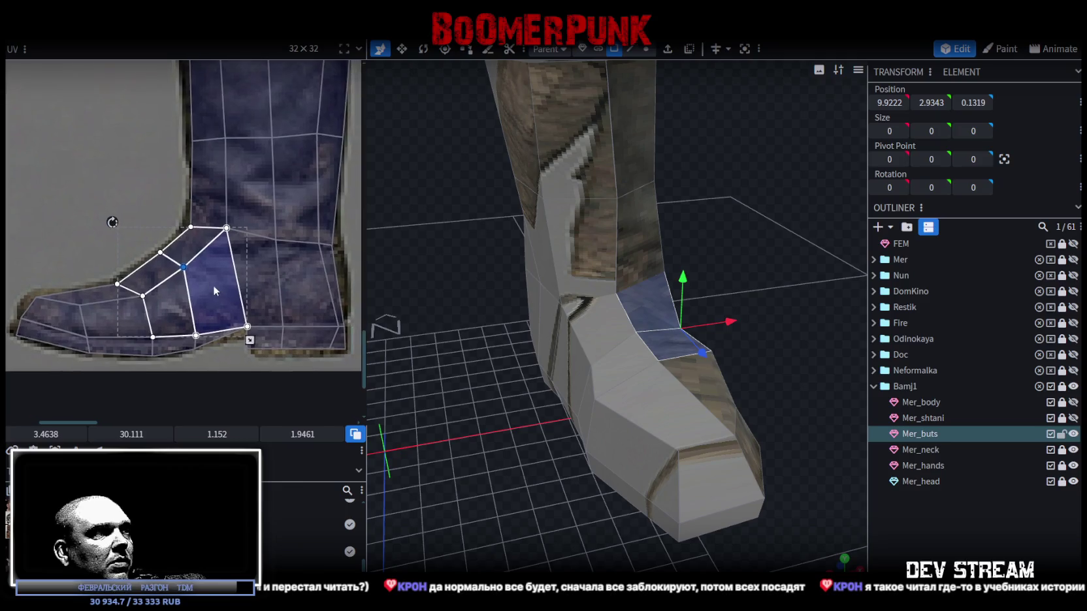
{"action": "scroll", "coordinate": [177, 257], "scroll_direction": "up", "scroll_amount": 2}
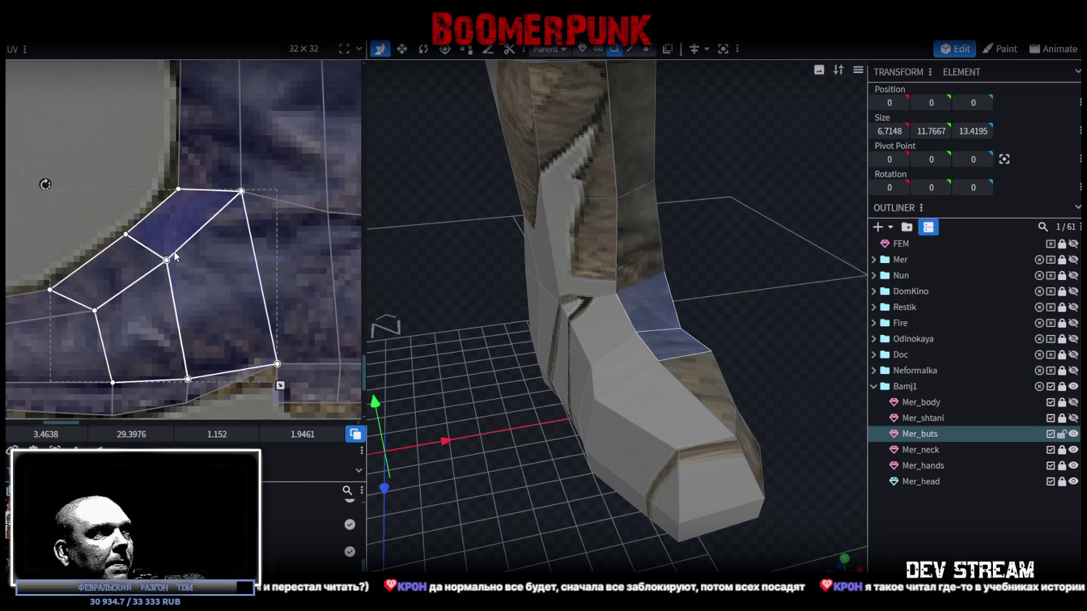
{"action": "left_click", "coordinate": [175, 269]}
{"action": "left_click_drag", "start_coordinate": [167, 261], "coordinate": [180, 272]}
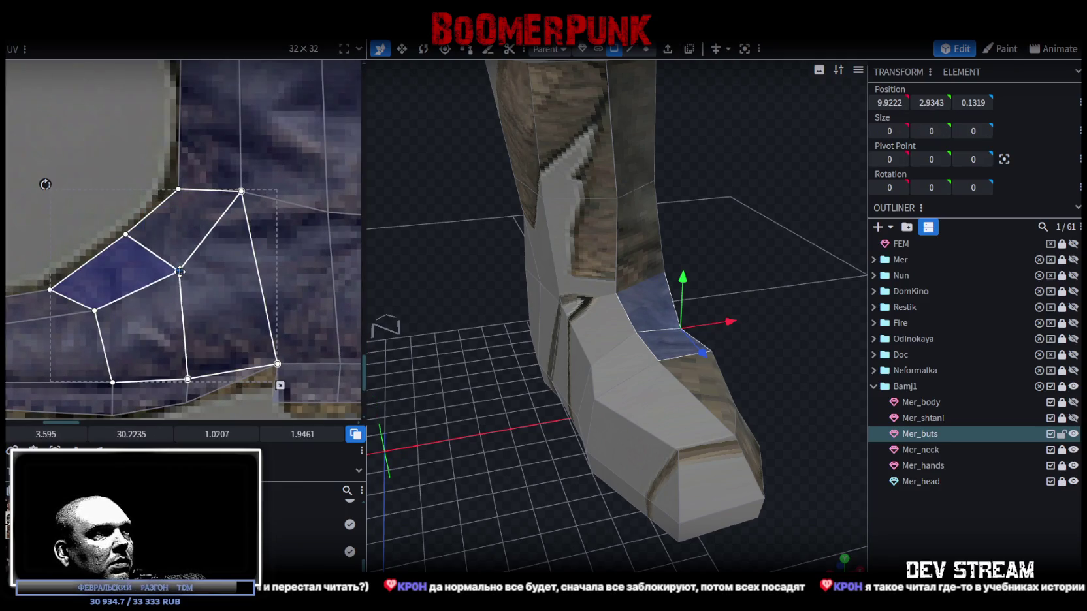
{"action": "scroll", "coordinate": [248, 320], "scroll_direction": "down", "scroll_amount": 1}
{"action": "left_click", "coordinate": [218, 274]}
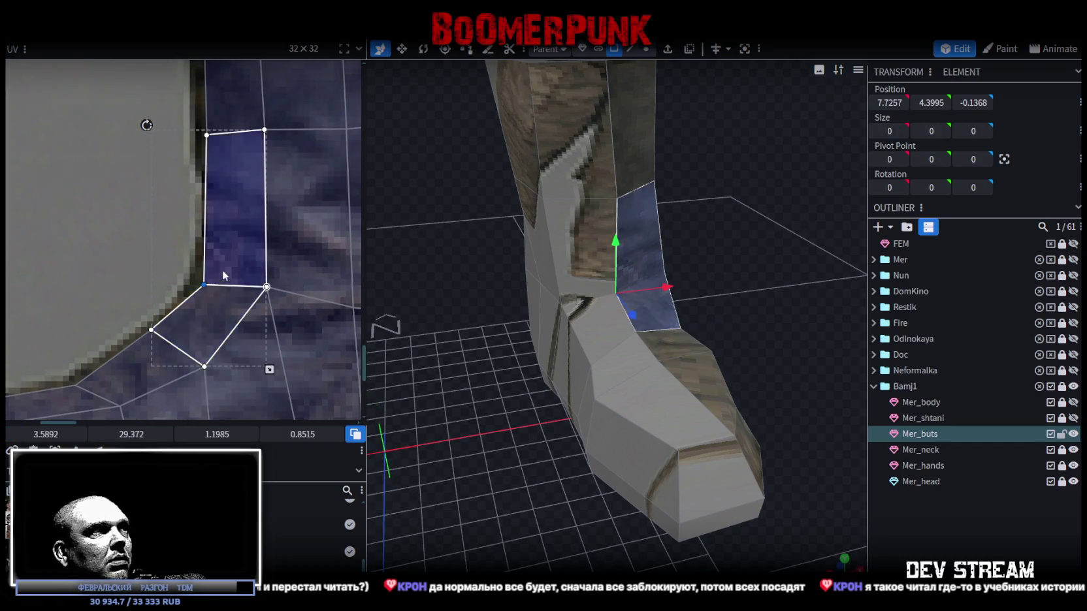
- Align the boot shaft's top UV vertices with the boot rim
{"action": "scroll", "coordinate": [216, 300], "scroll_direction": "down", "scroll_amount": 1}
{"action": "left_click", "coordinate": [207, 173]}
{"action": "left_click_drag", "start_coordinate": [186, 163], "coordinate": [177, 164]}
{"action": "middle_click_drag", "start_coordinate": [203, 183], "coordinate": [168, 255]}
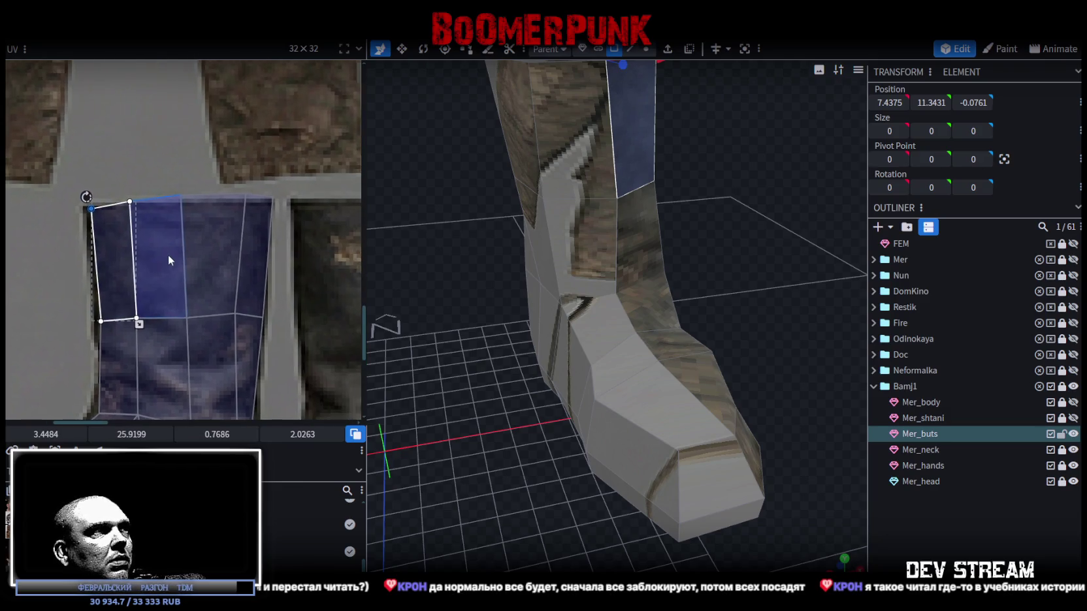
{"action": "mouse_move", "coordinate": [132, 188]}
{"action": "left_mouse_down", "text": "shift"}
{"action": "mouse_move", "coordinate": [200, 215]}
{"action": "mouse_move", "coordinate": [175, 205]}
{"action": "left_mouse_up", "text": "shift"}
{"action": "scroll", "coordinate": [200, 215], "scroll_direction": "up", "scroll_amount": 2}
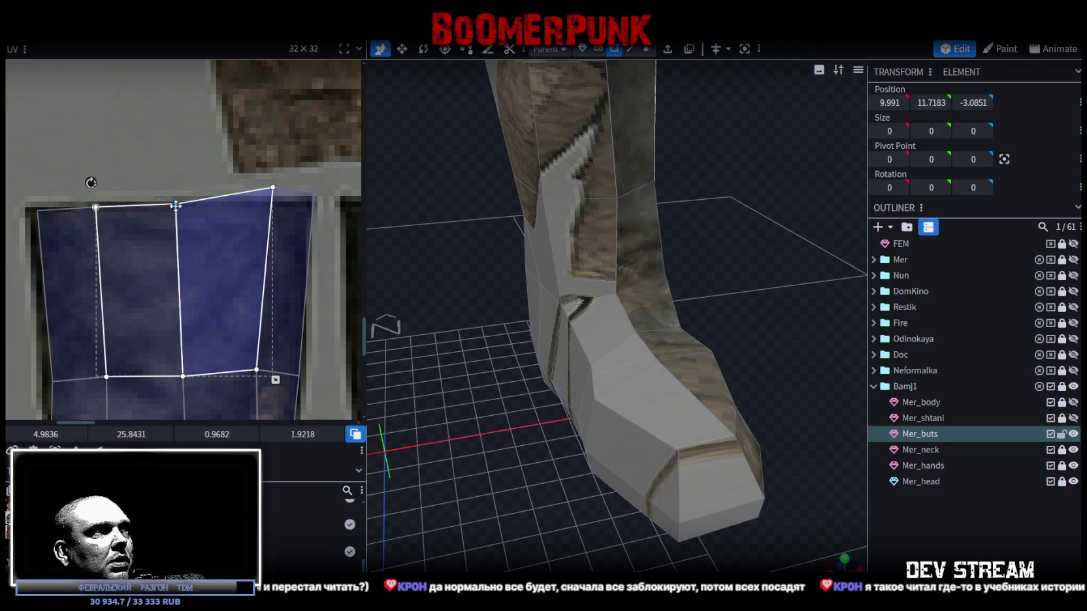
{"action": "middle_click_drag", "start_coordinate": [293, 213], "coordinate": [243, 211]}
{"action": "left_click", "coordinate": [220, 201]}
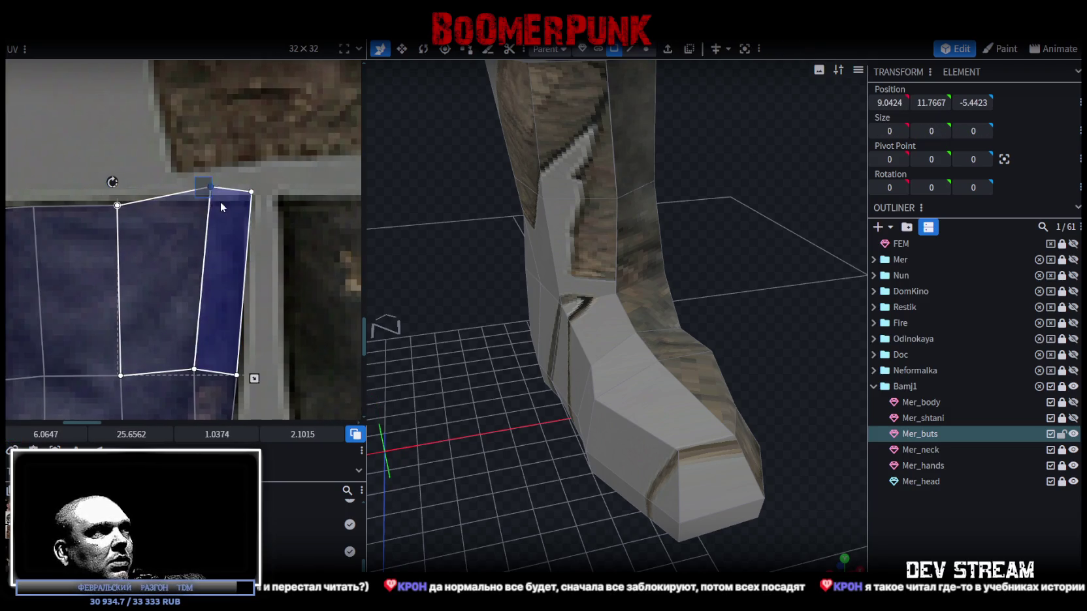
{"action": "mouse_move", "coordinate": [210, 187]}
{"action": "left_mouse_down"}
{"action": "mouse_move", "coordinate": [204, 204]}
{"action": "mouse_move", "coordinate": [245, 203]}
{"action": "left_mouse_up"}
{"action": "left_click", "coordinate": [226, 215]}
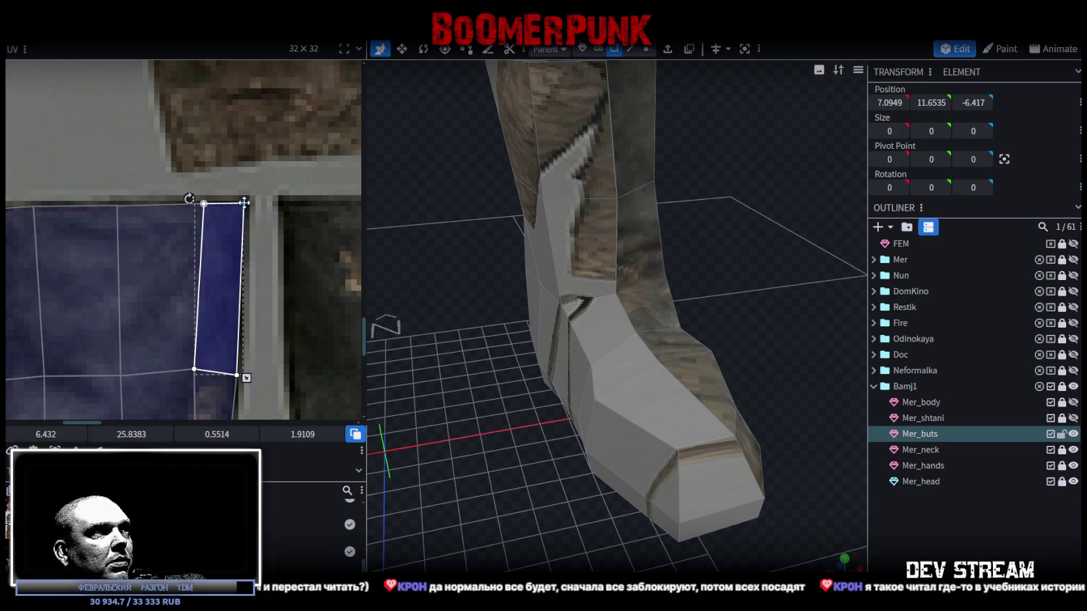
- Straighten the bottom face's slanted edge and shift the bottom-left vertex right
{"action": "middle_click_drag", "start_coordinate": [247, 233], "coordinate": [302, 245]}
{"action": "scroll", "coordinate": [269, 331], "scroll_direction": "down", "scroll_amount": 2}
{"action": "scroll", "coordinate": [290, 320], "scroll_direction": "up", "scroll_amount": 2}
{"action": "middle_click_drag", "start_coordinate": [299, 322], "coordinate": [290, 151]}
{"action": "mouse_move", "coordinate": [236, 374]}
{"action": "left_mouse_down"}
{"action": "mouse_move", "coordinate": [266, 319]}
{"action": "mouse_move", "coordinate": [235, 325]}
{"action": "left_mouse_up"}
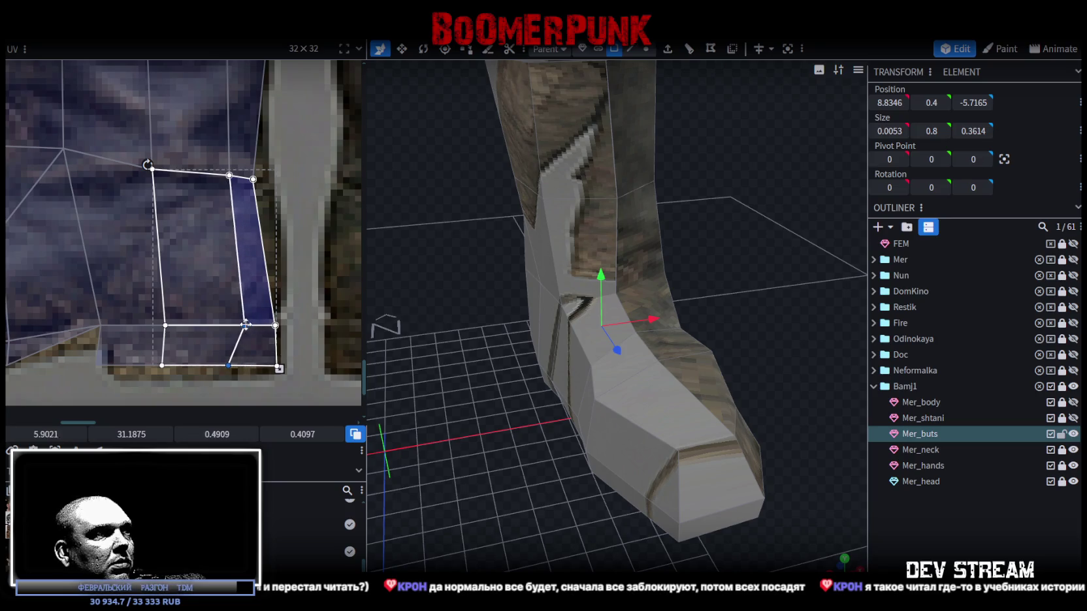
{"action": "left_click", "coordinate": [236, 356]}
{"action": "left_click_drag", "start_coordinate": [217, 363], "coordinate": [233, 363]}
{"action": "left_click_drag", "start_coordinate": [91, 385], "coordinate": [287, 348]}
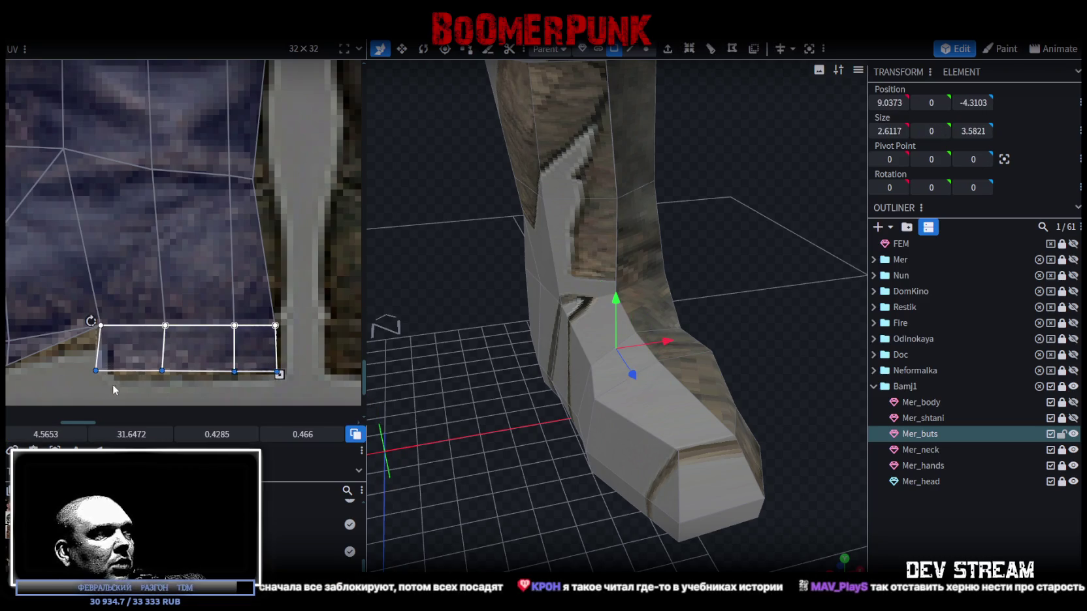
{"action": "left_click", "coordinate": [96, 371]}
{"action": "left_click_drag", "start_coordinate": [96, 372], "coordinate": [167, 373]}
{"action": "left_click", "coordinate": [163, 372]}
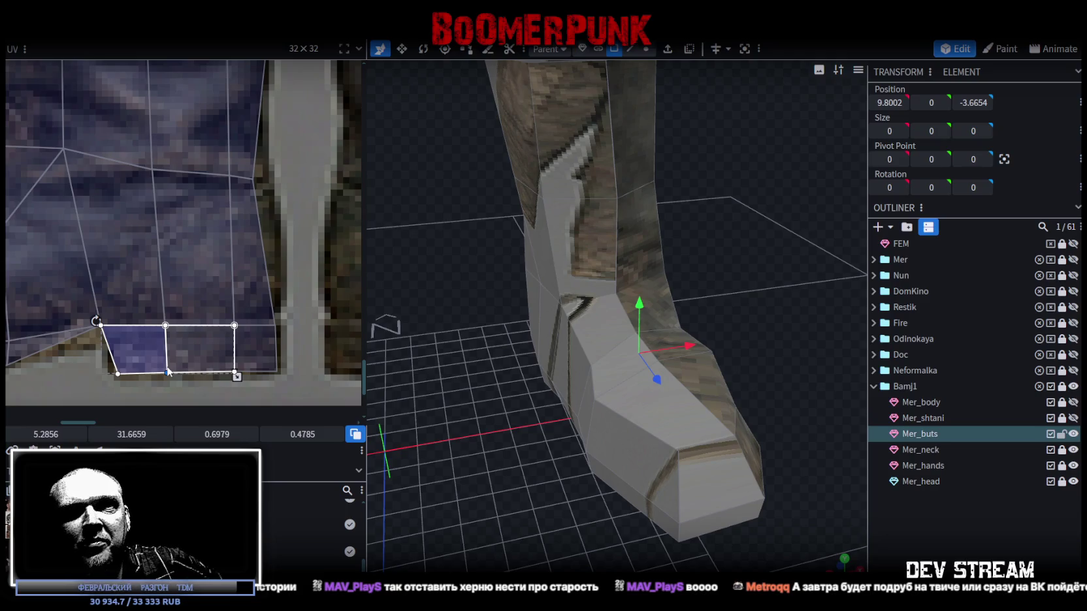
{"action": "left_click", "coordinate": [168, 372]}
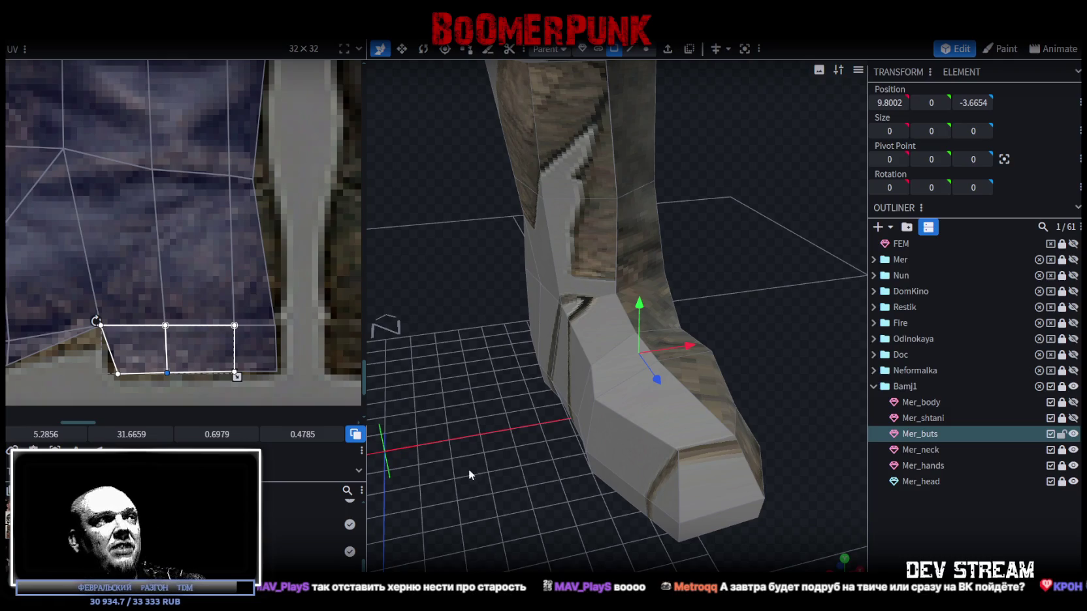
{"action": "left_click", "coordinate": [280, 160]}
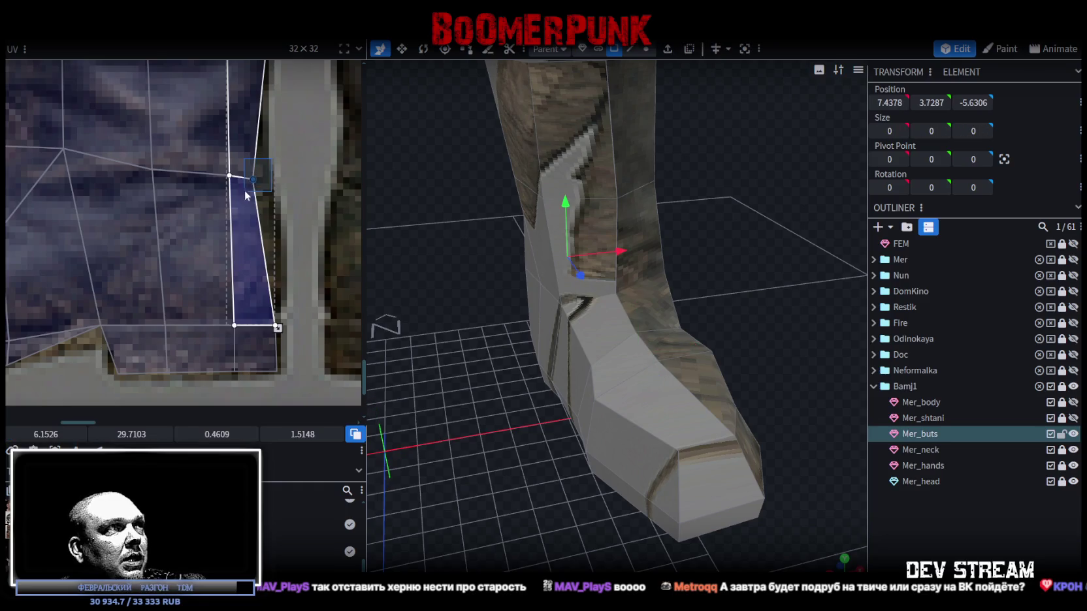
- Move the right column's middle vertex left onto the boot shaft edge
{"action": "left_click", "coordinate": [266, 250]}
{"action": "left_click", "coordinate": [299, 239]}
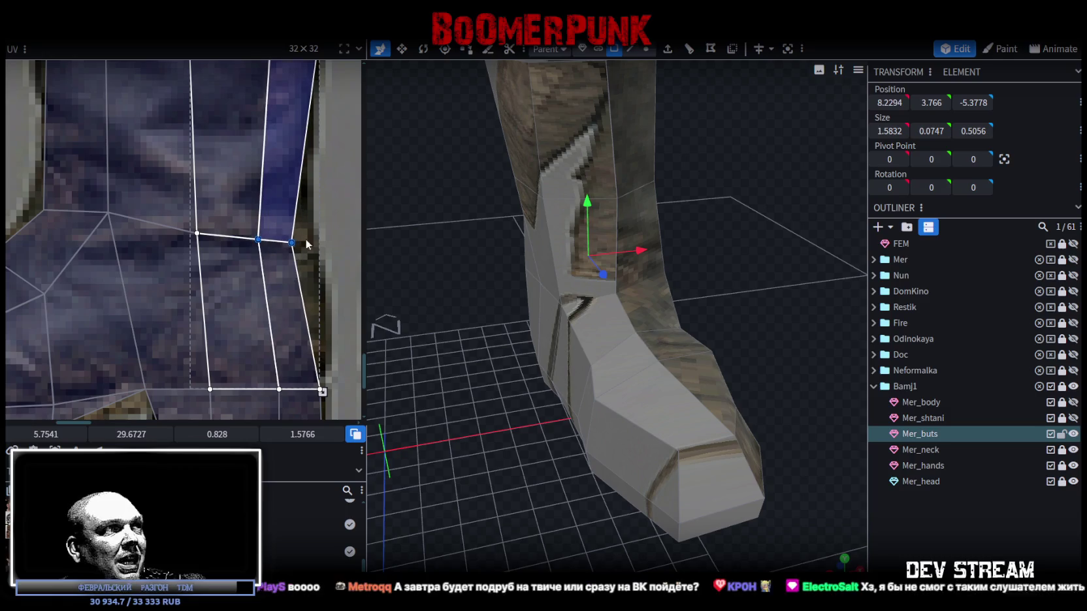
{"action": "left_click", "coordinate": [293, 244]}
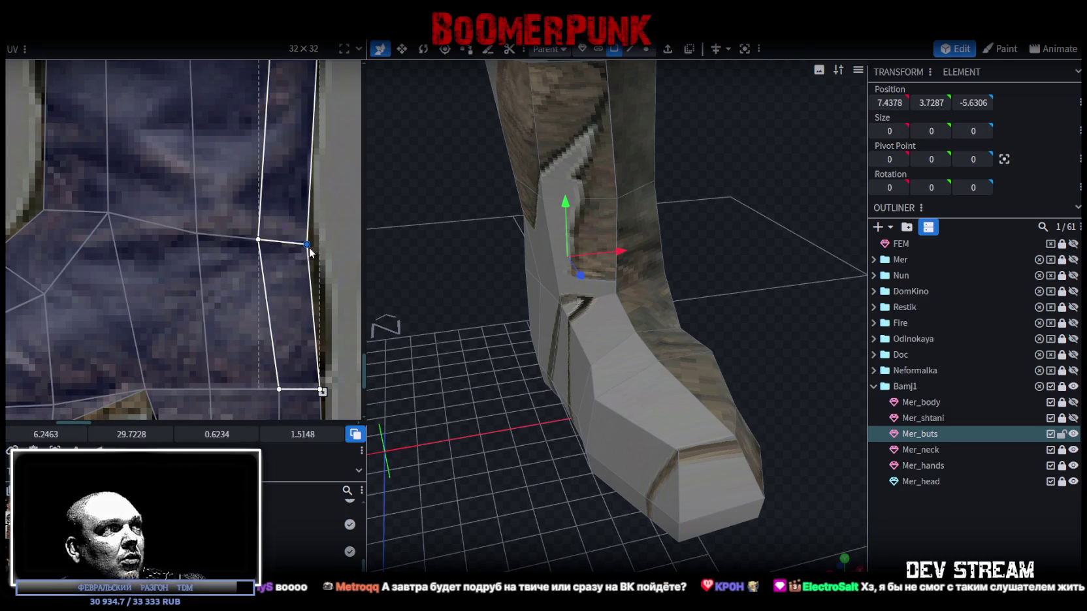
{"action": "left_click", "coordinate": [316, 214]}
{"action": "left_click", "coordinate": [198, 276]}
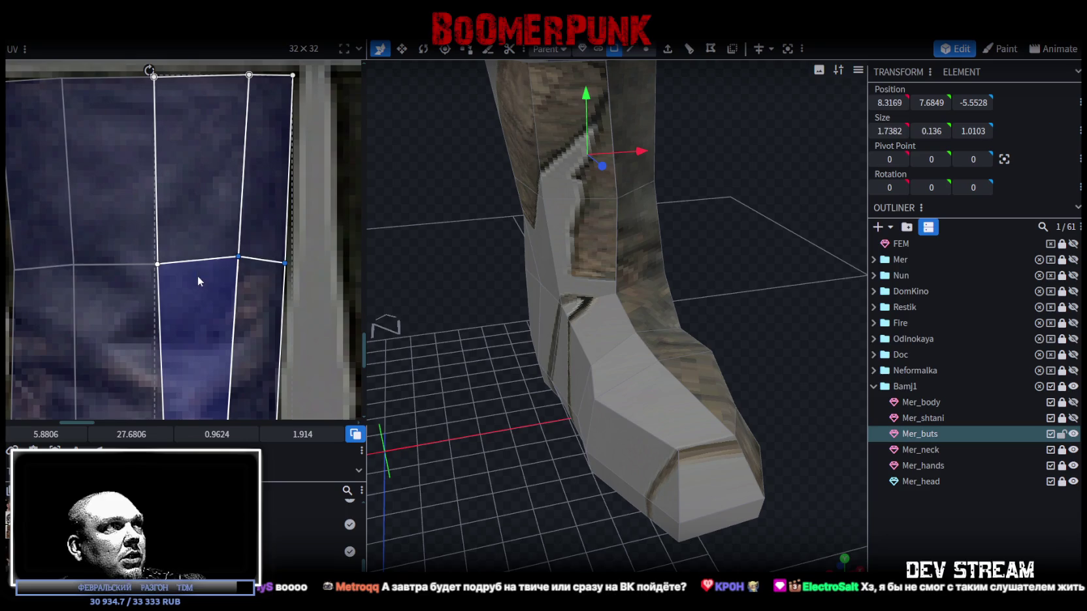
{"action": "left_click_drag", "start_coordinate": [241, 256], "coordinate": [280, 259]}
{"action": "left_click", "coordinate": [270, 268]}
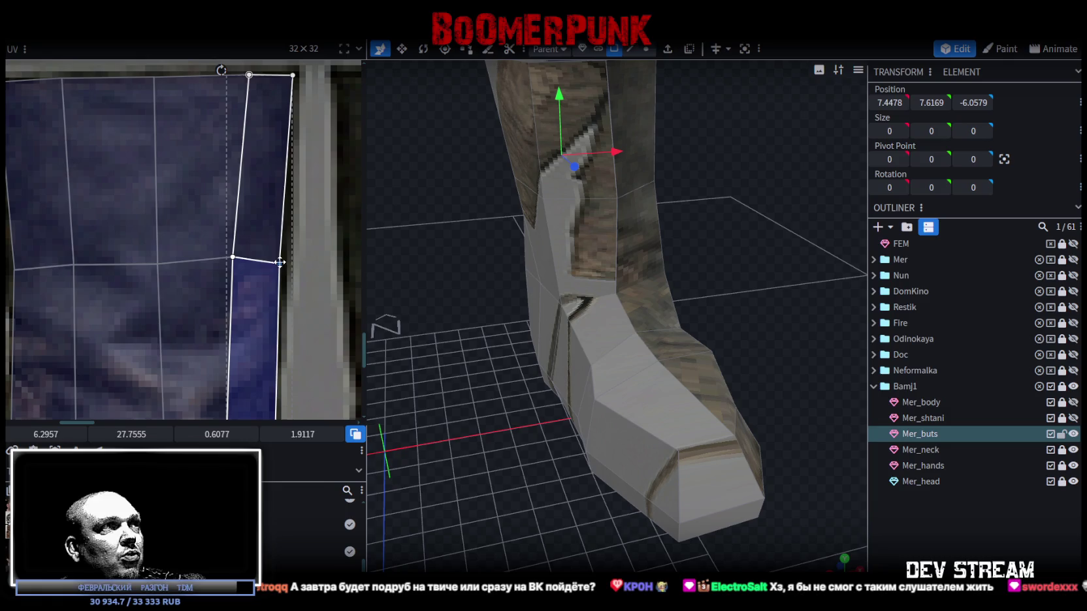
- Move the right column's top vertex left to match the shaft edge, then deselect
{"action": "scroll", "coordinate": [285, 315], "scroll_direction": "down", "scroll_amount": 2}
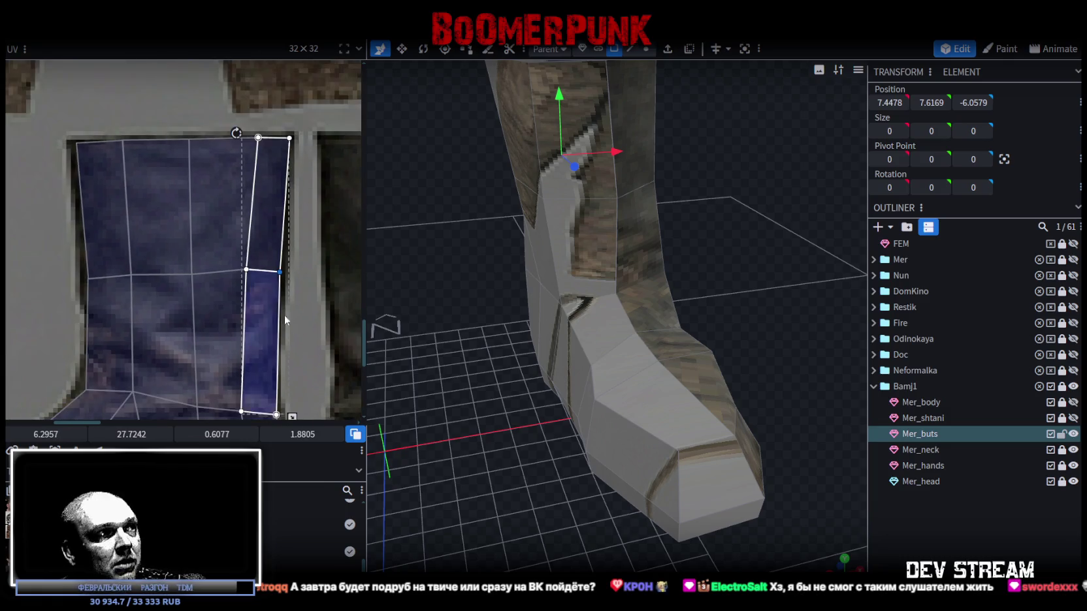
{"action": "scroll", "coordinate": [282, 248], "scroll_direction": "up", "scroll_amount": 2}
{"action": "scroll", "coordinate": [250, 175], "scroll_direction": "up", "scroll_amount": 1}
{"action": "scroll", "coordinate": [251, 196], "scroll_direction": "down", "scroll_amount": 2}
{"action": "left_click", "coordinate": [262, 134]}
{"action": "left_click", "coordinate": [256, 125]}
{"action": "mouse_move", "coordinate": [252, 132]}
{"action": "left_mouse_down"}
{"action": "mouse_move", "coordinate": [236, 134]}
{"action": "mouse_move", "coordinate": [256, 345]}
{"action": "mouse_move", "coordinate": [228, 325]}
{"action": "left_mouse_up"}
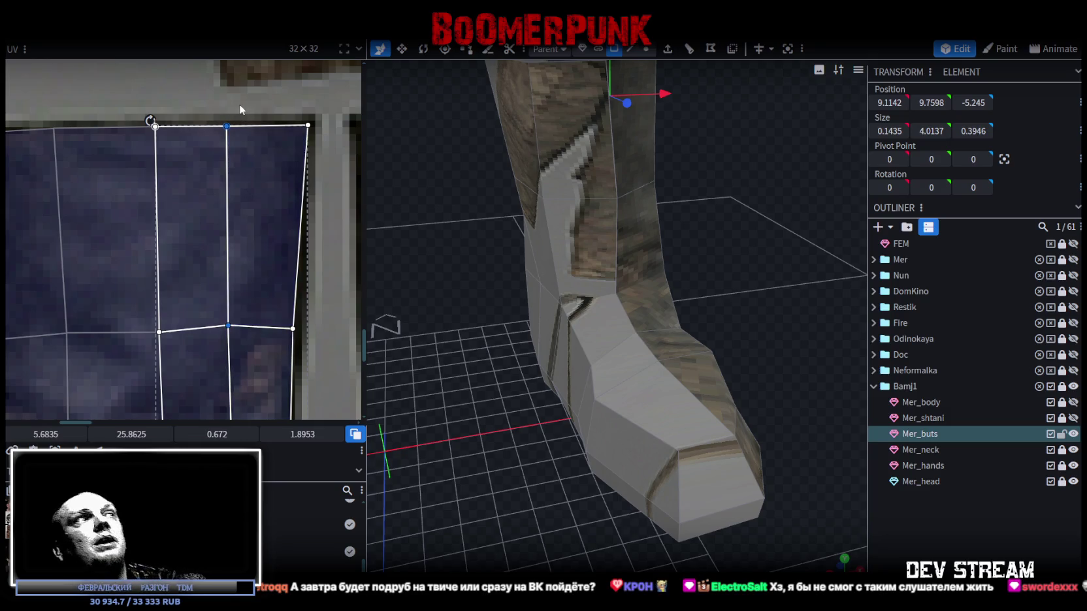
{"action": "left_click", "coordinate": [232, 111]}
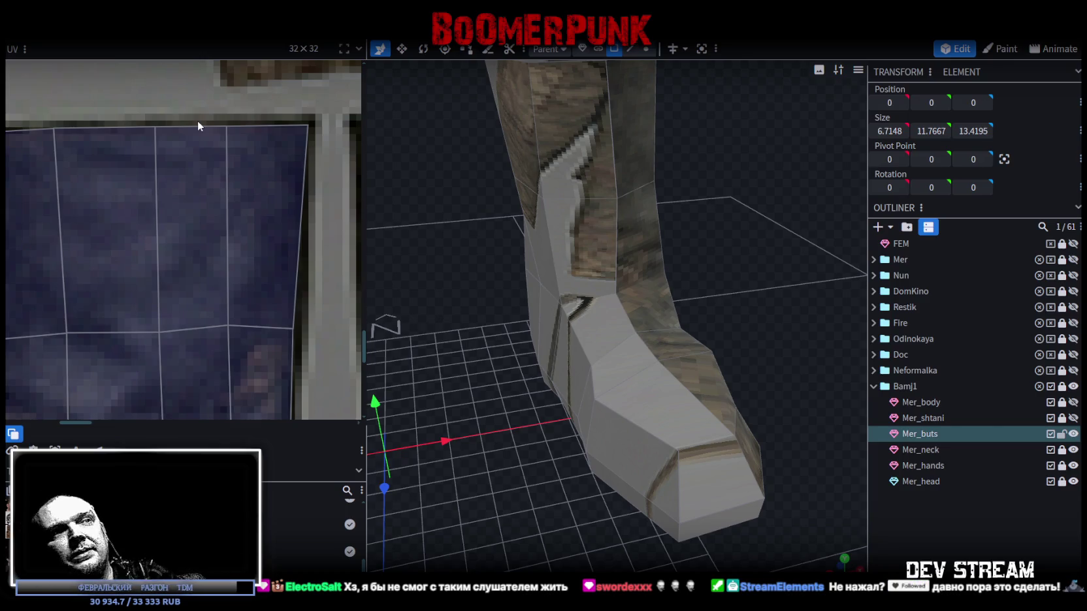
{"action": "scroll", "coordinate": [660, 348], "scroll_direction": "down", "scroll_amount": 5}
- Select the toe's front face and view the boot from the side
{"action": "left_click", "coordinate": [667, 436]}
{"action": "mouse_move", "coordinate": [677, 435]}
{"action": "left_mouse_down"}
{"action": "mouse_move", "coordinate": [498, 437]}
{"action": "mouse_move", "coordinate": [367, 391]}
{"action": "mouse_move", "coordinate": [446, 429]}
{"action": "left_mouse_up"}
{"action": "scroll", "coordinate": [191, 302], "scroll_direction": "down", "scroll_amount": 3}
{"action": "scroll", "coordinate": [191, 302], "scroll_direction": "down", "scroll_amount": 2}
{"action": "scroll", "coordinate": [190, 268], "scroll_direction": "down", "scroll_amount": 2}
{"action": "scroll", "coordinate": [224, 272], "scroll_direction": "down", "scroll_amount": 2}
- Select every boot face and move and shrink the UV island onto the lower boot image
{"action": "key", "text": "ctrl+a"}
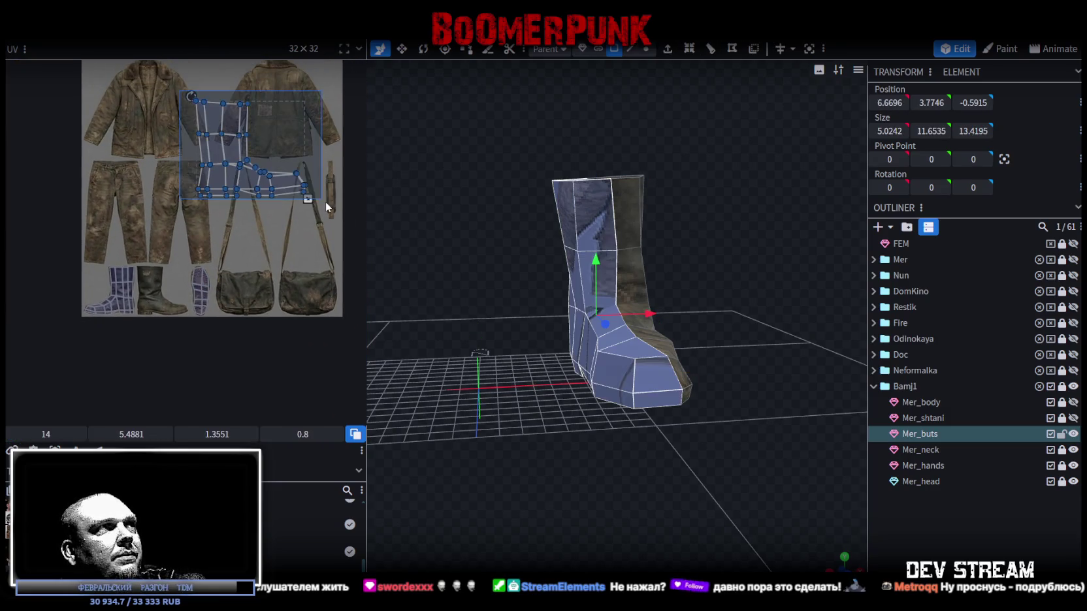
{"action": "scroll", "coordinate": [294, 200], "scroll_direction": "up", "scroll_amount": 2}
{"action": "left_click_drag", "start_coordinate": [196, 190], "coordinate": [110, 361]}
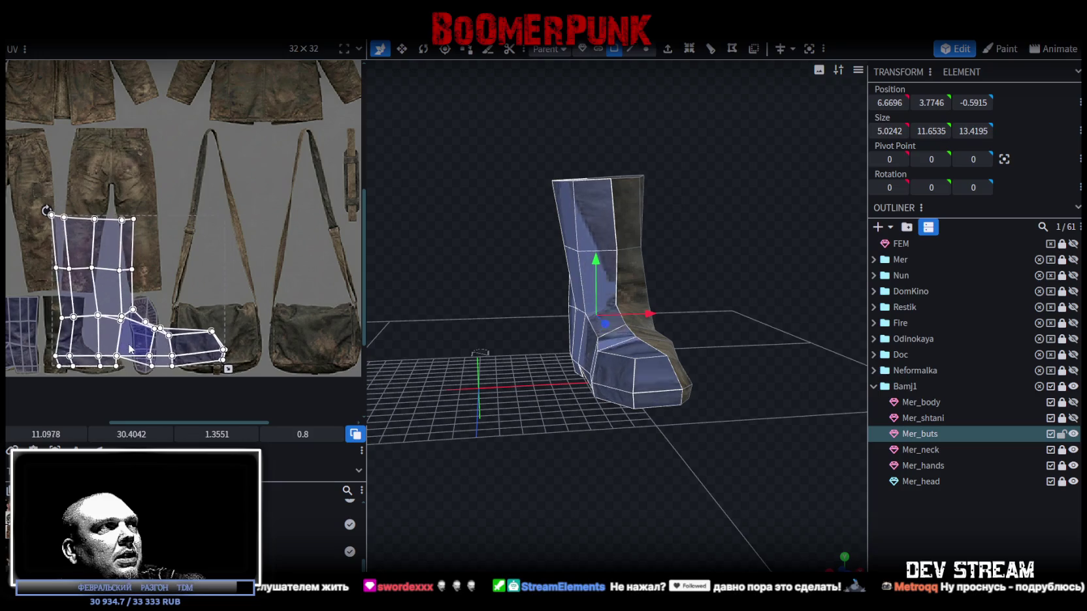
{"action": "left_click_drag", "start_coordinate": [226, 371], "coordinate": [129, 343]}
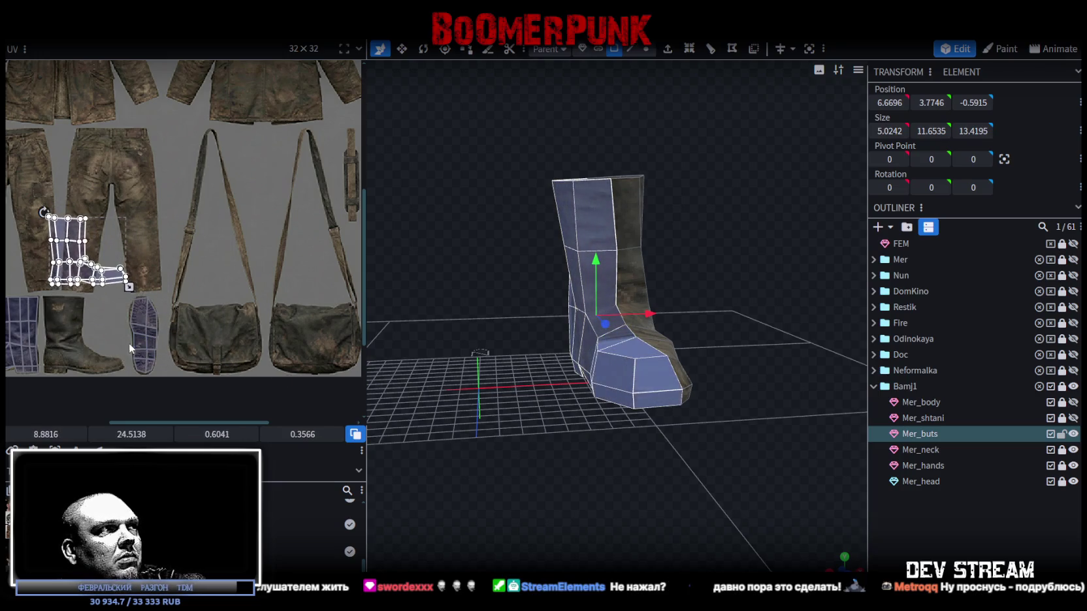
{"action": "left_click_drag", "start_coordinate": [87, 268], "coordinate": [78, 339]}
- Widen the UV editing area by dragging the panel divider right
{"action": "scroll", "coordinate": [78, 339], "scroll_direction": "up", "scroll_amount": 2}
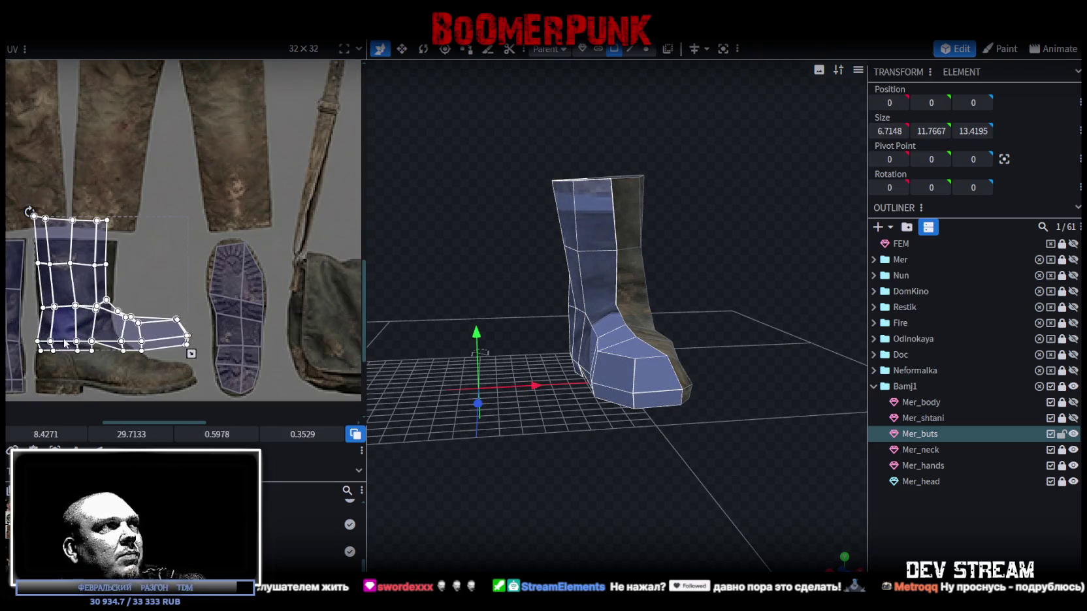
{"action": "scroll", "coordinate": [168, 299], "scroll_direction": "up", "scroll_amount": 1}
{"action": "scroll", "coordinate": [211, 190], "scroll_direction": "down", "scroll_amount": 2}
{"action": "scroll", "coordinate": [211, 189], "scroll_direction": "right", "scroll_amount": 1}
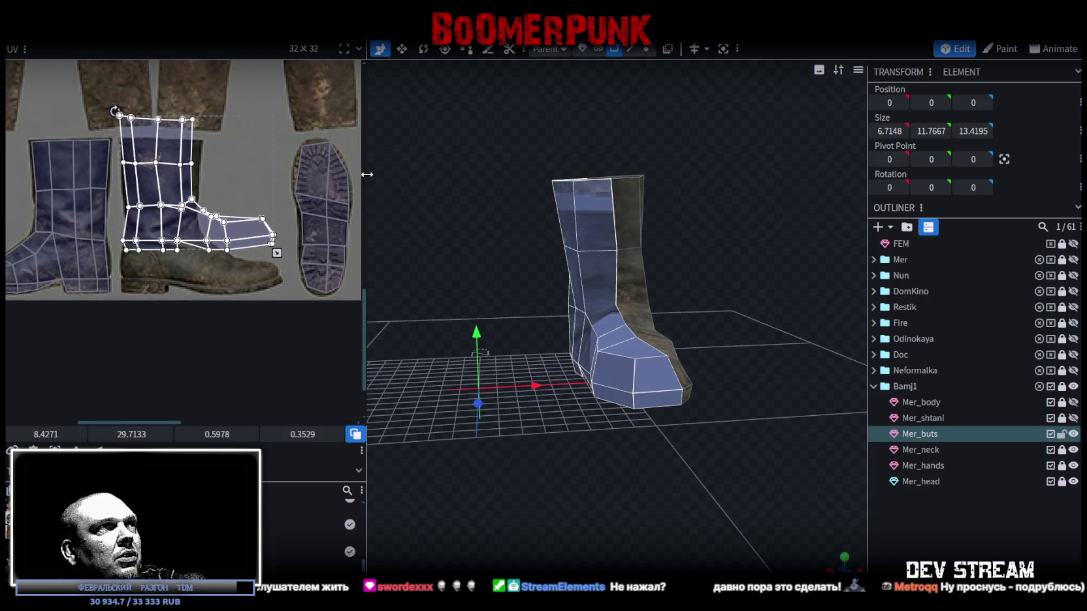
{"action": "left_click_drag", "start_coordinate": [366, 174], "coordinate": [558, 173]}
{"action": "scroll", "coordinate": [282, 287], "scroll_direction": "up", "scroll_amount": 2}
{"action": "scroll", "coordinate": [282, 287], "scroll_direction": "up", "scroll_amount": 1}
{"action": "scroll", "coordinate": [219, 325], "scroll_direction": "up", "scroll_amount": 1}
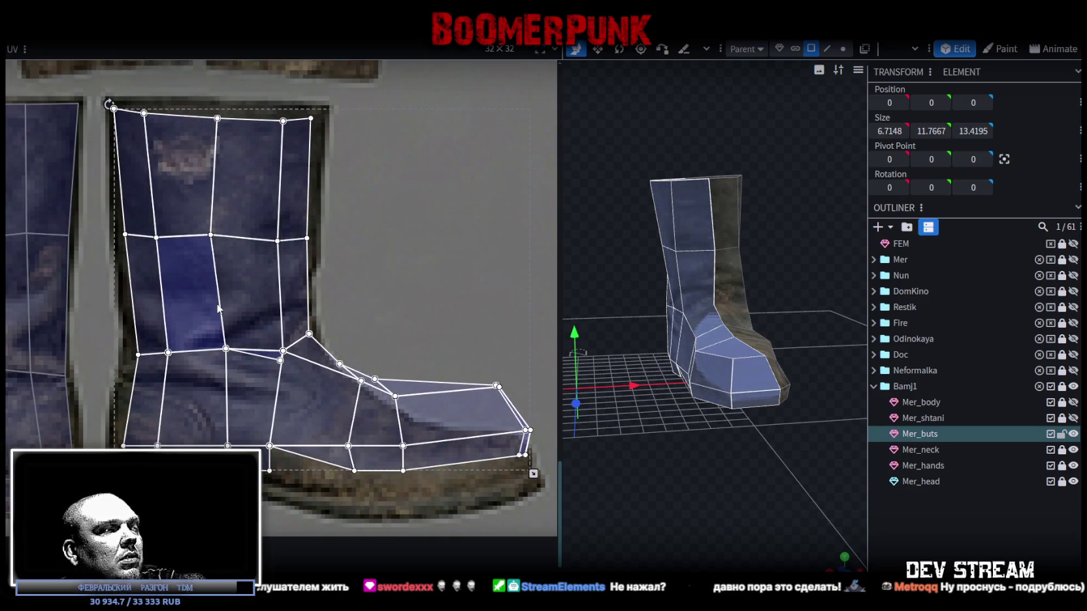
- Resize the boot UV island narrower and taller to match the boot image
{"action": "scroll", "coordinate": [242, 329], "scroll_direction": "down", "scroll_amount": 1}
{"action": "left_click_drag", "start_coordinate": [247, 367], "coordinate": [278, 391]}
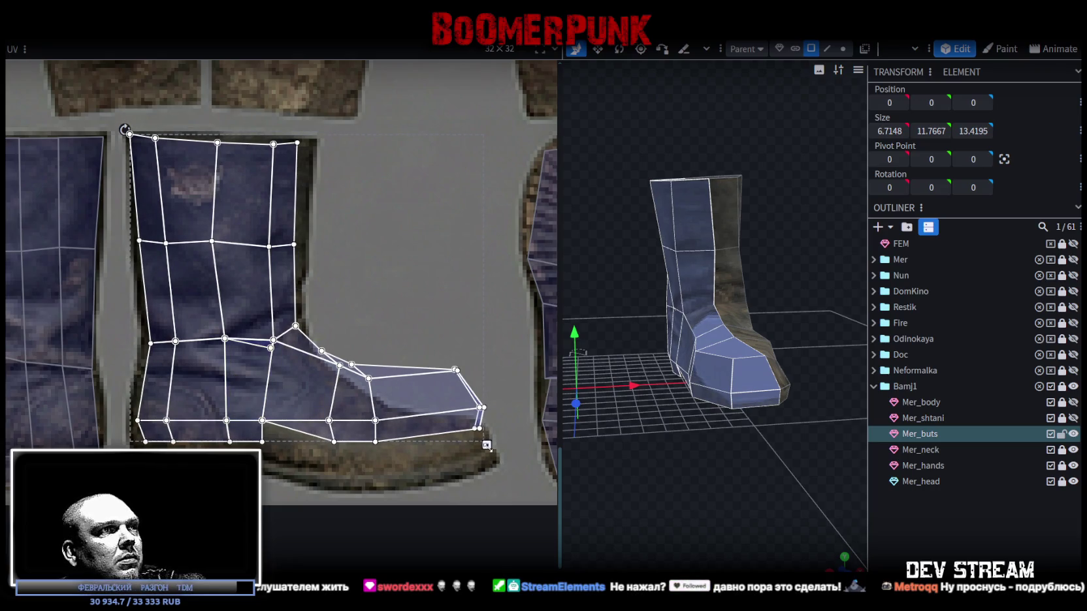
{"action": "left_click_drag", "start_coordinate": [487, 445], "coordinate": [452, 485]}
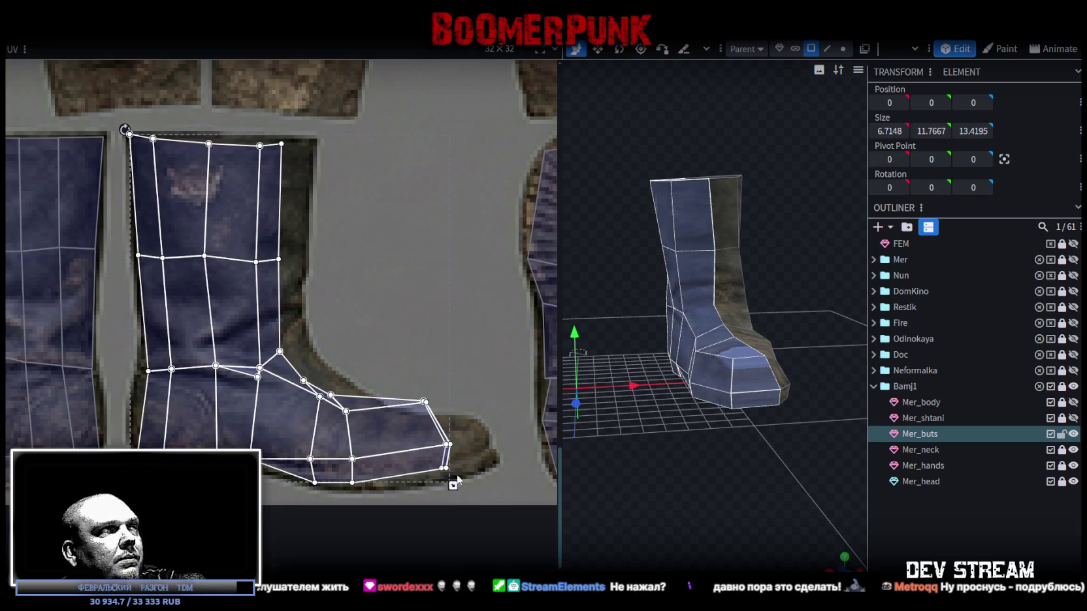
{"action": "scroll", "coordinate": [217, 168], "scroll_direction": "up", "scroll_amount": 3}
{"action": "scroll", "coordinate": [217, 184], "scroll_direction": "down", "scroll_amount": 3}
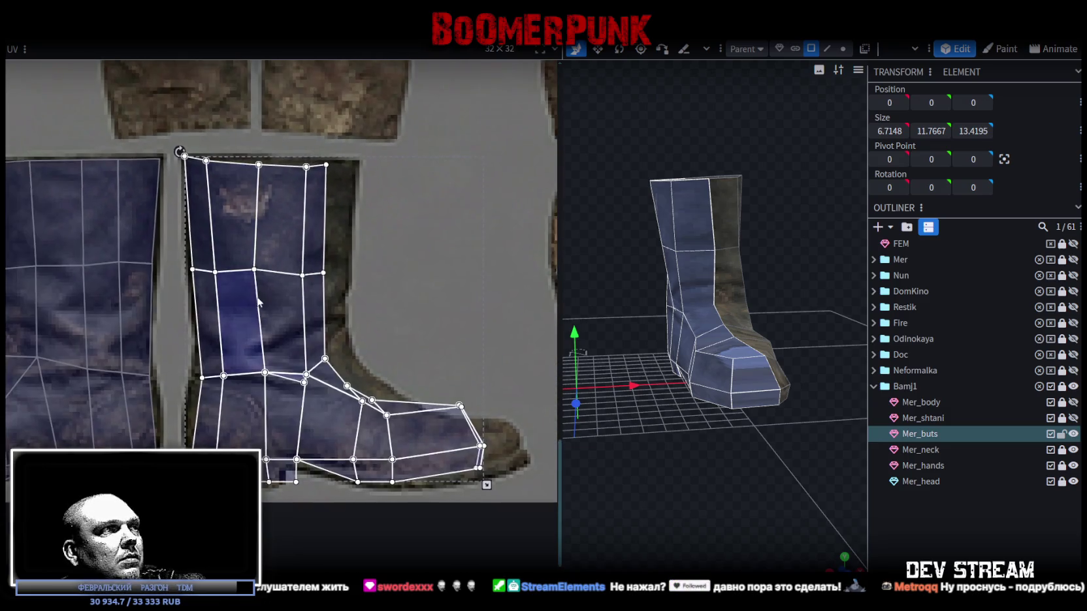
{"action": "scroll", "coordinate": [258, 302], "scroll_direction": "down", "scroll_amount": 1}
- Select the heel face and the faces above it, shifting their left vertices left
{"action": "left_click", "coordinate": [207, 436]}
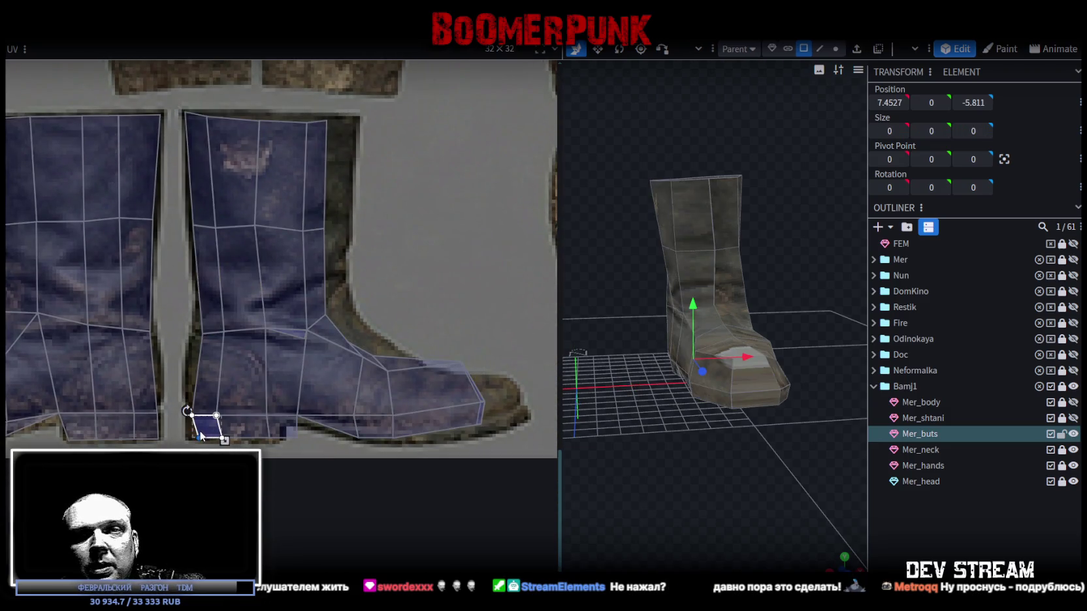
{"action": "scroll", "coordinate": [209, 434], "scroll_direction": "up", "scroll_amount": 3}
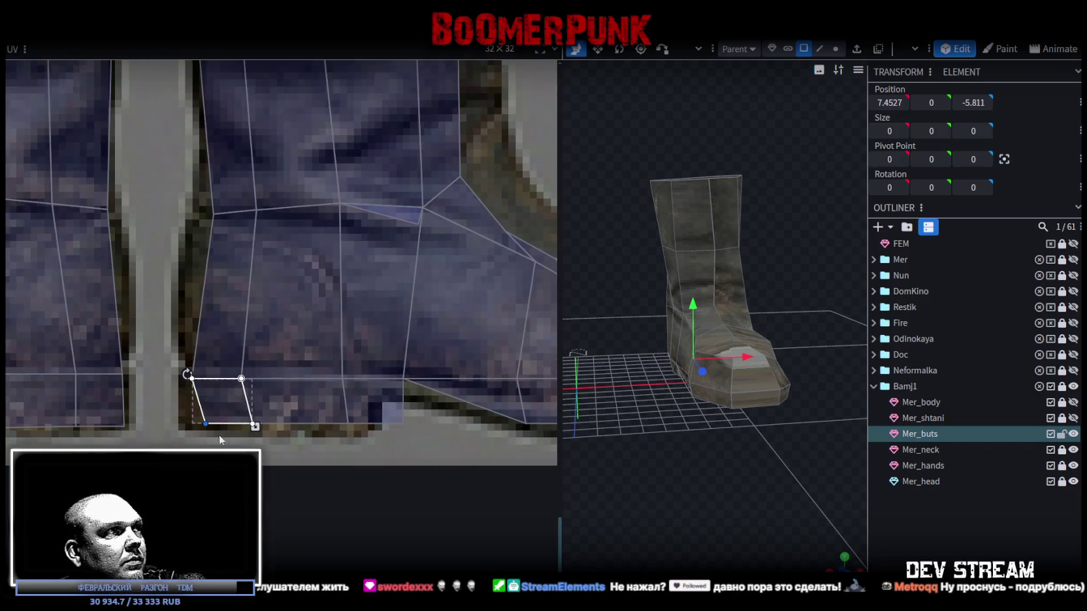
{"action": "left_click_drag", "start_coordinate": [205, 426], "coordinate": [186, 425]}
{"action": "left_click", "coordinate": [197, 387], "text": "shift"}
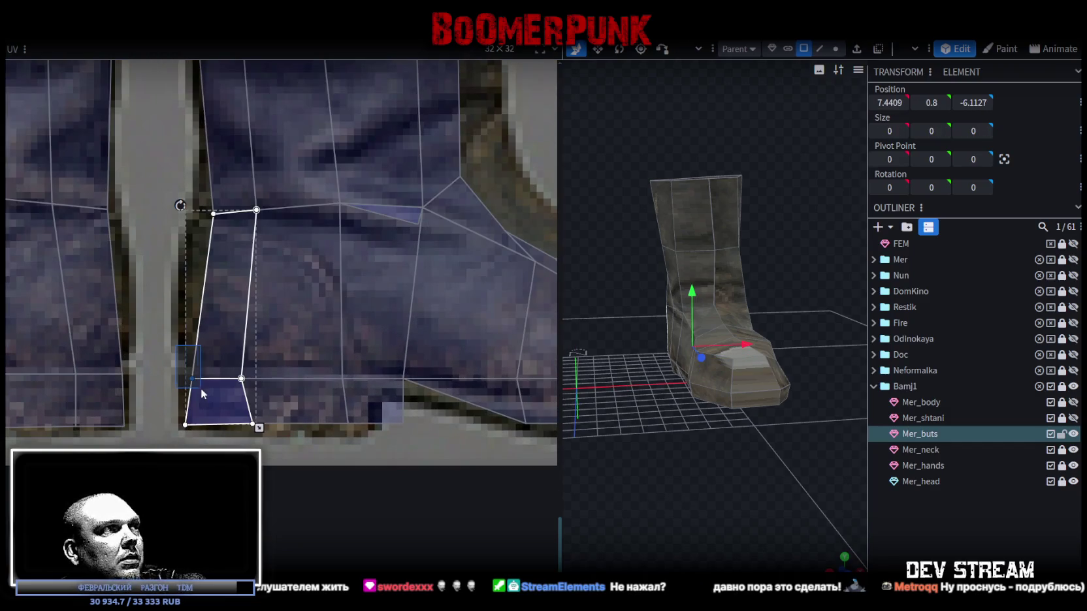
{"action": "left_click_drag", "start_coordinate": [194, 379], "coordinate": [187, 379]}
{"action": "scroll", "coordinate": [234, 270], "scroll_direction": "up", "scroll_amount": 2}
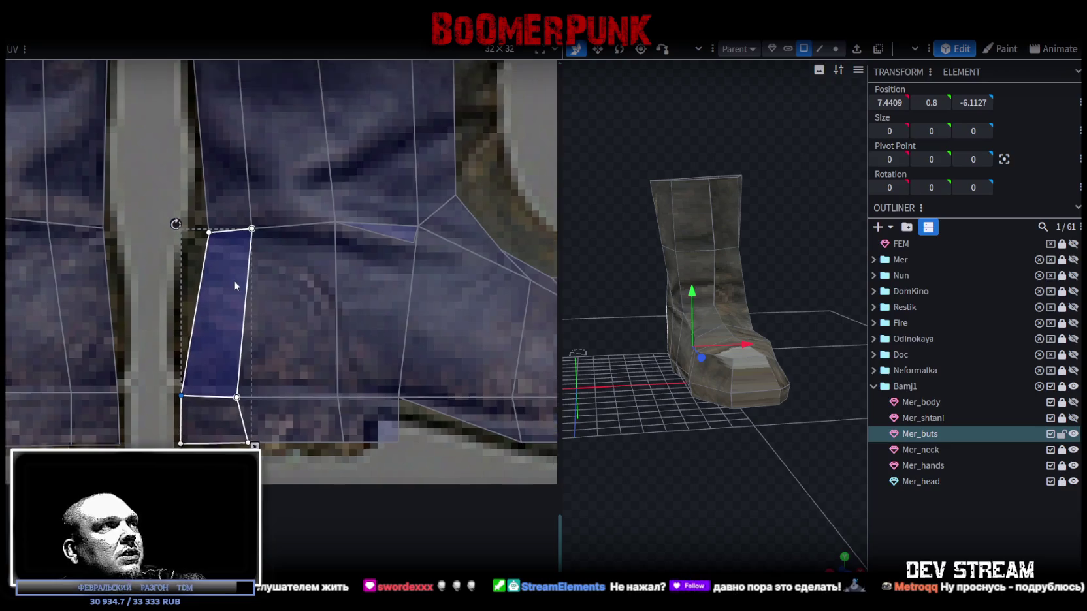
{"action": "left_click", "coordinate": [213, 263], "text": "shift"}
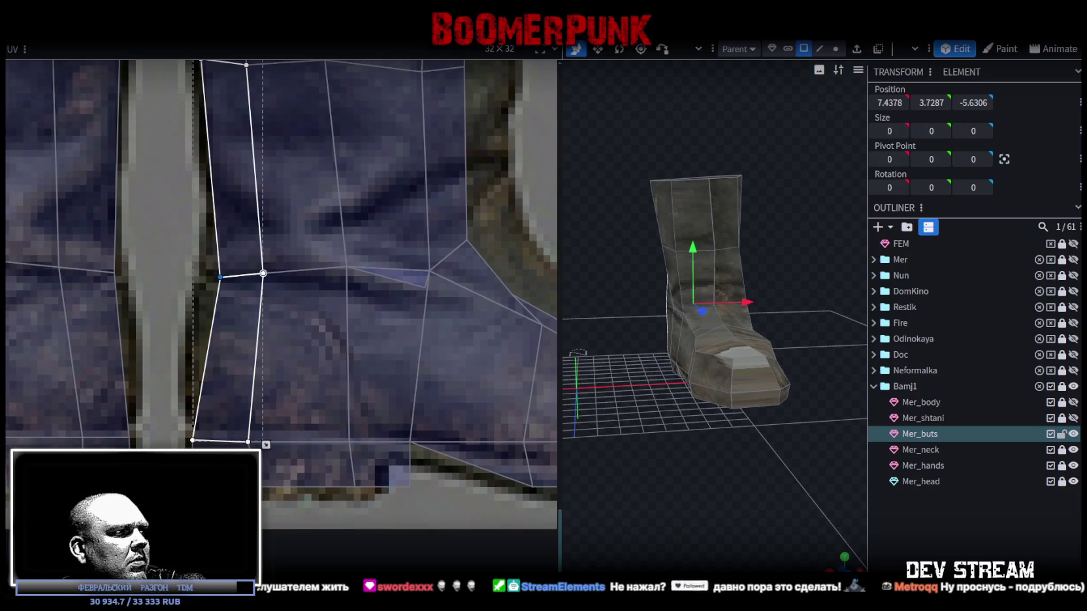
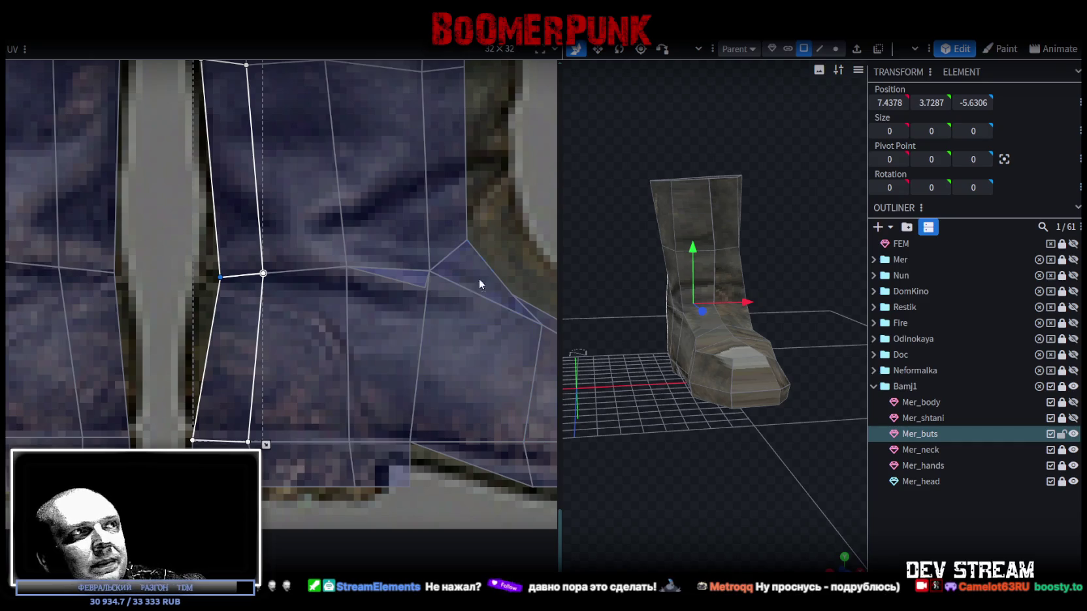
- Straighten the tall left boot face's UV edge against the boot texture
{"action": "left_click", "coordinate": [351, 328]}
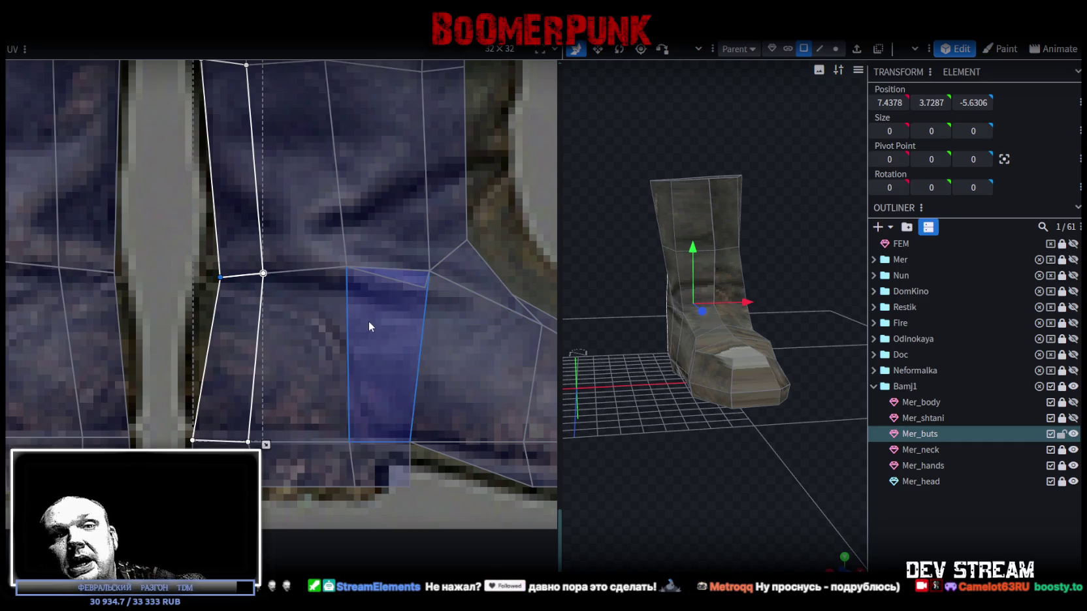
{"action": "left_click", "coordinate": [238, 228]}
{"action": "scroll", "coordinate": [209, 237], "scroll_direction": "up", "scroll_amount": 3}
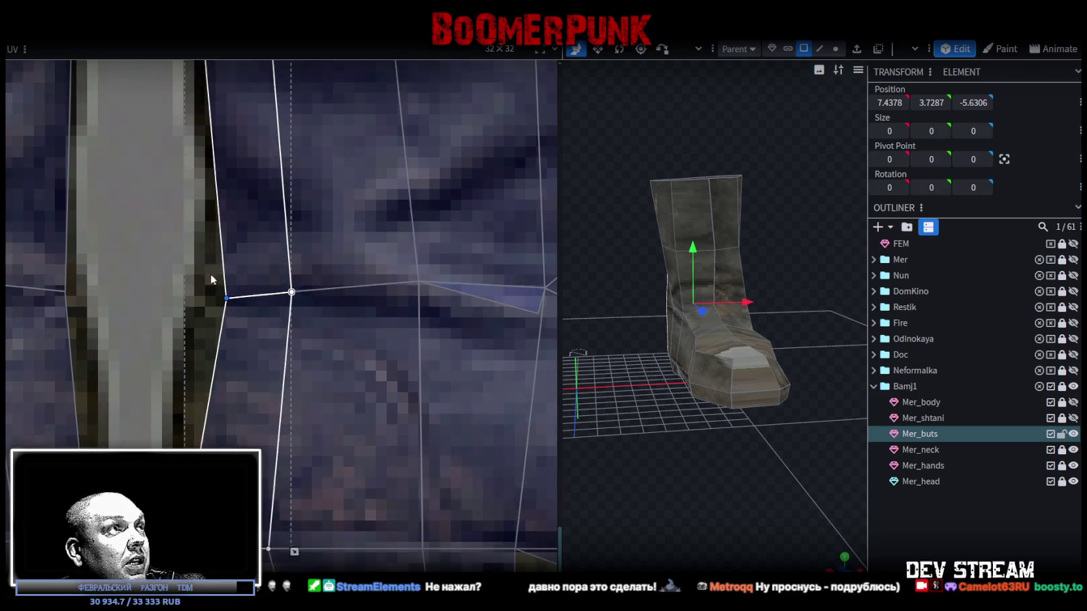
{"action": "left_click_drag", "start_coordinate": [226, 297], "coordinate": [202, 292]}
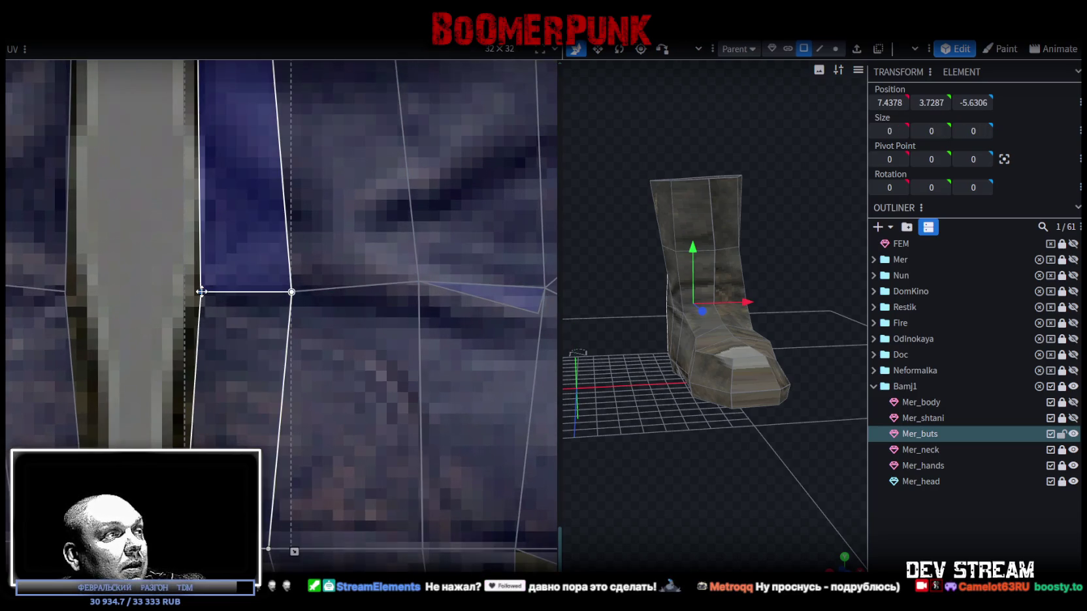
{"action": "scroll", "coordinate": [222, 275], "scroll_direction": "down", "scroll_amount": 3}
{"action": "scroll", "coordinate": [238, 251], "scroll_direction": "down", "scroll_amount": 2}
- Move the upper shin face's top-middle UV corner to fit the texture
{"action": "left_click", "coordinate": [275, 353], "text": "shift"}
{"action": "left_click", "coordinate": [262, 183], "text": "shift"}
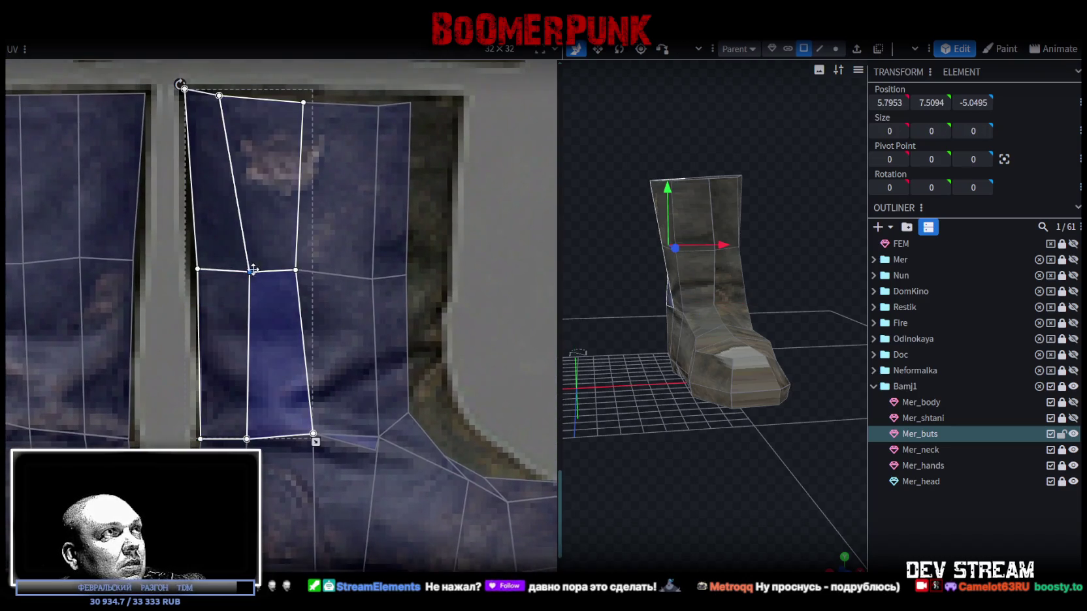
{"action": "scroll", "coordinate": [241, 274], "scroll_direction": "up", "scroll_amount": 2}
{"action": "left_click", "coordinate": [230, 192]}
{"action": "mouse_move", "coordinate": [230, 192]}
{"action": "left_mouse_down"}
{"action": "mouse_move", "coordinate": [254, 192]}
{"action": "mouse_move", "coordinate": [198, 191]}
{"action": "left_mouse_up"}
- Nudge the narrow left-edge face's bottom-left corner onto the texture edge
{"action": "left_click", "coordinate": [194, 186]}
{"action": "scroll", "coordinate": [340, 348], "scroll_direction": "down", "scroll_amount": 2}
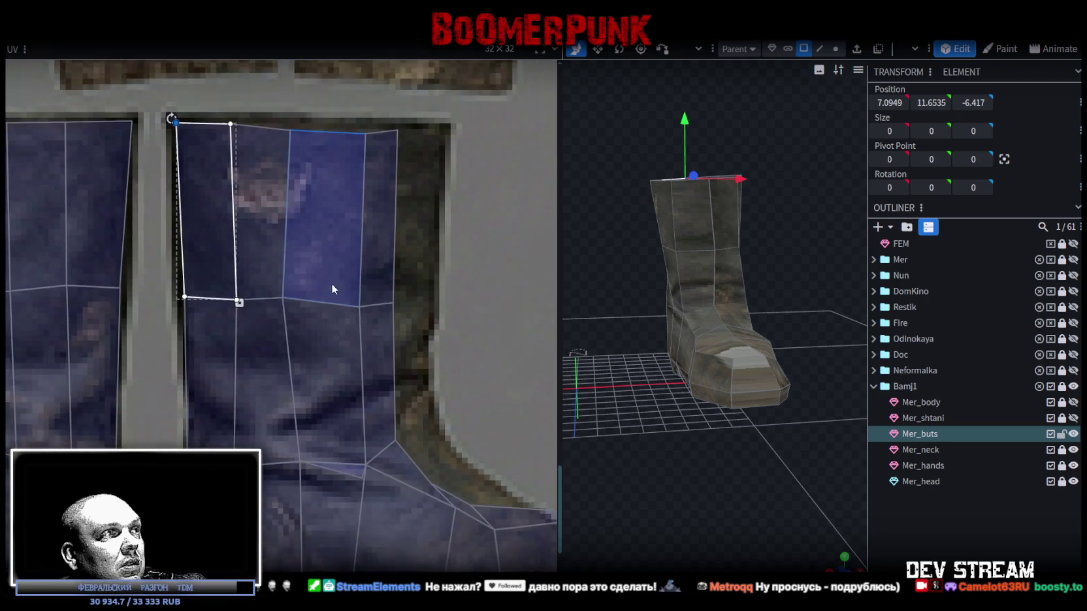
{"action": "left_click", "coordinate": [192, 418]}
{"action": "scroll", "coordinate": [190, 446], "scroll_direction": "up", "scroll_amount": 3, "text": "ctrl"}
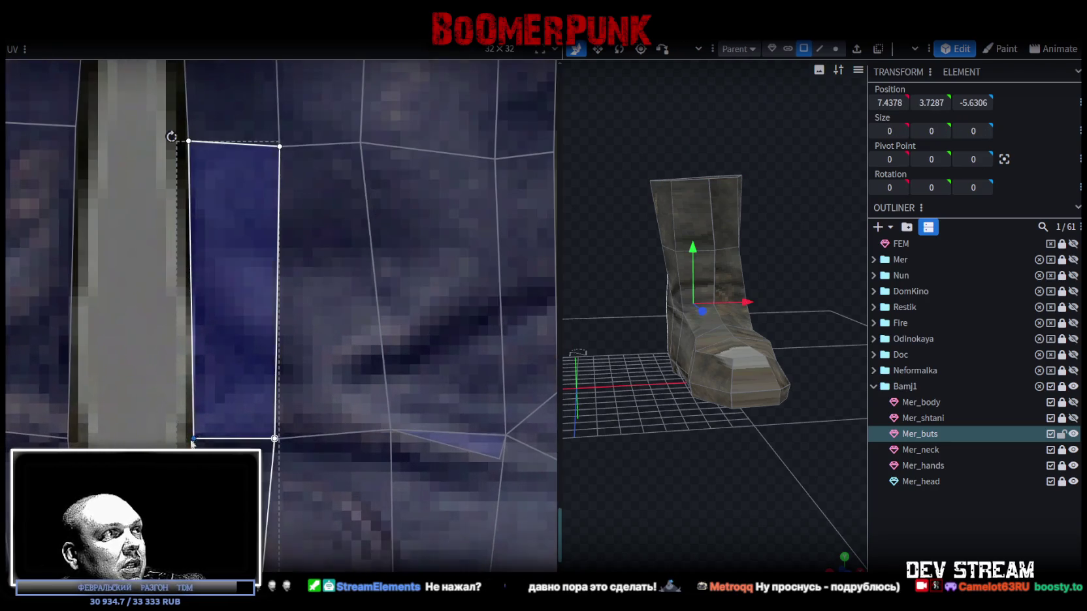
{"action": "left_click_drag", "start_coordinate": [195, 438], "coordinate": [202, 438]}
{"action": "scroll", "coordinate": [202, 438], "scroll_direction": "down", "scroll_amount": 3, "text": "ctrl"}
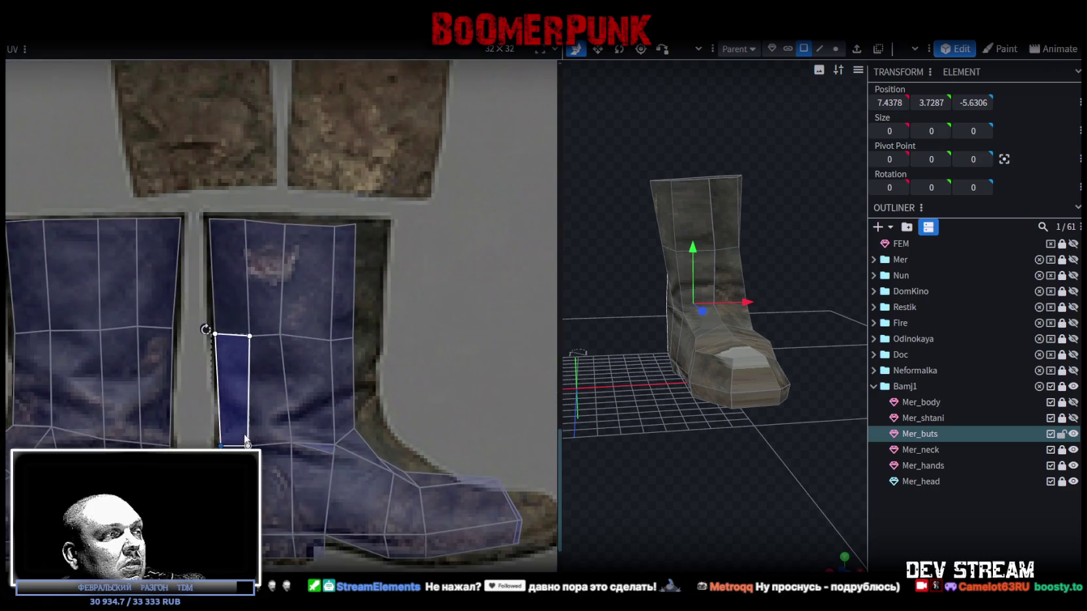
{"action": "scroll", "coordinate": [297, 415], "scroll_direction": "down", "scroll_amount": 1}
- Shift the heel-side middle-column UV corners left to fit the texture
{"action": "key", "text": "Escape"}
{"action": "left_click", "coordinate": [241, 425]}
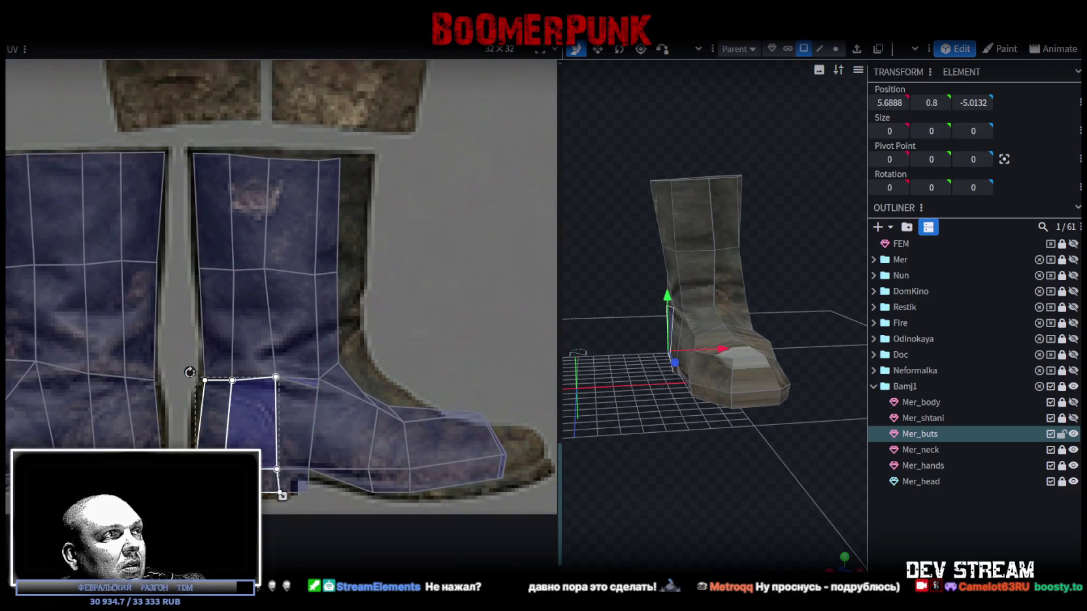
{"action": "scroll", "coordinate": [307, 499], "scroll_direction": "up", "scroll_amount": 2, "text": "ctrl"}
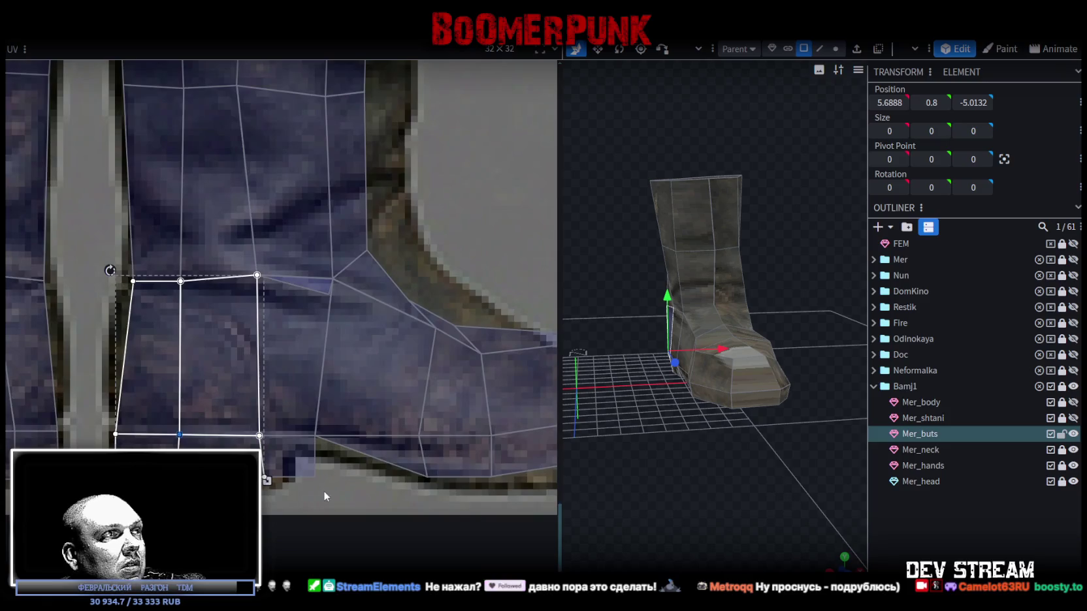
{"action": "left_click", "coordinate": [277, 411]}
{"action": "scroll", "coordinate": [277, 411], "scroll_direction": "down", "scroll_amount": 2, "text": "ctrl"}
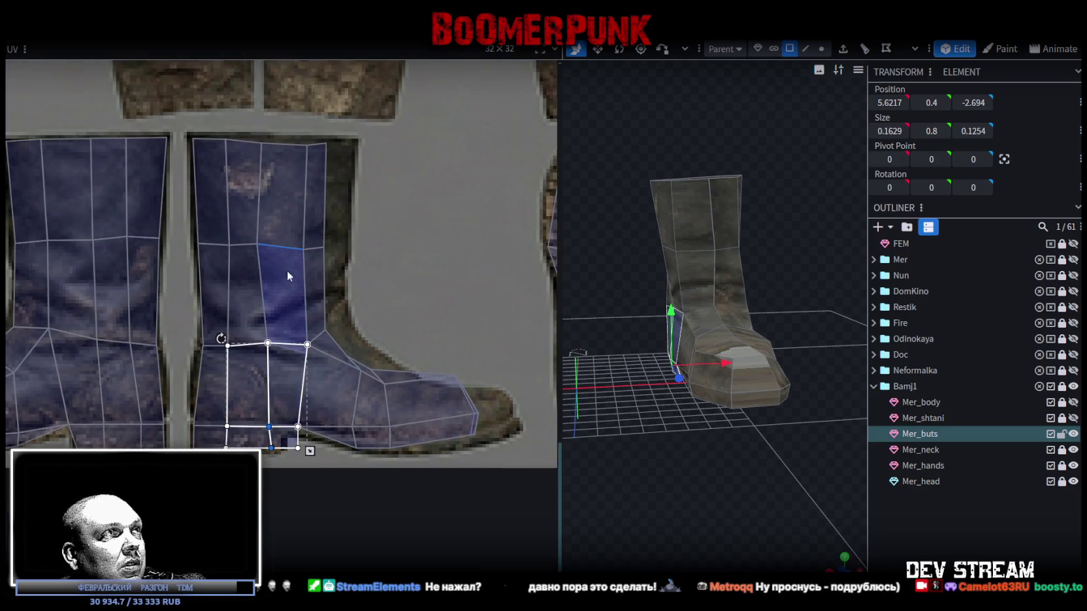
{"action": "left_click", "coordinate": [269, 301], "text": "shift"}
{"action": "scroll", "coordinate": [258, 413], "scroll_direction": "up", "scroll_amount": 1, "text": "ctrl"}
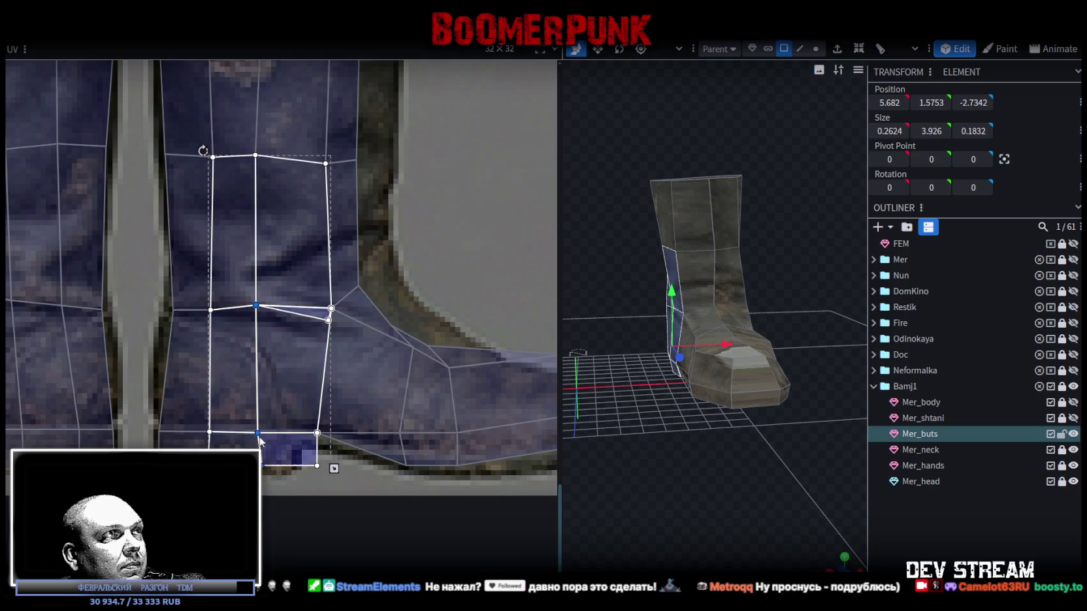
{"action": "left_click_drag", "start_coordinate": [275, 434], "coordinate": [260, 439]}
{"action": "scroll", "coordinate": [260, 438], "scroll_direction": "up", "scroll_amount": 2, "text": "ctrl"}
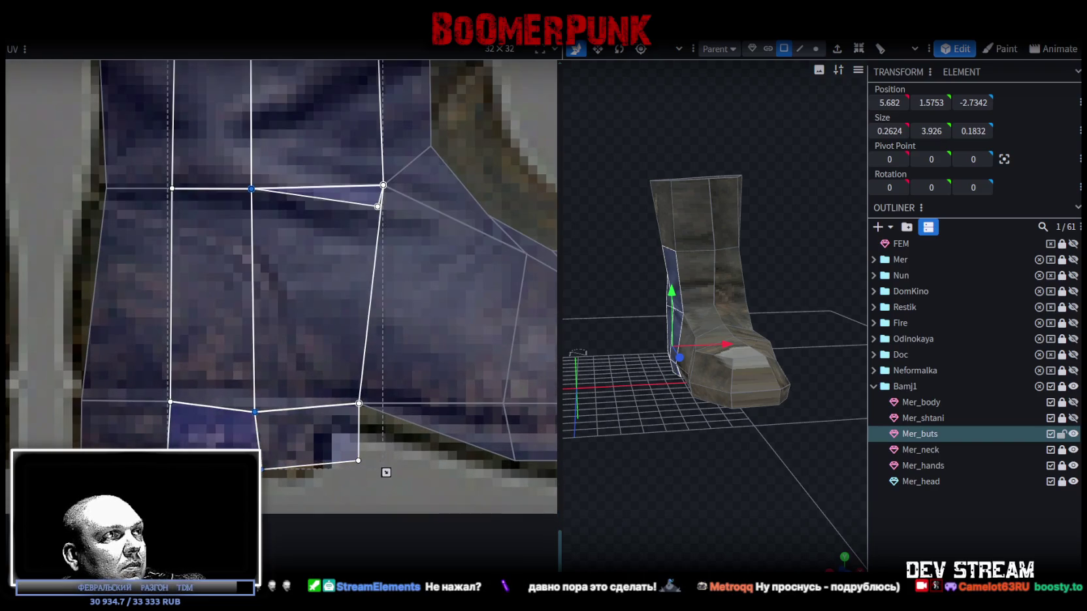
{"action": "scroll", "coordinate": [220, 453], "scroll_direction": "down", "scroll_amount": 1, "text": "ctrl"}
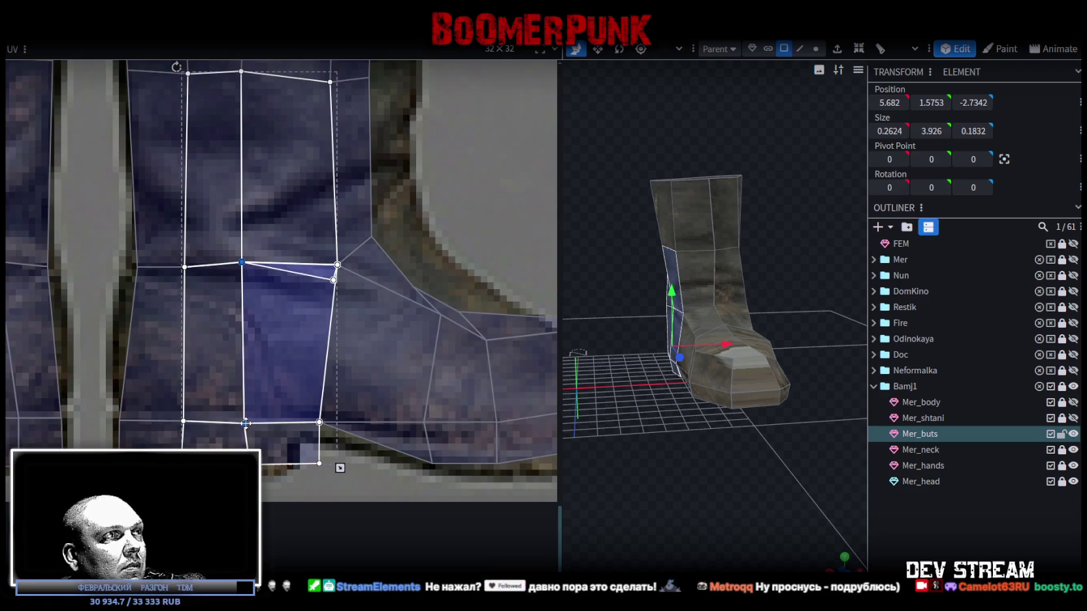
- Slide the heel face's corner along the sole and pull the ankle corner to its outline
{"action": "left_click", "coordinate": [233, 439]}
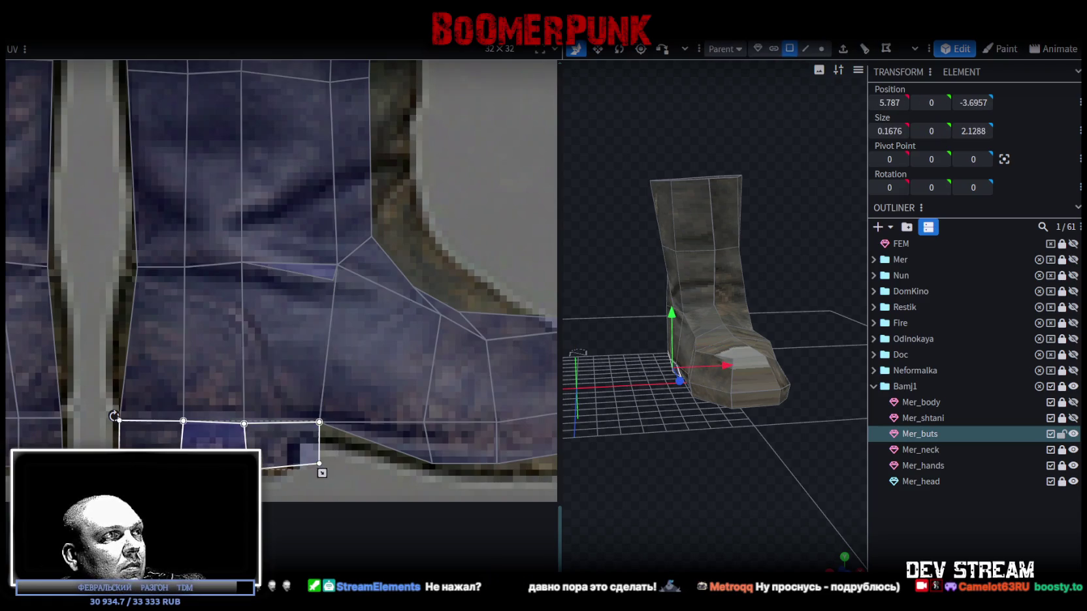
{"action": "left_click", "coordinate": [303, 405]}
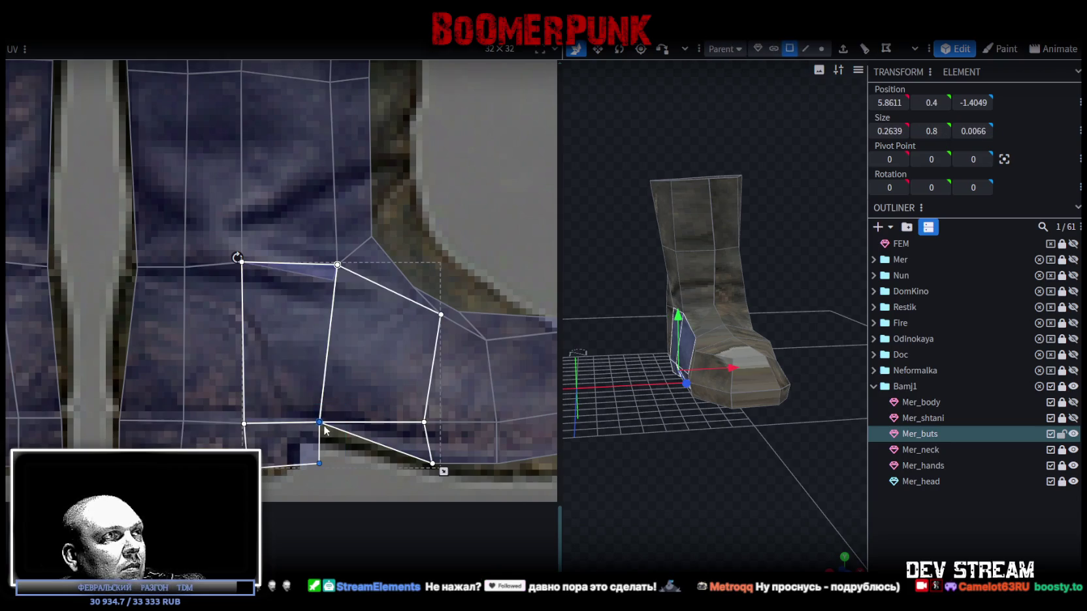
{"action": "left_click_drag", "start_coordinate": [320, 423], "coordinate": [291, 427]}
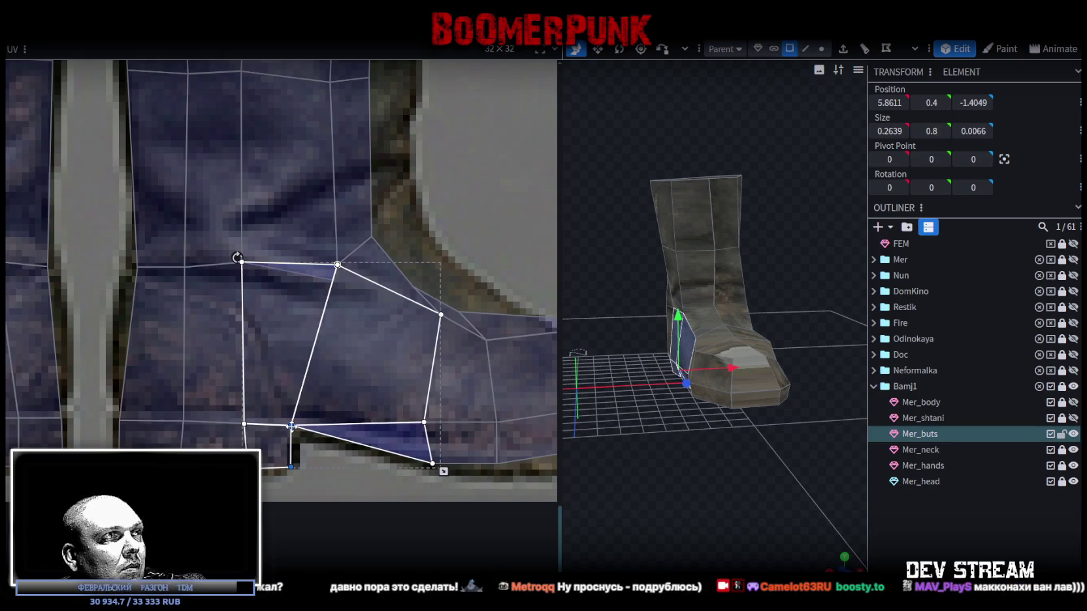
{"action": "scroll", "coordinate": [350, 431], "scroll_direction": "down", "scroll_amount": 2}
{"action": "left_click", "coordinate": [352, 348]}
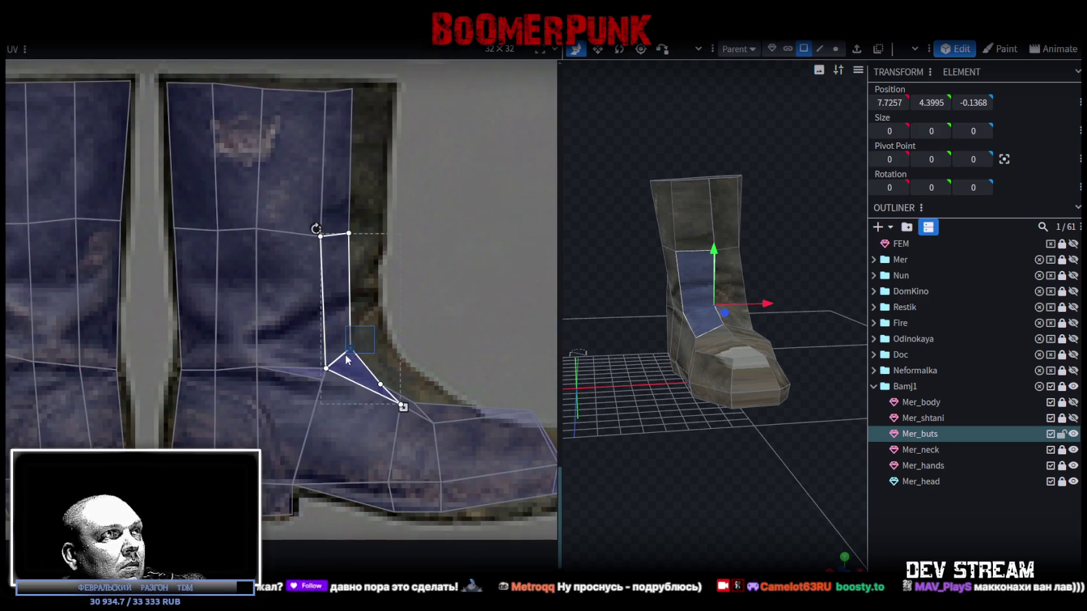
{"action": "left_click_drag", "start_coordinate": [348, 346], "coordinate": [380, 336]}
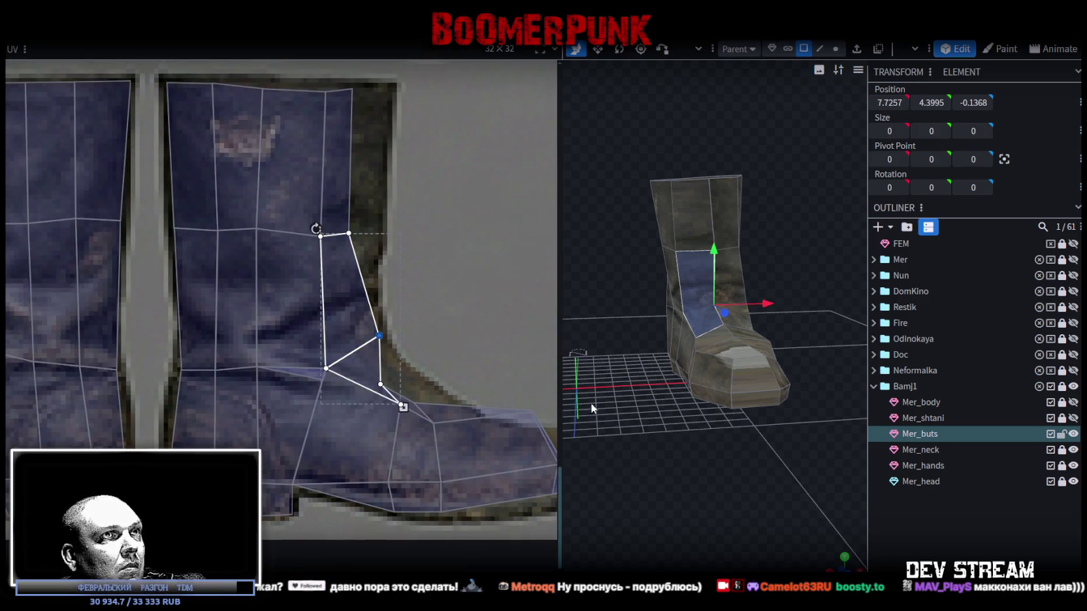
{"action": "mouse_move", "coordinate": [856, 541]}
{"action": "left_mouse_down"}
{"action": "mouse_move", "coordinate": [840, 558]}
{"action": "mouse_move", "coordinate": [815, 481]}
{"action": "mouse_move", "coordinate": [709, 477]}
{"action": "left_mouse_up"}
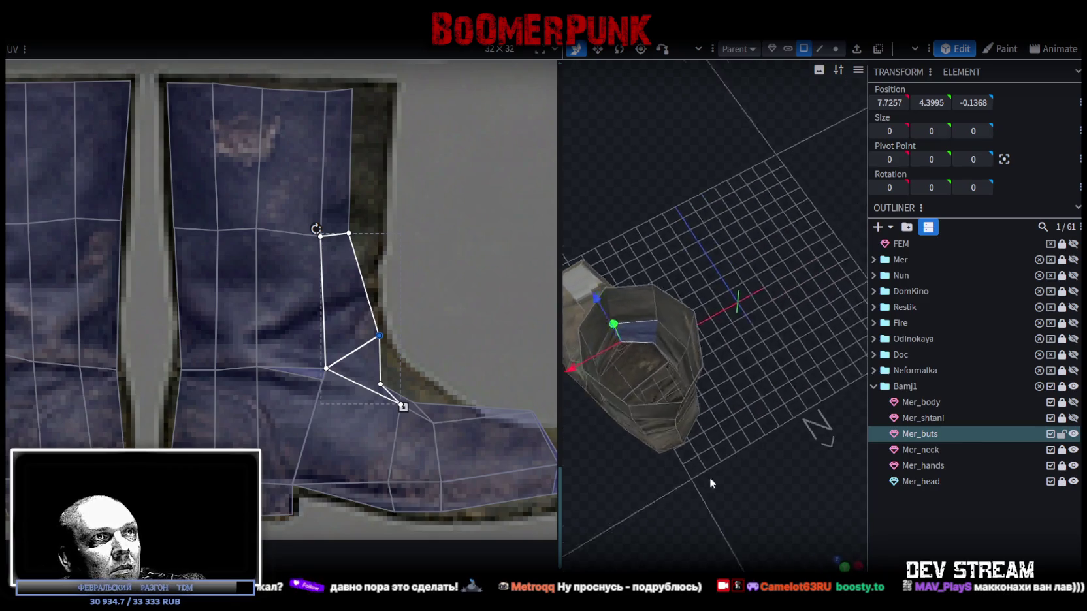
- Move a thin ankle face's corner out to the boot's ankle edge
{"action": "scroll", "coordinate": [748, 464], "scroll_direction": "up", "scroll_amount": 3}
{"action": "scroll", "coordinate": [756, 454], "scroll_direction": "up", "scroll_amount": 3}
{"action": "left_click", "coordinate": [627, 430]}
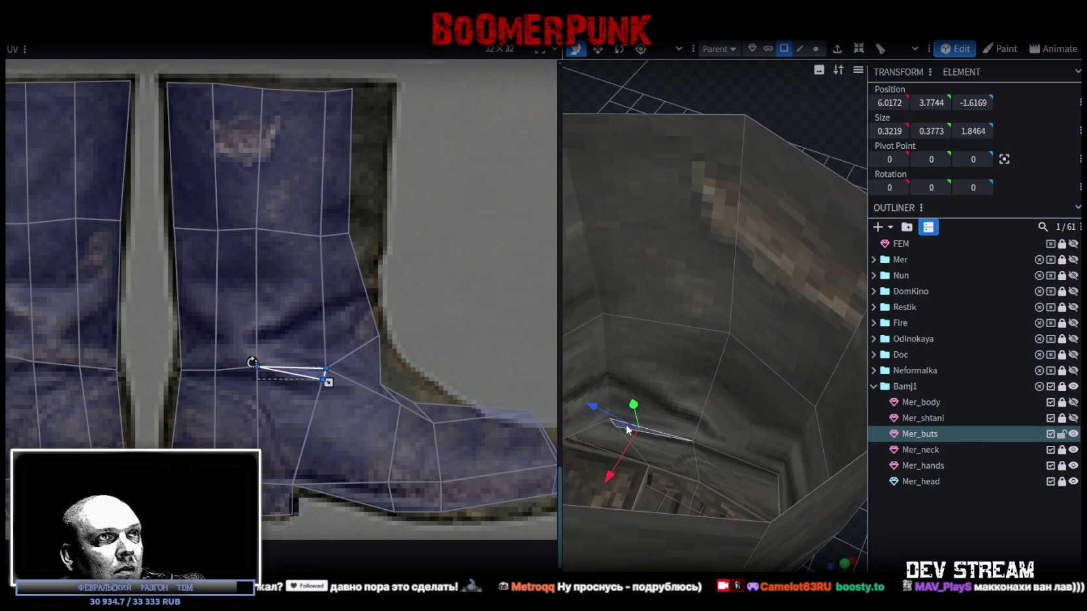
{"action": "left_click", "coordinate": [433, 346]}
{"action": "scroll", "coordinate": [404, 353], "scroll_direction": "down", "scroll_amount": 1}
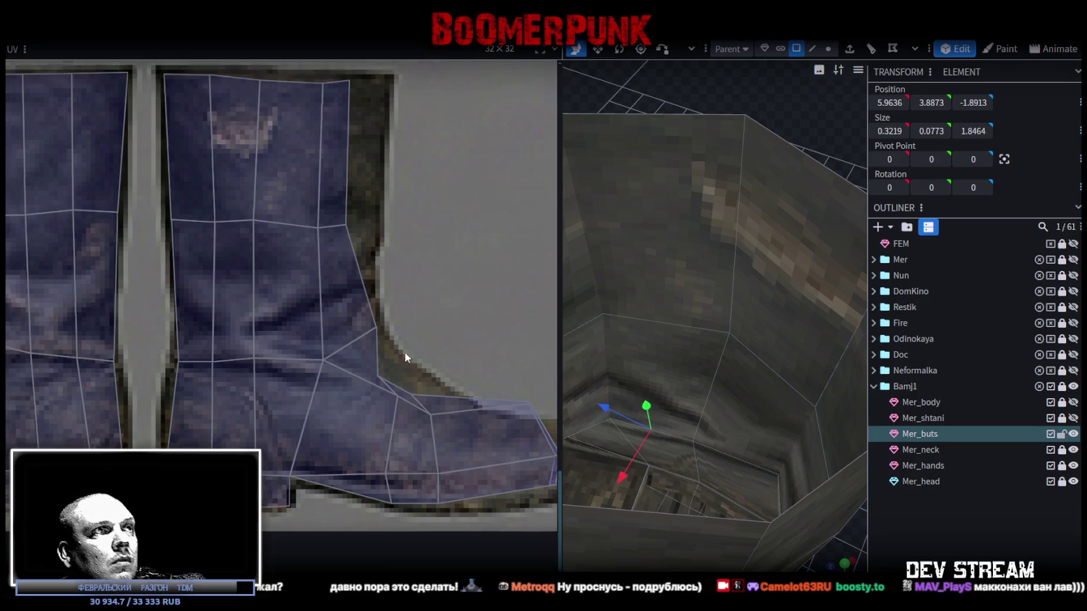
{"action": "scroll", "coordinate": [392, 340], "scroll_direction": "down", "scroll_amount": 1}
{"action": "left_click", "coordinate": [371, 353]}
{"action": "left_click_drag", "start_coordinate": [377, 346], "coordinate": [412, 340]}
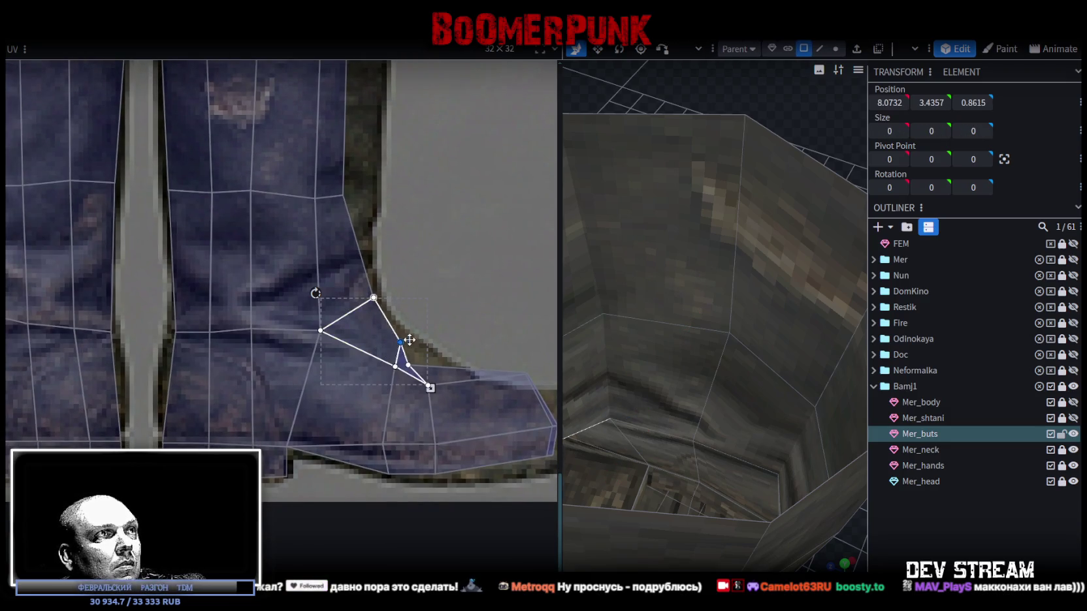
{"action": "left_click", "coordinate": [416, 359]}
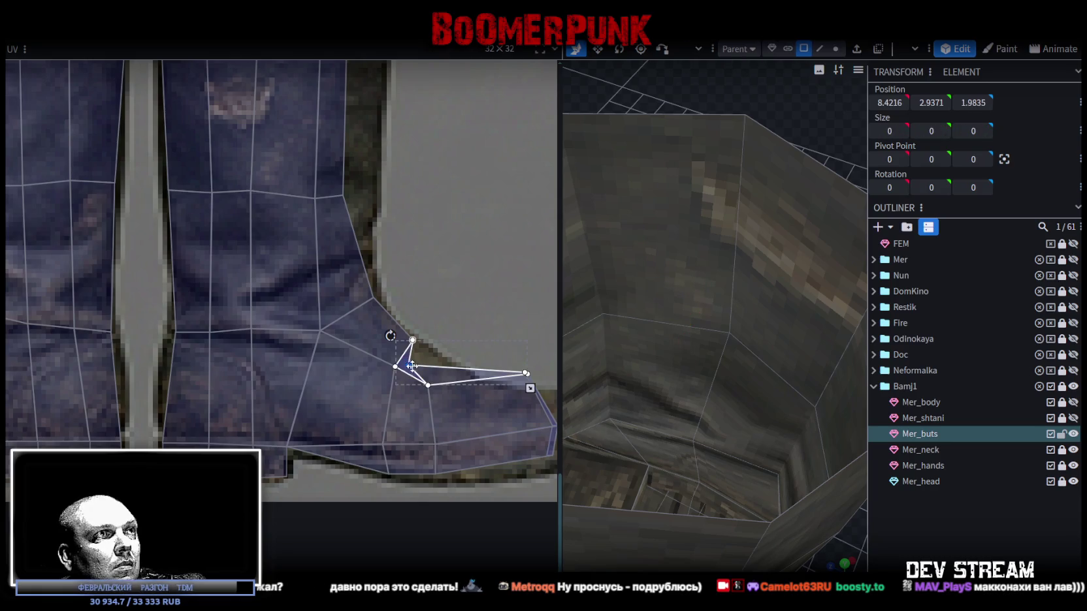
- Shift the toe face vertices right and down onto the boot texture
{"action": "middle_click_drag", "start_coordinate": [501, 388], "coordinate": [428, 324]}
{"action": "scroll", "coordinate": [389, 358], "scroll_direction": "down", "scroll_amount": 1}
{"action": "left_click", "coordinate": [425, 379]}
{"action": "left_click", "coordinate": [340, 353], "text": "shift"}
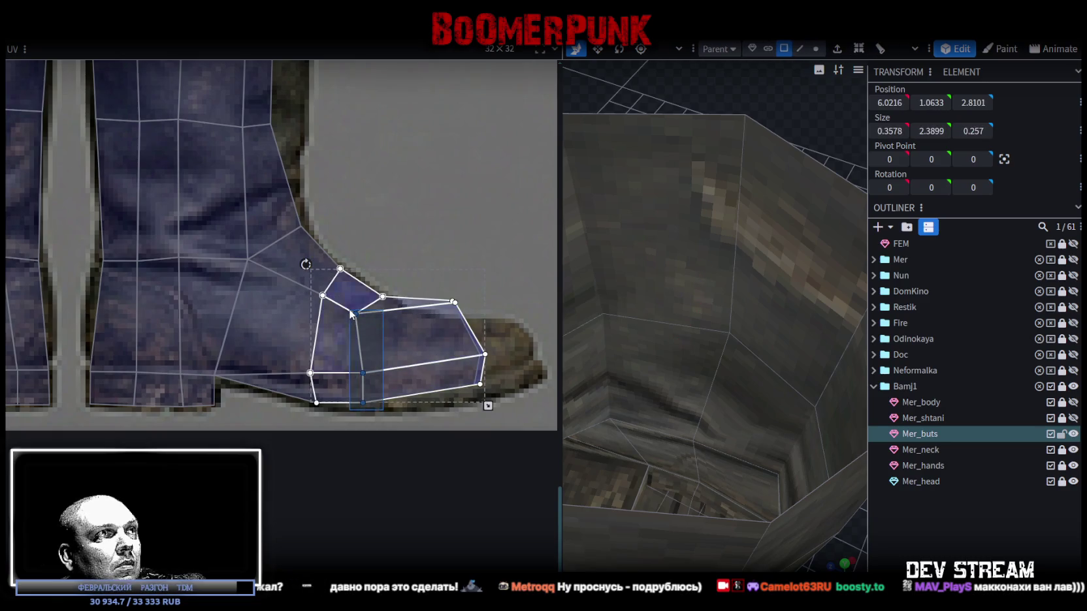
{"action": "left_click_drag", "start_coordinate": [373, 323], "coordinate": [387, 332]}
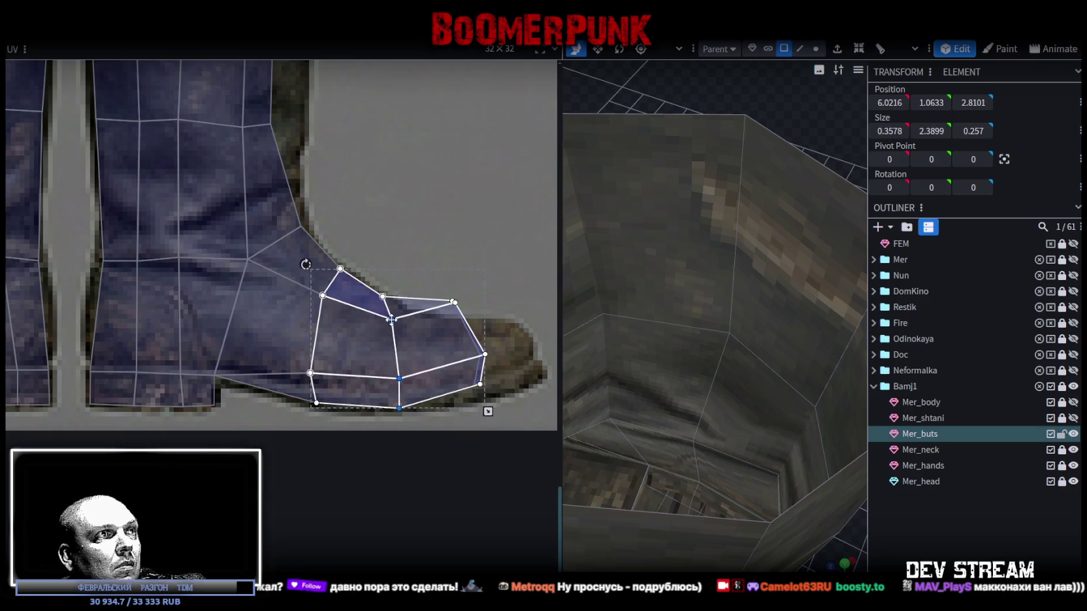
- Bring the heel and sole vertices onto the boot's bottom edge
{"action": "left_click", "coordinate": [287, 396]}
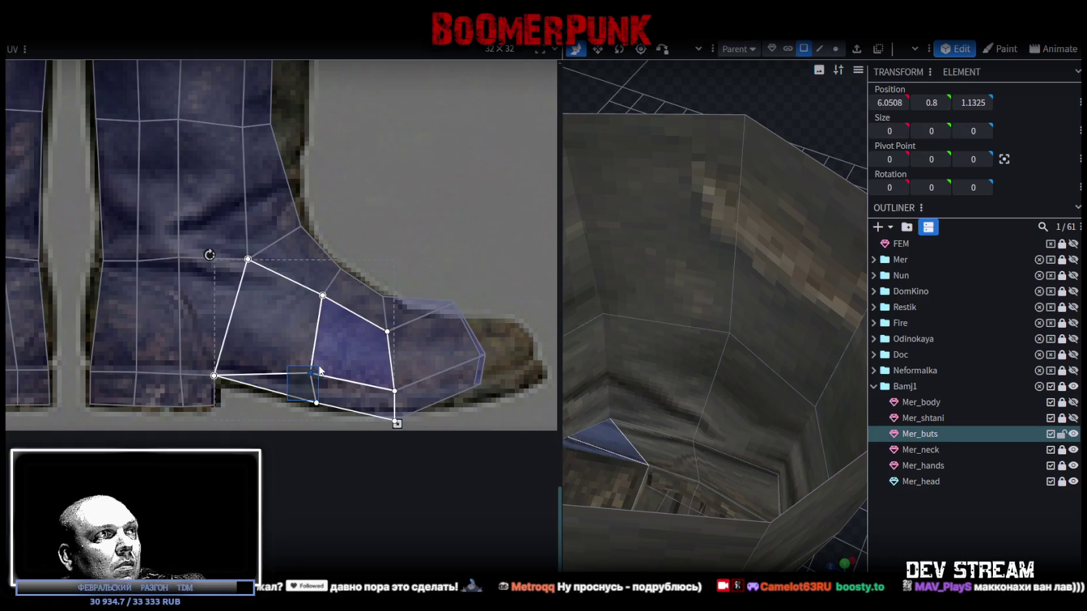
{"action": "left_click_drag", "start_coordinate": [311, 373], "coordinate": [311, 382]}
{"action": "left_click", "coordinate": [377, 413]}
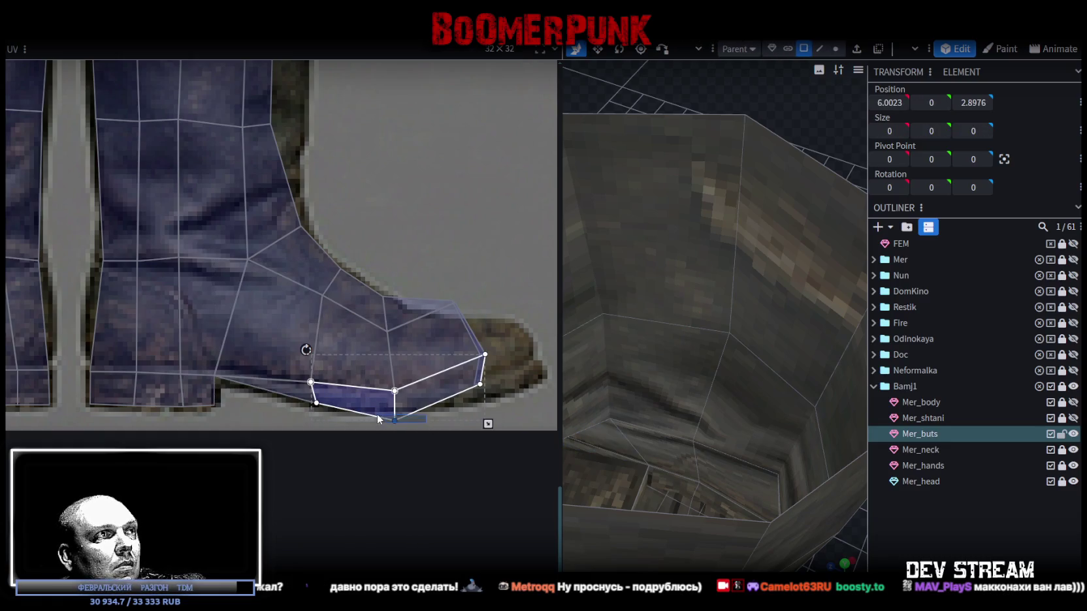
{"action": "left_click_drag", "start_coordinate": [395, 421], "coordinate": [394, 406]}
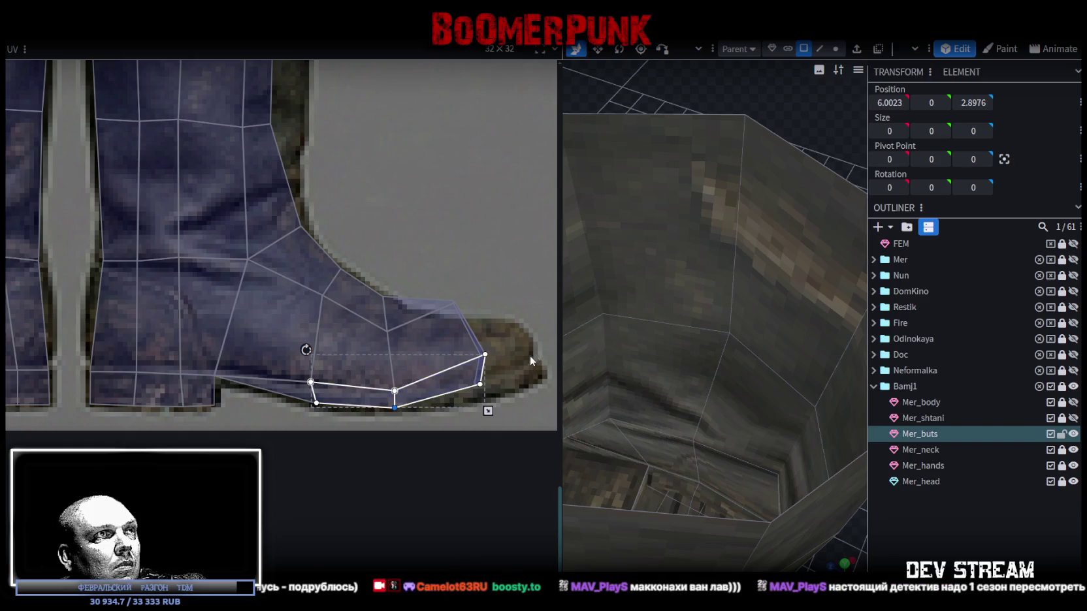
{"action": "scroll", "coordinate": [530, 354], "scroll_direction": "up", "scroll_amount": 2}
- Reposition the toe face corners and stretch the tip face out to the boot tip
{"action": "mouse_move", "coordinate": [475, 394]}
{"action": "left_mouse_down"}
{"action": "mouse_move", "coordinate": [444, 324]}
{"action": "mouse_move", "coordinate": [455, 340]}
{"action": "left_mouse_up"}
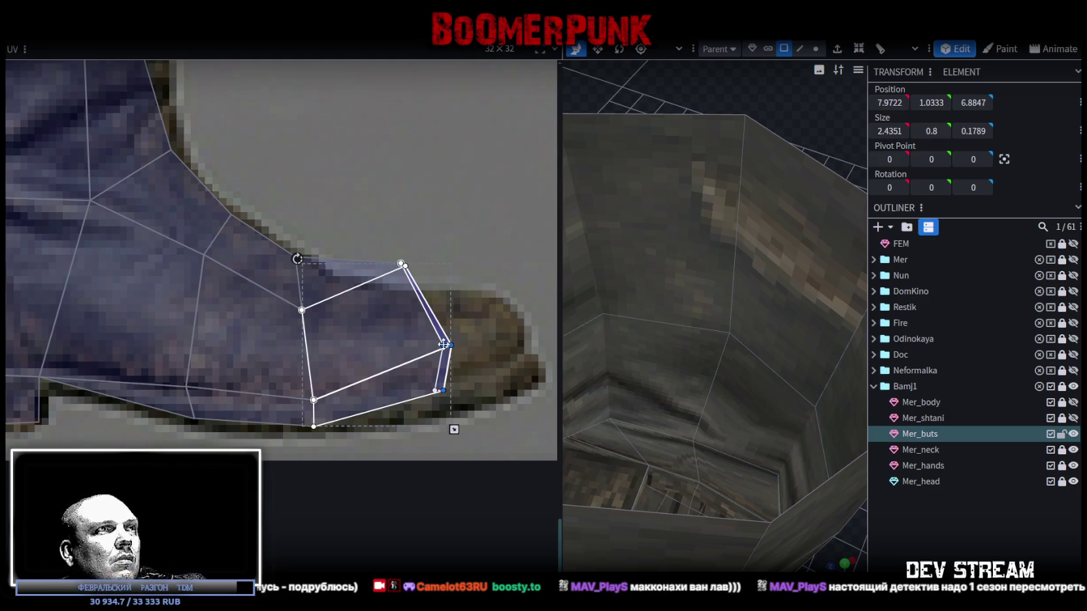
{"action": "left_click", "coordinate": [467, 329]}
{"action": "left_click", "coordinate": [447, 350]}
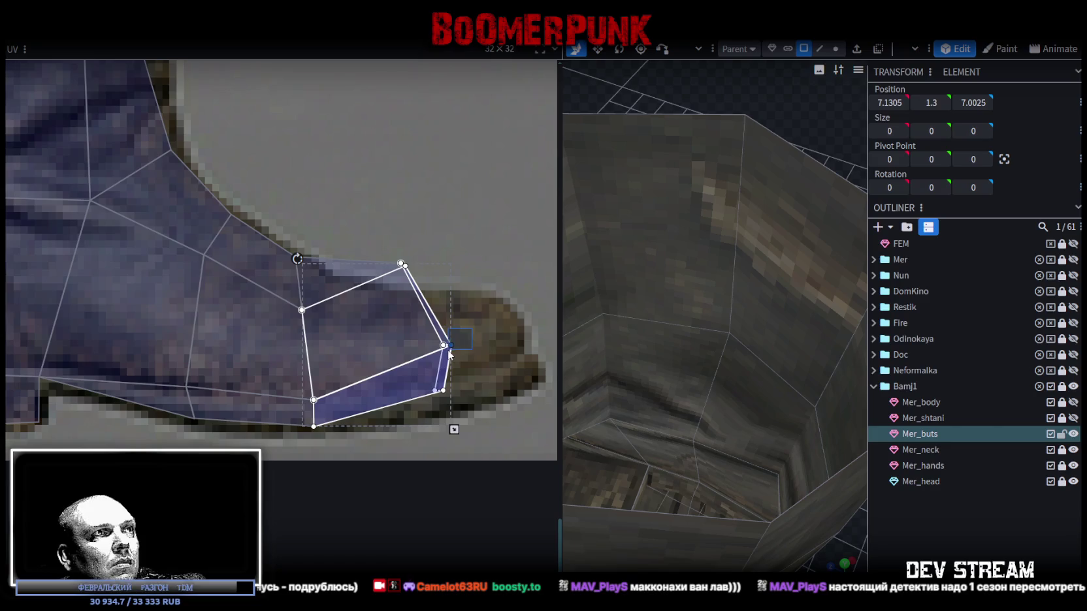
{"action": "left_click_drag", "start_coordinate": [448, 347], "coordinate": [419, 350]}
{"action": "left_click", "coordinate": [442, 388]}
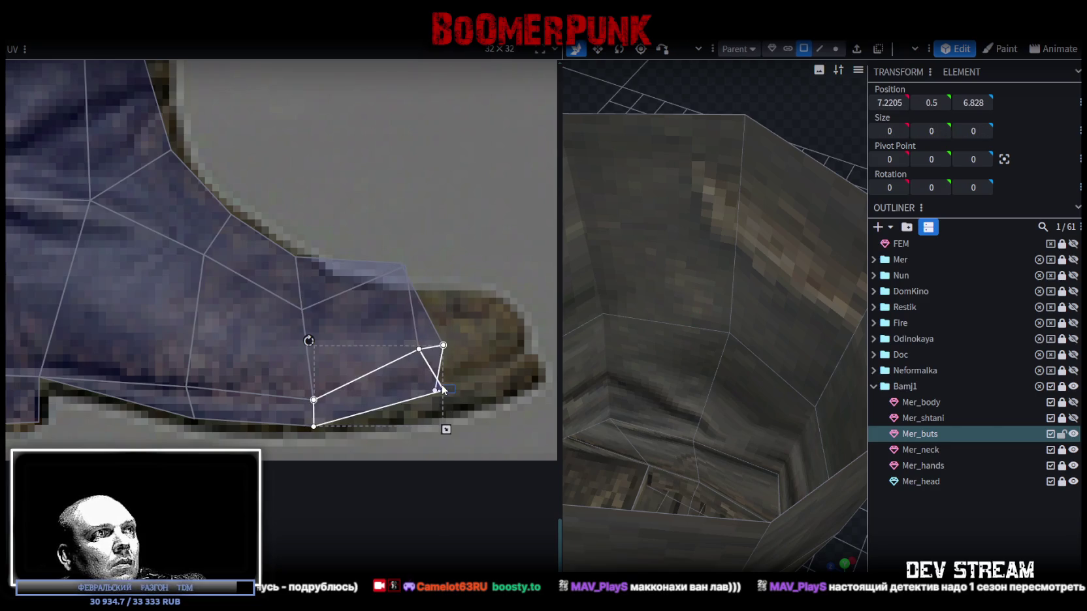
{"action": "left_click_drag", "start_coordinate": [443, 391], "coordinate": [424, 398]}
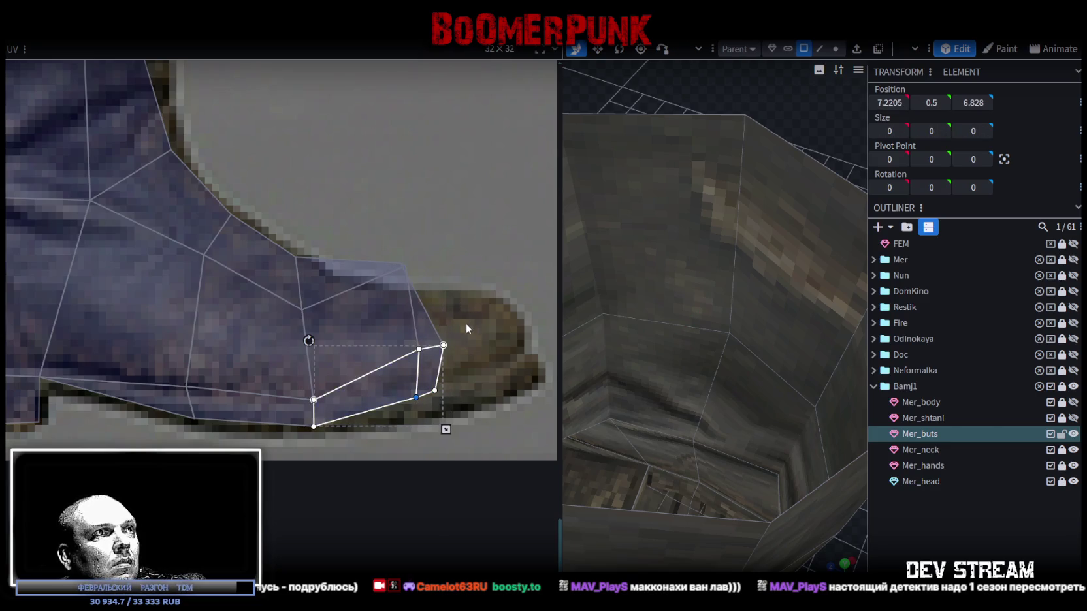
{"action": "left_click", "coordinate": [432, 375]}
{"action": "mouse_move", "coordinate": [433, 388]}
{"action": "left_mouse_down"}
{"action": "mouse_move", "coordinate": [519, 398]}
{"action": "mouse_move", "coordinate": [528, 384]}
{"action": "left_mouse_up"}
- Fit the upper toe vertices to the toe's top edge and tip
{"action": "left_click", "coordinate": [526, 415]}
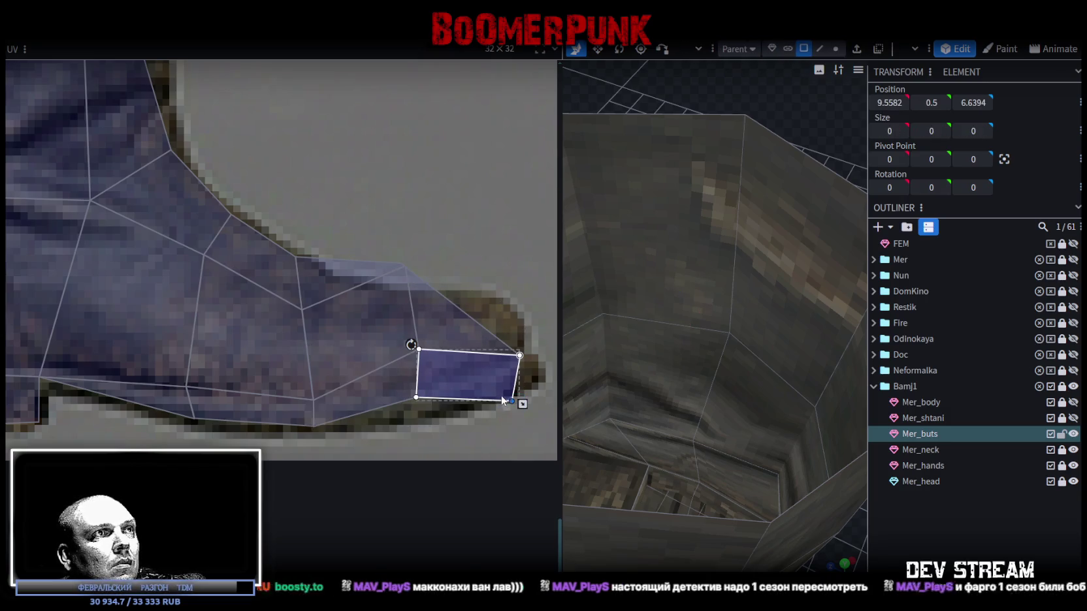
{"action": "left_click", "coordinate": [445, 256]}
{"action": "left_click", "coordinate": [405, 261]}
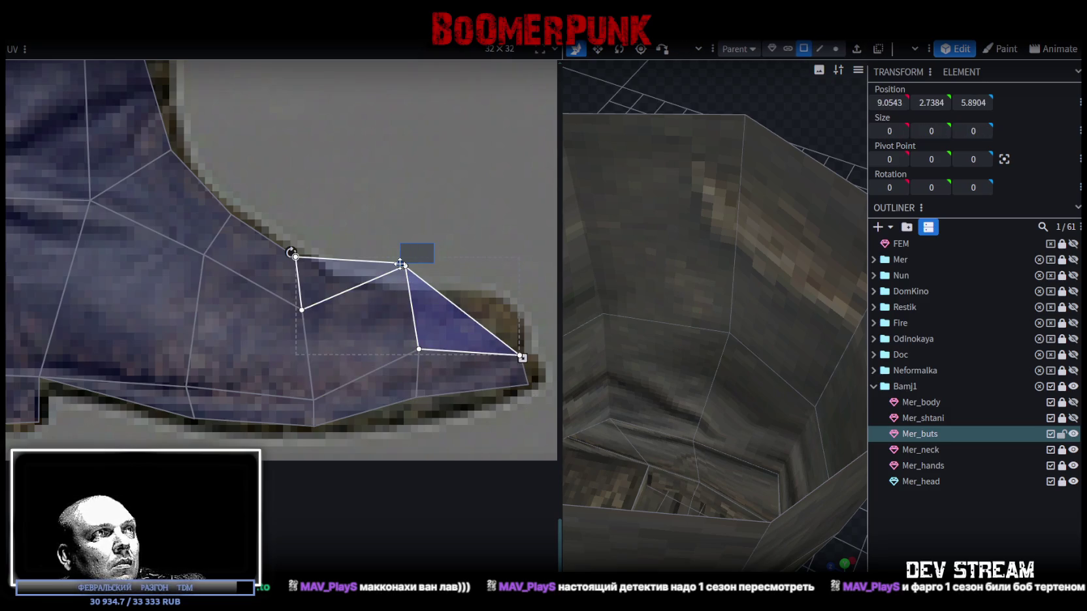
{"action": "mouse_move", "coordinate": [400, 264]}
{"action": "left_mouse_down"}
{"action": "mouse_move", "coordinate": [444, 246]}
{"action": "mouse_move", "coordinate": [410, 276]}
{"action": "mouse_move", "coordinate": [433, 311]}
{"action": "left_mouse_up"}
{"action": "left_click", "coordinate": [441, 246]}
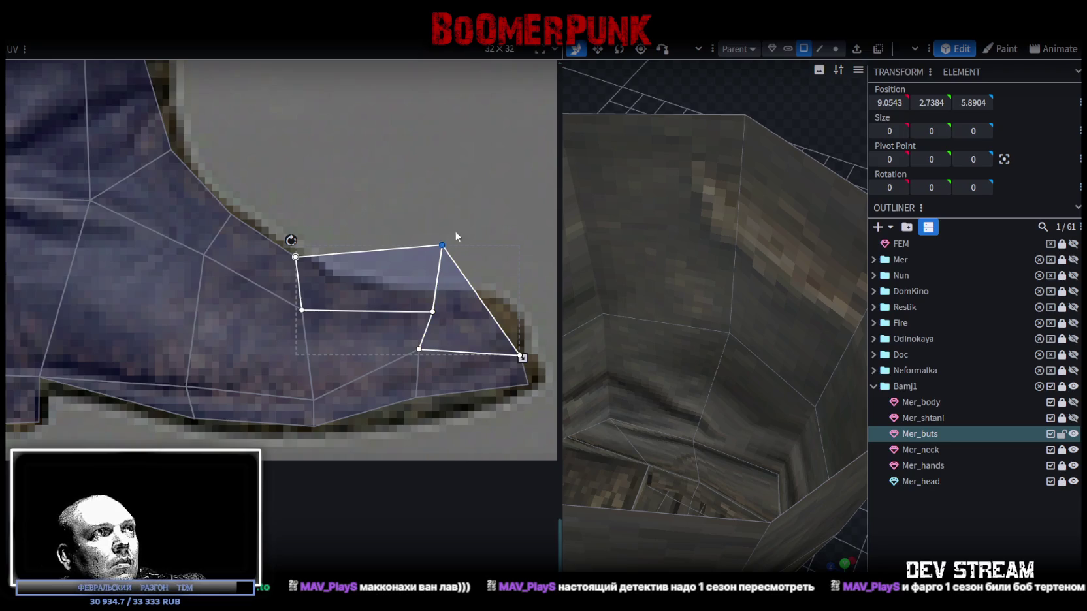
{"action": "left_click_drag", "start_coordinate": [442, 246], "coordinate": [496, 301]}
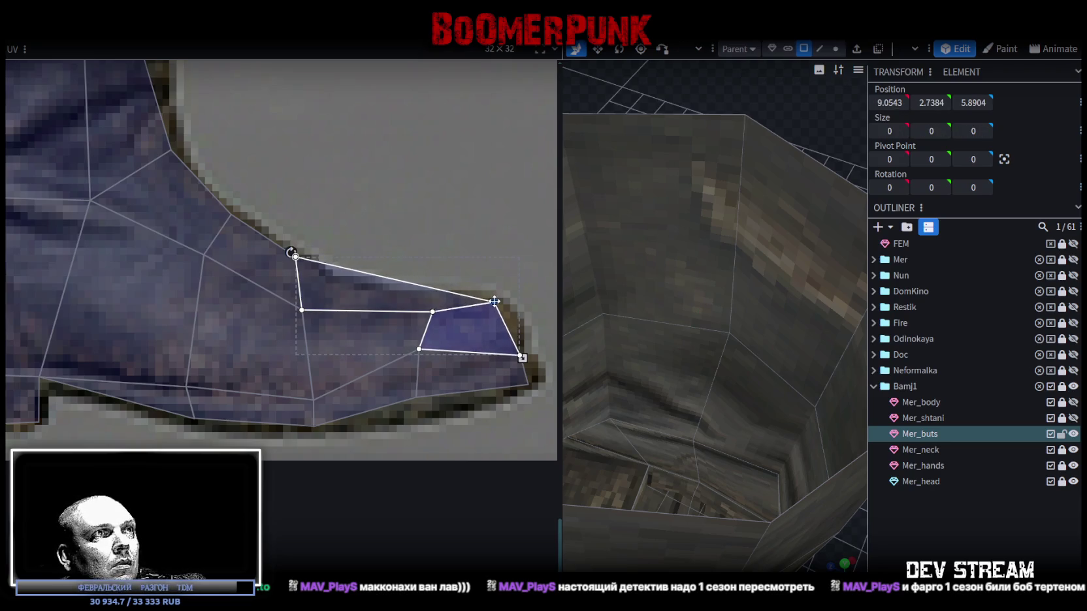
{"action": "left_click", "coordinate": [295, 257]}
{"action": "left_click_drag", "start_coordinate": [296, 257], "coordinate": [326, 285]}
- Drop the middle toe vertices to the sole and raise the bottom sole vertex
{"action": "mouse_move", "coordinate": [410, 274]}
{"action": "left_mouse_down"}
{"action": "mouse_move", "coordinate": [448, 323]}
{"action": "mouse_move", "coordinate": [436, 319]}
{"action": "left_mouse_up"}
{"action": "mouse_move", "coordinate": [439, 407]}
{"action": "left_mouse_down"}
{"action": "mouse_move", "coordinate": [395, 338]}
{"action": "mouse_move", "coordinate": [431, 386]}
{"action": "left_mouse_up"}
{"action": "left_click", "coordinate": [419, 439]}
{"action": "left_click", "coordinate": [418, 428]}
{"action": "left_click_drag", "start_coordinate": [430, 435], "coordinate": [431, 418]}
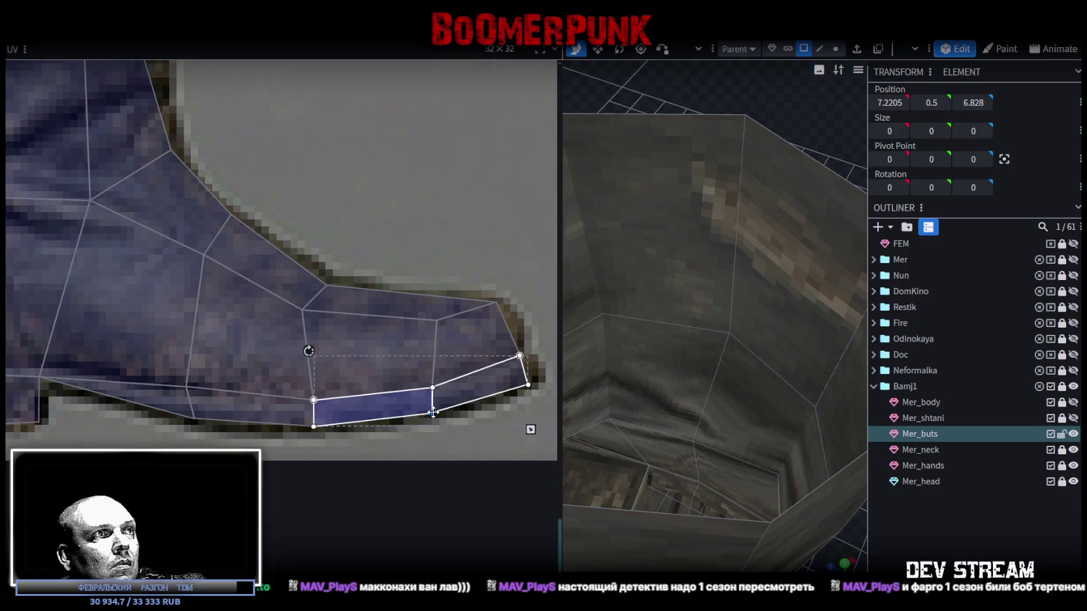
{"action": "scroll", "coordinate": [419, 412], "scroll_direction": "down", "scroll_amount": 3}
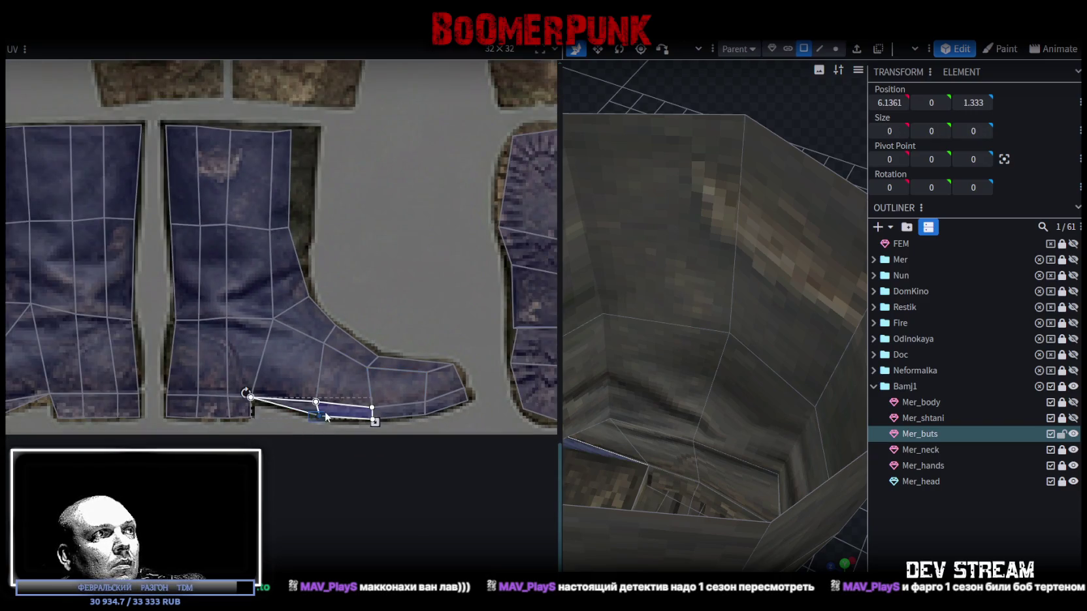
- Widen the shaft's top-right UV face out to the shaft edge
{"action": "scroll", "coordinate": [329, 366], "scroll_direction": "up", "scroll_amount": 4}
{"action": "scroll", "coordinate": [330, 360], "scroll_direction": "up", "scroll_amount": 3}
{"action": "left_click", "coordinate": [329, 360]}
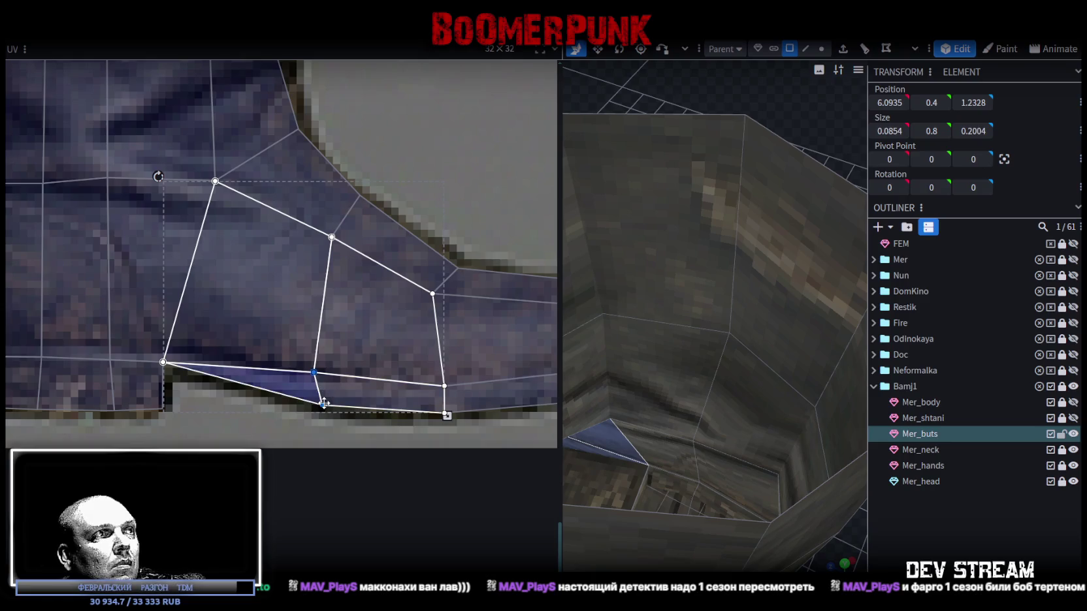
{"action": "scroll", "coordinate": [367, 267], "scroll_direction": "down", "scroll_amount": 2}
{"action": "scroll", "coordinate": [356, 267], "scroll_direction": "down", "scroll_amount": 1}
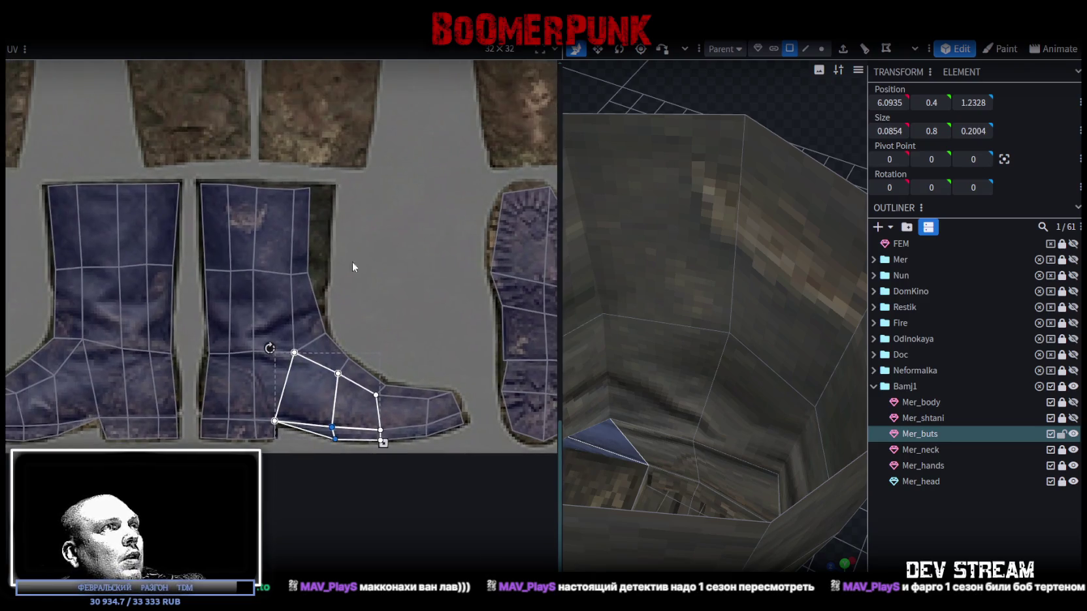
{"action": "scroll", "coordinate": [353, 267], "scroll_direction": "up", "scroll_amount": 3}
{"action": "left_click", "coordinate": [238, 320]}
{"action": "left_click", "coordinate": [282, 294]}
{"action": "scroll", "coordinate": [336, 321], "scroll_direction": "up", "scroll_amount": 1}
{"action": "scroll", "coordinate": [337, 321], "scroll_direction": "up", "scroll_amount": 1}
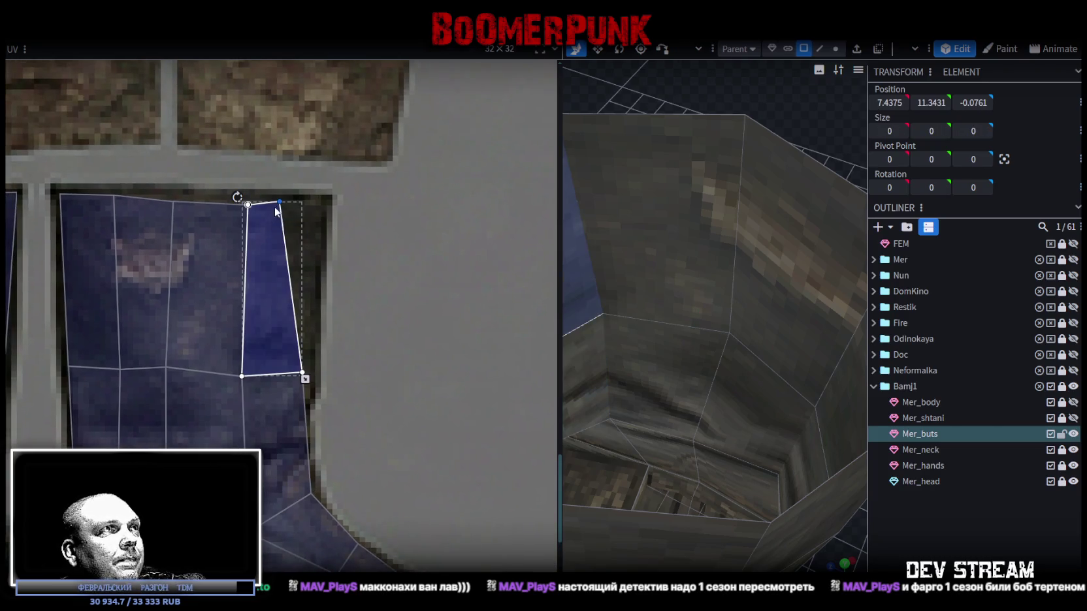
{"action": "left_click_drag", "start_coordinate": [279, 200], "coordinate": [322, 202]}
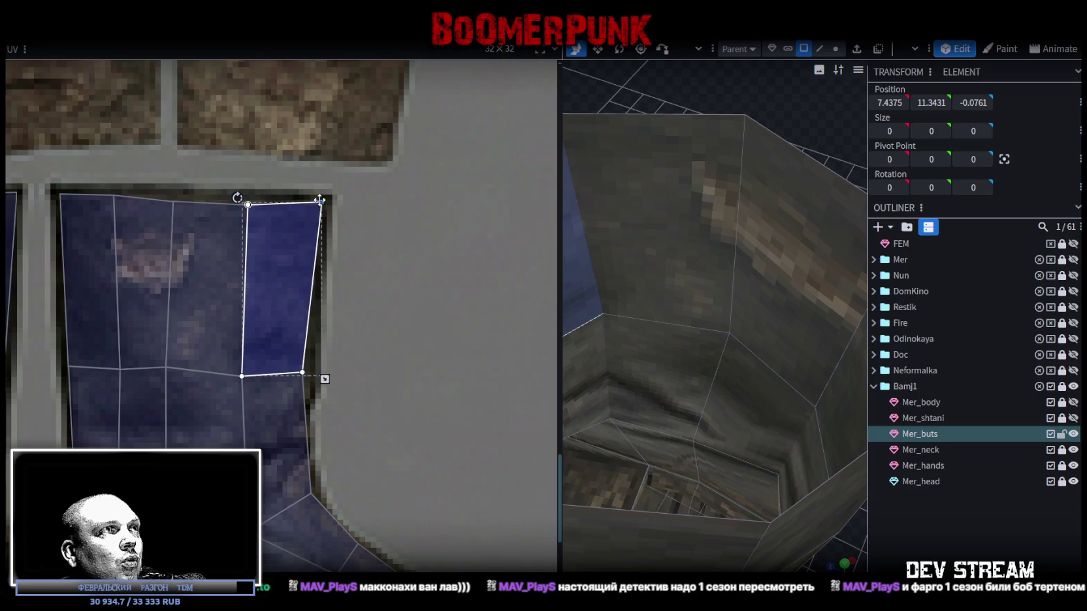
- Check the top shaft row and the lower boot faces, then clear the selection
{"action": "left_click_drag", "start_coordinate": [143, 188], "coordinate": [269, 226]}
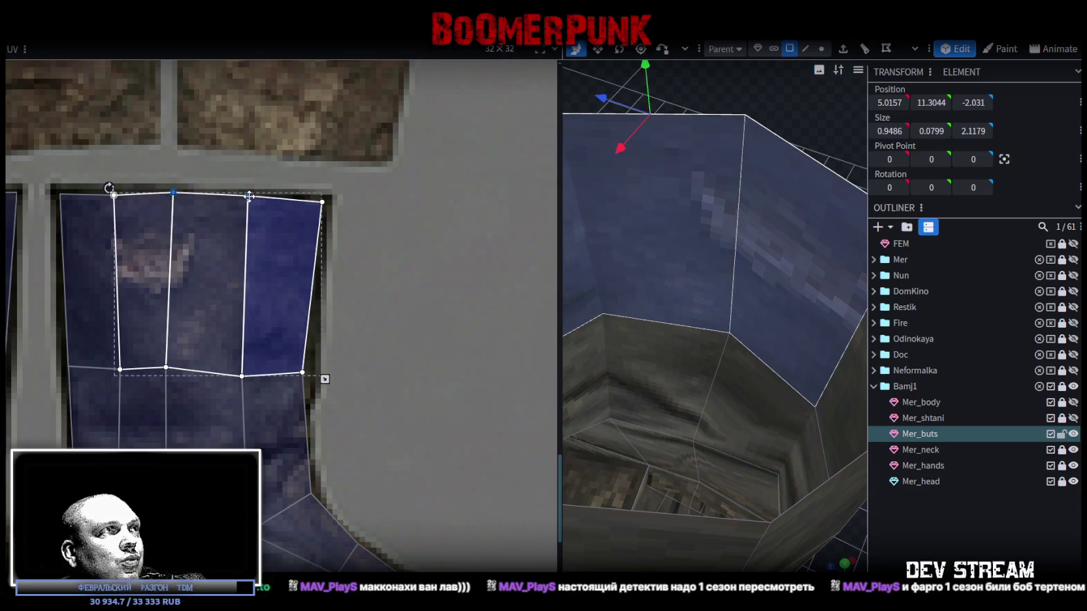
{"action": "scroll", "coordinate": [233, 252], "scroll_direction": "down", "scroll_amount": 1}
{"action": "scroll", "coordinate": [262, 303], "scroll_direction": "up", "scroll_amount": 1}
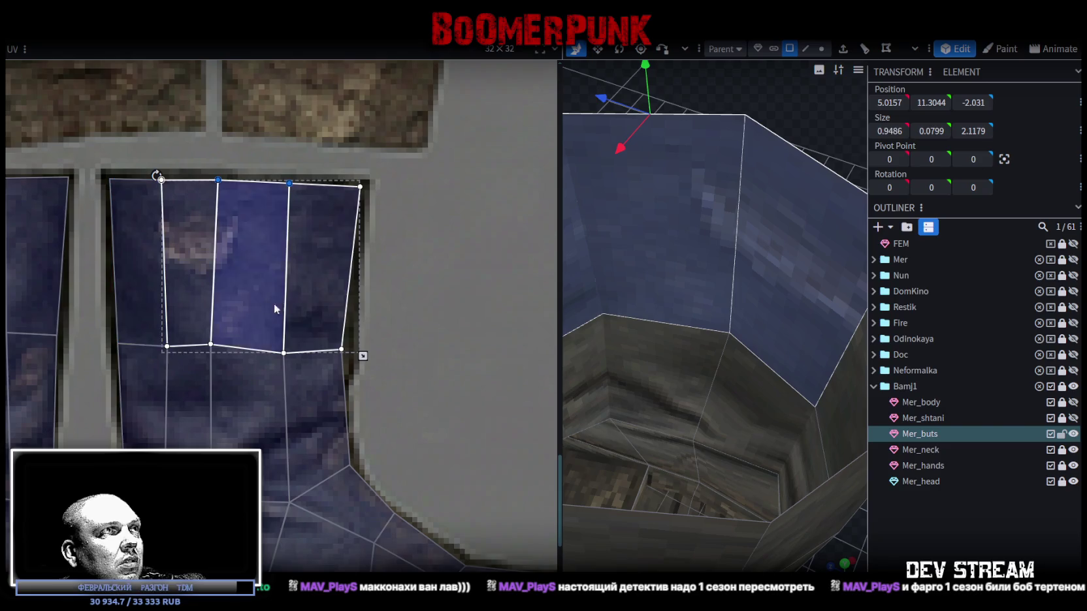
{"action": "scroll", "coordinate": [375, 327], "scroll_direction": "down", "scroll_amount": 1}
{"action": "scroll", "coordinate": [375, 327], "scroll_direction": "up", "scroll_amount": 1}
{"action": "left_click", "coordinate": [338, 351]}
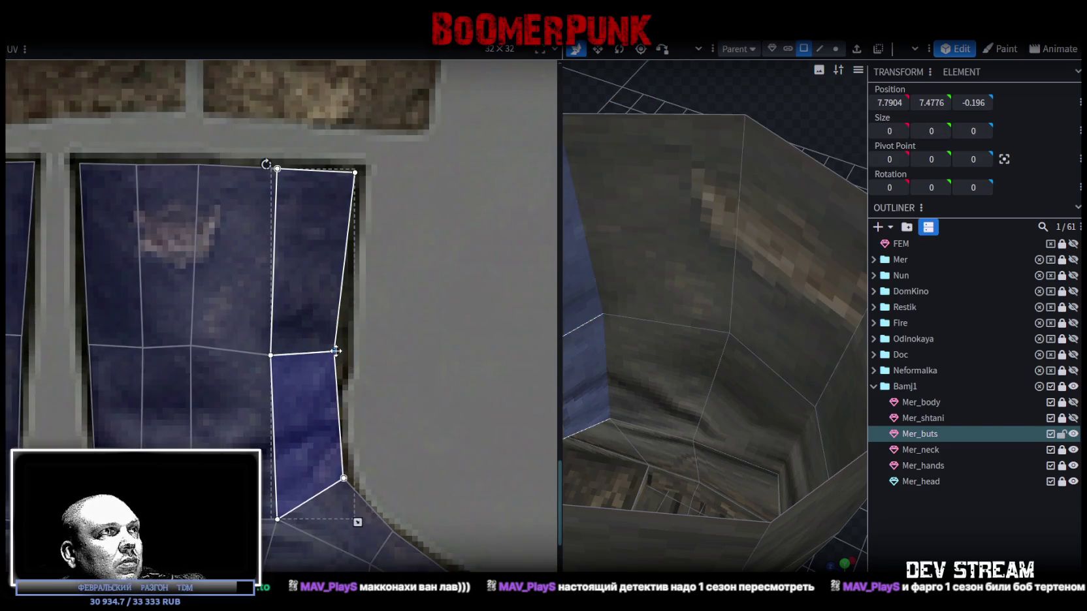
{"action": "left_click", "coordinate": [338, 434]}
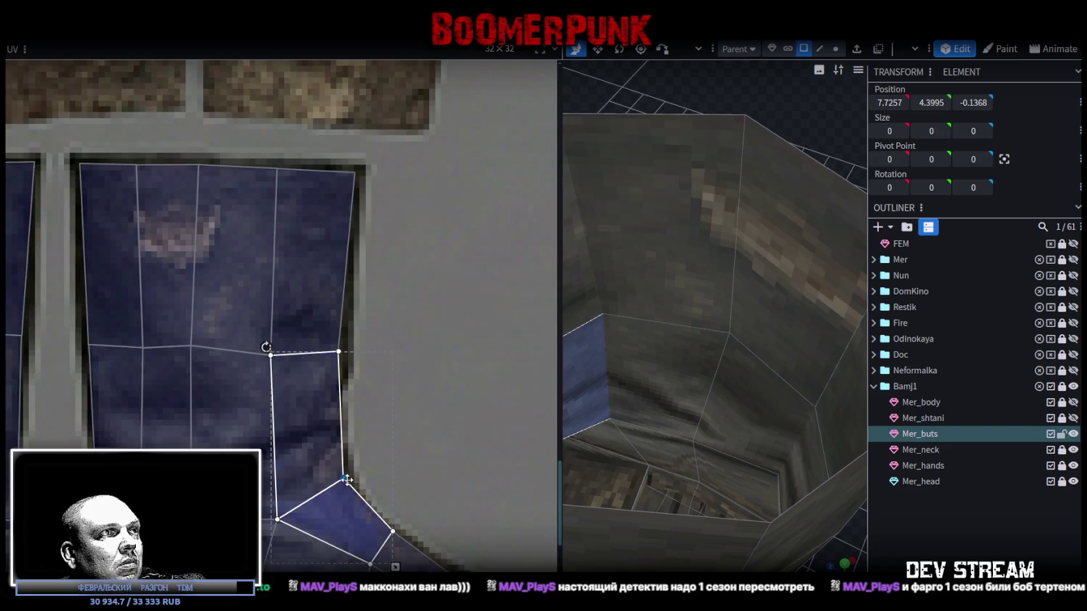
{"action": "left_click", "coordinate": [436, 456]}
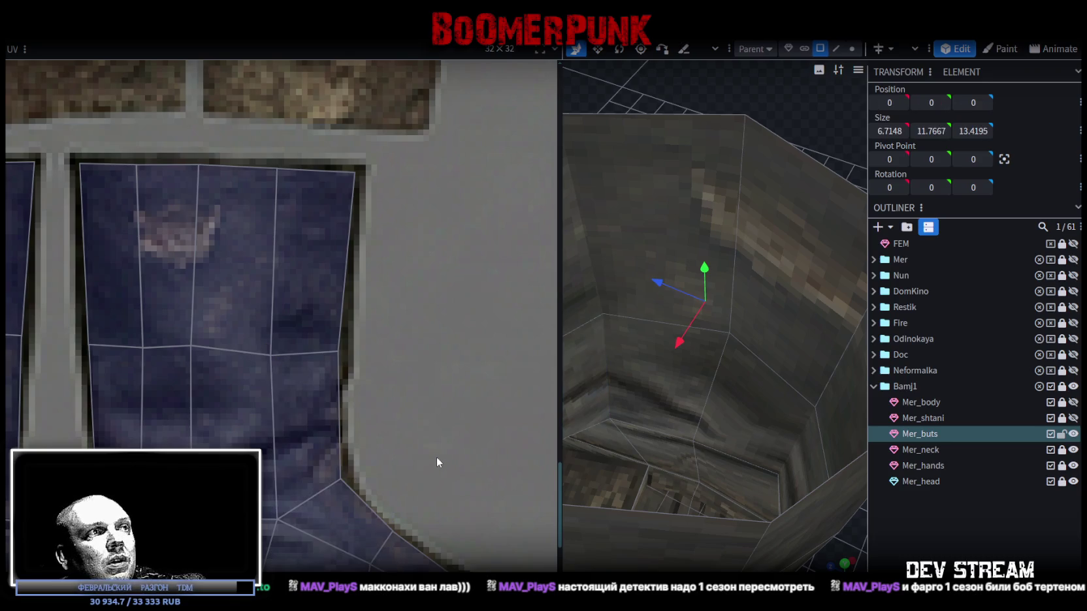
{"action": "scroll", "coordinate": [436, 457], "scroll_direction": "down", "scroll_amount": 2}
- In vertex mode, push one boot vertex 0.4 along X, then deselect
{"action": "scroll", "coordinate": [329, 350], "scroll_direction": "down", "scroll_amount": 2}
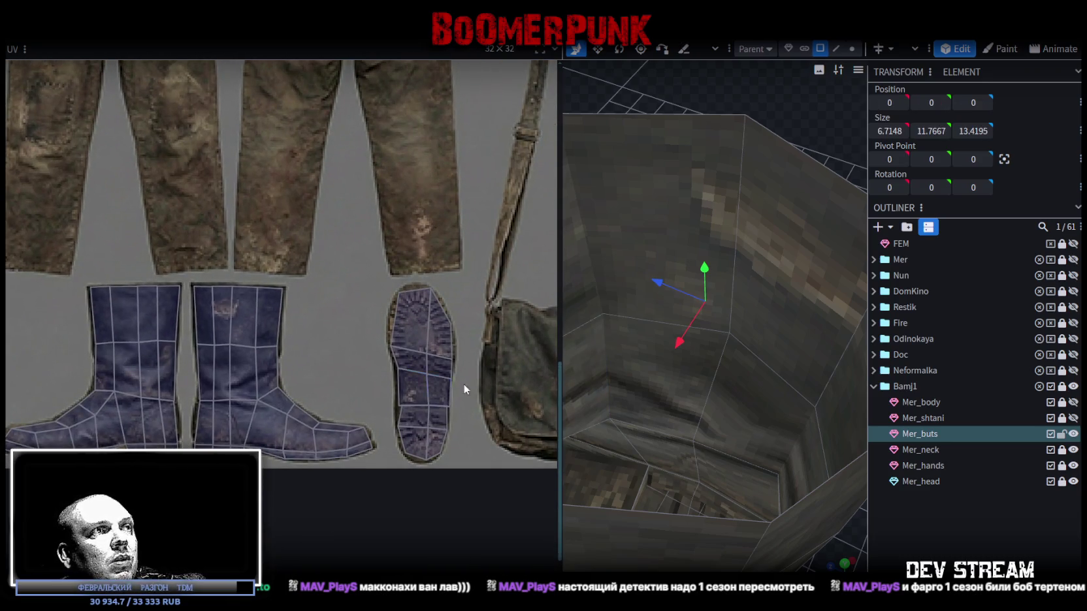
{"action": "scroll", "coordinate": [764, 533], "scroll_direction": "down", "scroll_amount": 3}
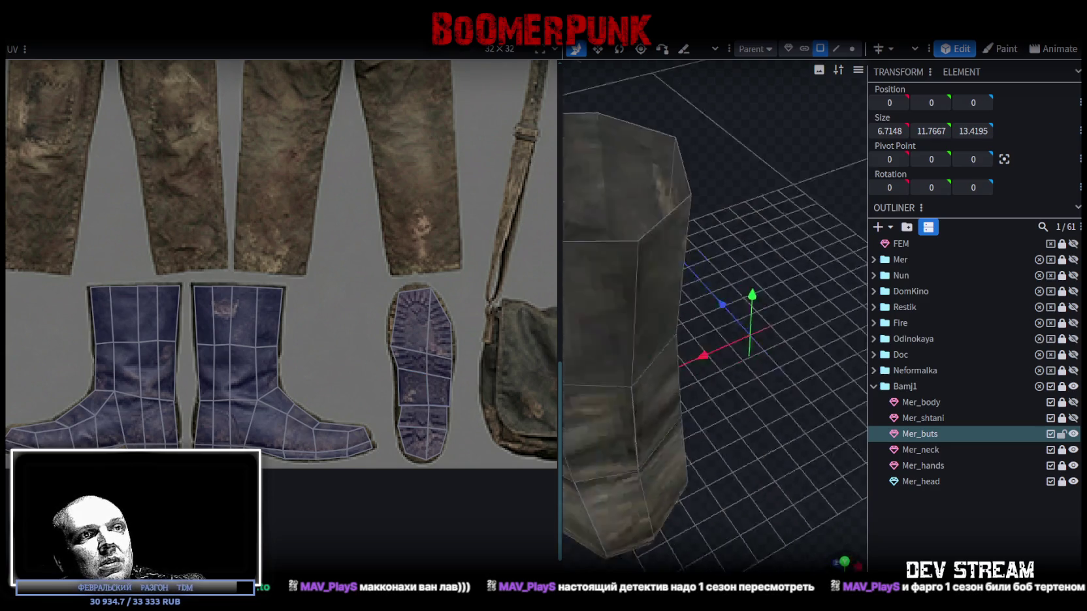
{"action": "mouse_move", "coordinate": [764, 533]}
{"action": "left_mouse_down"}
{"action": "mouse_move", "coordinate": [702, 451]}
{"action": "mouse_move", "coordinate": [629, 398]}
{"action": "mouse_move", "coordinate": [560, 420]}
{"action": "mouse_move", "coordinate": [726, 446]}
{"action": "mouse_move", "coordinate": [609, 418]}
{"action": "mouse_move", "coordinate": [689, 448]}
{"action": "mouse_move", "coordinate": [745, 415]}
{"action": "left_mouse_up"}
{"action": "left_click", "coordinate": [851, 50]}
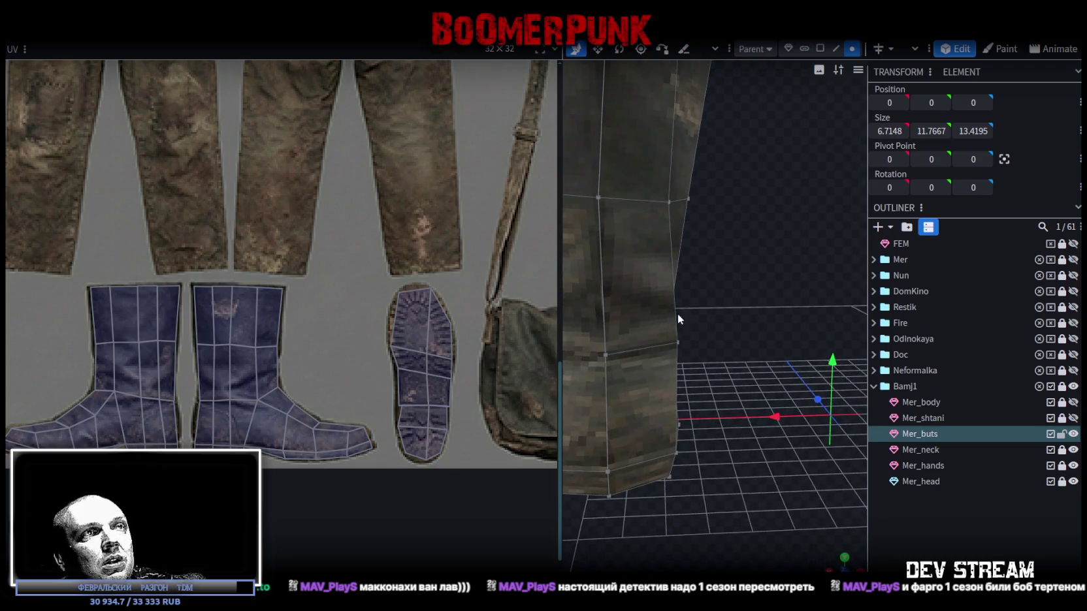
{"action": "left_click", "coordinate": [677, 335]}
{"action": "left_click_drag", "start_coordinate": [637, 344], "coordinate": [620, 340]}
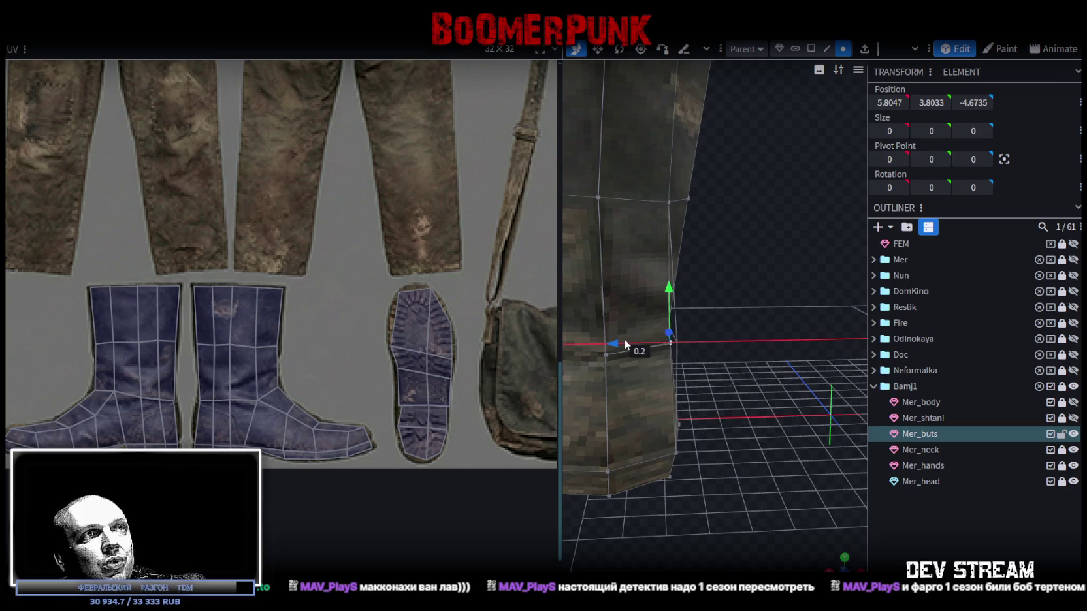
{"action": "mouse_move", "coordinate": [775, 353]}
{"action": "left_mouse_down"}
{"action": "mouse_move", "coordinate": [528, 360]}
{"action": "mouse_move", "coordinate": [700, 454]}
{"action": "mouse_move", "coordinate": [767, 468]}
{"action": "mouse_move", "coordinate": [720, 492]}
{"action": "mouse_move", "coordinate": [677, 443]}
{"action": "mouse_move", "coordinate": [677, 499]}
{"action": "mouse_move", "coordinate": [816, 462]}
{"action": "mouse_move", "coordinate": [751, 470]}
{"action": "mouse_move", "coordinate": [721, 256]}
{"action": "mouse_move", "coordinate": [767, 251]}
{"action": "mouse_move", "coordinate": [740, 431]}
{"action": "mouse_move", "coordinate": [468, 450]}
{"action": "mouse_move", "coordinate": [399, 442]}
{"action": "mouse_move", "coordinate": [738, 461]}
{"action": "left_mouse_up"}
{"action": "left_click", "coordinate": [719, 255]}
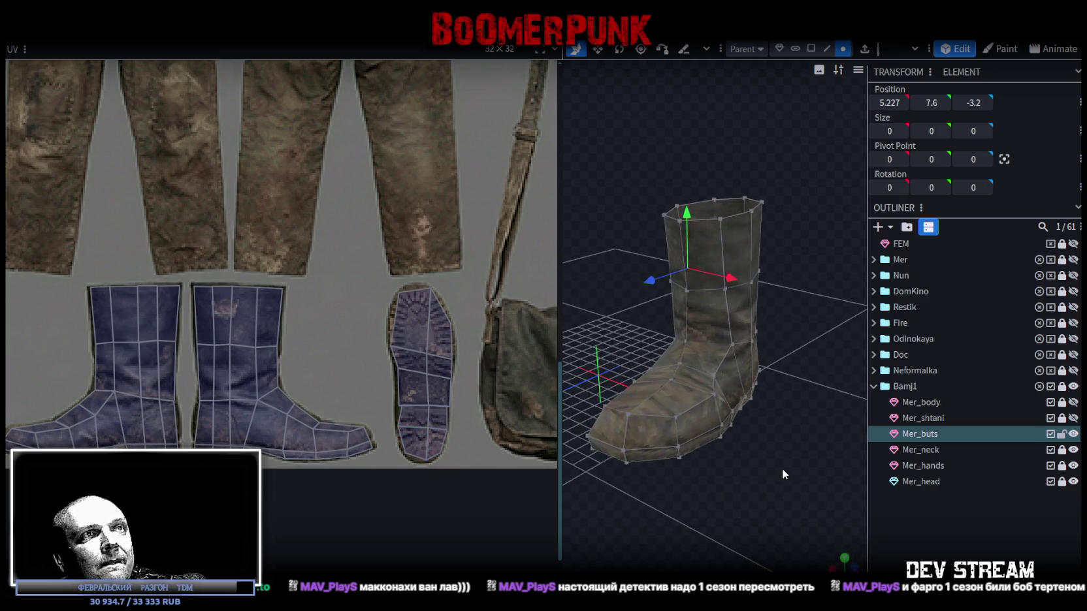
{"action": "left_click", "coordinate": [808, 444]}
{"action": "mouse_move", "coordinate": [809, 443]}
{"action": "left_mouse_down"}
{"action": "mouse_move", "coordinate": [652, 362]}
{"action": "mouse_move", "coordinate": [777, 447]}
{"action": "mouse_move", "coordinate": [807, 428]}
{"action": "left_mouse_up"}
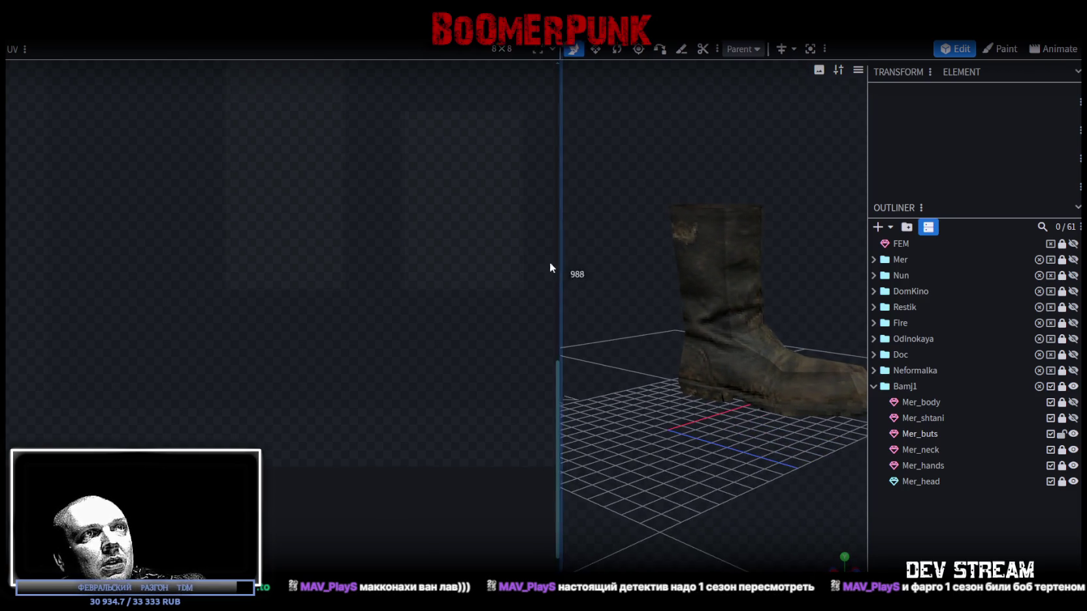
- Copy all 62 boot faces and paste them as a second boot
{"action": "left_click_drag", "start_coordinate": [561, 263], "coordinate": [346, 287]}
{"action": "left_click_drag", "start_coordinate": [509, 308], "coordinate": [593, 297]}
{"action": "left_click", "coordinate": [592, 302]}
{"action": "mouse_move", "coordinate": [599, 343]}
{"action": "left_mouse_down"}
{"action": "mouse_move", "coordinate": [728, 372]}
{"action": "mouse_move", "coordinate": [834, 336]}
{"action": "mouse_move", "coordinate": [725, 390]}
{"action": "left_mouse_up"}
{"action": "left_click", "coordinate": [594, 49]}
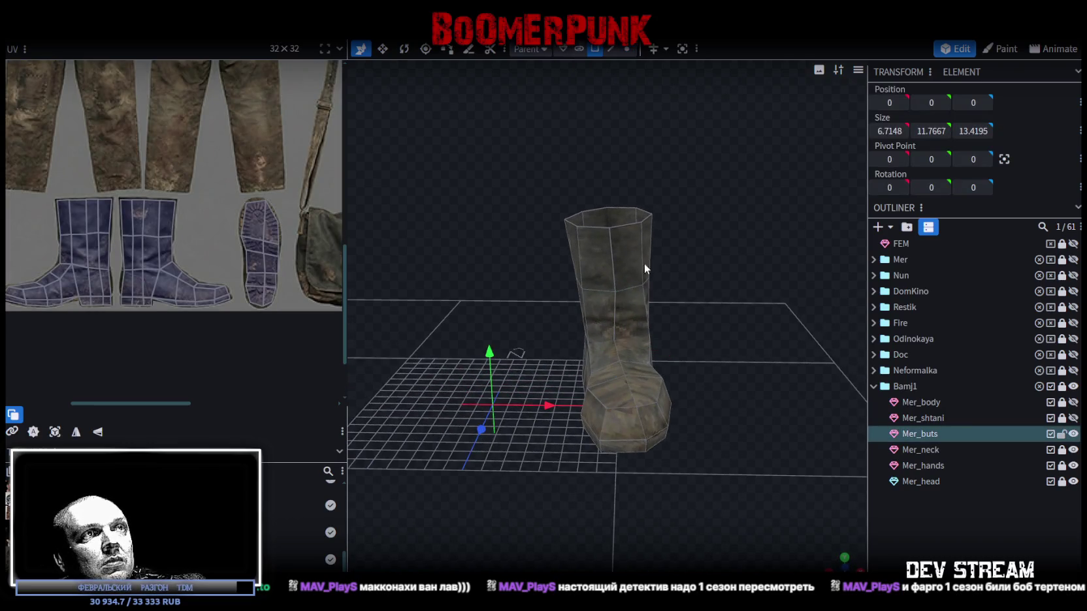
{"action": "key", "text": "ctrl+a"}
{"action": "right_click", "coordinate": [631, 378]}
{"action": "left_click", "coordinate": [667, 394]}
{"action": "right_click", "coordinate": [632, 409]}
{"action": "left_click", "coordinate": [672, 424]}
{"action": "left_click", "coordinate": [738, 433]}
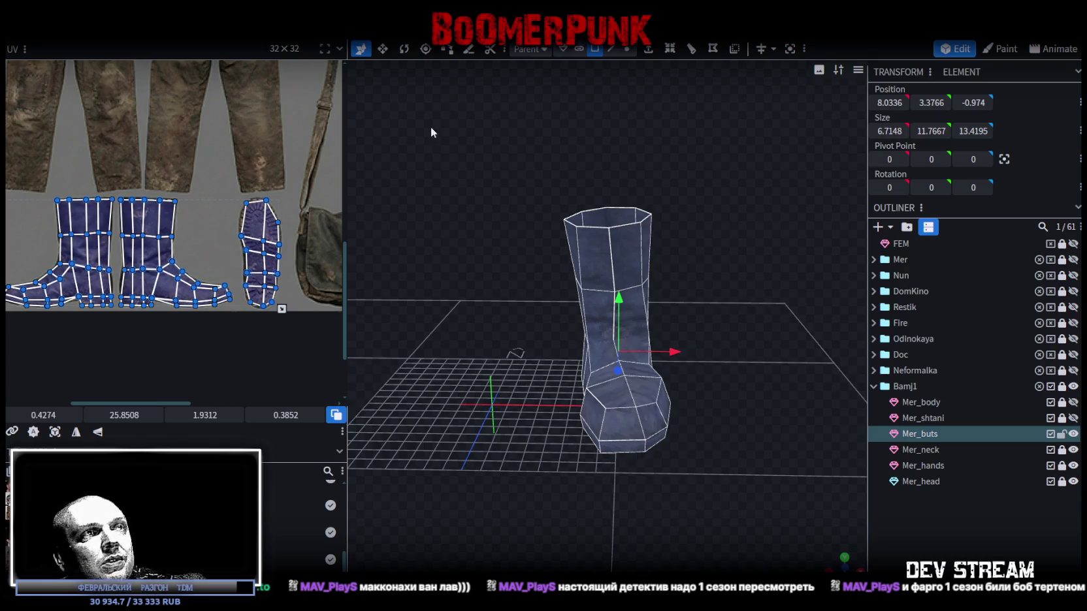
- Flip the pasted boot across X and lock the Mer_buts mesh
{"action": "left_click", "coordinate": [149, 32]}
{"action": "mouse_move", "coordinate": [165, 66]}
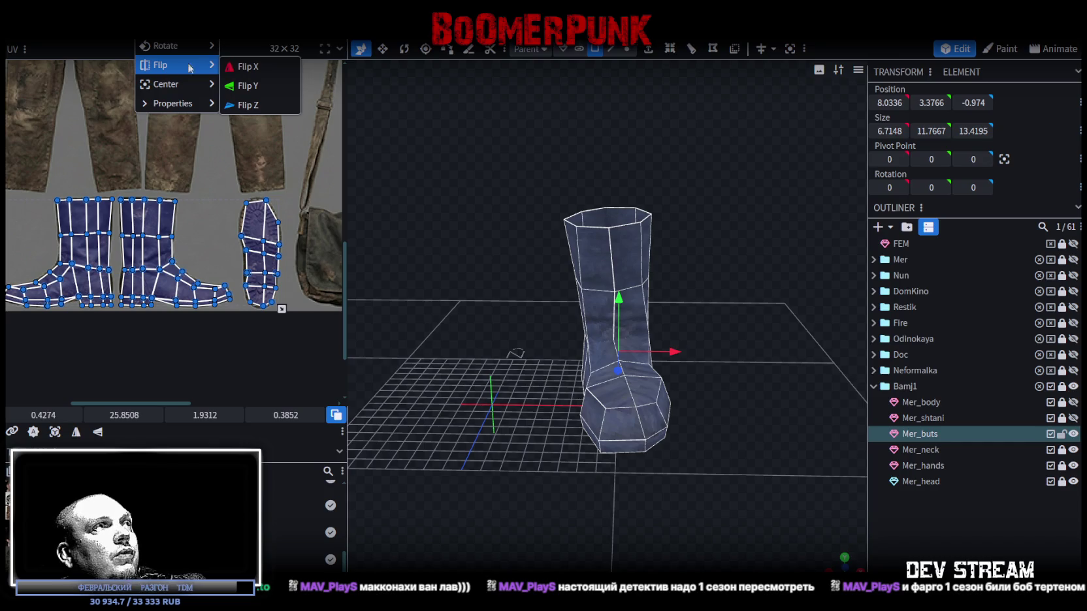
{"action": "left_click", "coordinate": [258, 66]}
{"action": "mouse_move", "coordinate": [527, 421]}
{"action": "left_mouse_down"}
{"action": "mouse_move", "coordinate": [576, 399]}
{"action": "mouse_move", "coordinate": [557, 404]}
{"action": "left_mouse_up"}
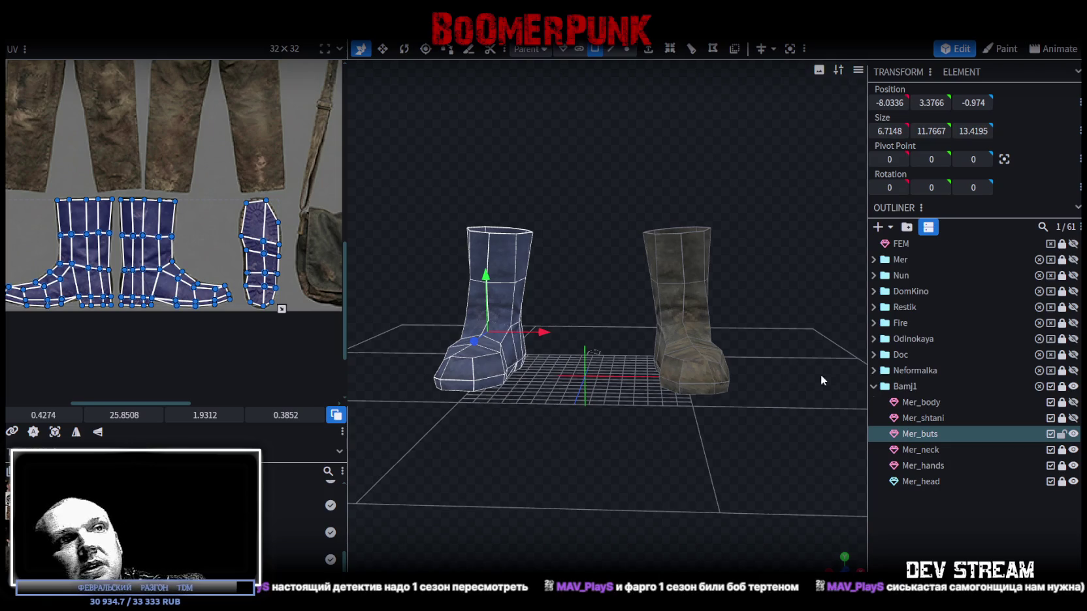
{"action": "left_click", "coordinate": [1061, 434]}
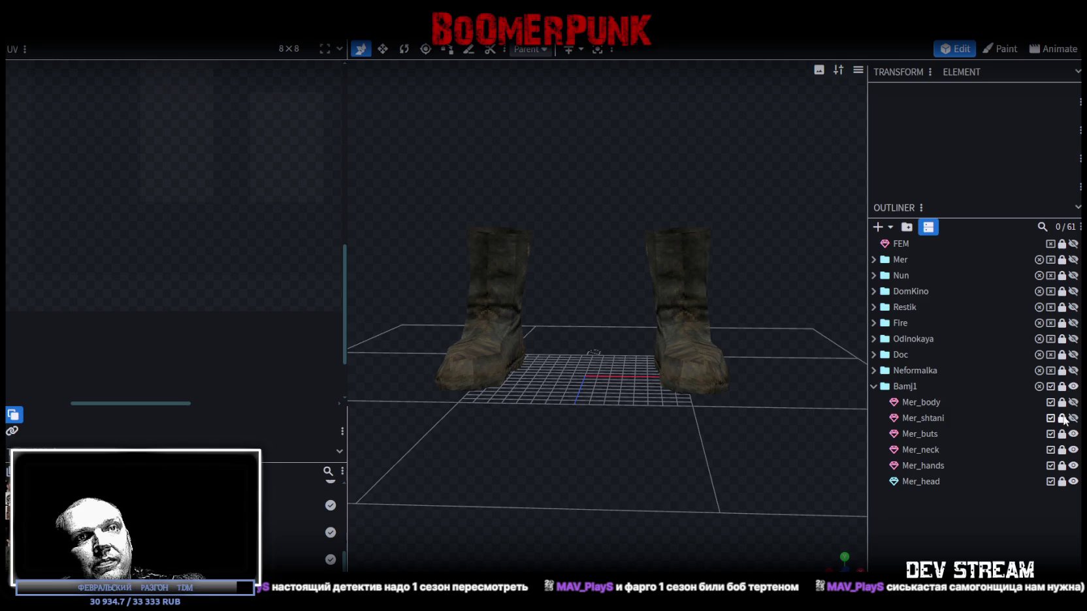
- Select the Mer_shtani pants mesh in the outliner and make it visible
{"action": "left_click", "coordinate": [952, 414]}
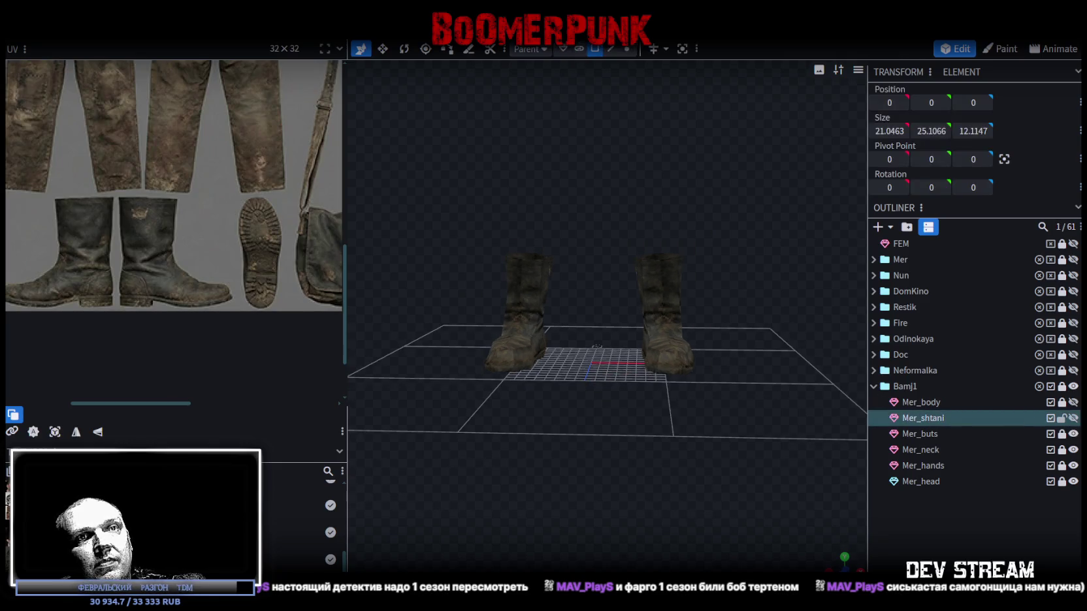
{"action": "left_click", "coordinate": [1073, 418]}
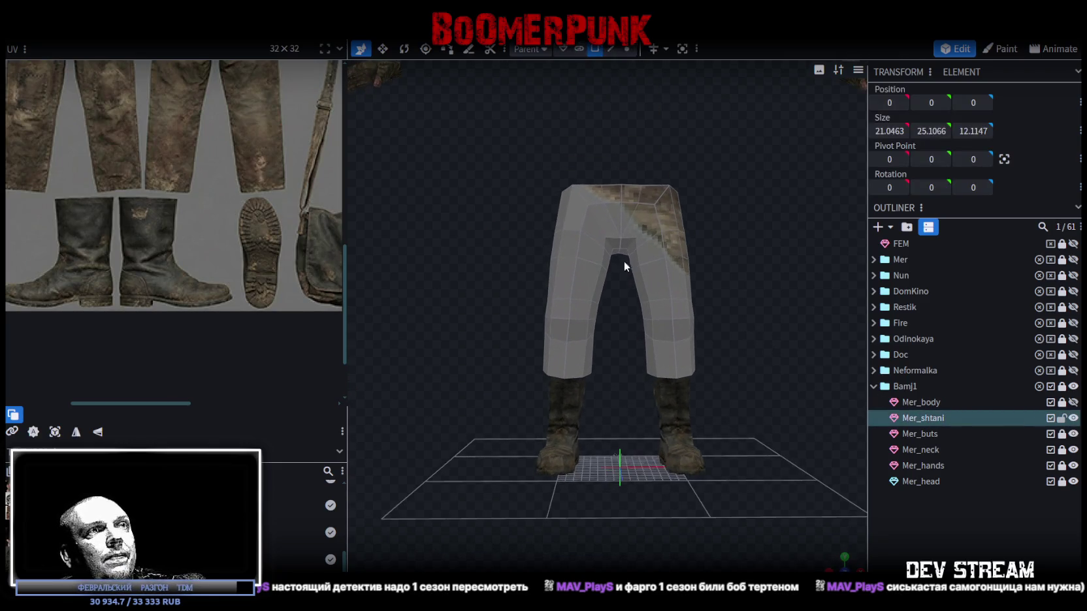
{"action": "scroll", "coordinate": [477, 205], "scroll_direction": "up", "scroll_amount": 3}
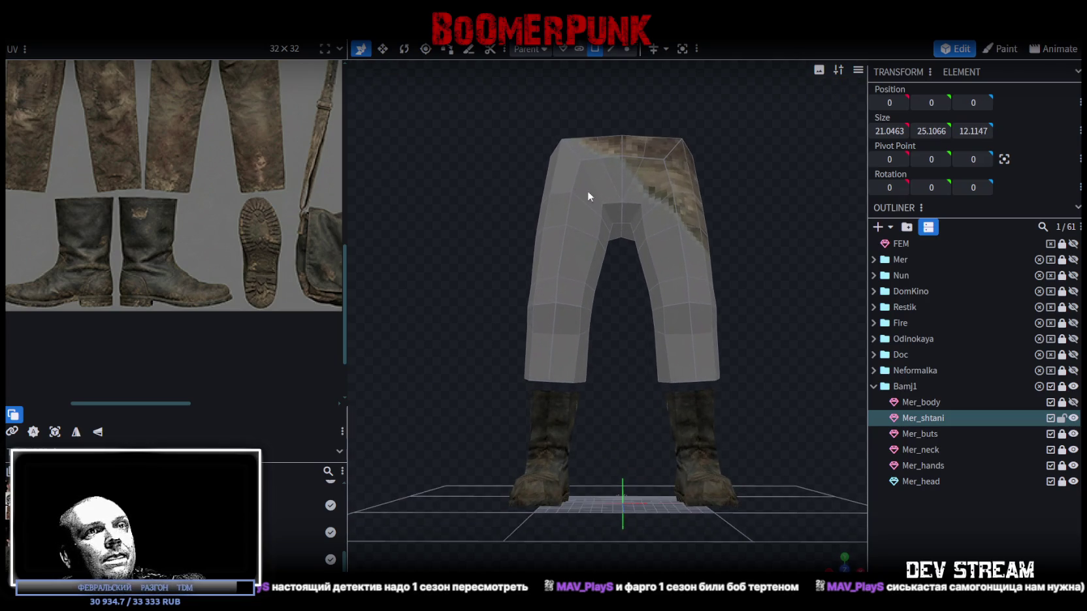
{"action": "double_click", "coordinate": [956, 418]}
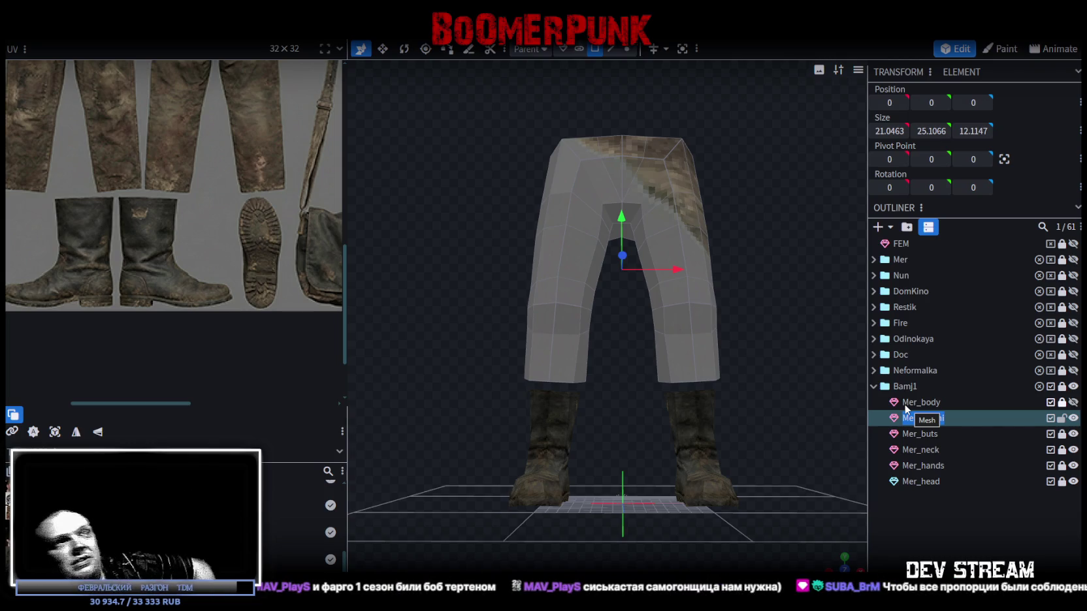
- Zoom out, orbit to a side view and select a face on the pants leg
{"action": "scroll", "coordinate": [424, 131], "scroll_direction": "down", "scroll_amount": 3}
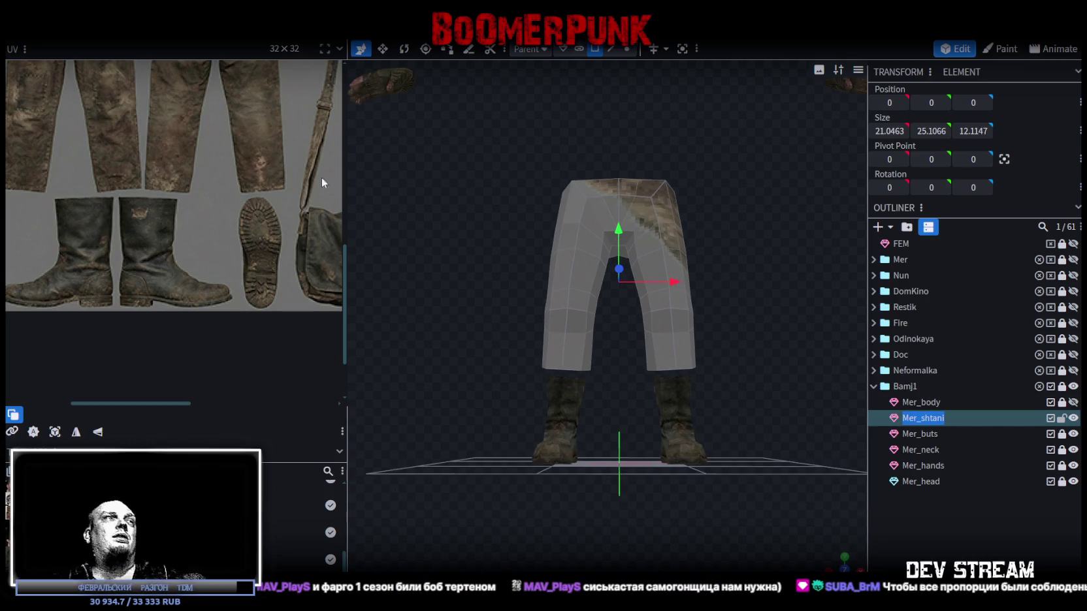
{"action": "scroll", "coordinate": [242, 140], "scroll_direction": "down", "scroll_amount": 2}
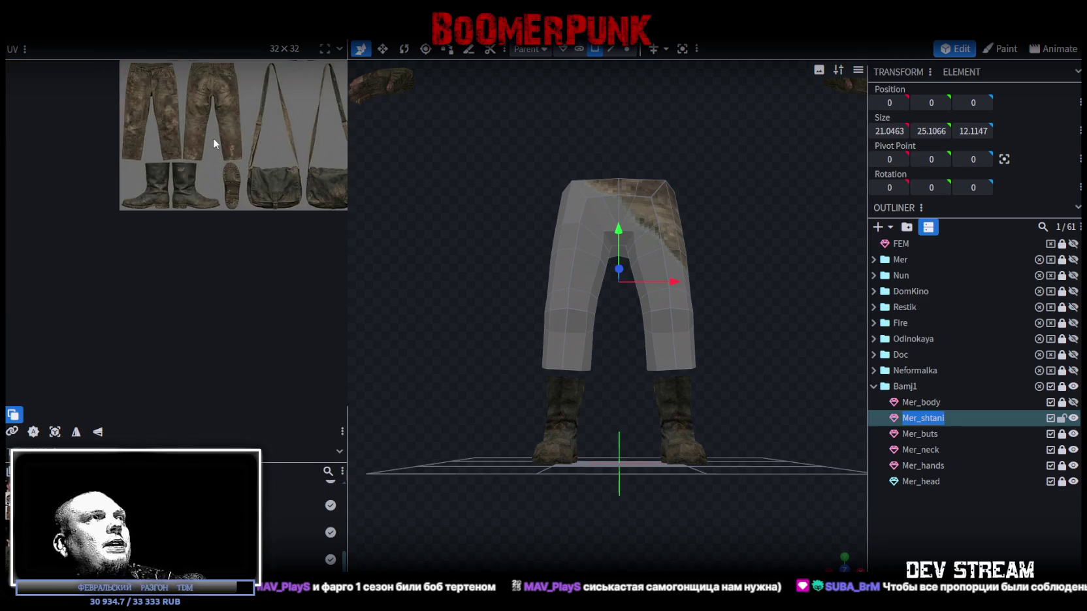
{"action": "scroll", "coordinate": [216, 170], "scroll_direction": "down", "scroll_amount": 2}
{"action": "scroll", "coordinate": [219, 198], "scroll_direction": "down", "scroll_amount": 1}
{"action": "scroll", "coordinate": [667, 320], "scroll_direction": "up", "scroll_amount": 3}
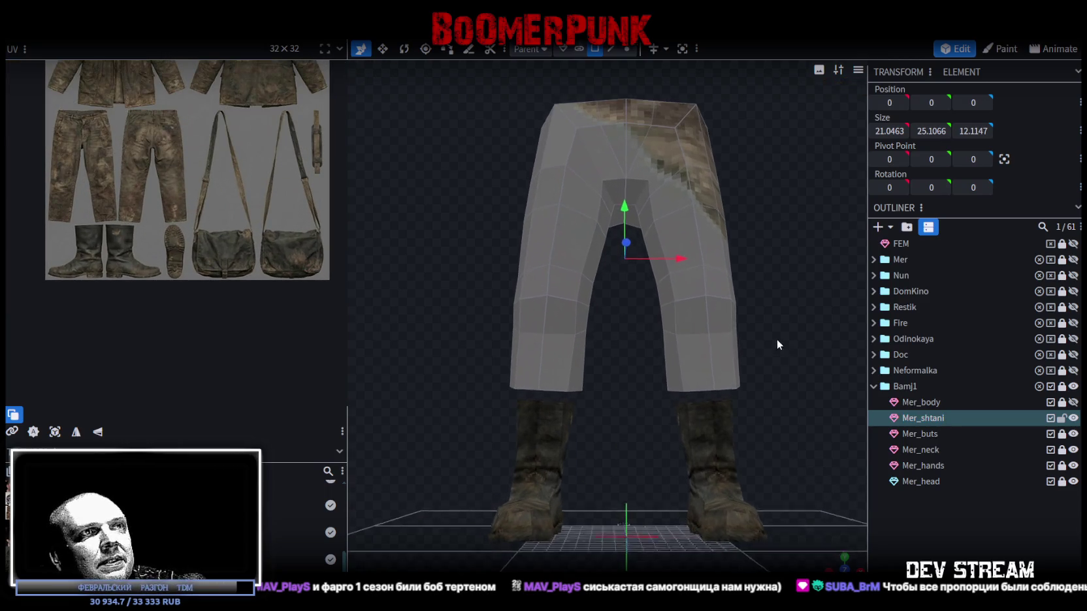
{"action": "left_click_drag", "start_coordinate": [777, 339], "coordinate": [646, 394]}
{"action": "left_click", "coordinate": [644, 394]}
{"action": "right_click_drag", "start_coordinate": [720, 402], "coordinate": [648, 373]}
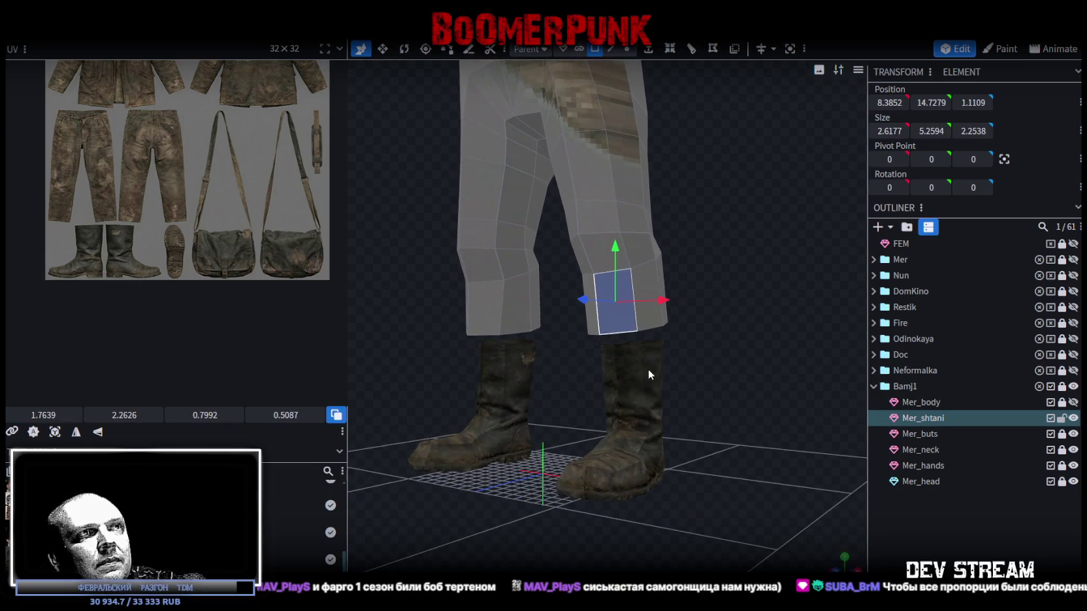